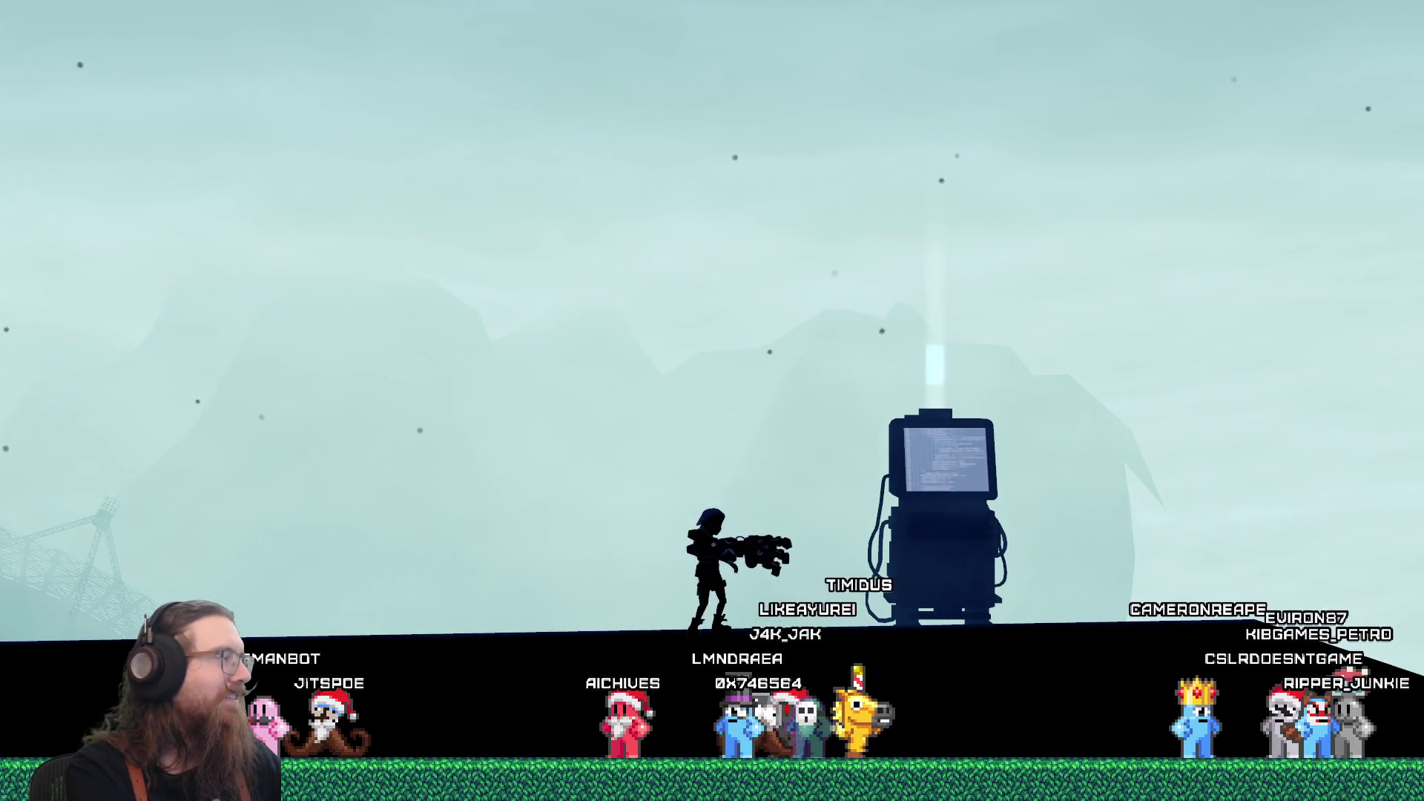
- Run through the slope and sawblade rooms, grapple onto the upper gear, then open the development console
key("a")
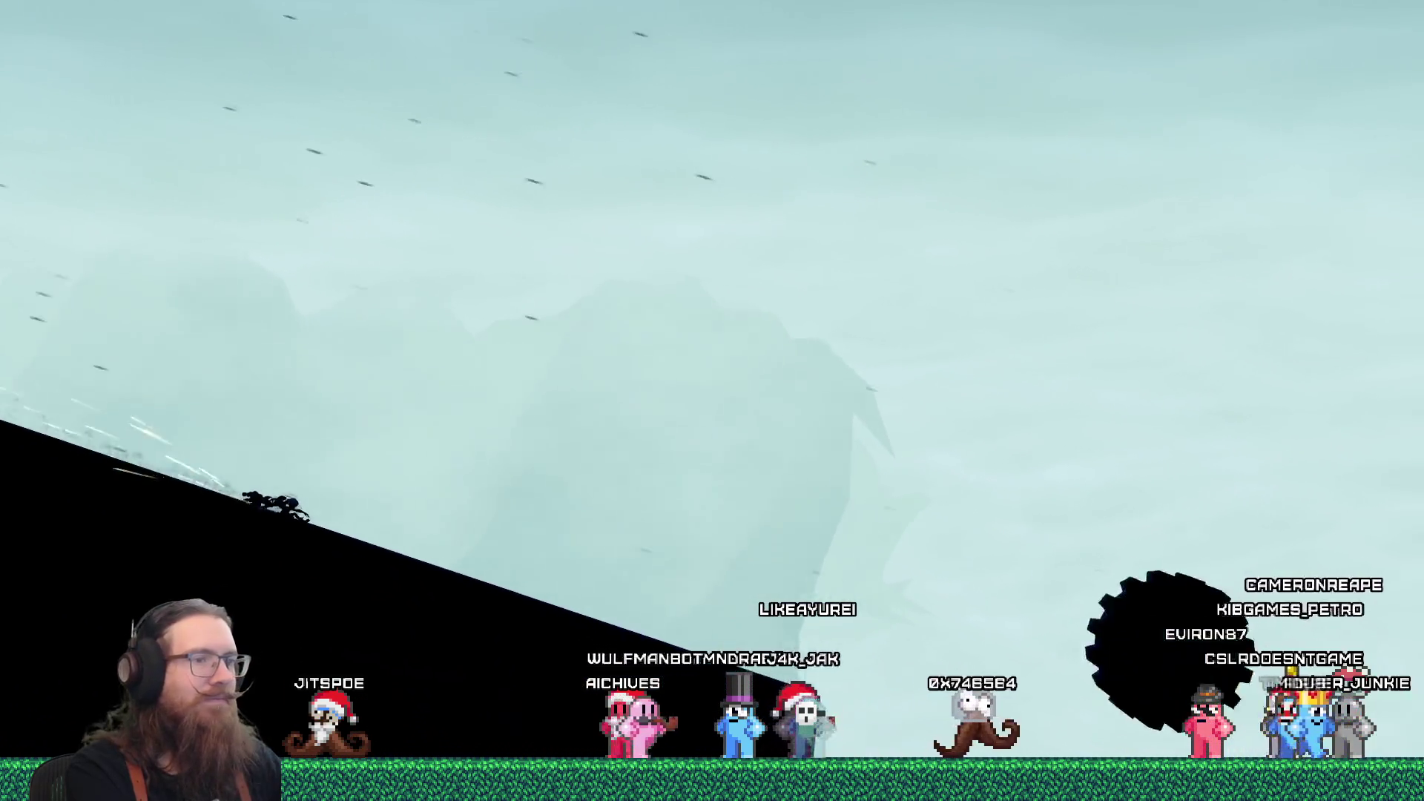
key("d")
key("d")
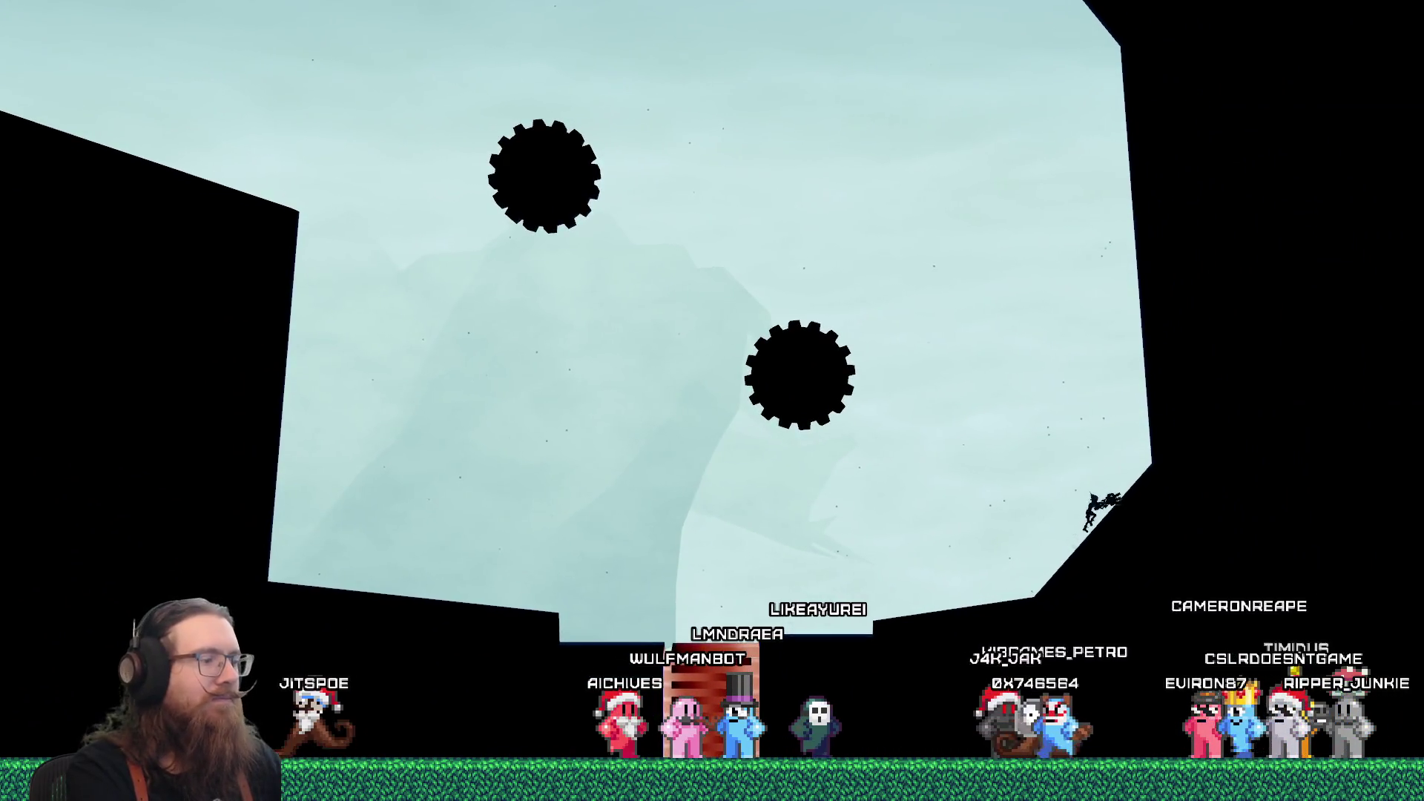
key("a")
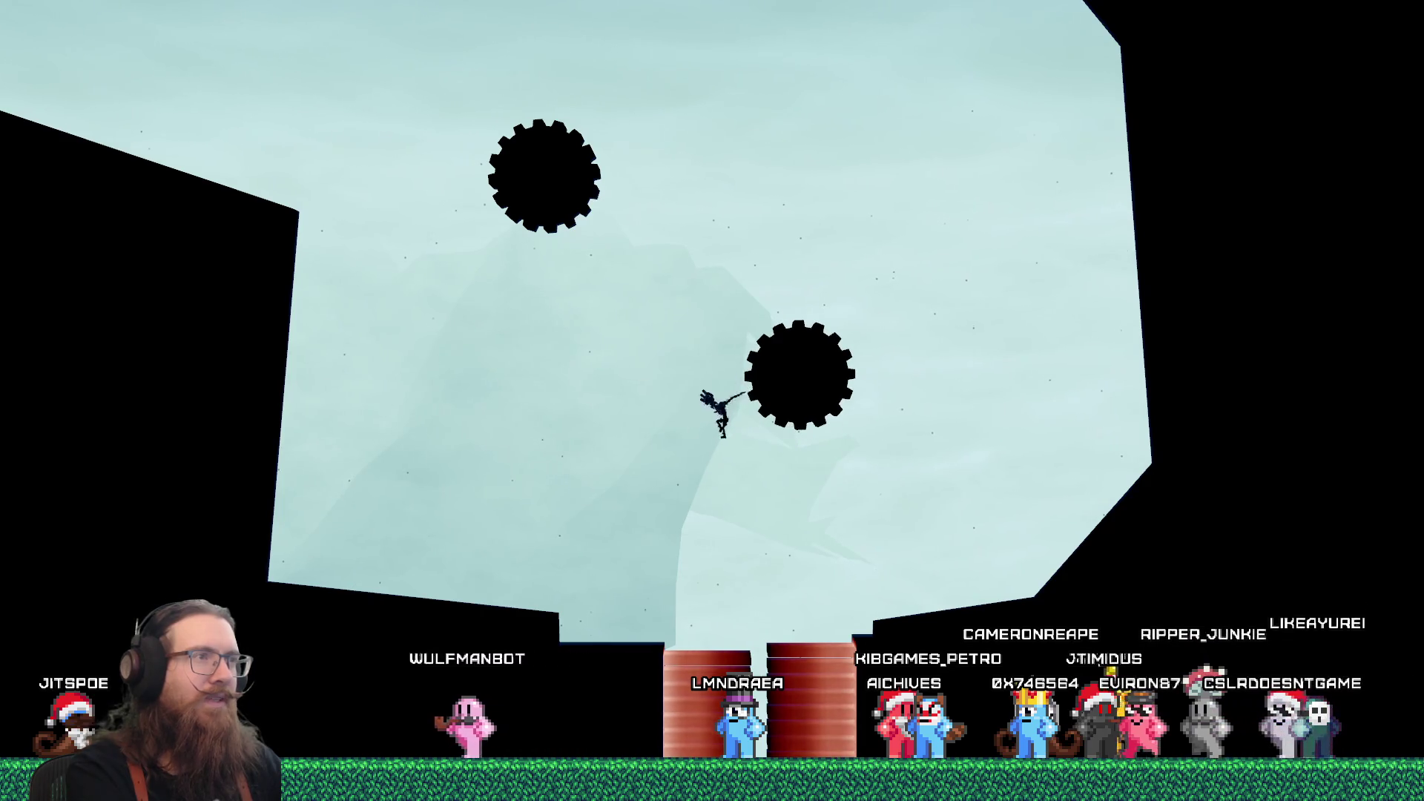
key("space")
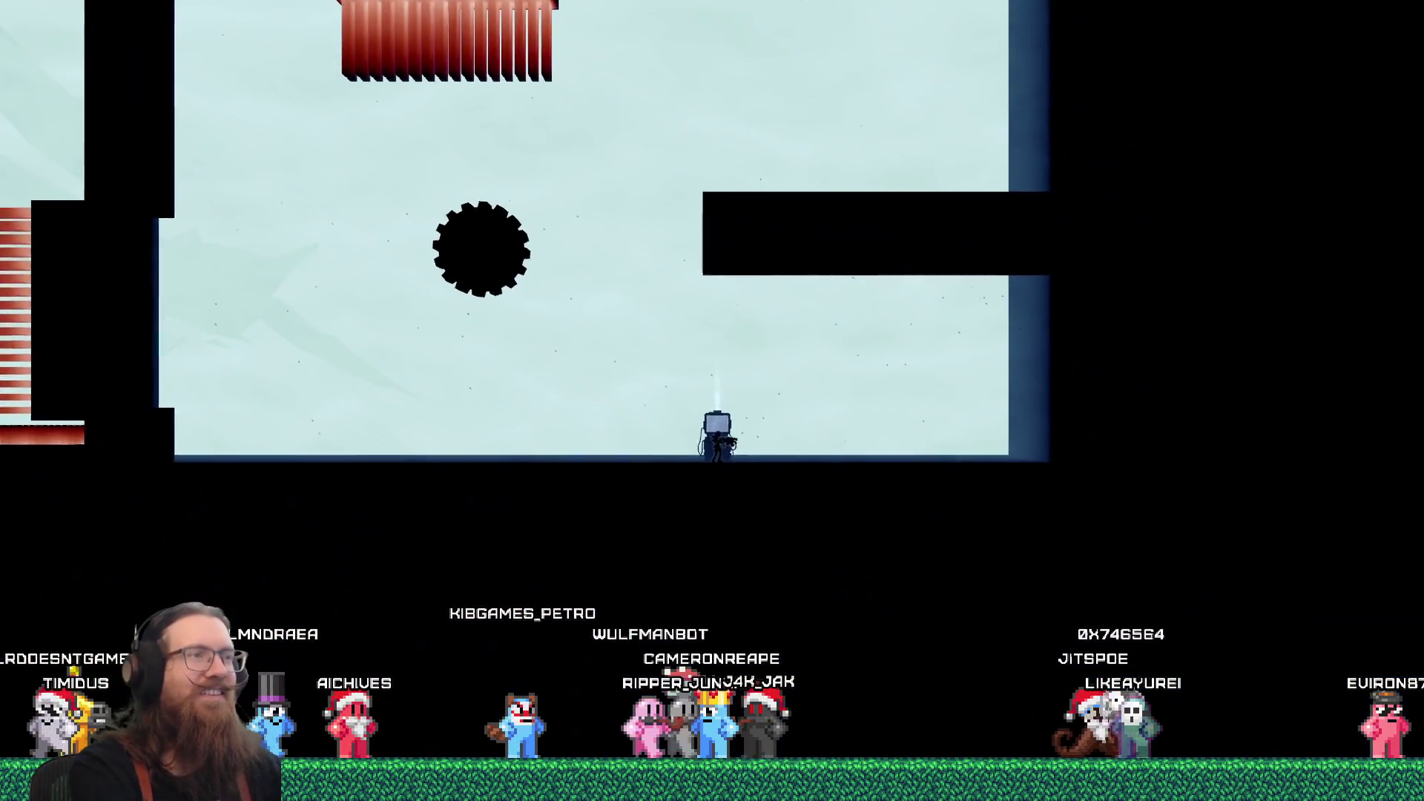
key("grave")
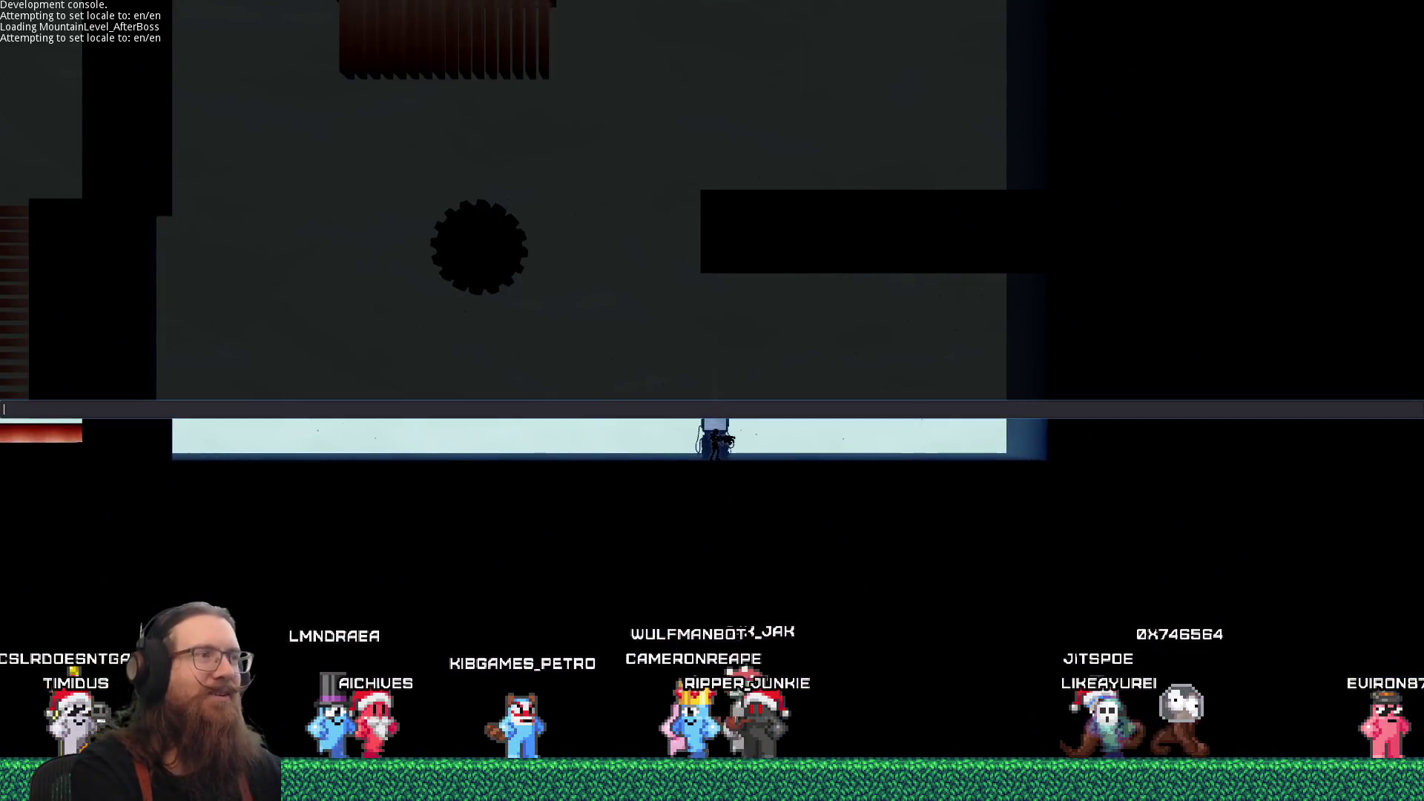
- Stop the game with the console's quit command and bring the Epic Games Launcher to the front
type("quit")
key("Return")
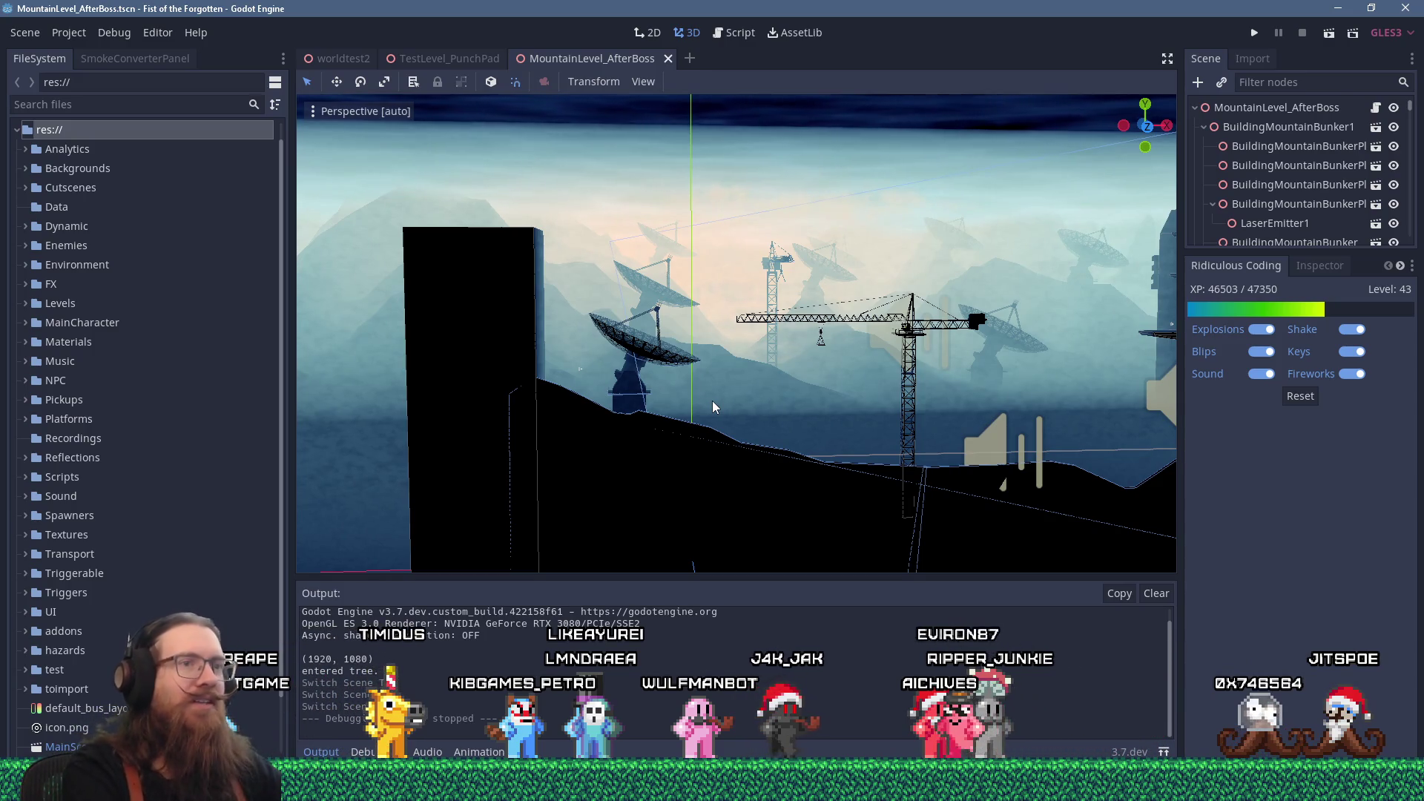
key("alt+Tab")
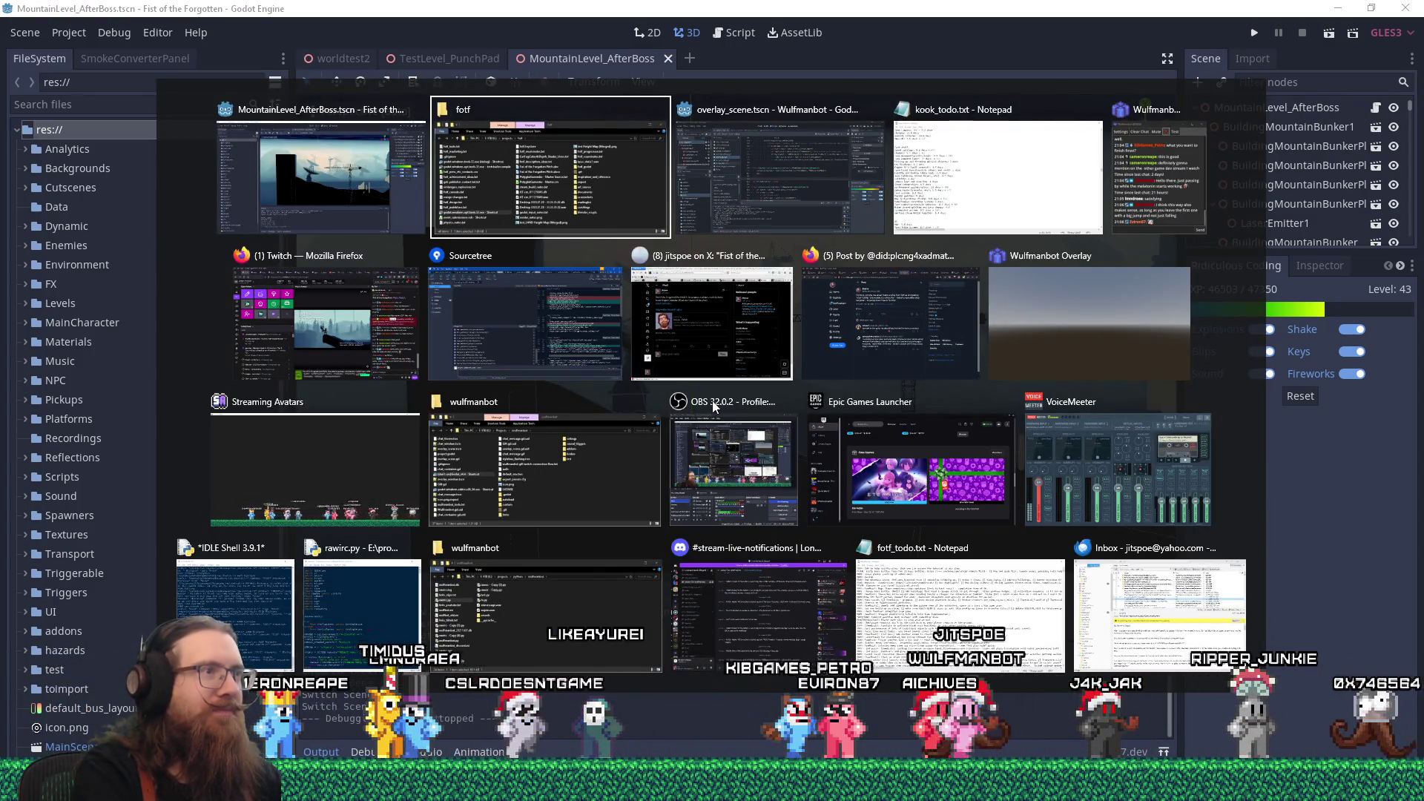
key("alt+Tab")
key("alt+Tab")
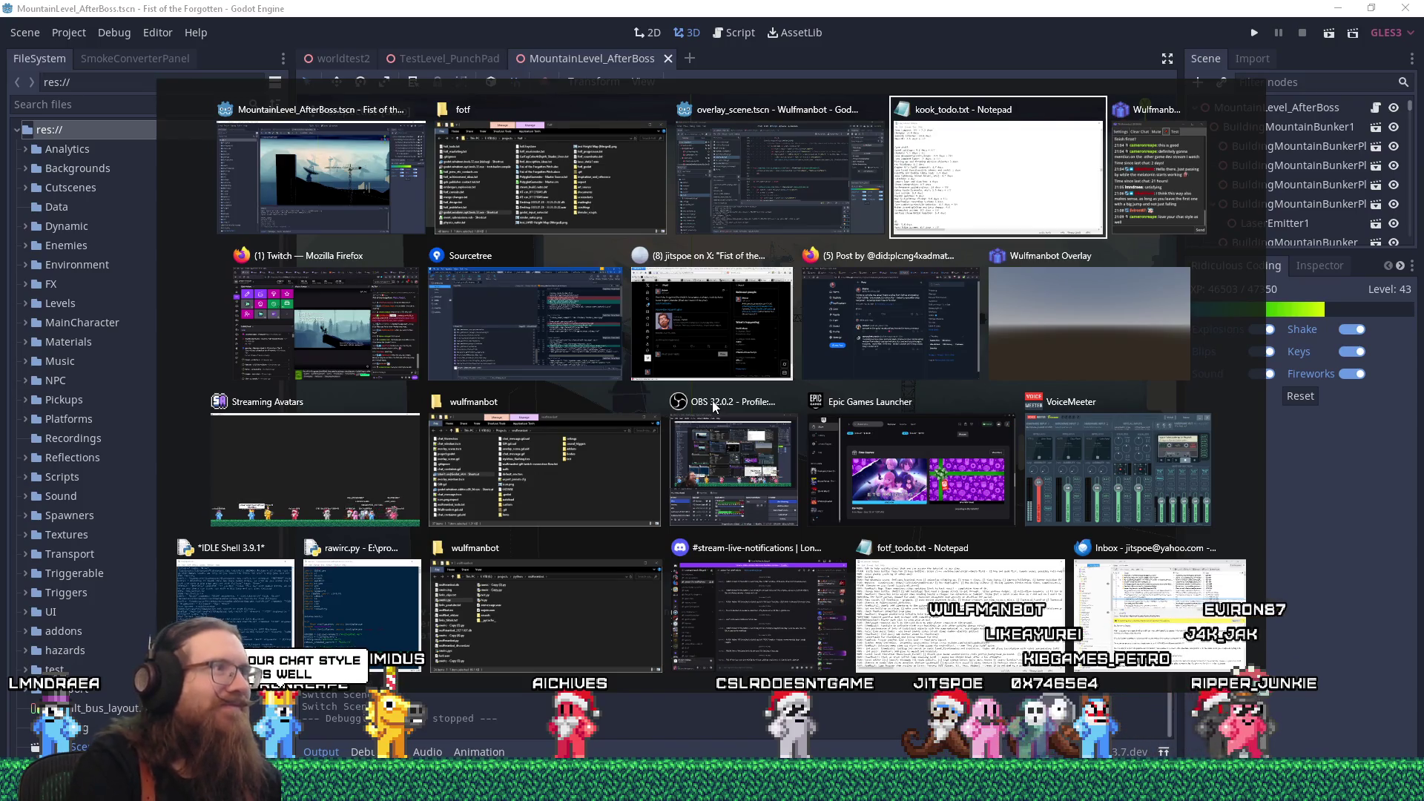
key("Escape")
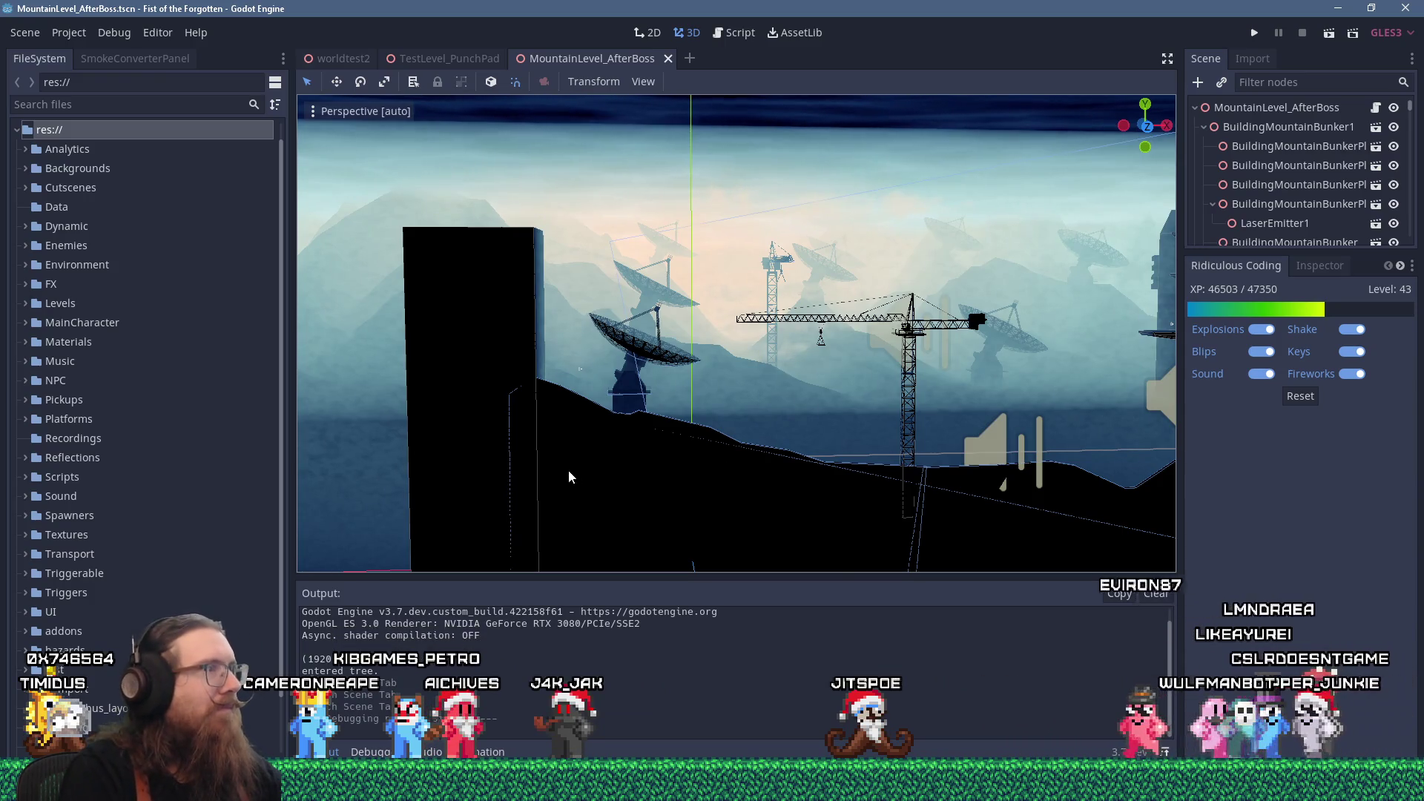
key("alt+Tab")
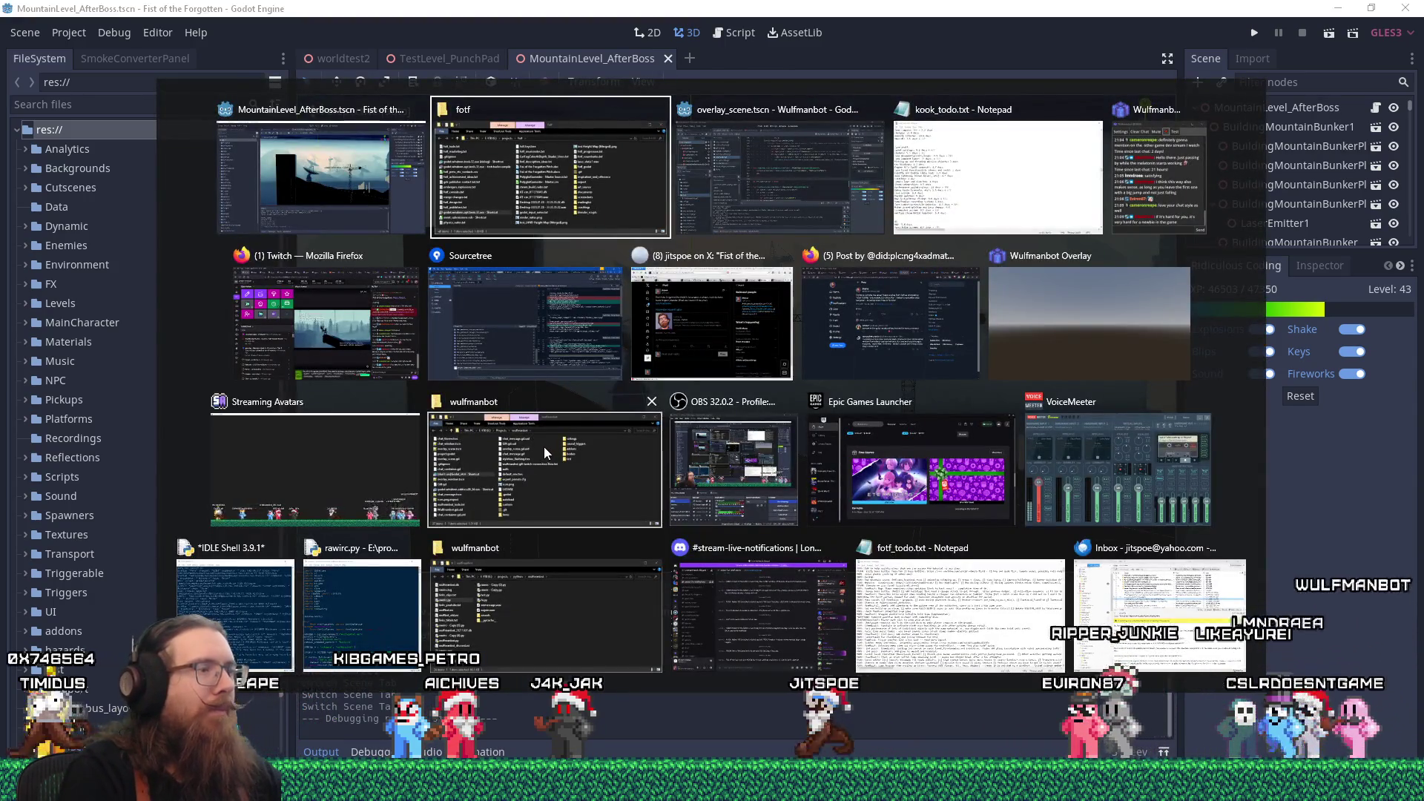
left_click(912, 522)
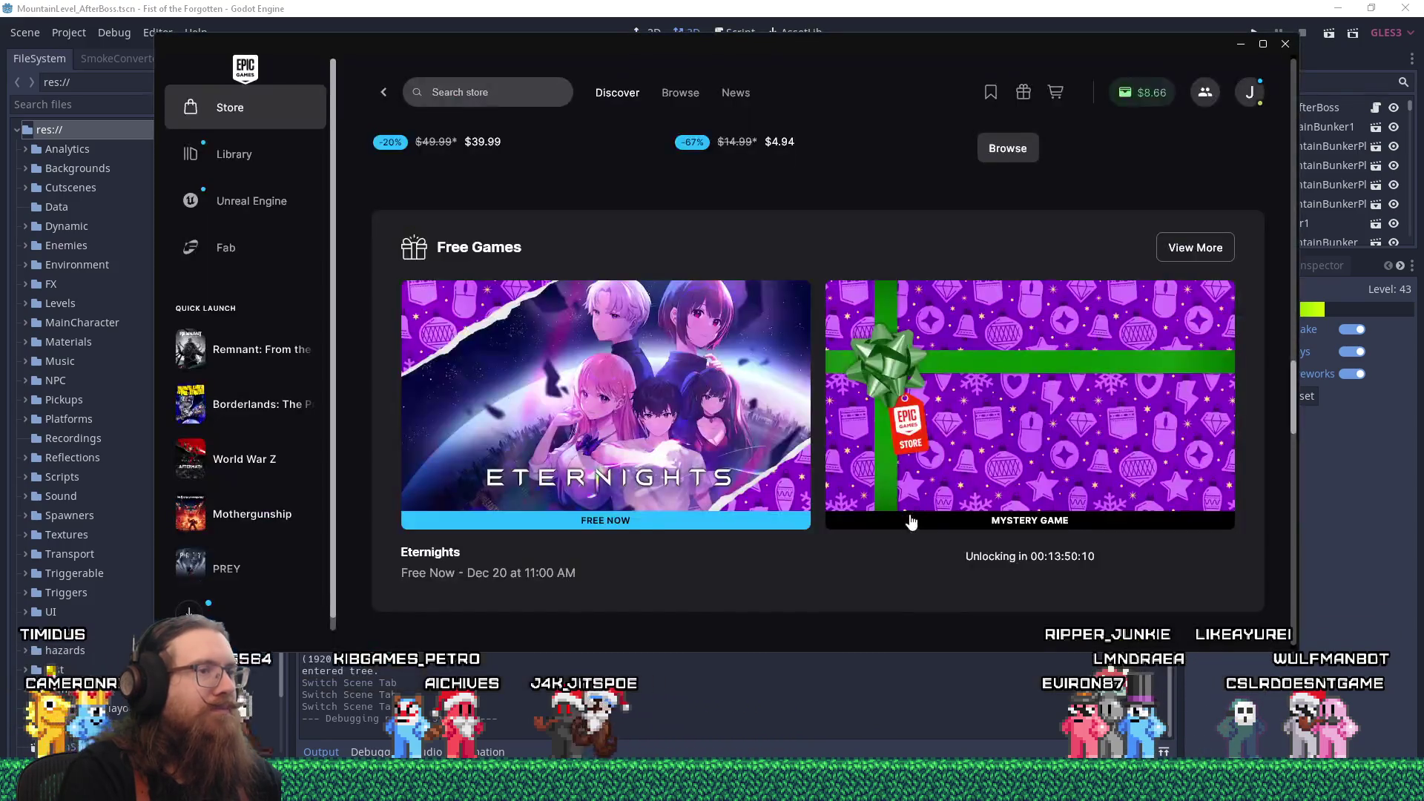
- Claim Eternights for $0.00 from its store page and dismiss the order confirmation
left_click(708, 443)
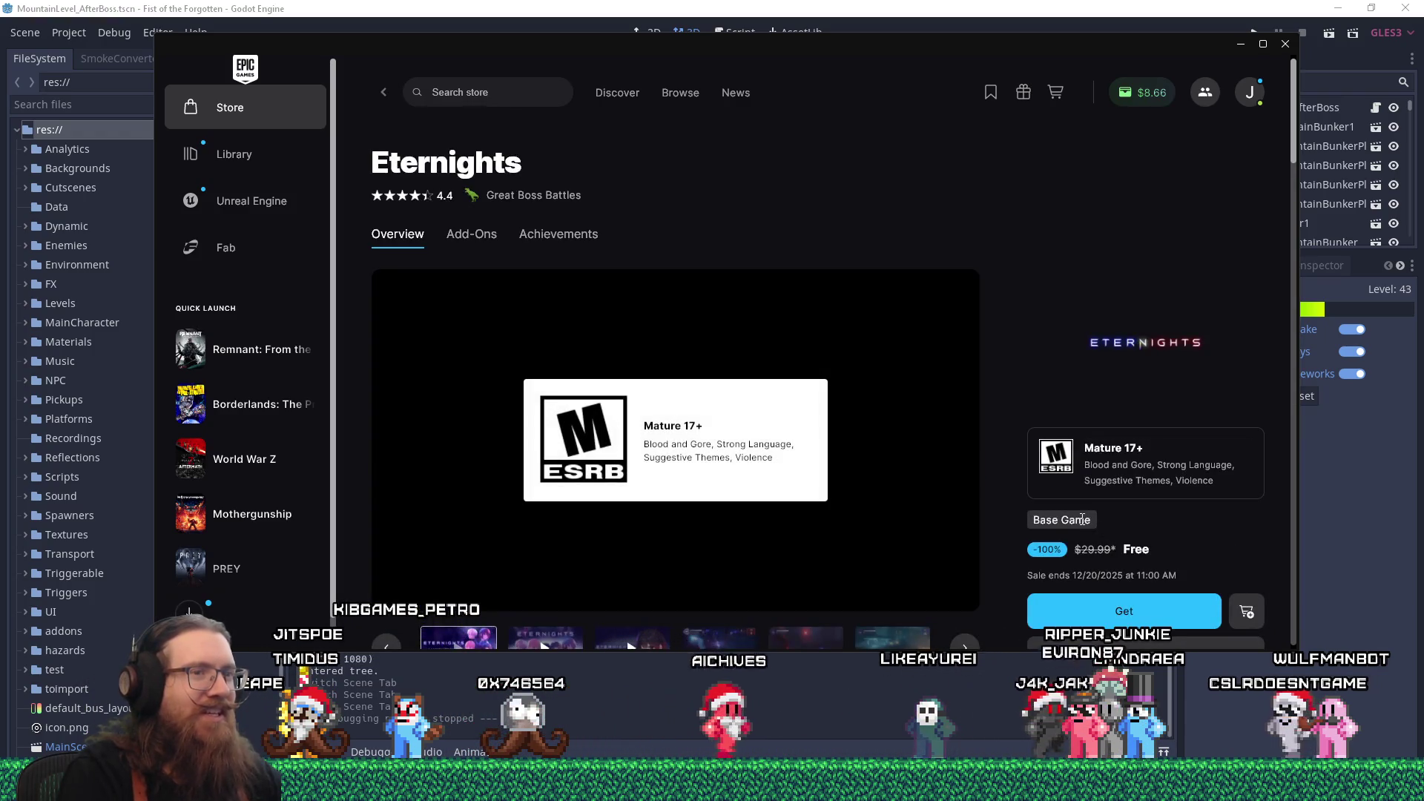
scroll(1140, 603, "down", 2)
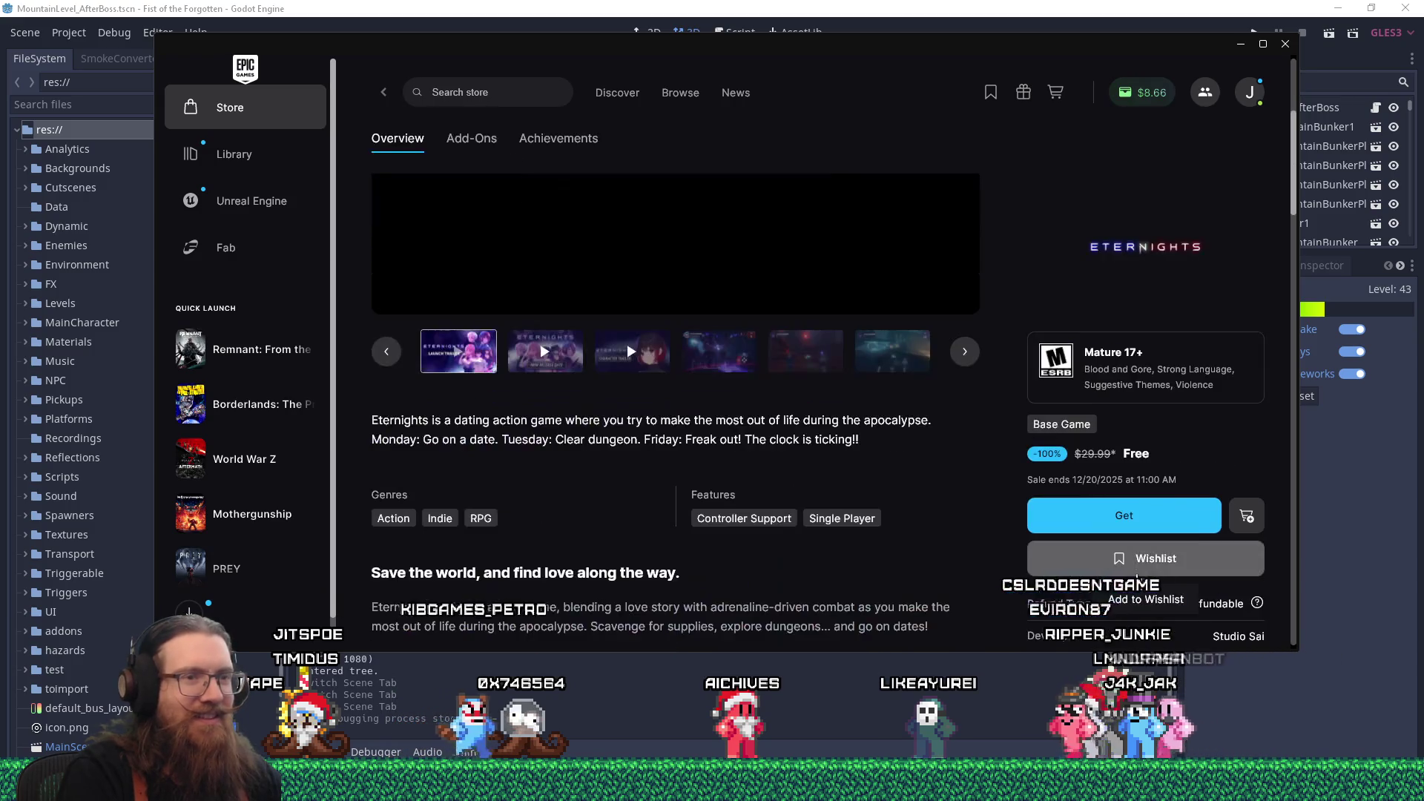
left_click(1139, 517)
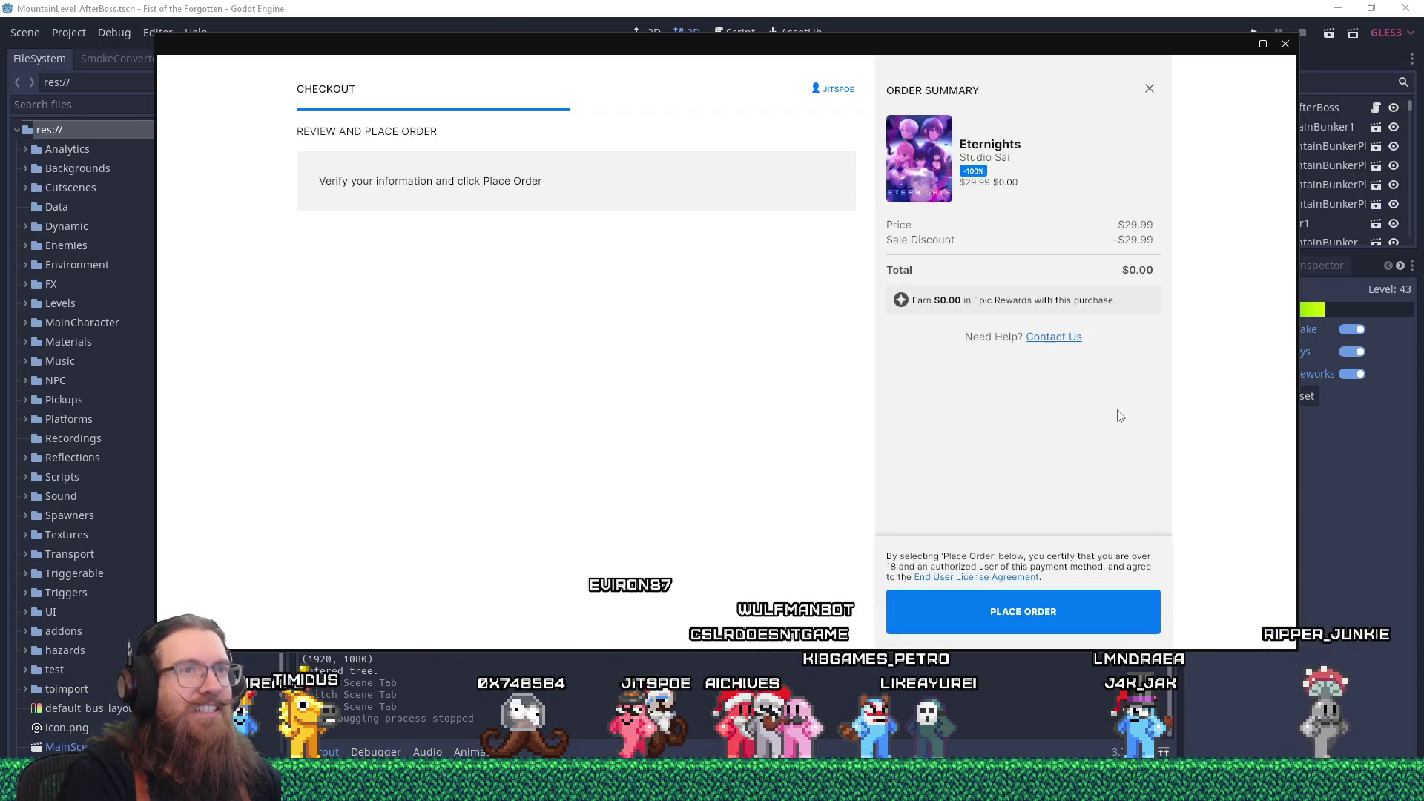
left_click(1013, 614)
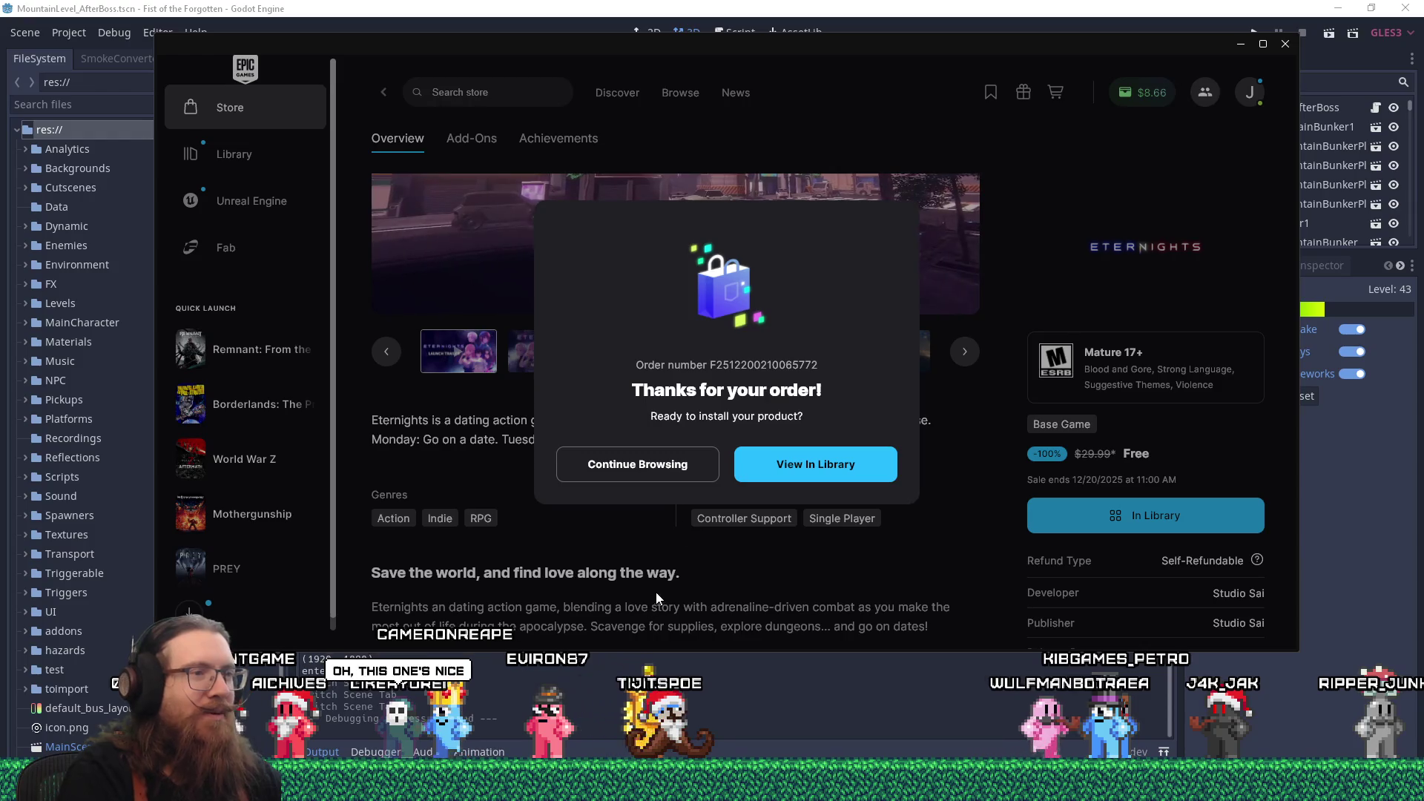
left_click(764, 575)
- Scroll the Eternights page and raise the trailer's volume from mute to a low level
scroll(716, 534, "up", 1)
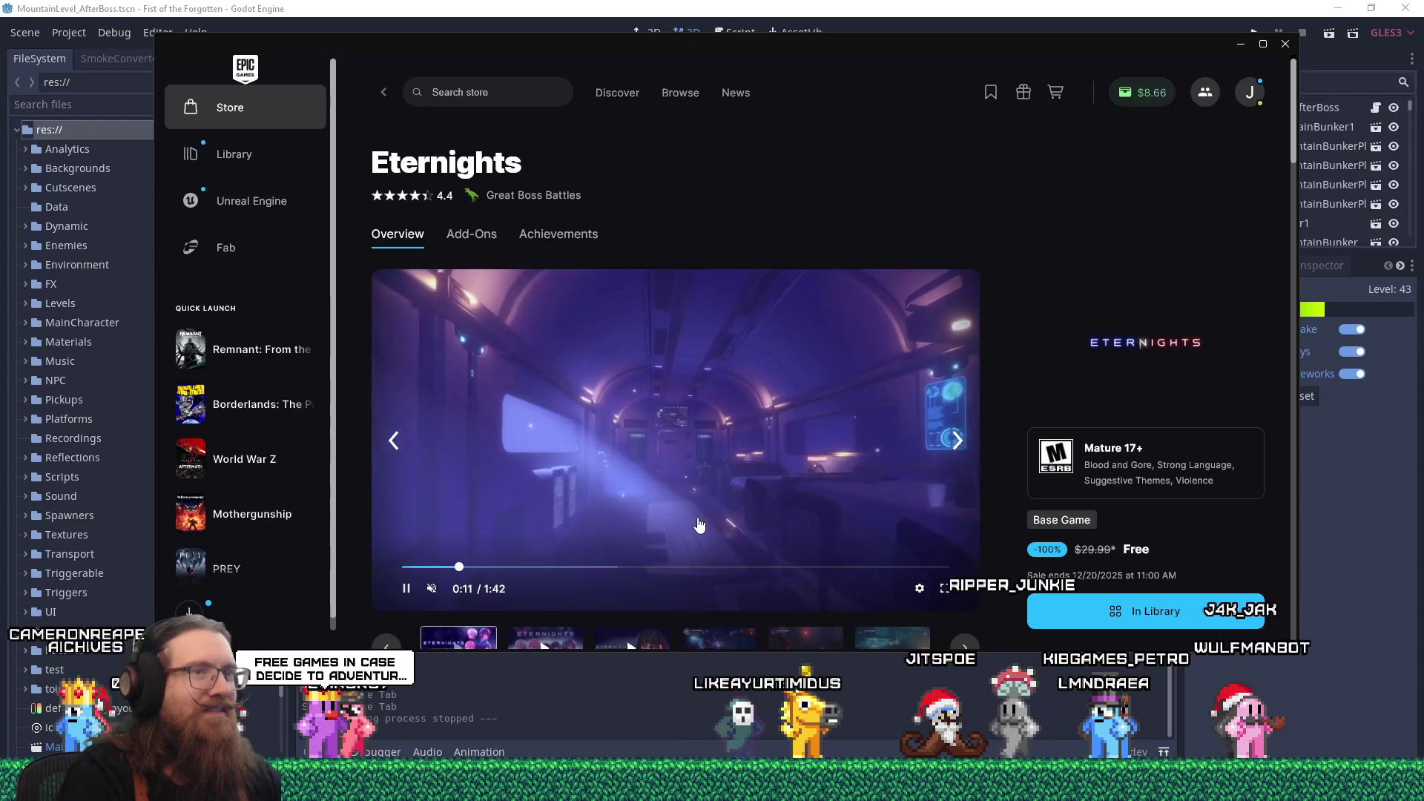
scroll(699, 526, "down", 1)
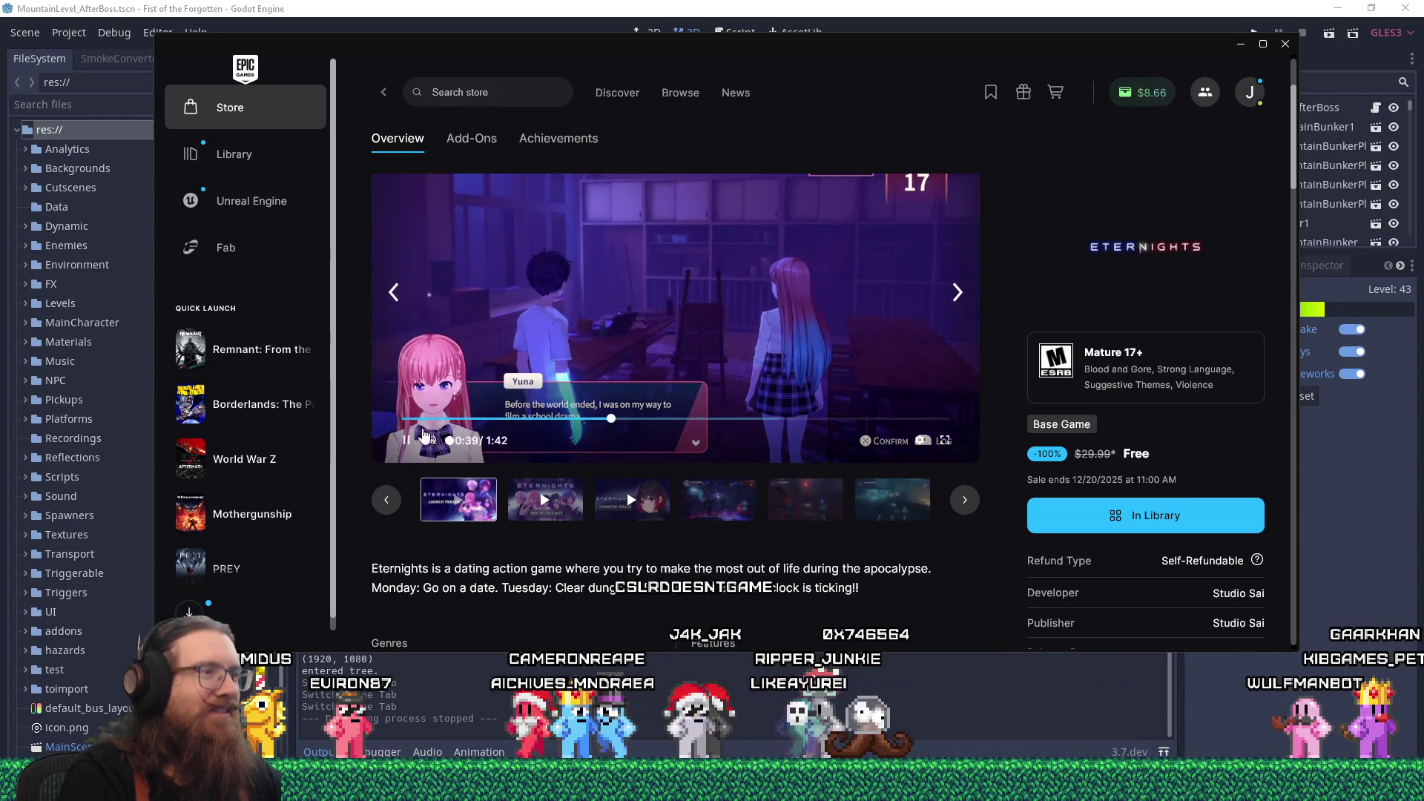
left_click_drag(452, 443, 456, 442)
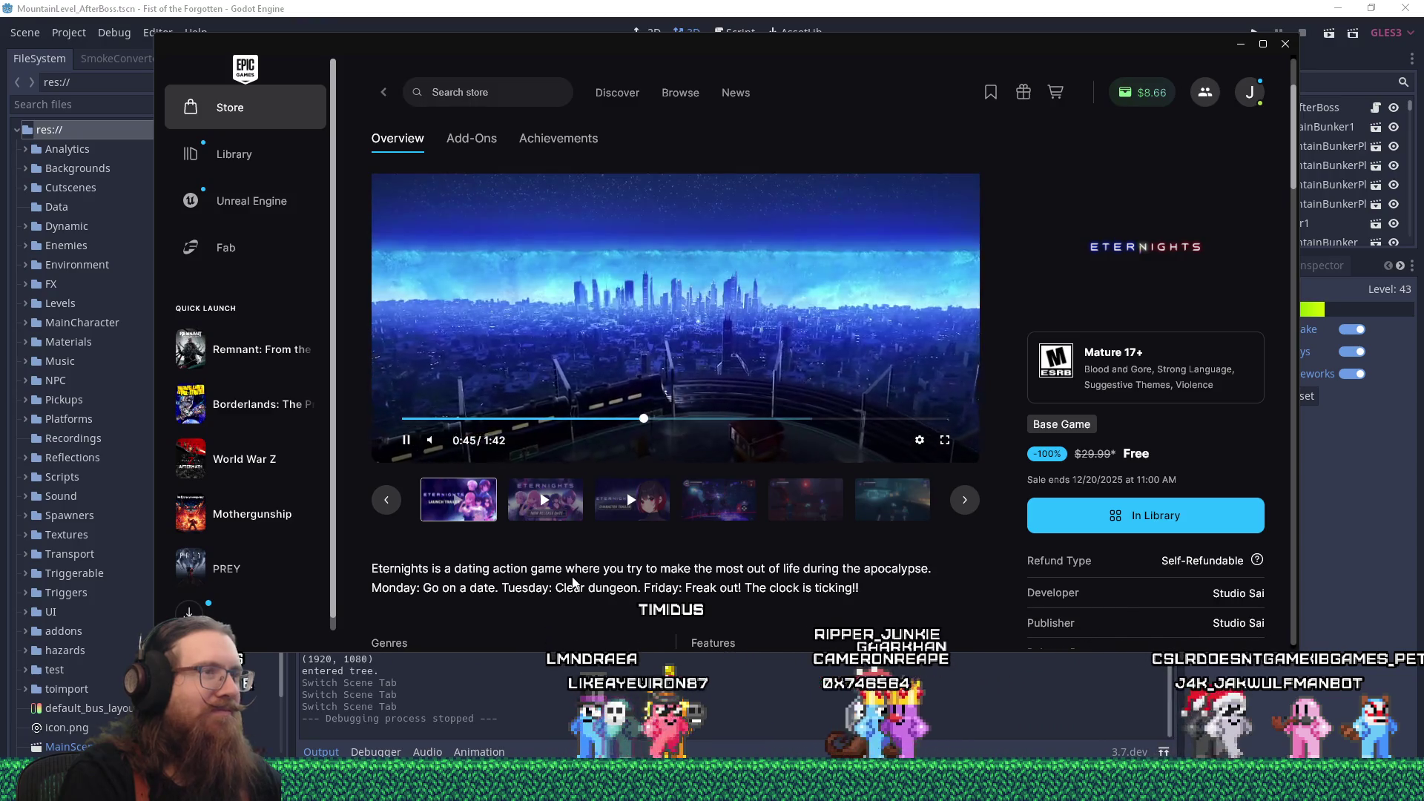
- Pause the Eternights trailer and minimize the Epic Games Launcher
mouse_move(423, 444)
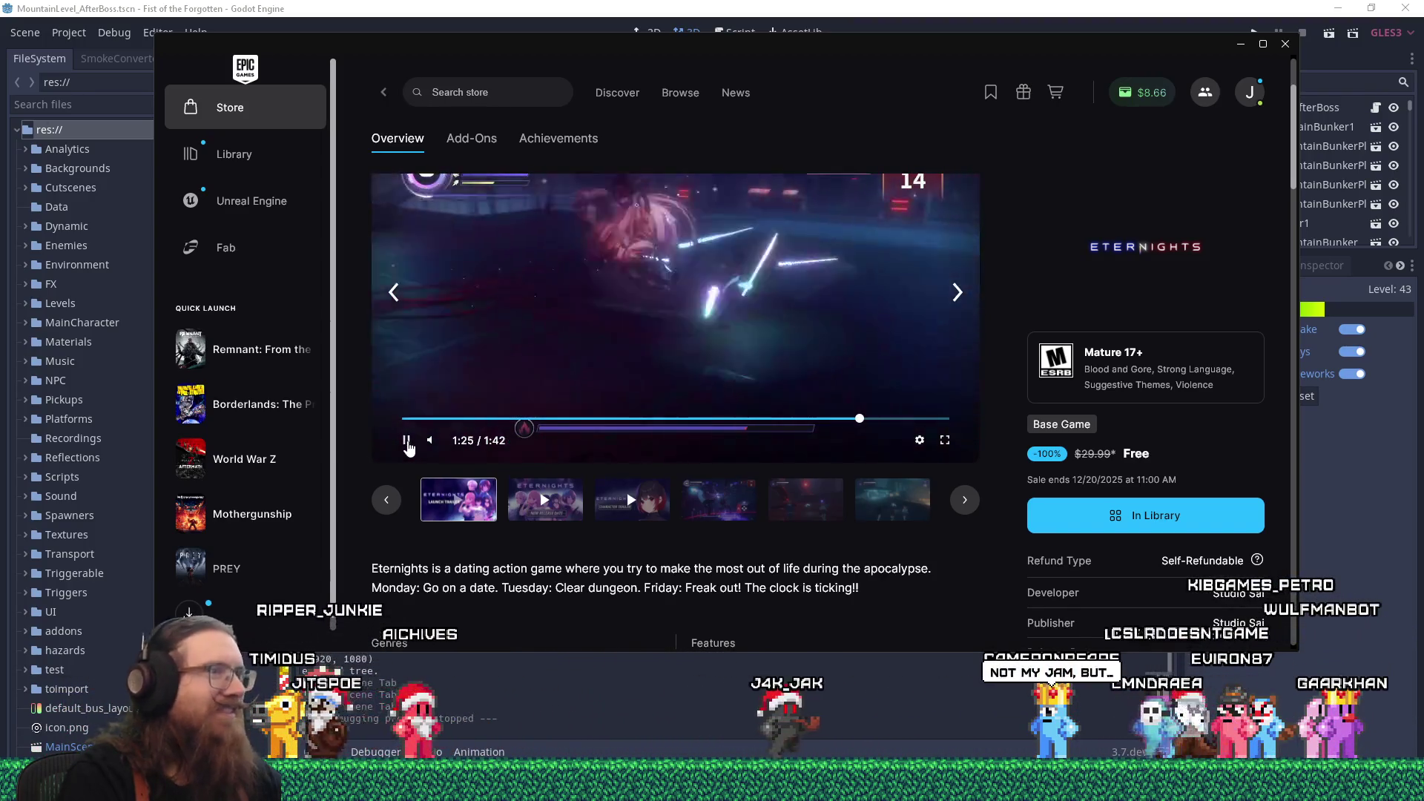
left_click(407, 440)
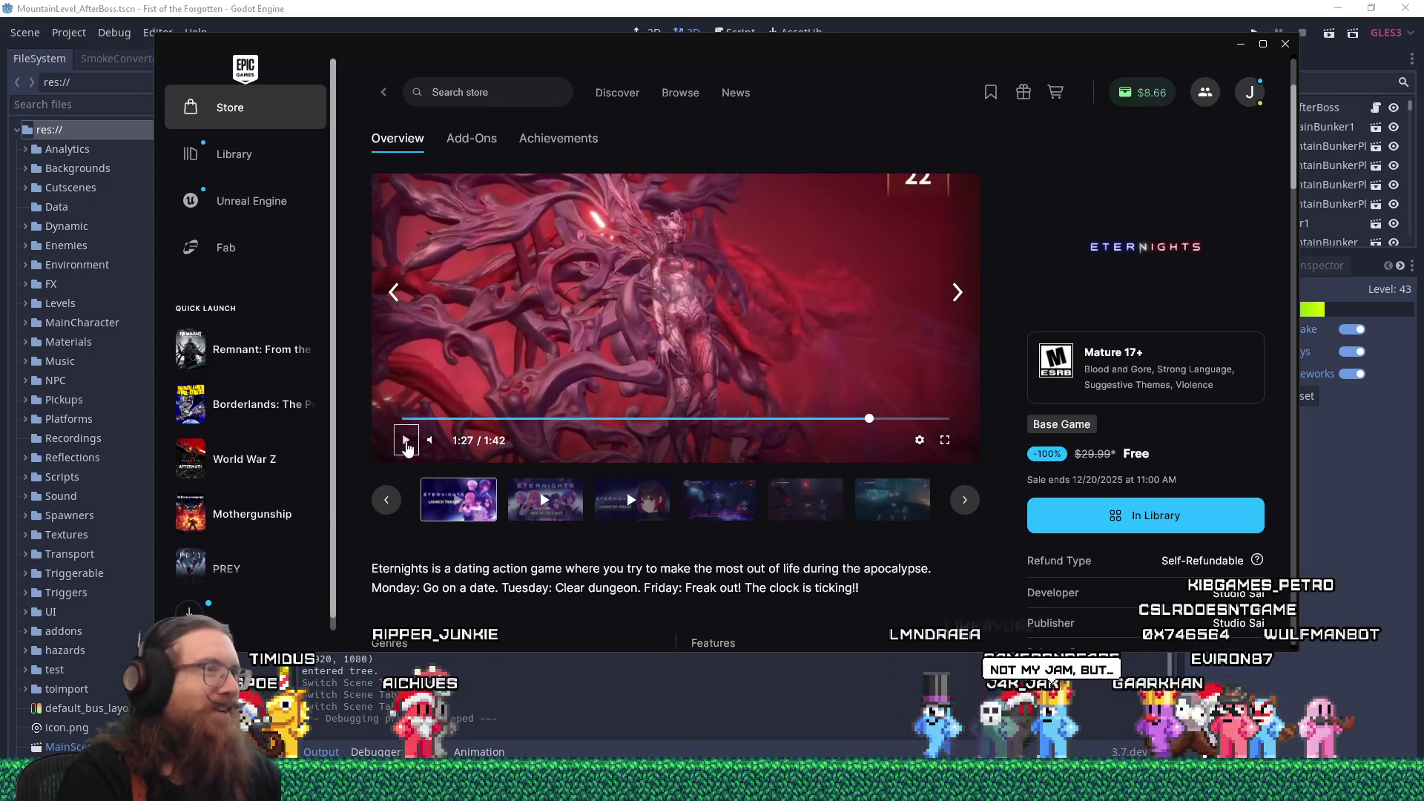
left_click(1241, 45)
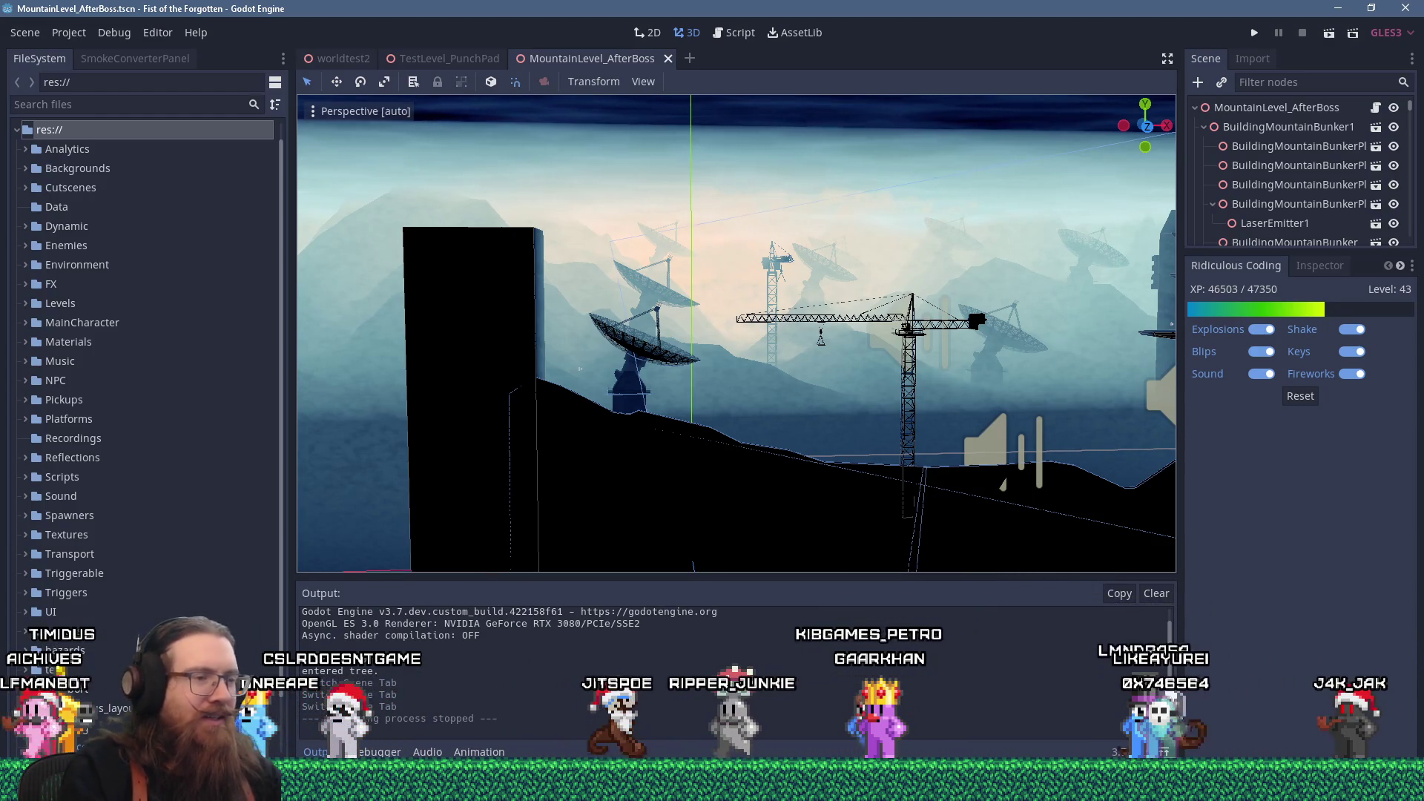
- Bring up fotf_todo.txt in Notepad and change the *DEMOTODO line to **DEMOTODO
left_click(674, 787)
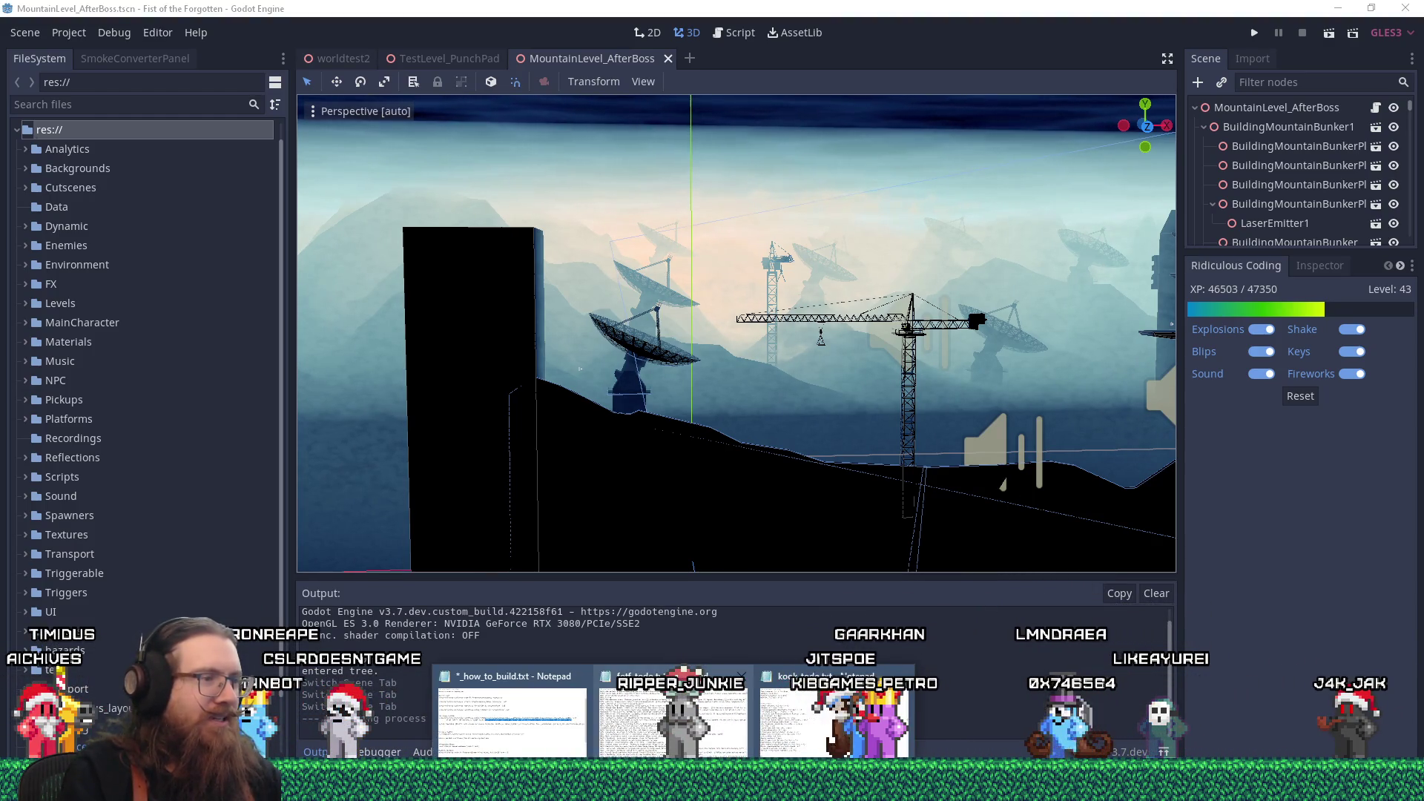
left_click(671, 712)
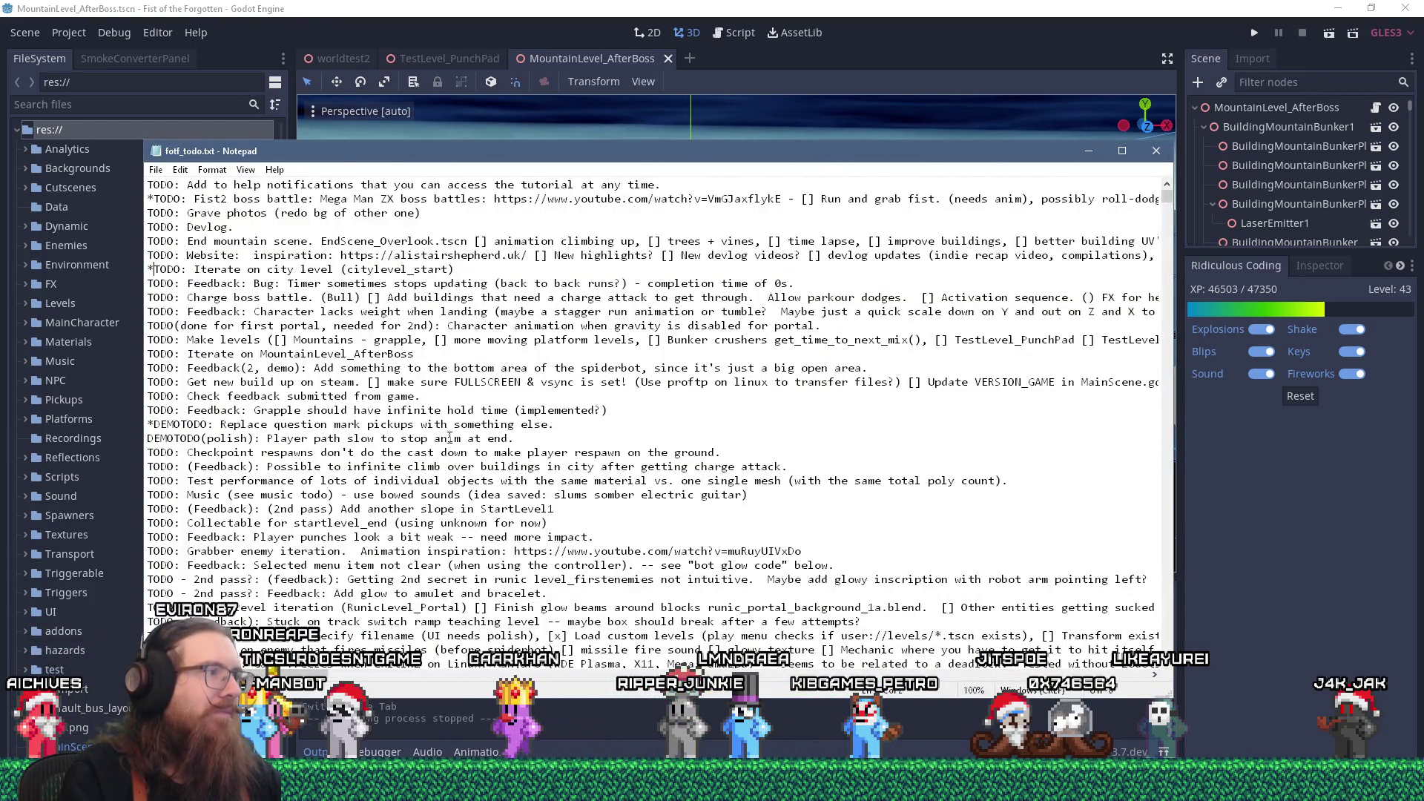
left_click(149, 427)
type("*")
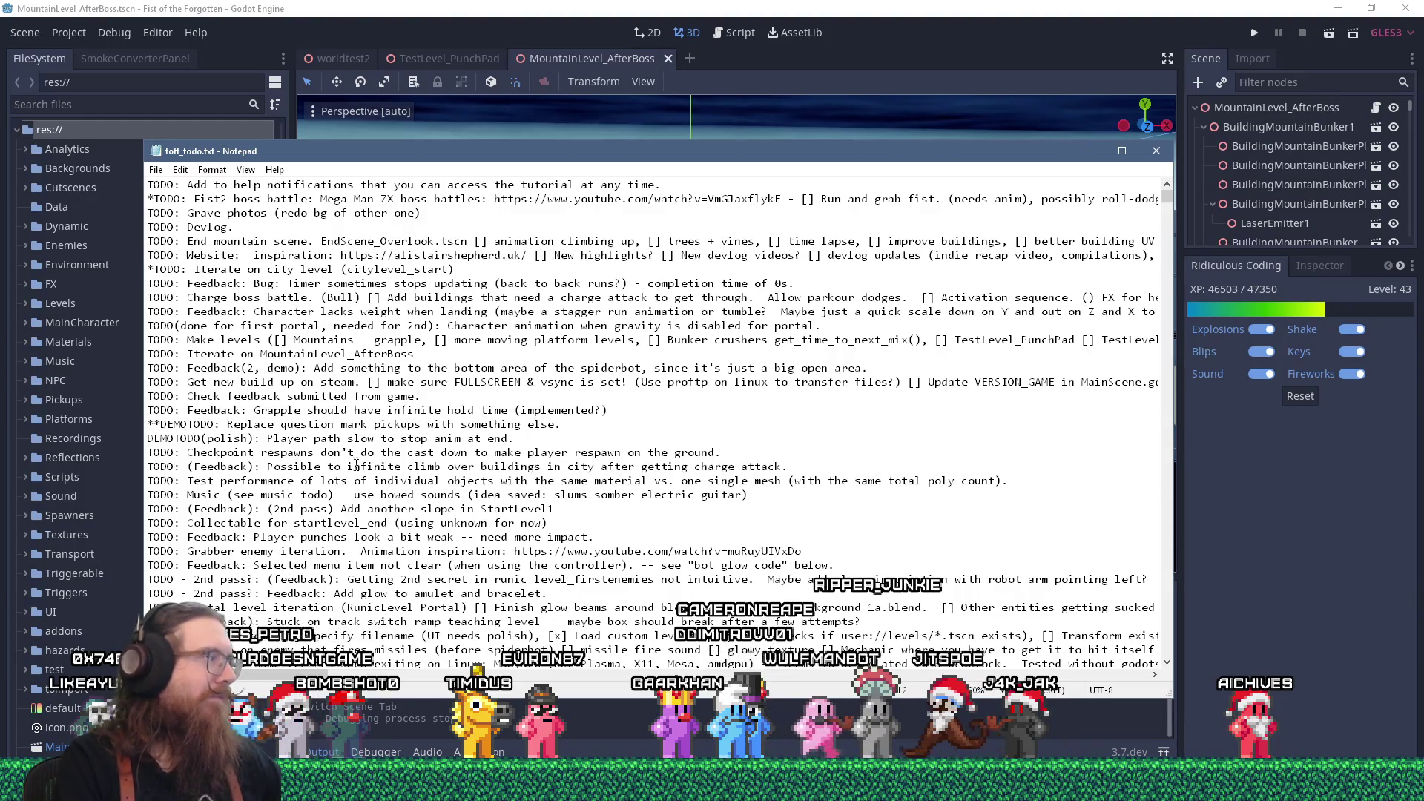
left_click_drag(792, 157, 794, 162)
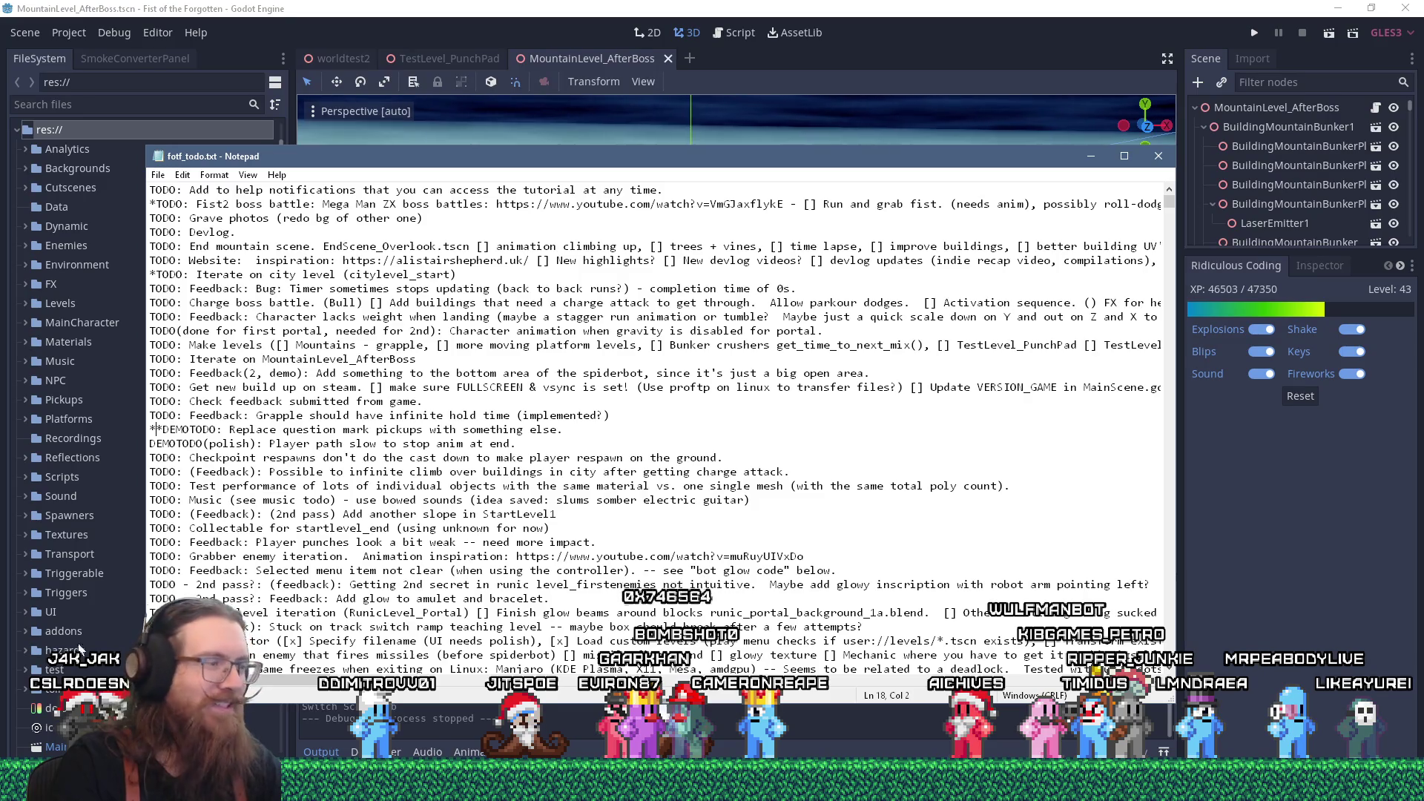
mouse_move(712, 791)
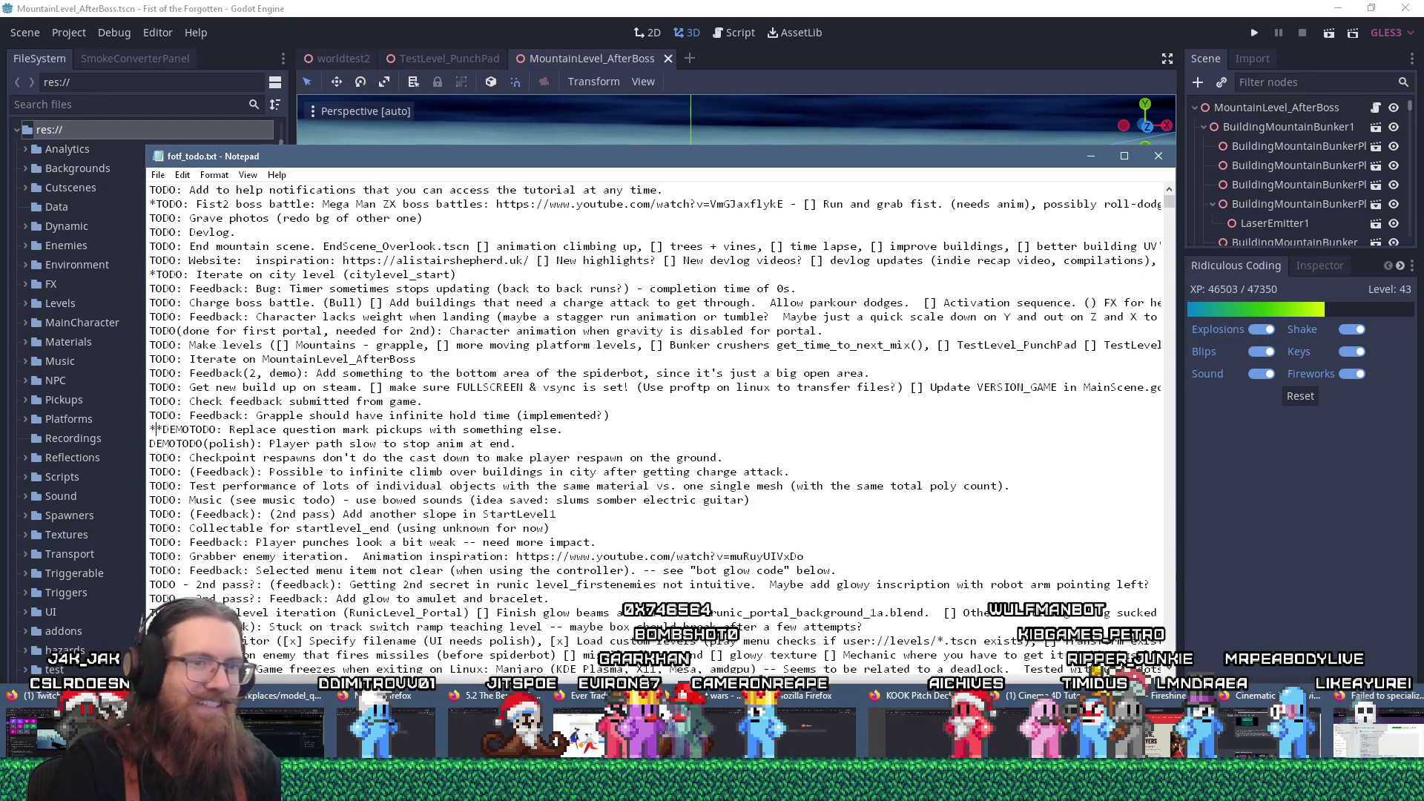
- Switch Firefox to the Godot GitHub issue #114206 tab and reload it
left_click(1362, 750)
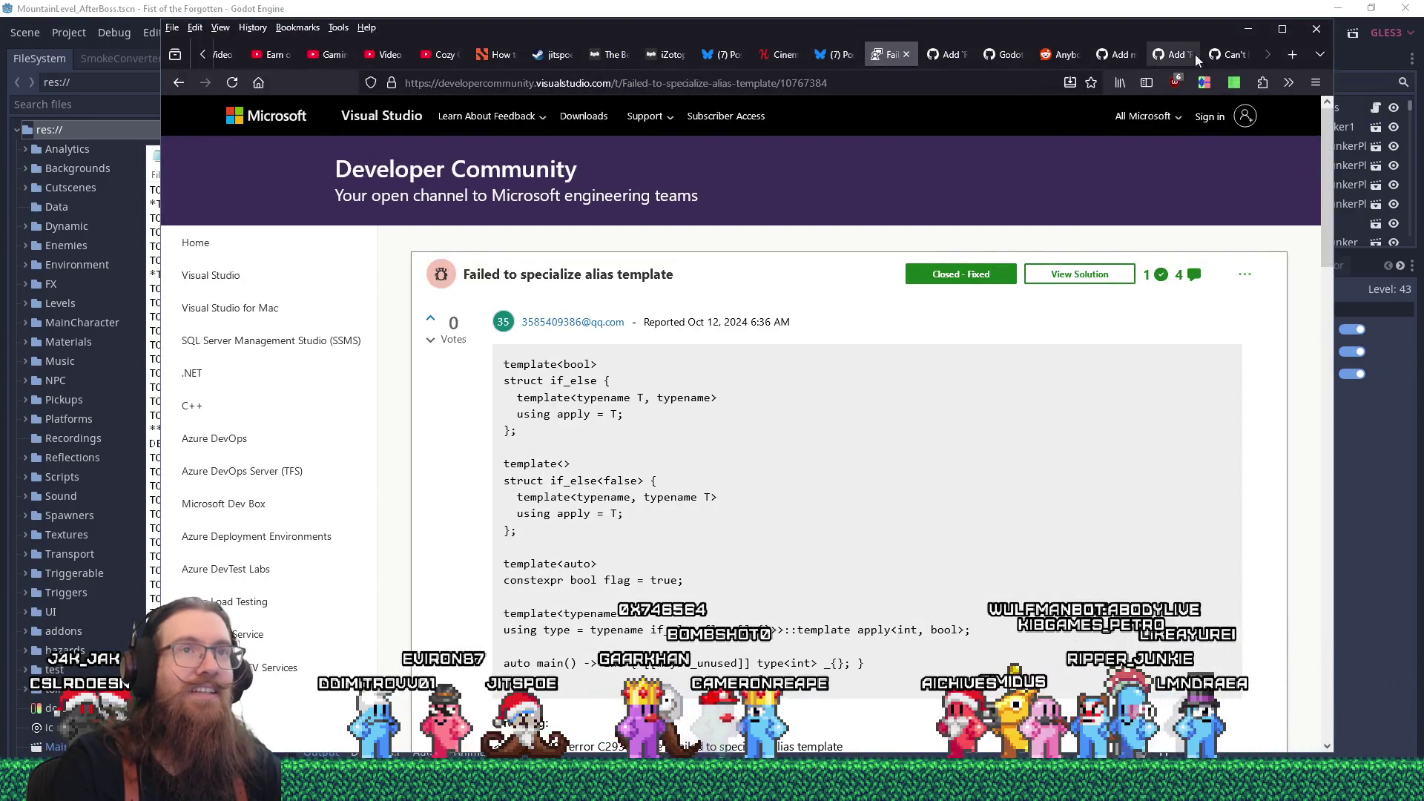
left_click(1230, 55)
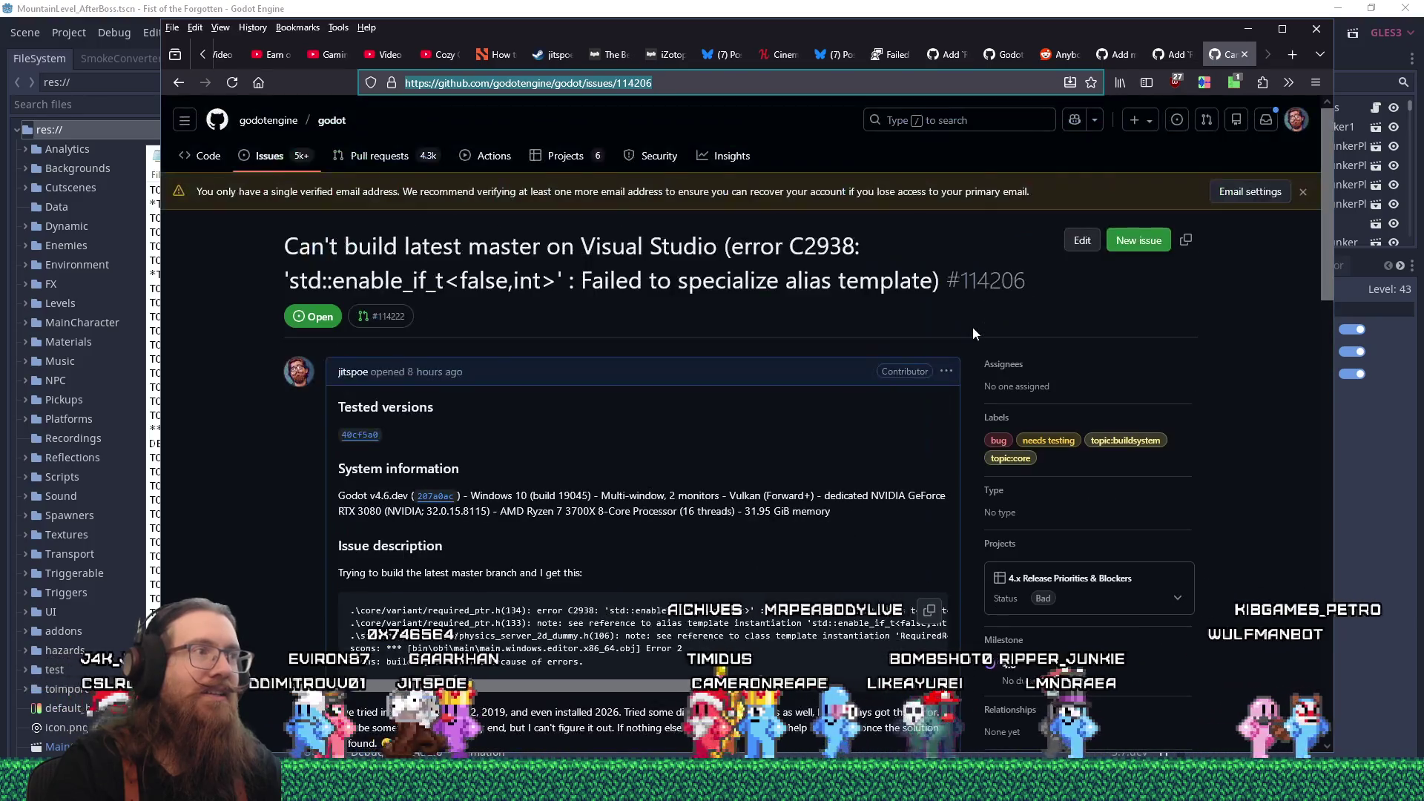
scroll(972, 327, "up", 5)
left_click(232, 82)
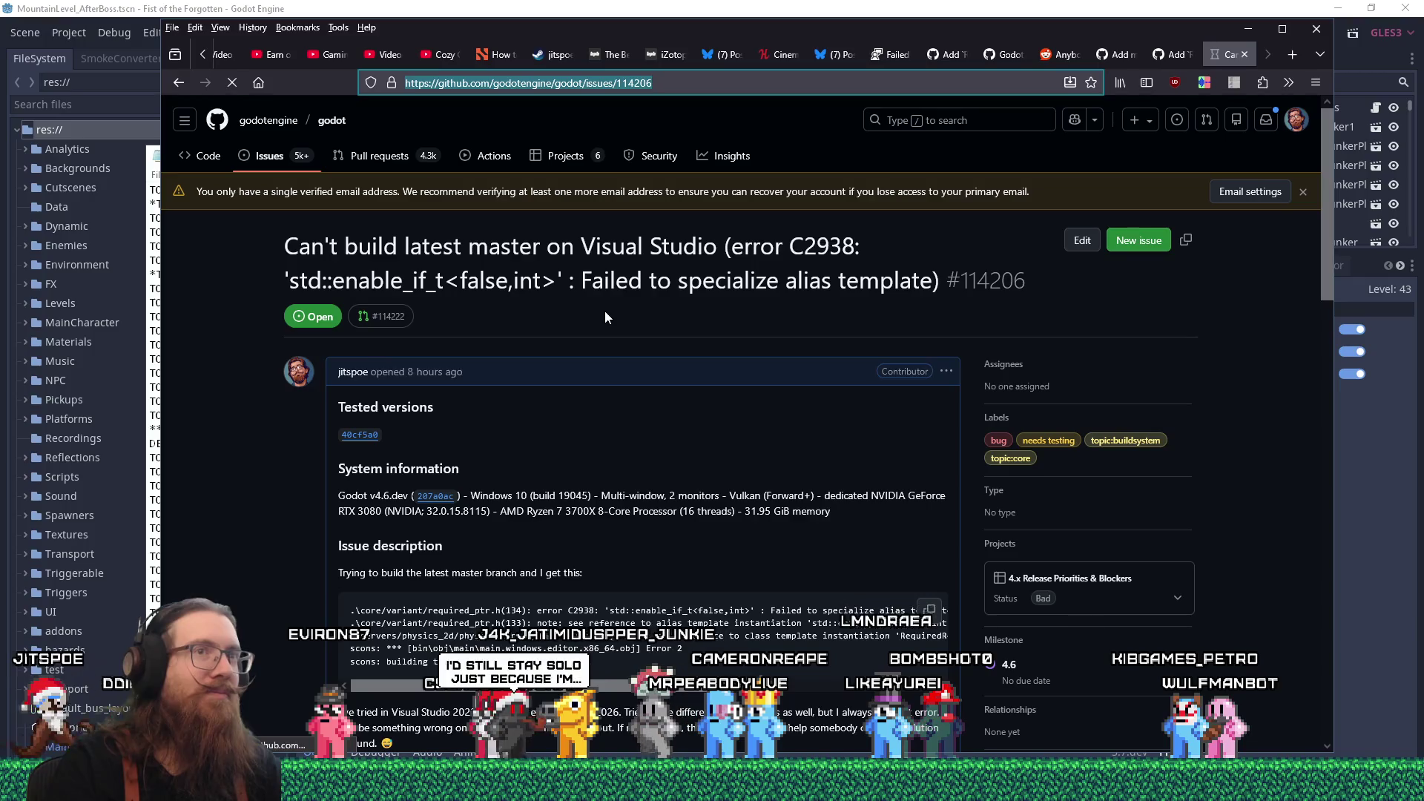
- Scroll down to the 'Does this help?' comment showing the required_ptr.h patch
scroll(604, 315, "down", 12)
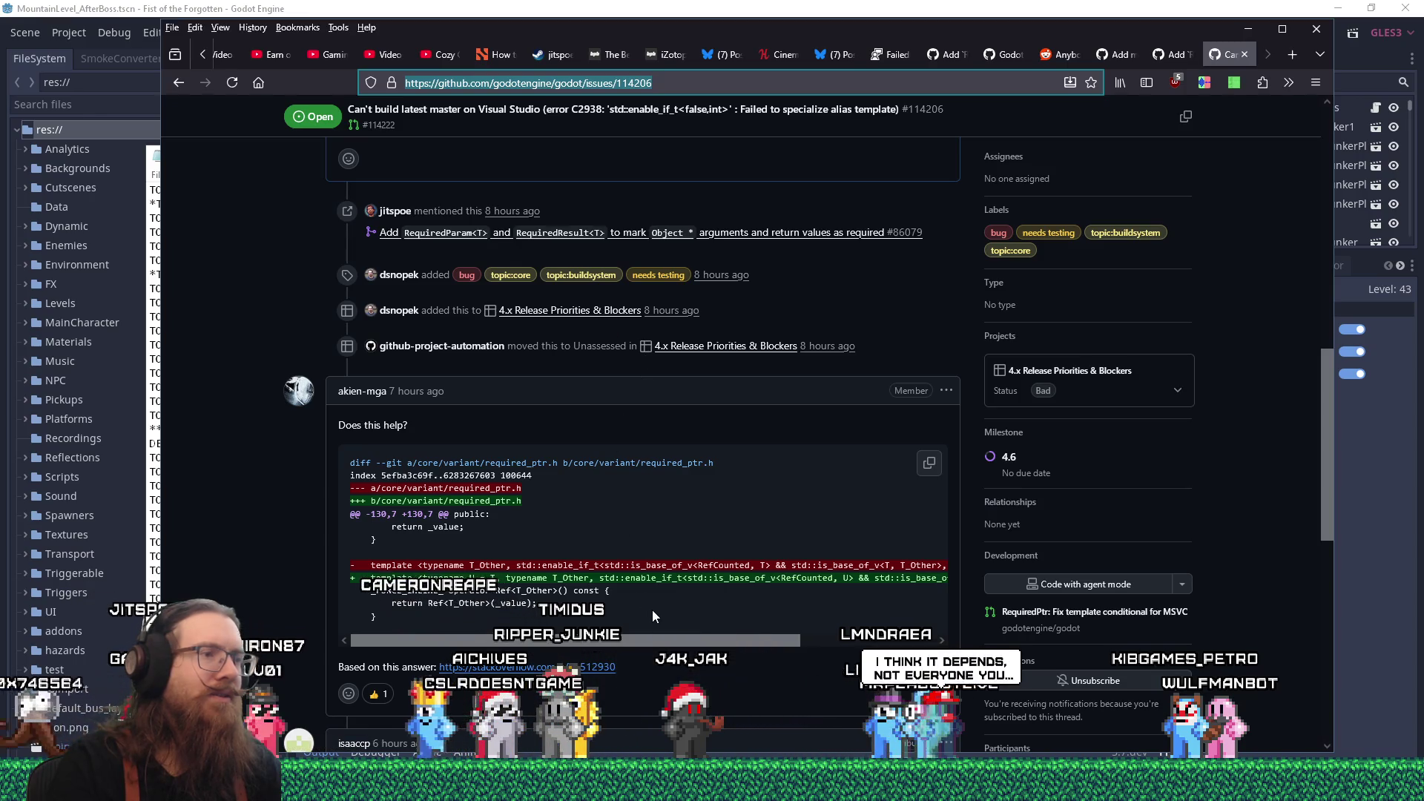
scroll(667, 656, "down", 1)
scroll(668, 655, "down", 1)
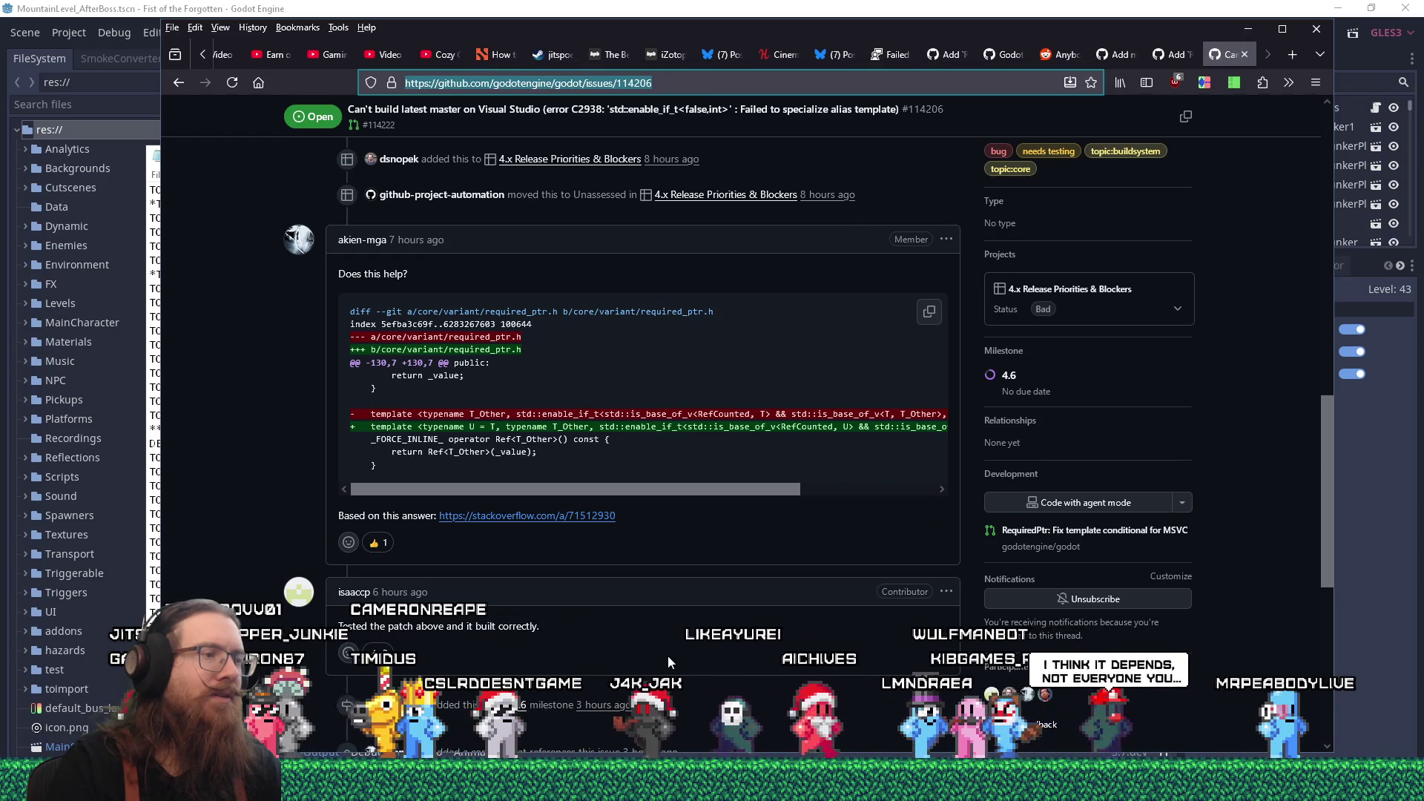
scroll(668, 656, "down", 3)
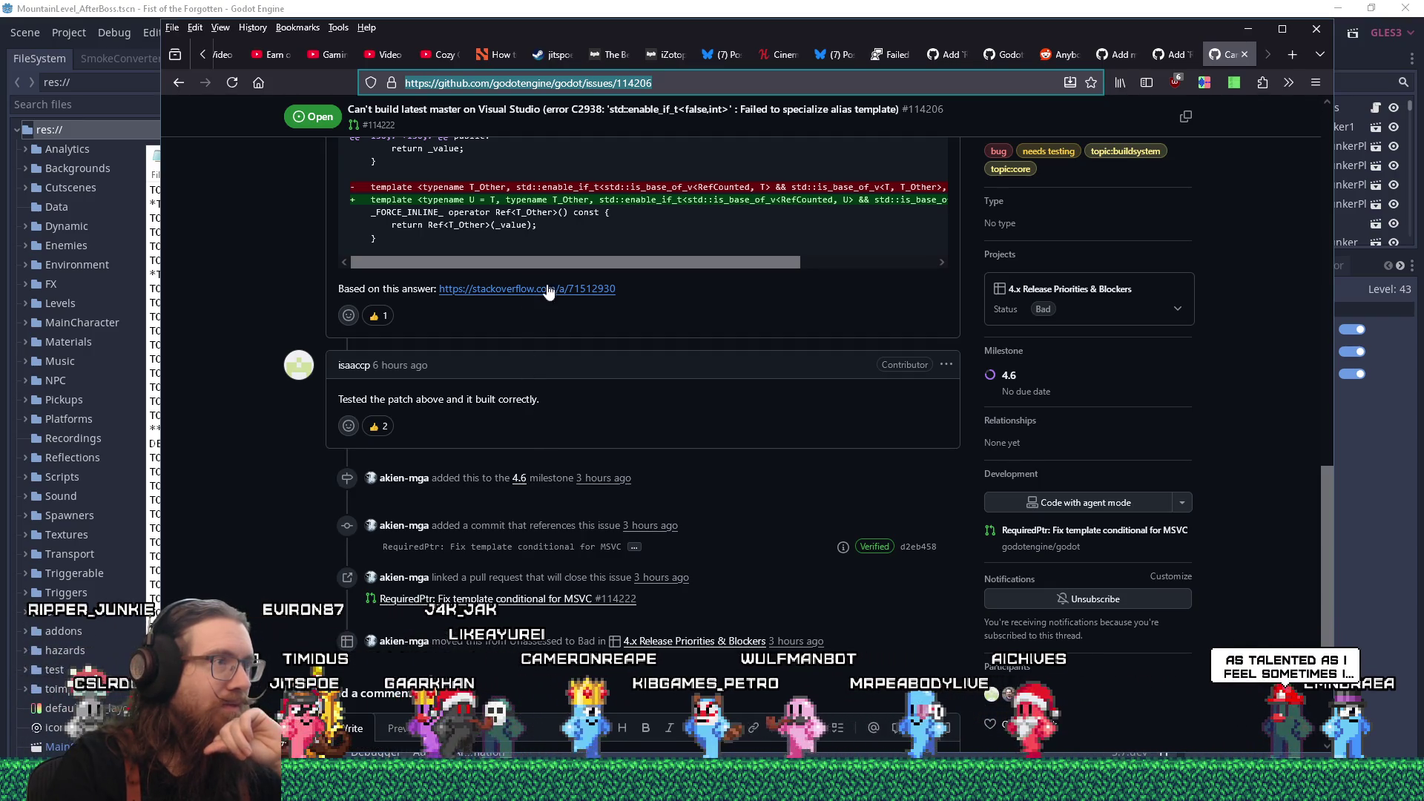
scroll(571, 272, "up", 2)
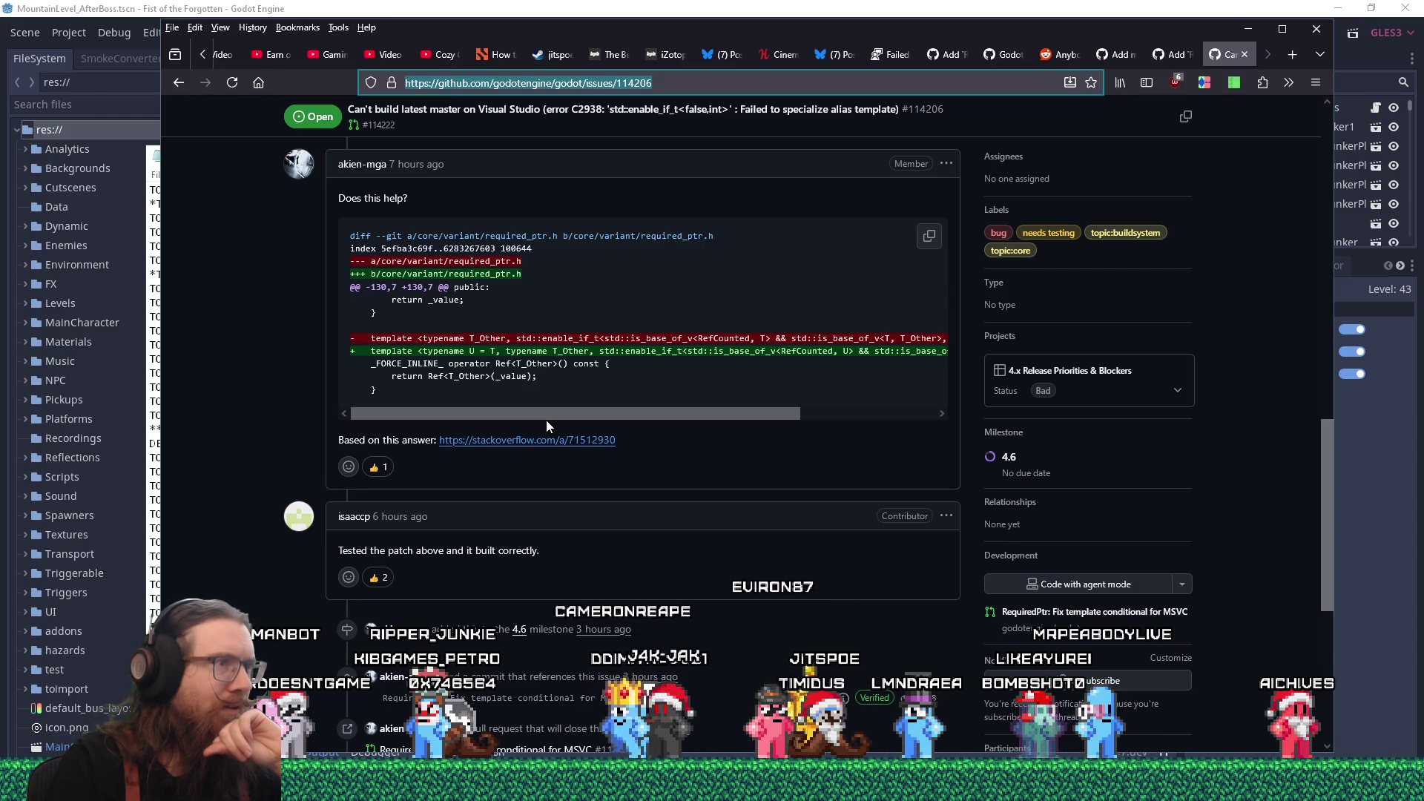
left_click(767, 406)
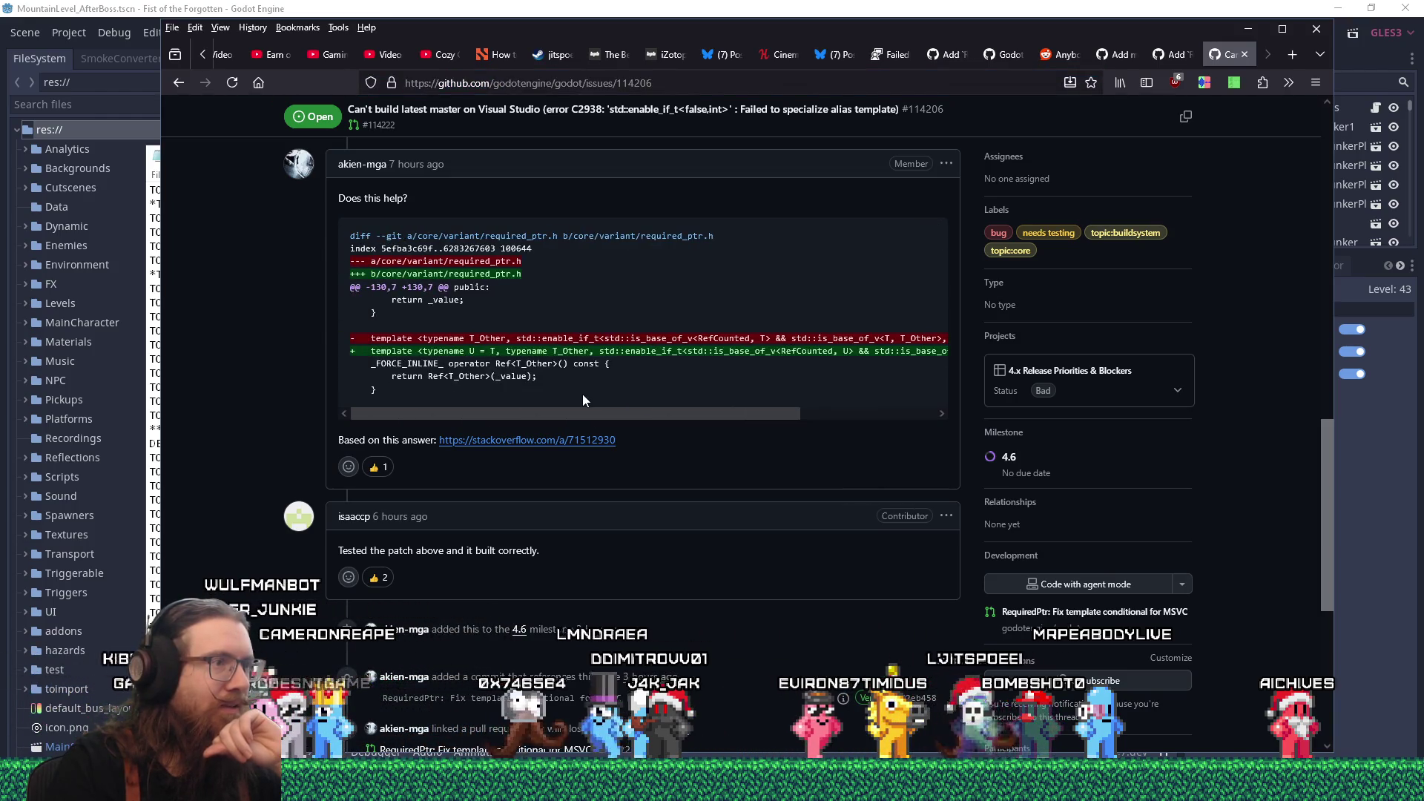
scroll(582, 394, "right", 3)
scroll(500, 385, "left", 4)
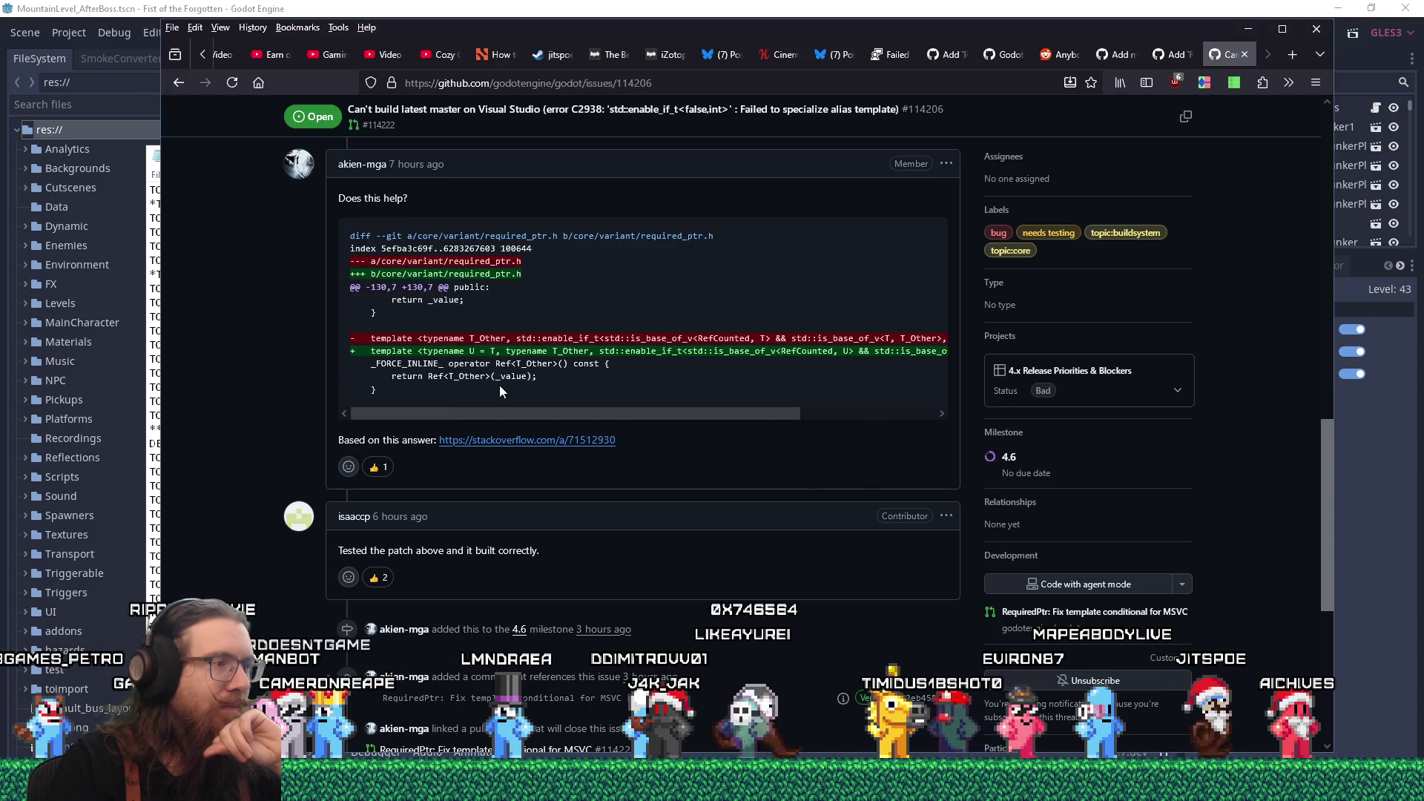
scroll(573, 430, "down", 2)
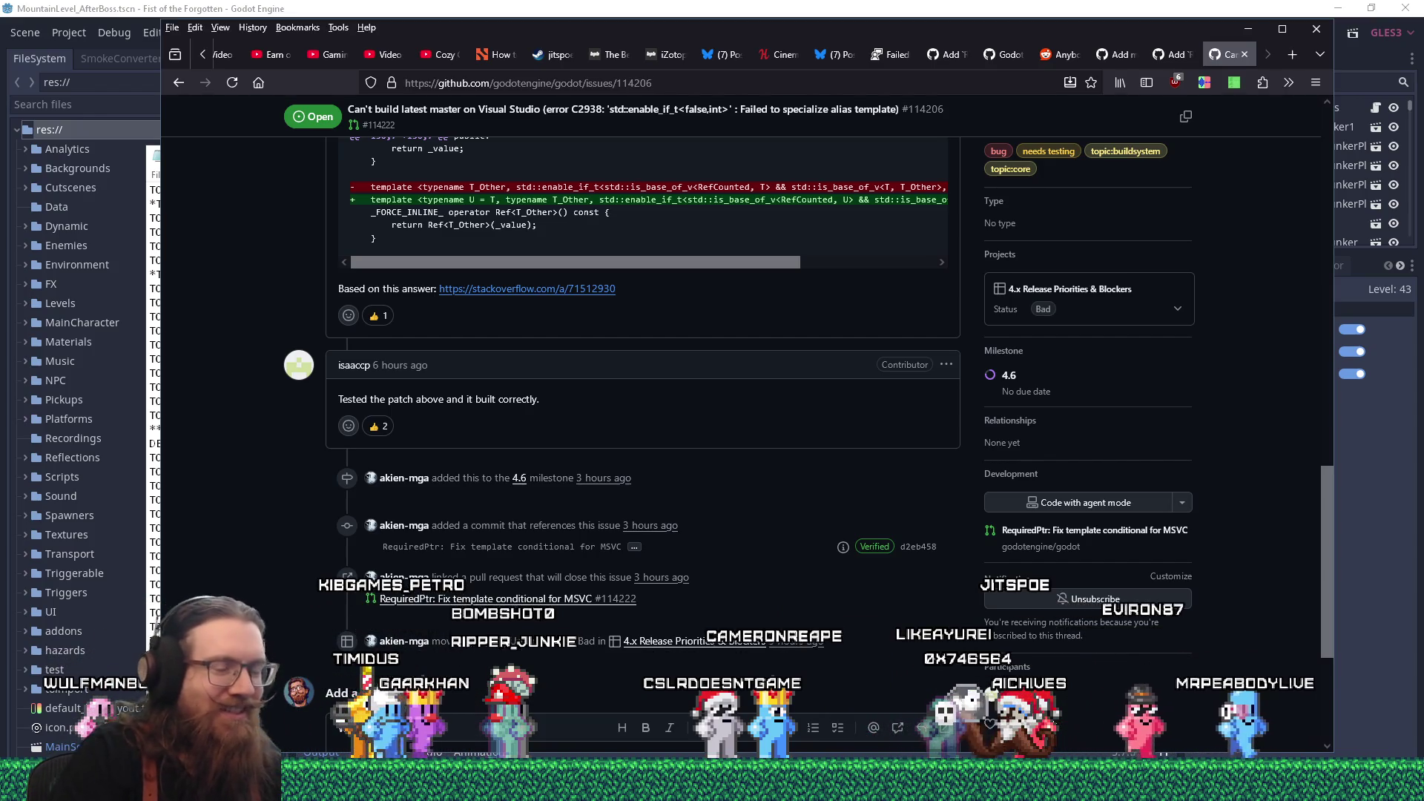
scroll(739, 580, "up", 3)
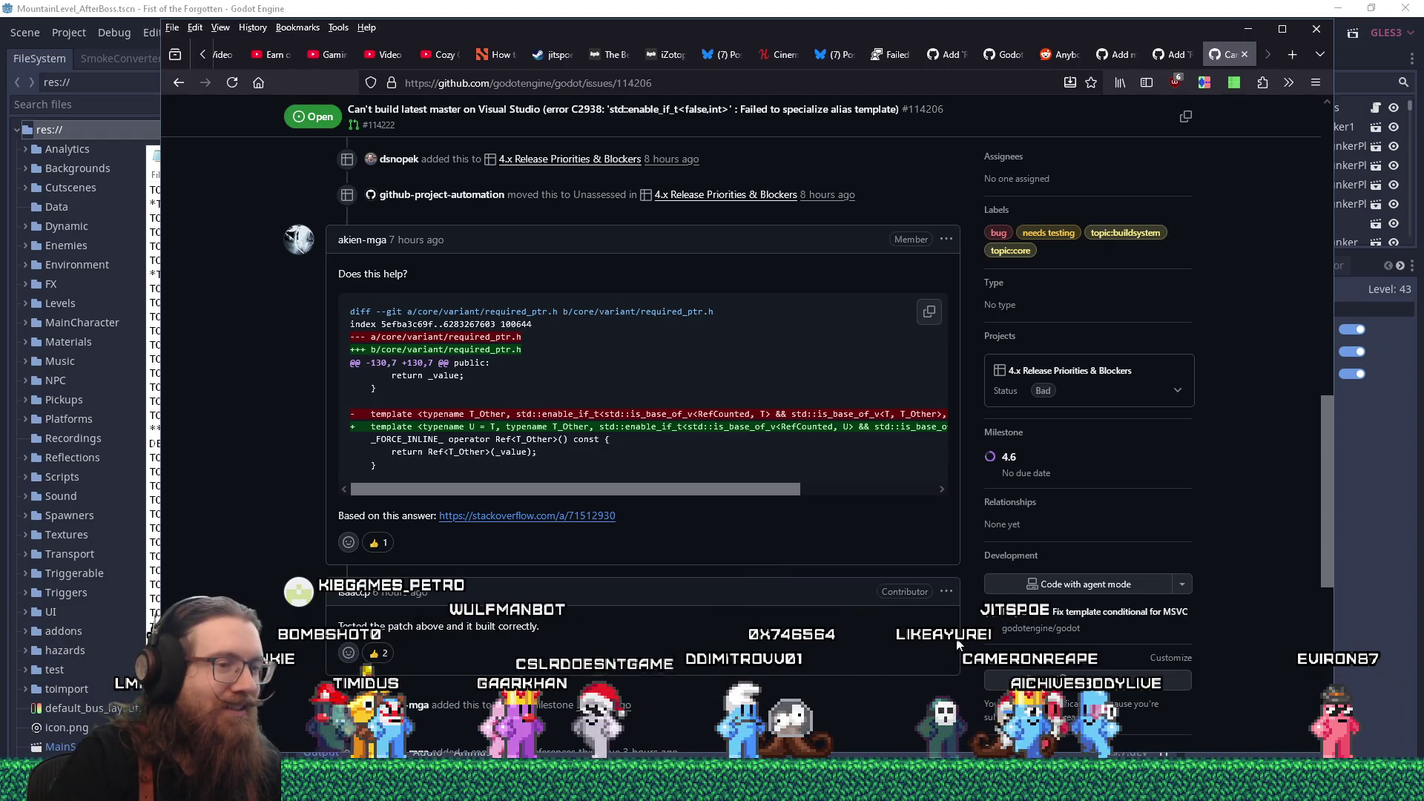
- Open E:\projects\godot\godot_engine_tremble in File Explorer through the Run dialog
key("super+r")
type("e")
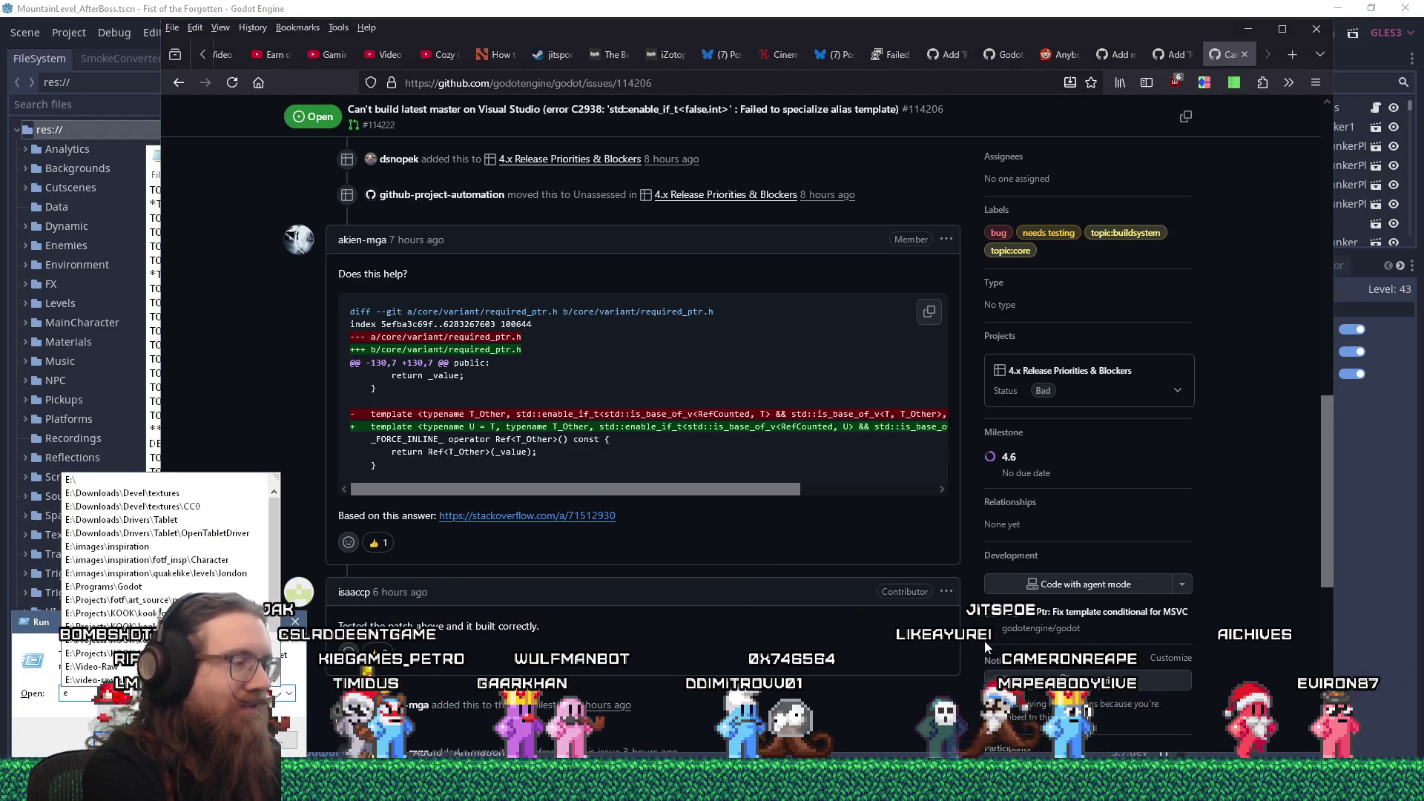
type(":\\proj")
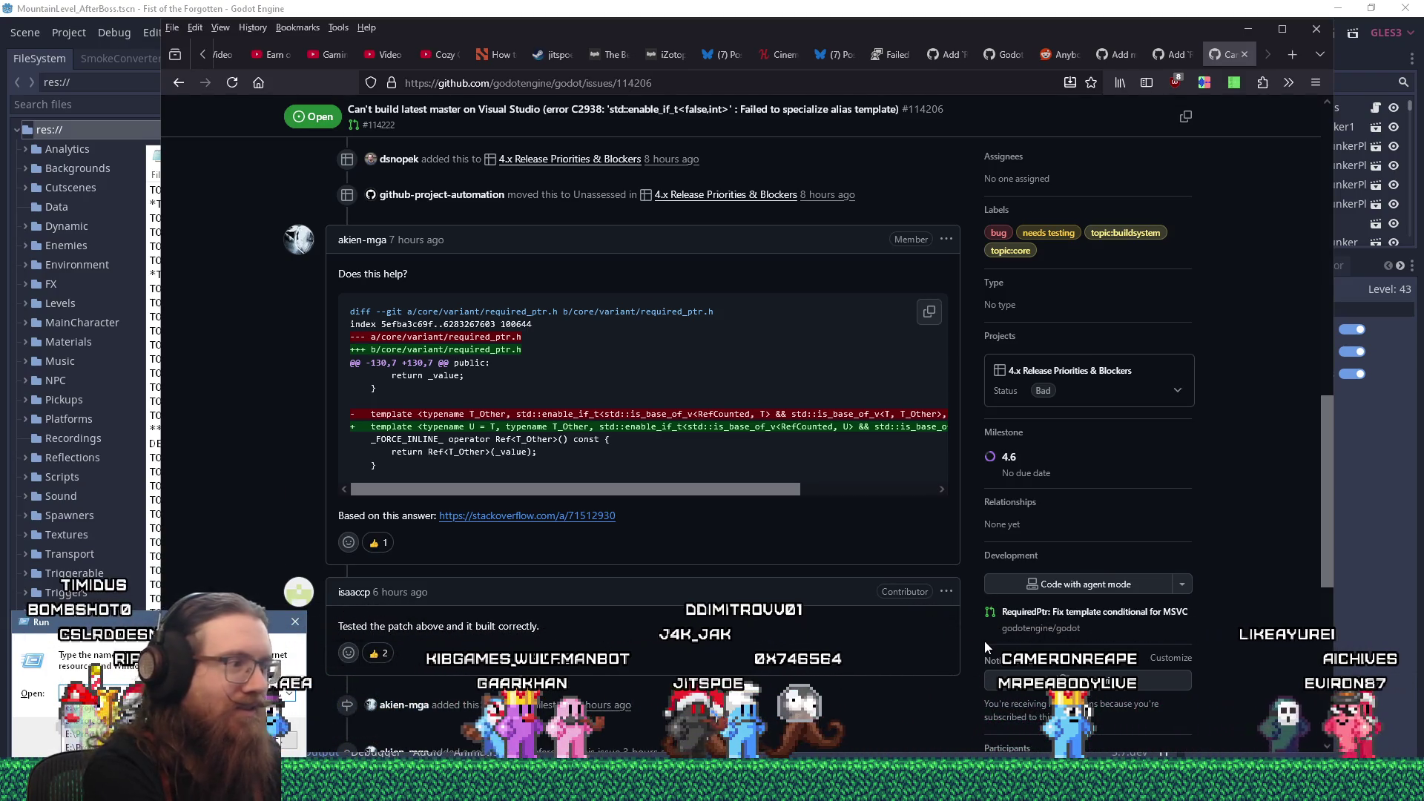
type("ects\\godot\\")
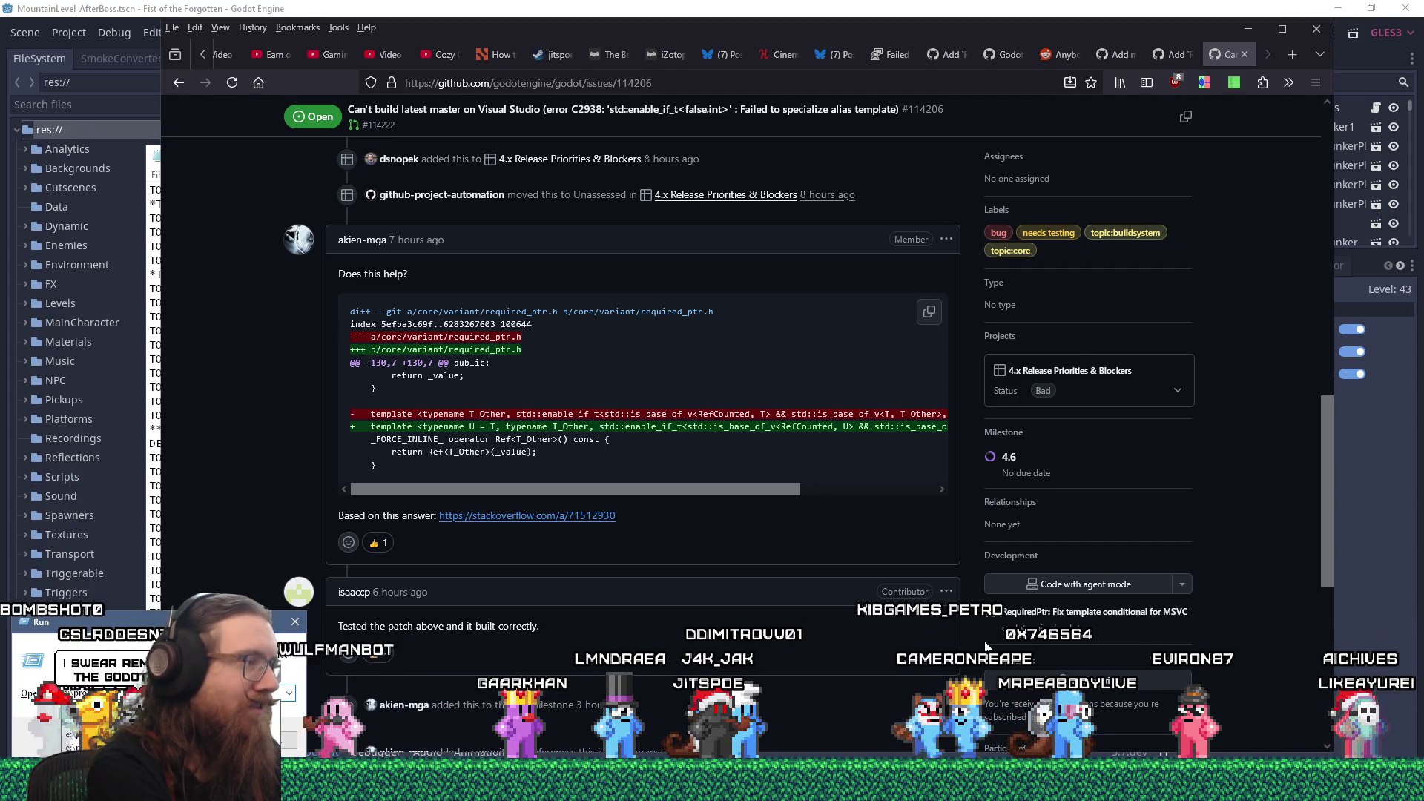
type("godot_")
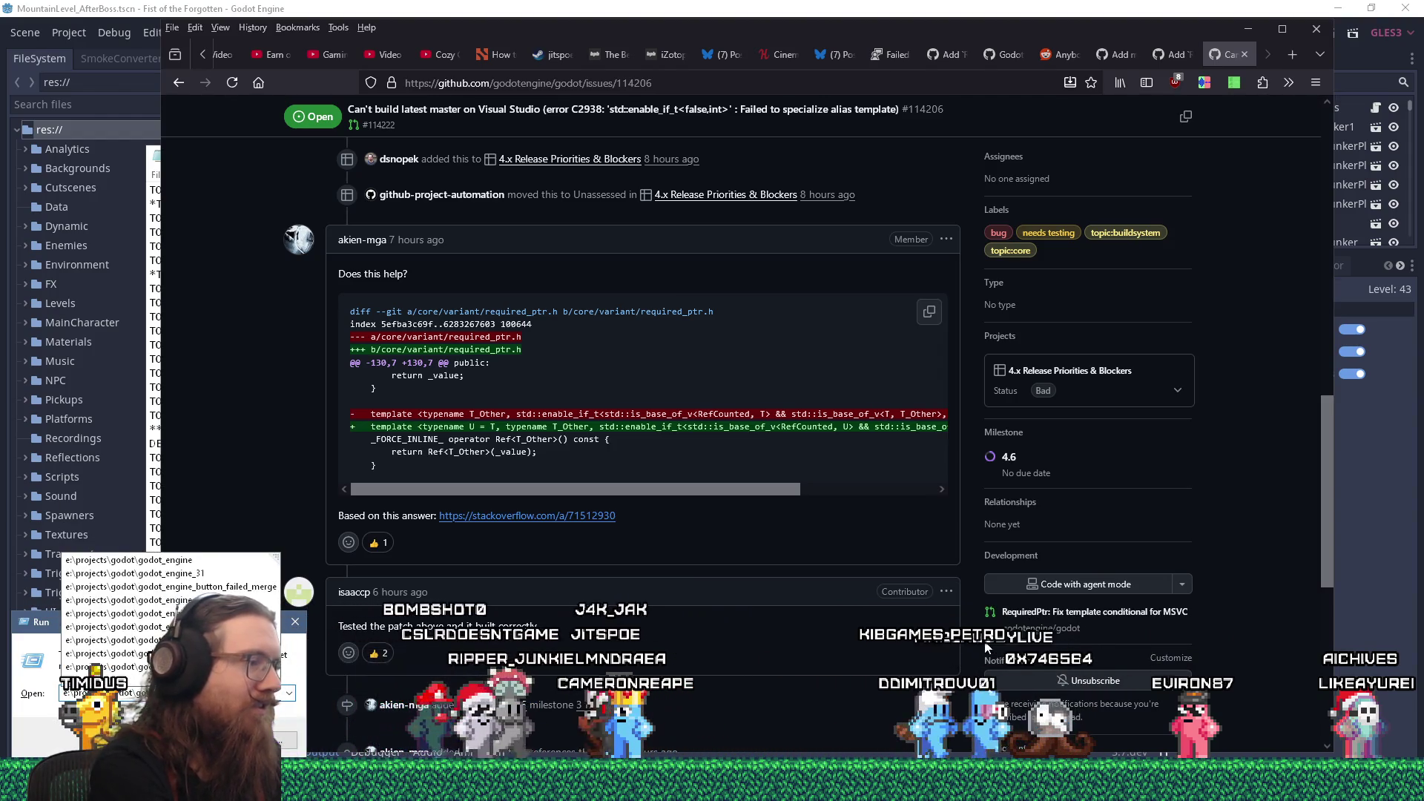
key("Return")
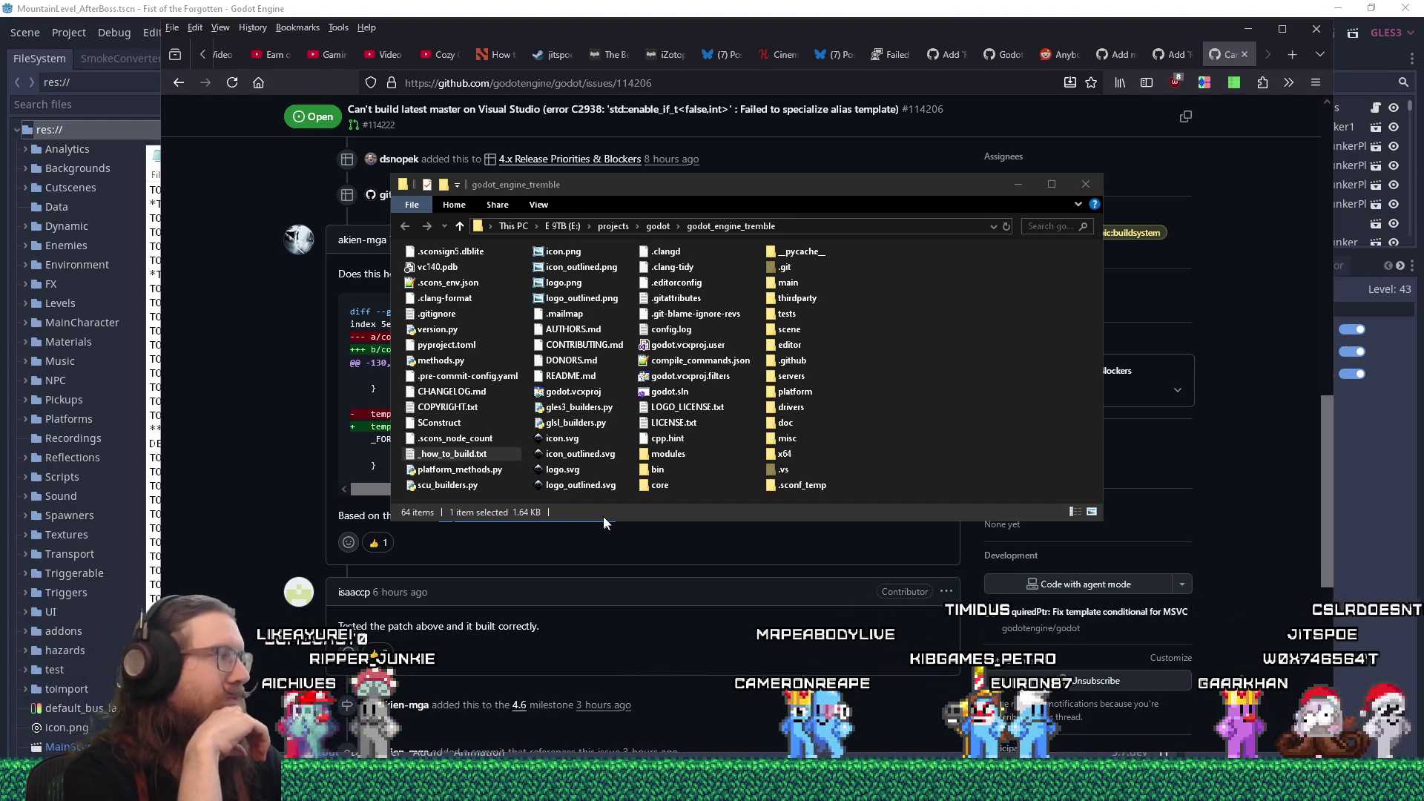
left_click(1051, 417)
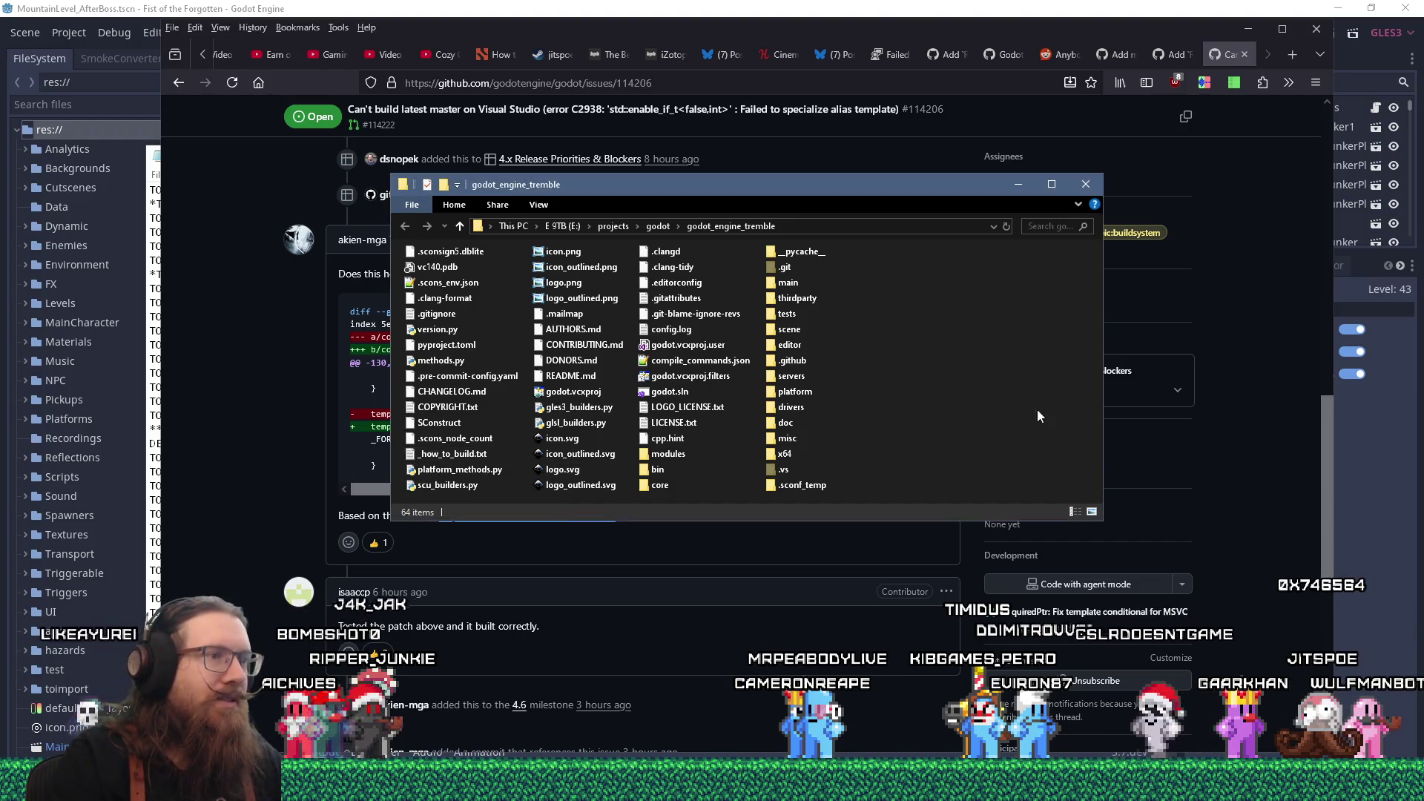
- Open godot.sln in Visual Studio 2022 from its right-click menu
right_click(683, 398)
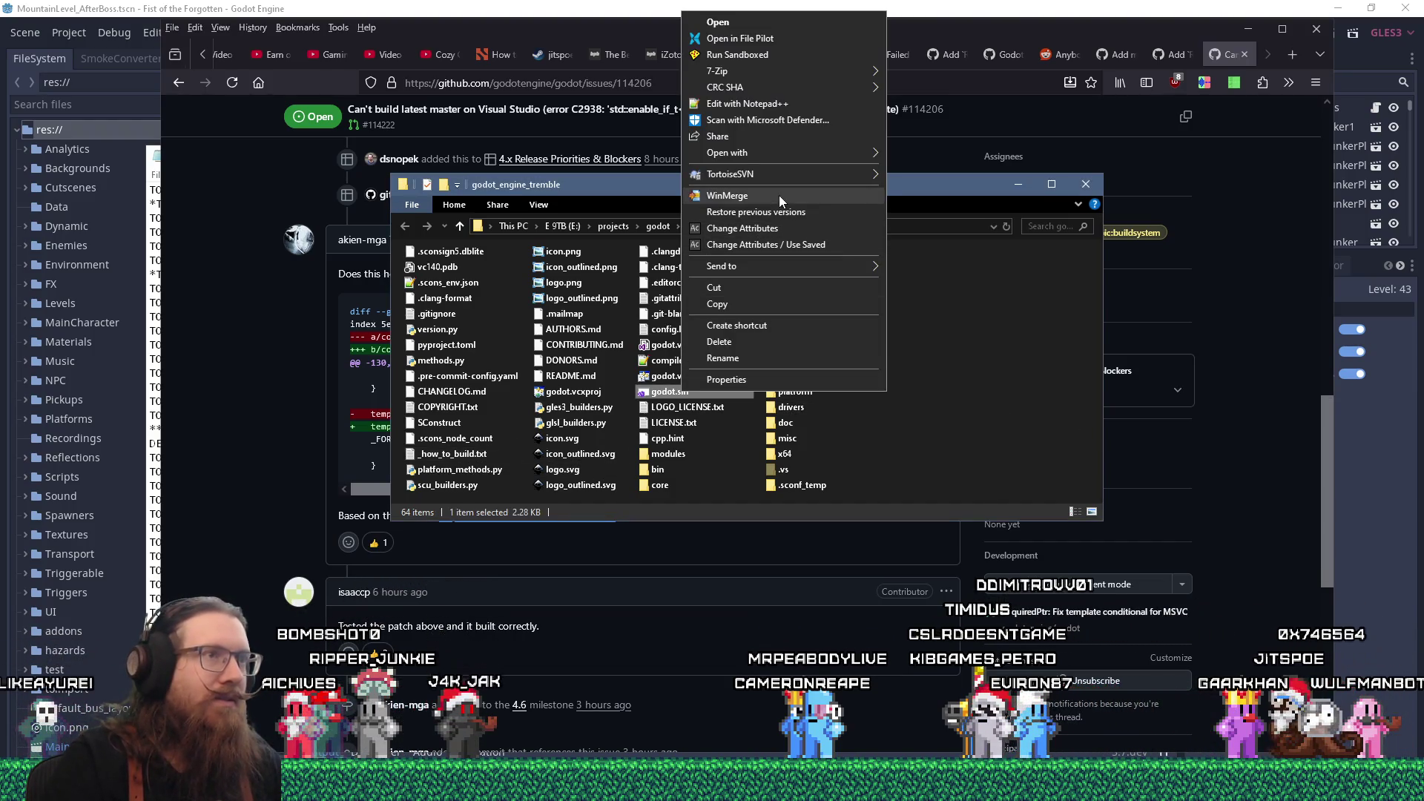
mouse_move(776, 148)
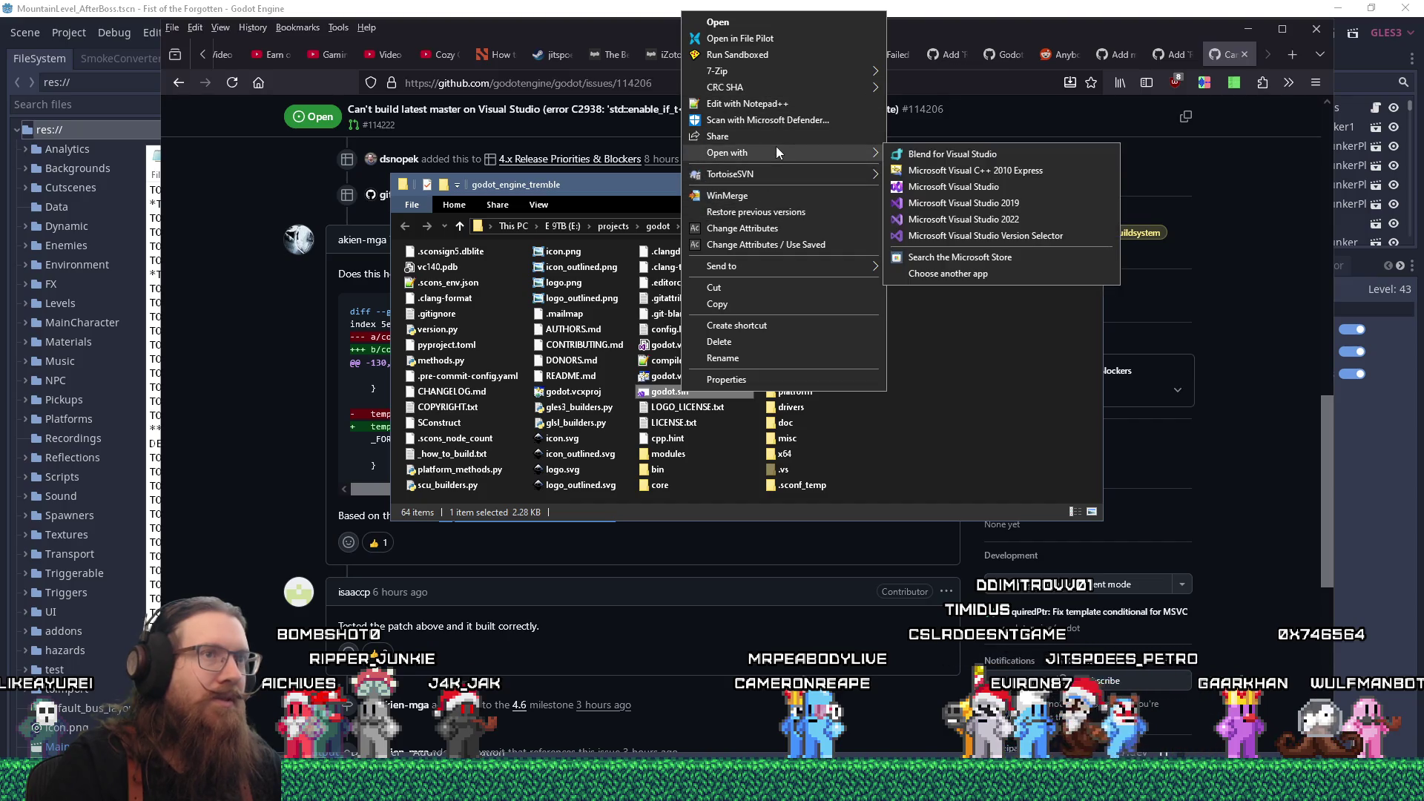
left_click(1019, 221)
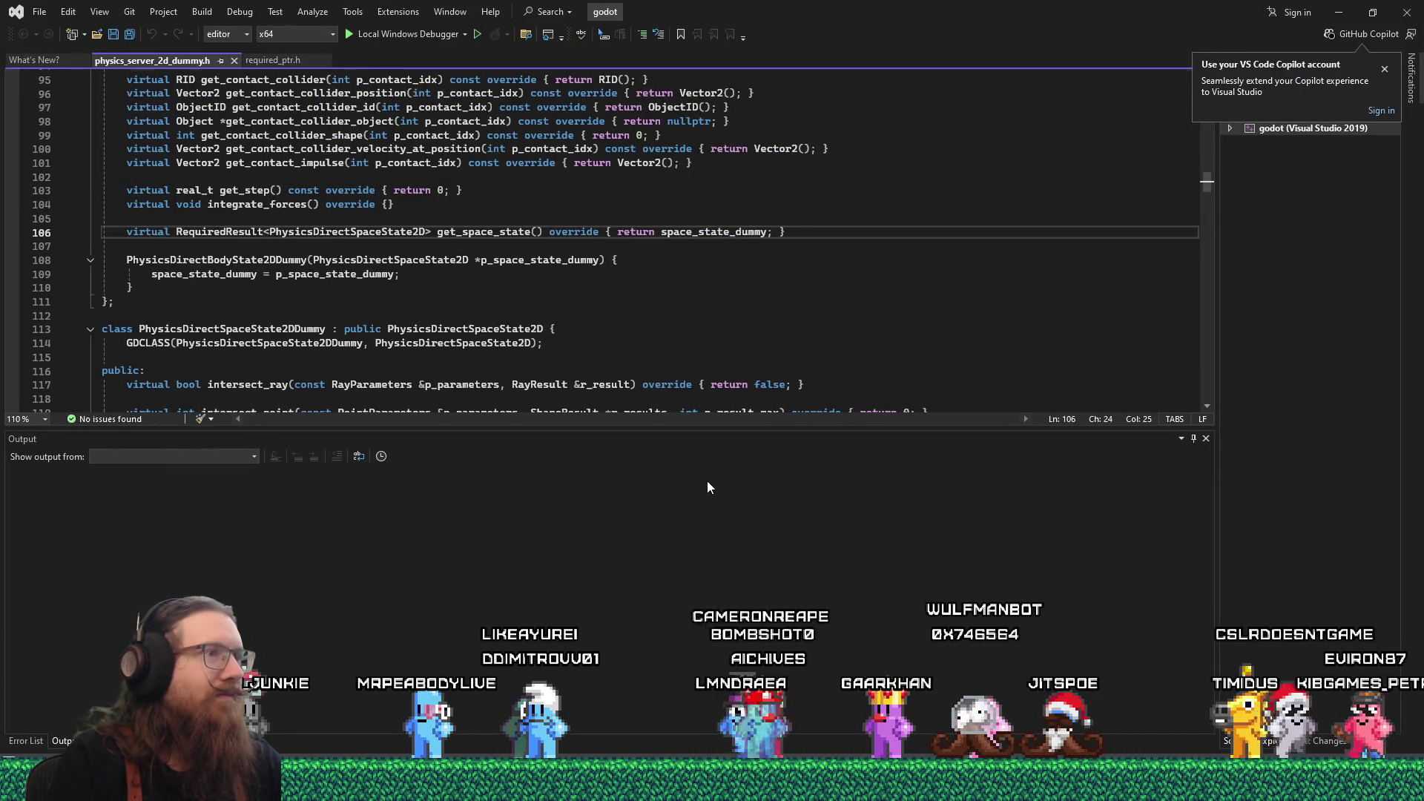
- Go to the definition of RequiredResult on line 106, then switch to the GitHub issue in Firefox
left_click(240, 247)
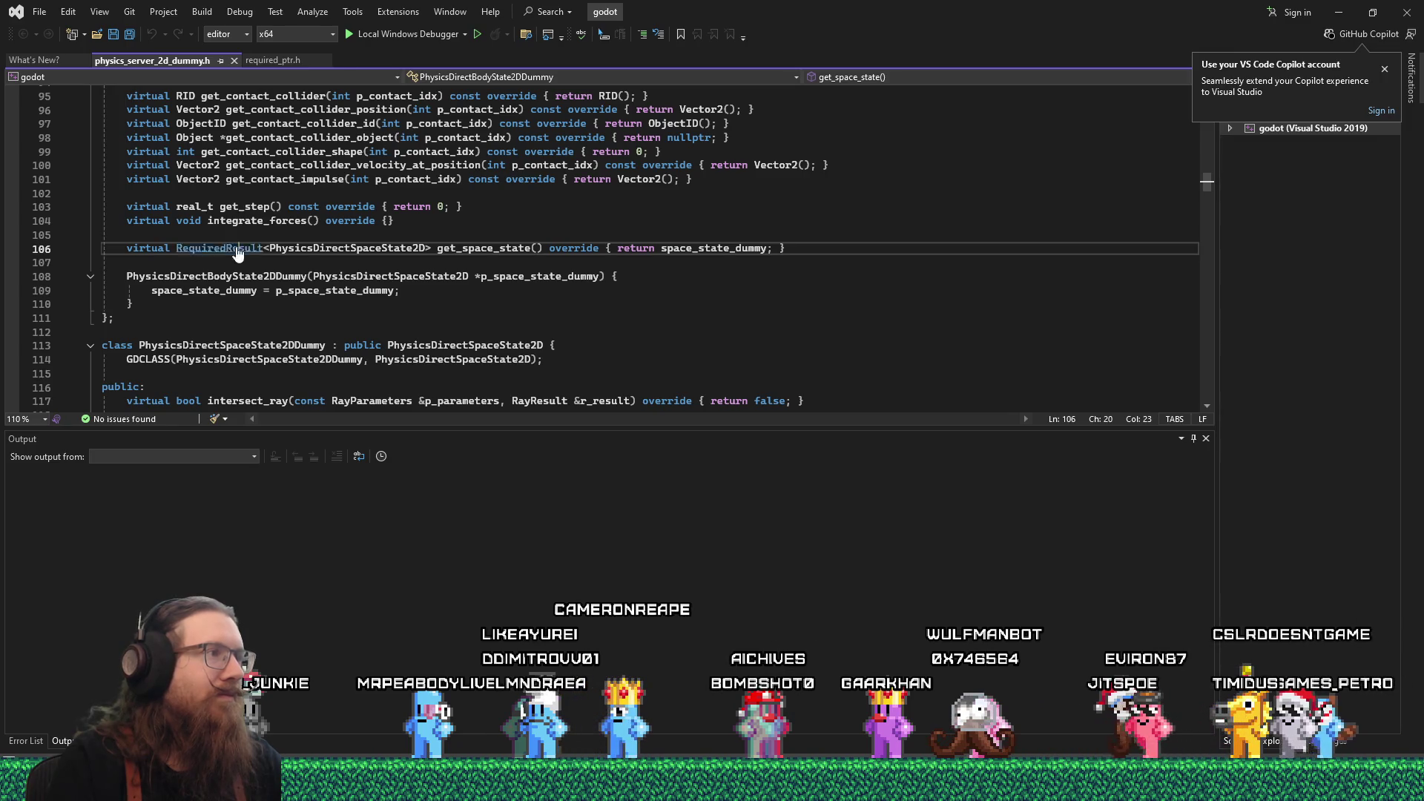
left_click(264, 247, "ctrl")
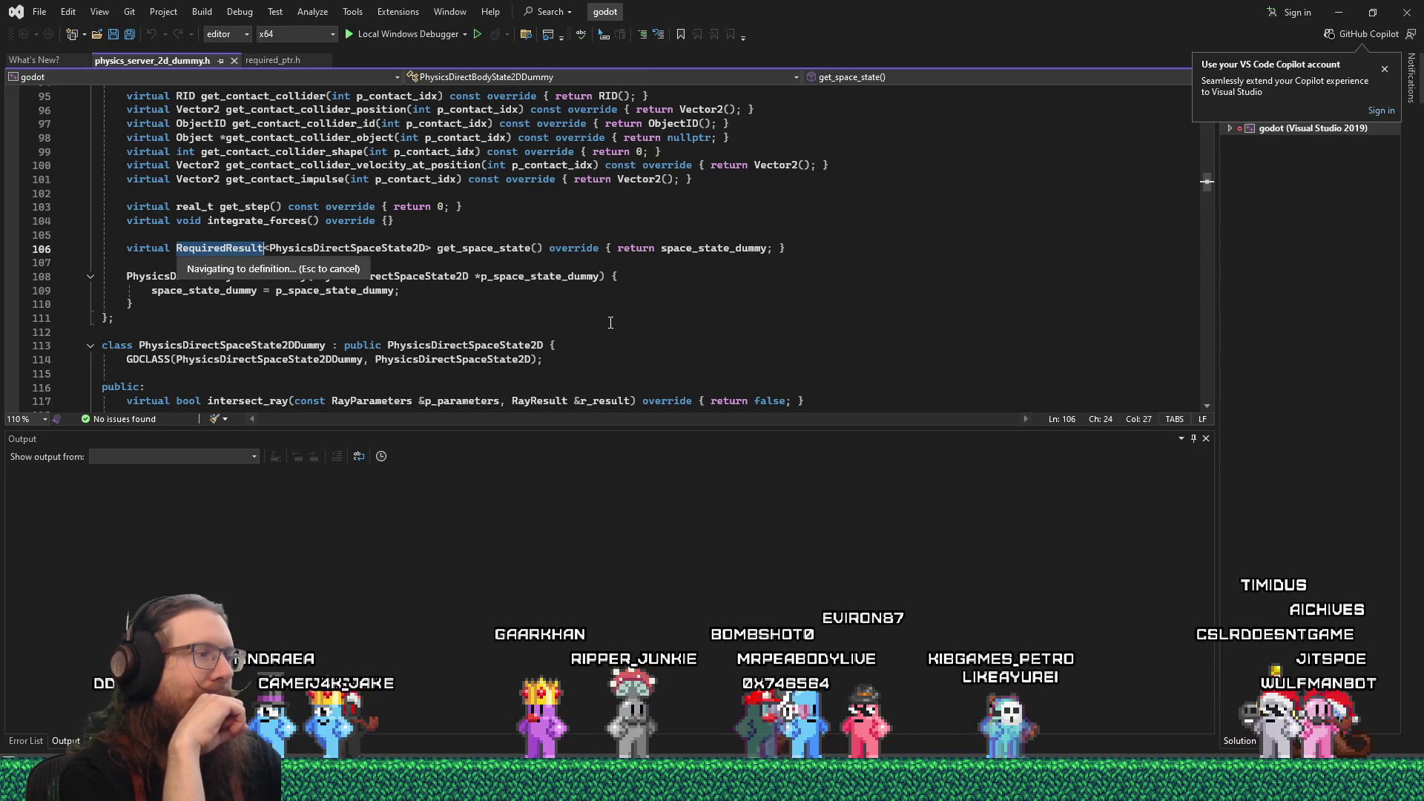
key("alt+Tab")
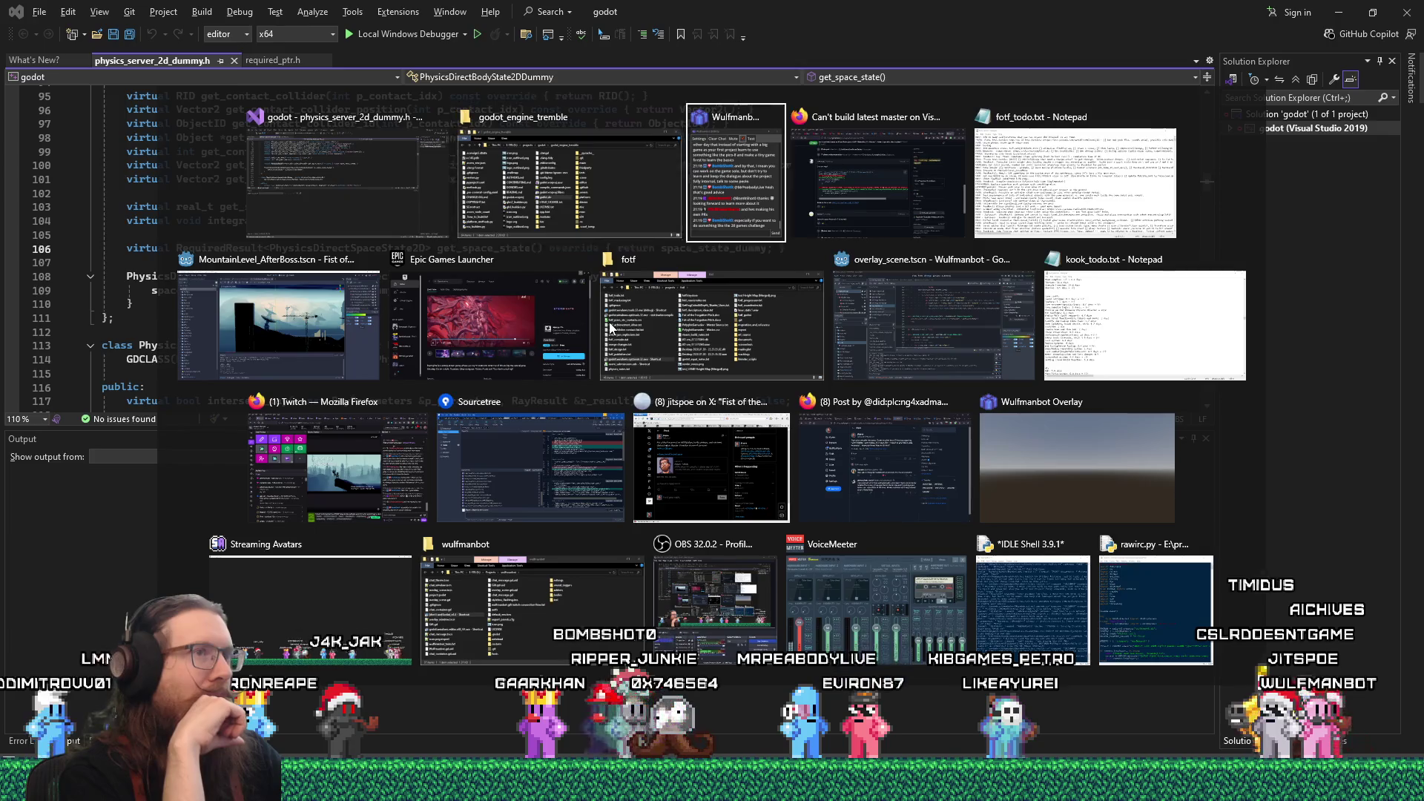
key("Tab")
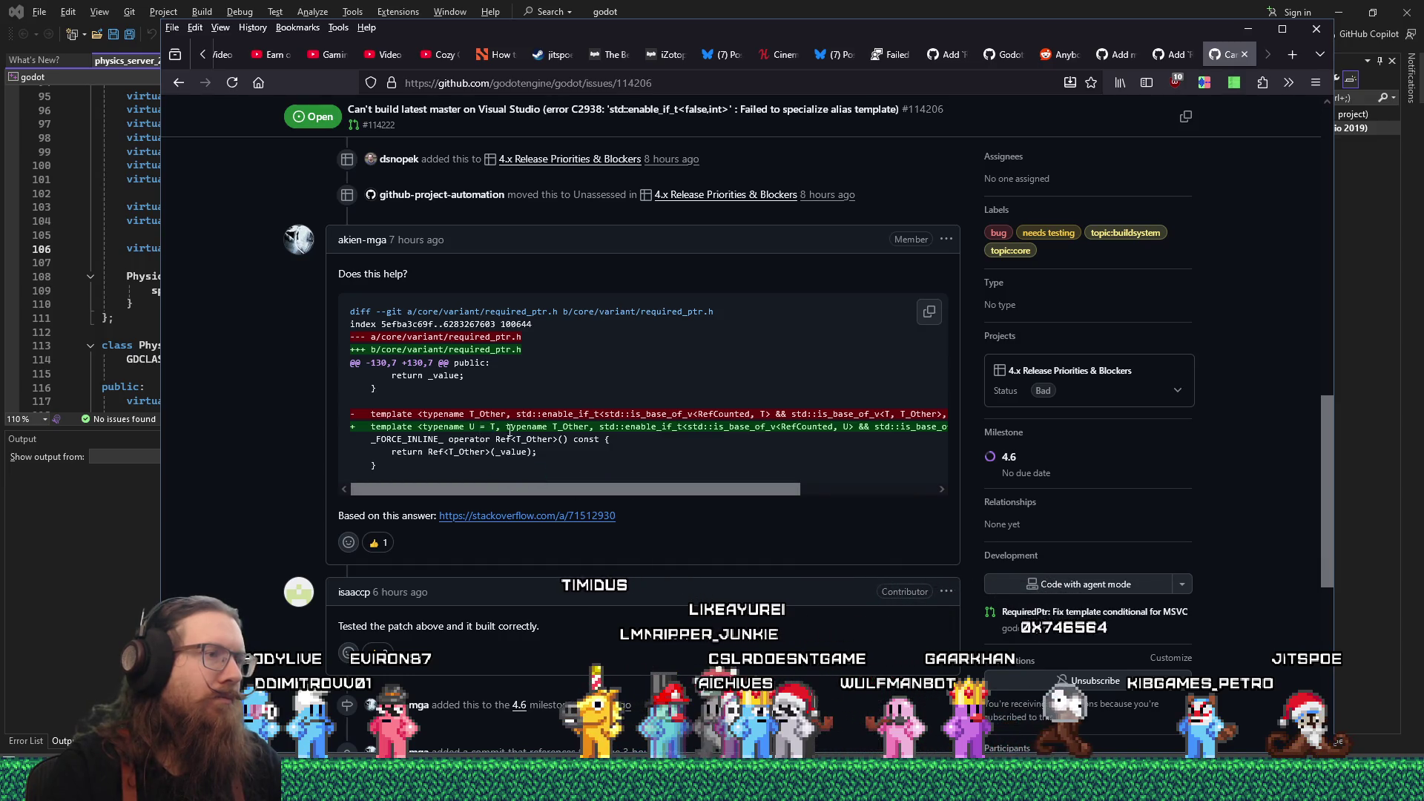
- Scroll the diff sideways to read the full proposed required_ptr.h patch lines, then return to Visual Studio
left_click_drag(634, 487, 635, 487)
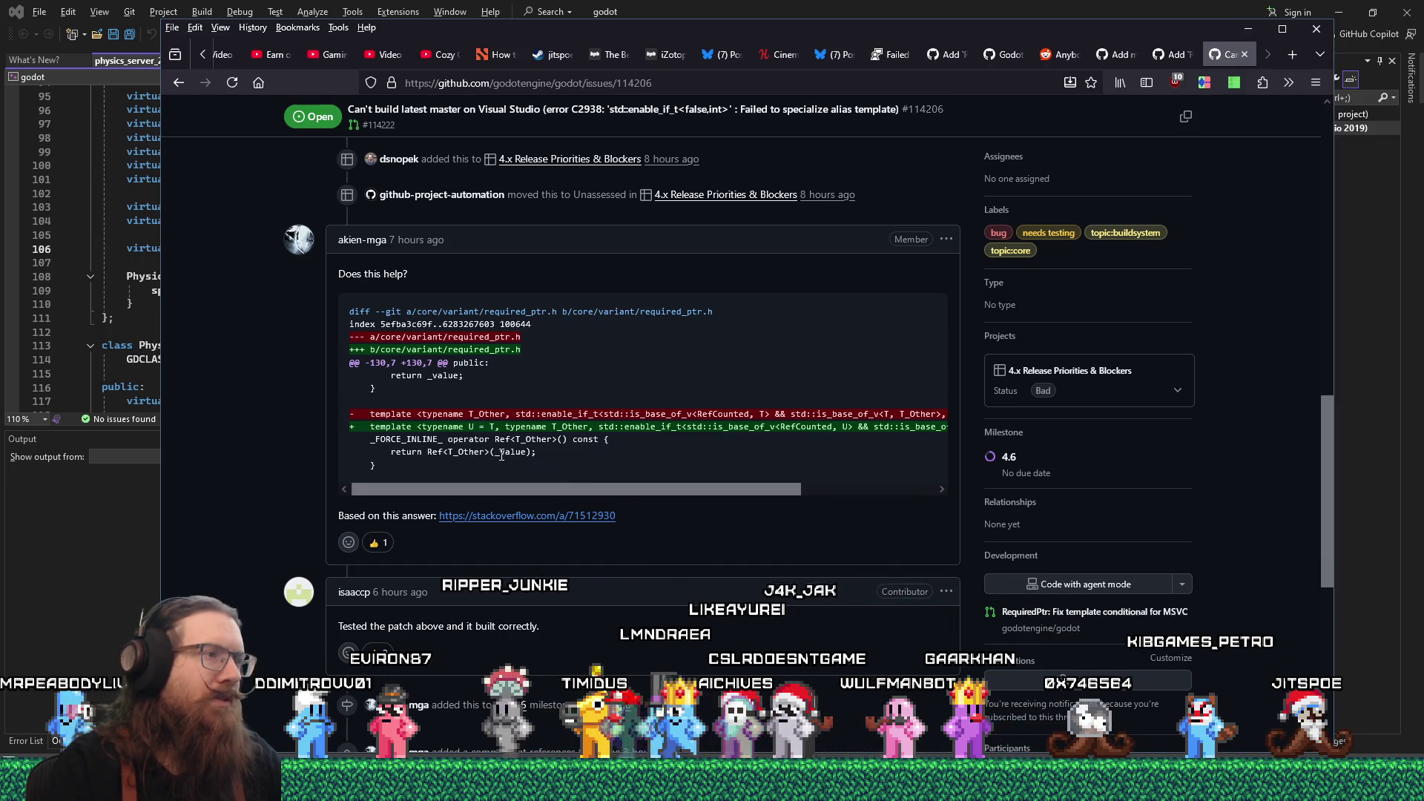
left_click(687, 486)
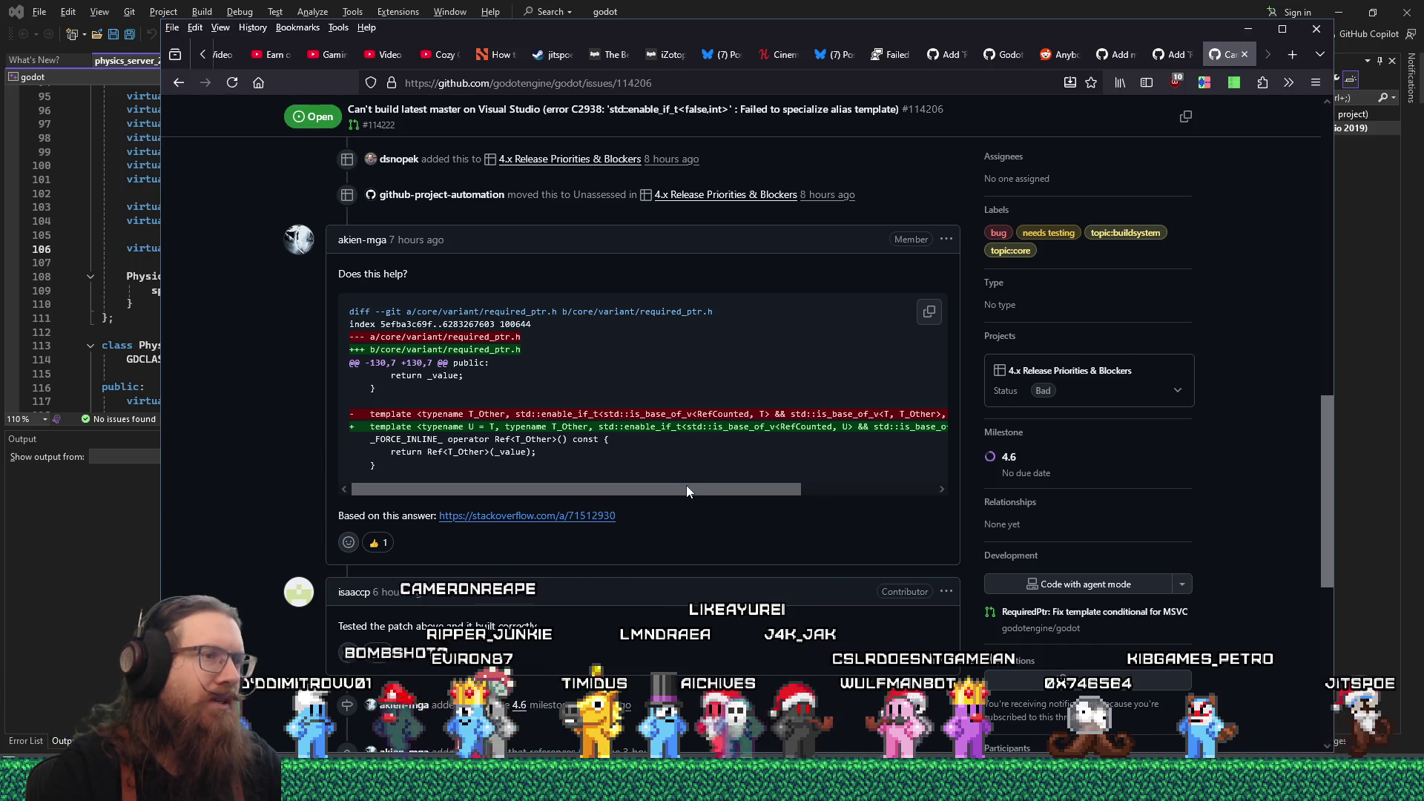
left_click_drag(687, 485, 857, 496)
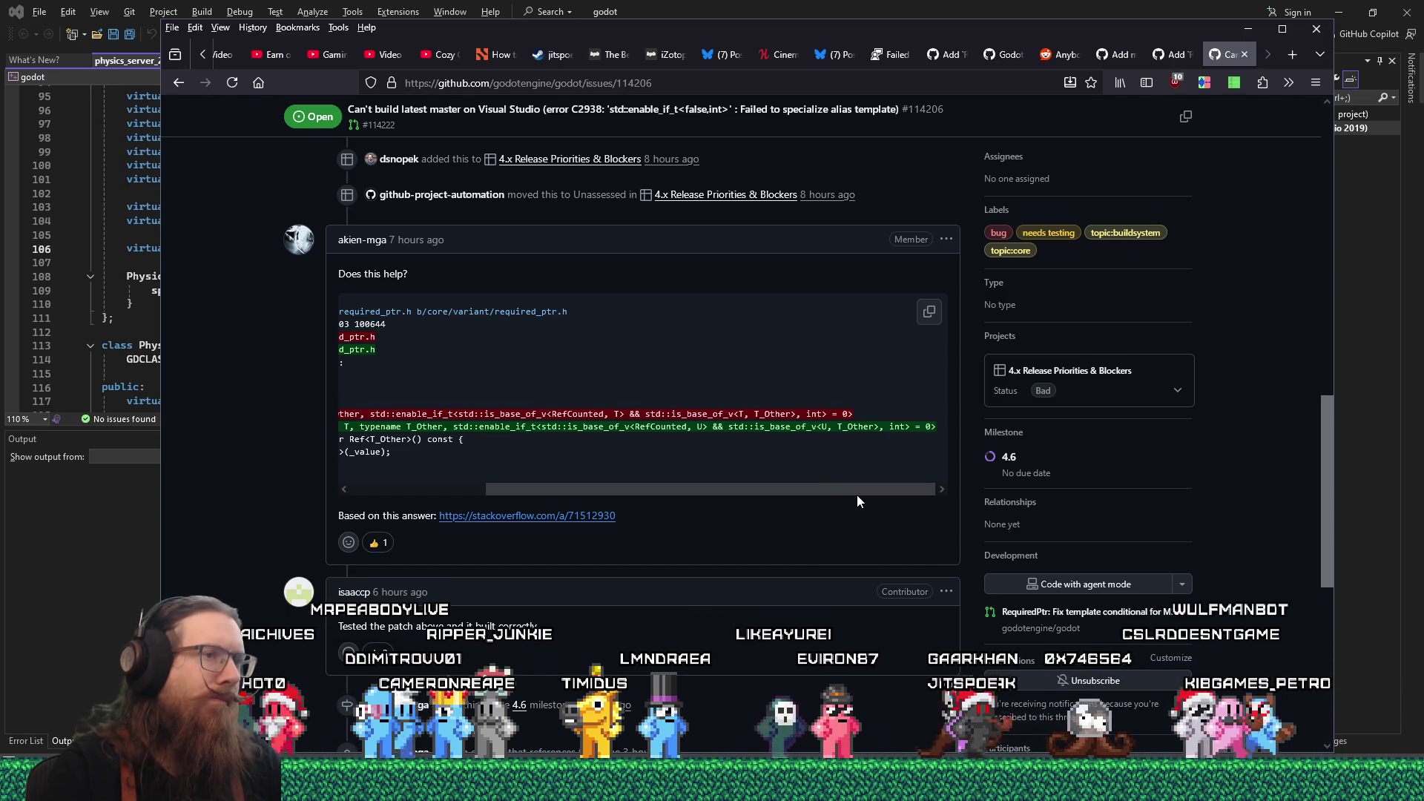
left_click_drag(857, 496, 475, 465)
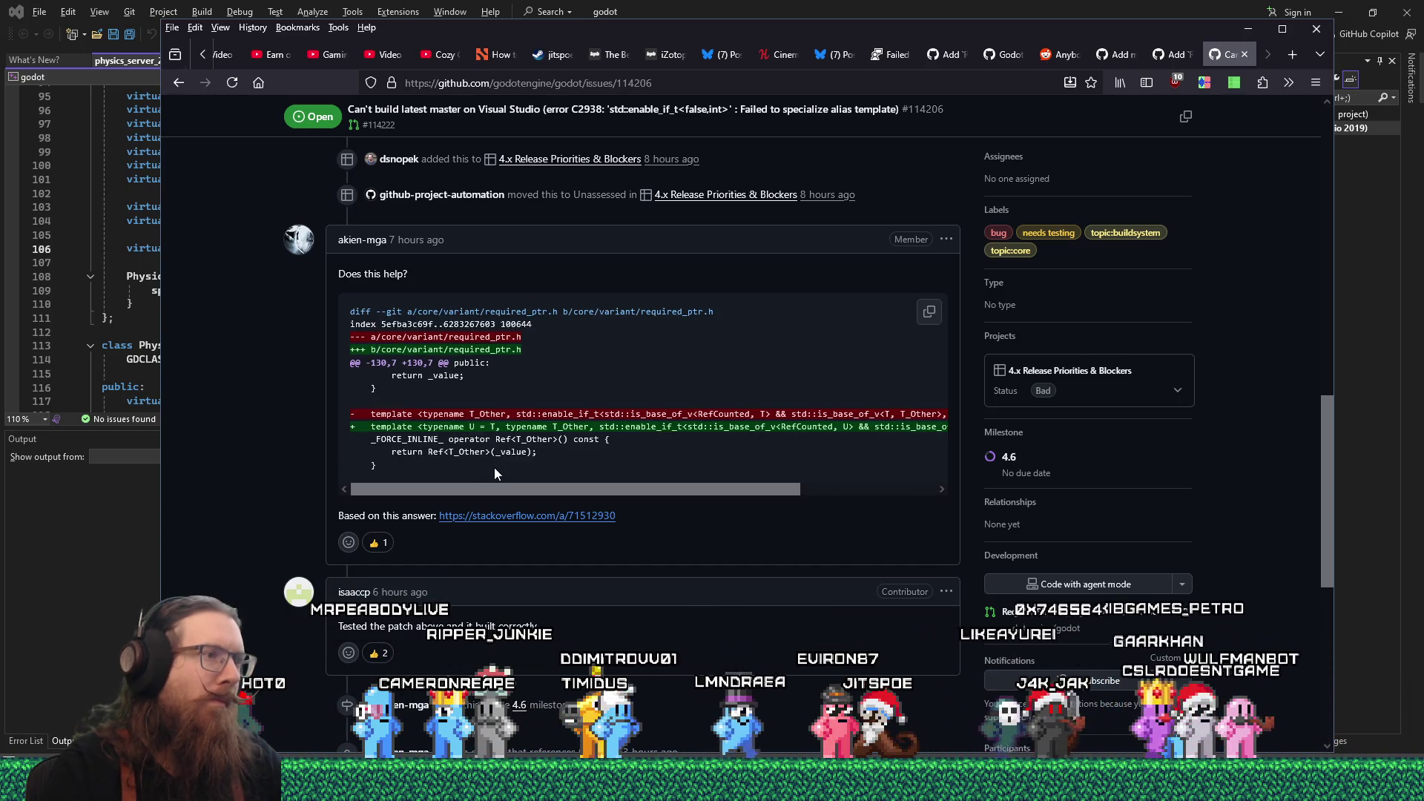
key("alt+Tab")
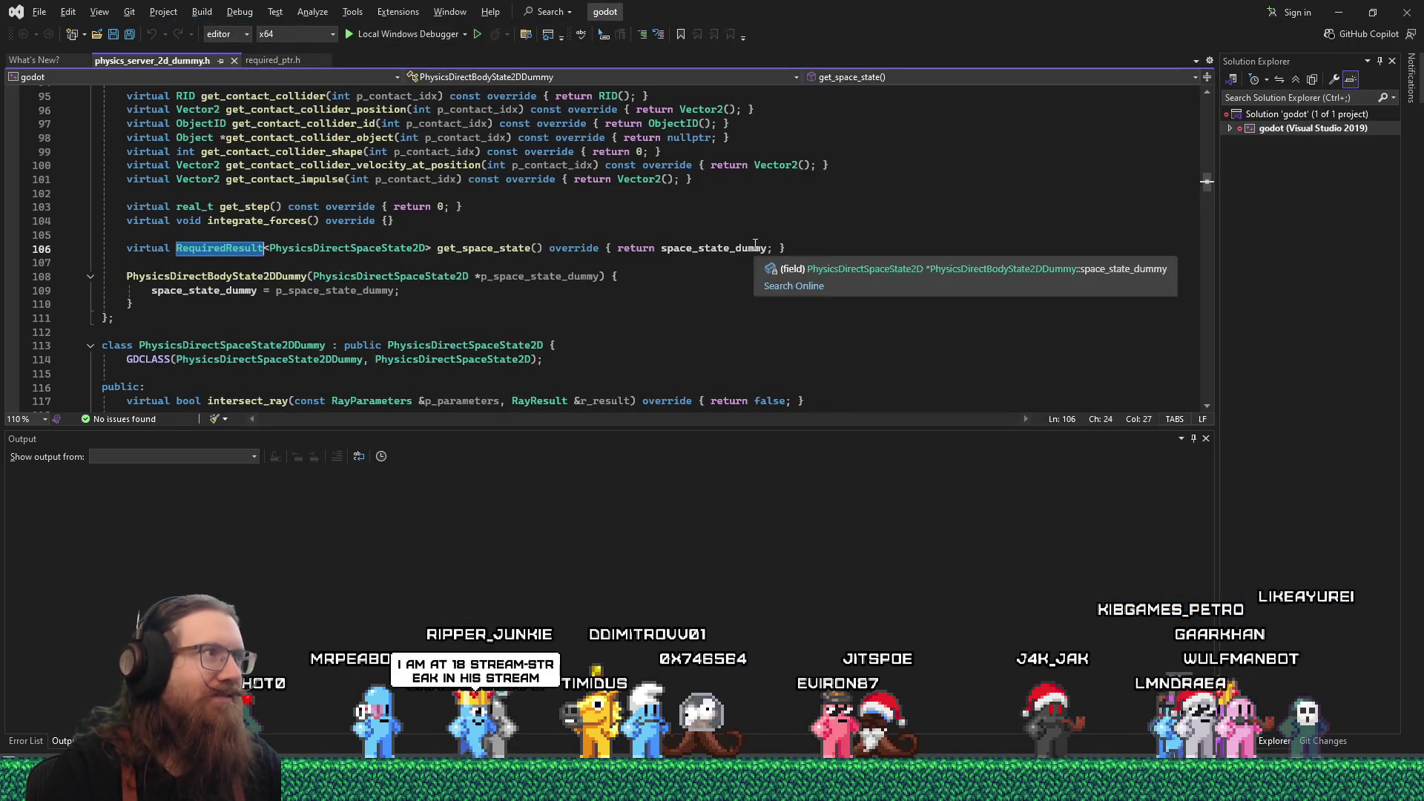
- Open required_ptr.h at the RequiredResult class definition in Visual Studio
scroll(816, 259, "up", 2)
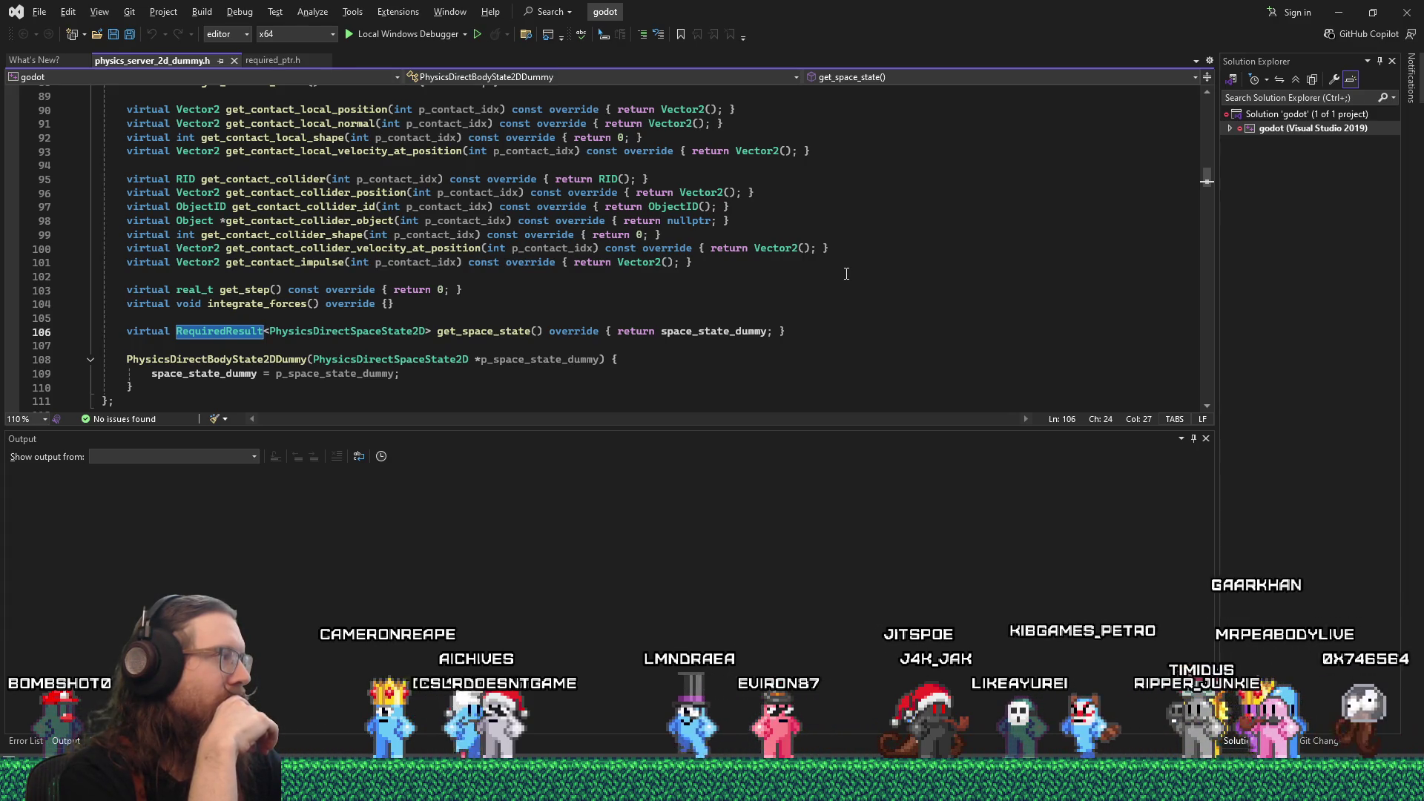
key("alt+Tab")
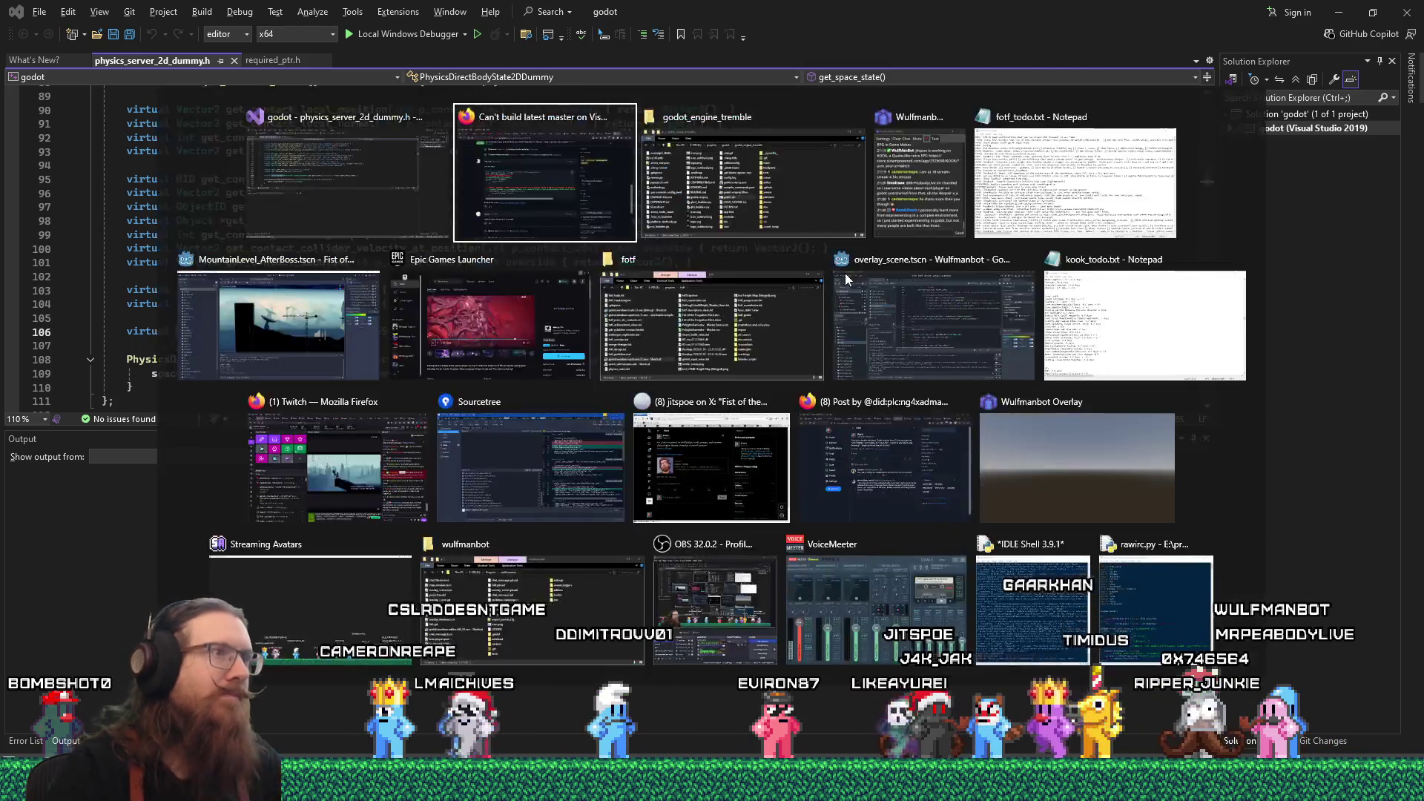
left_click(844, 273)
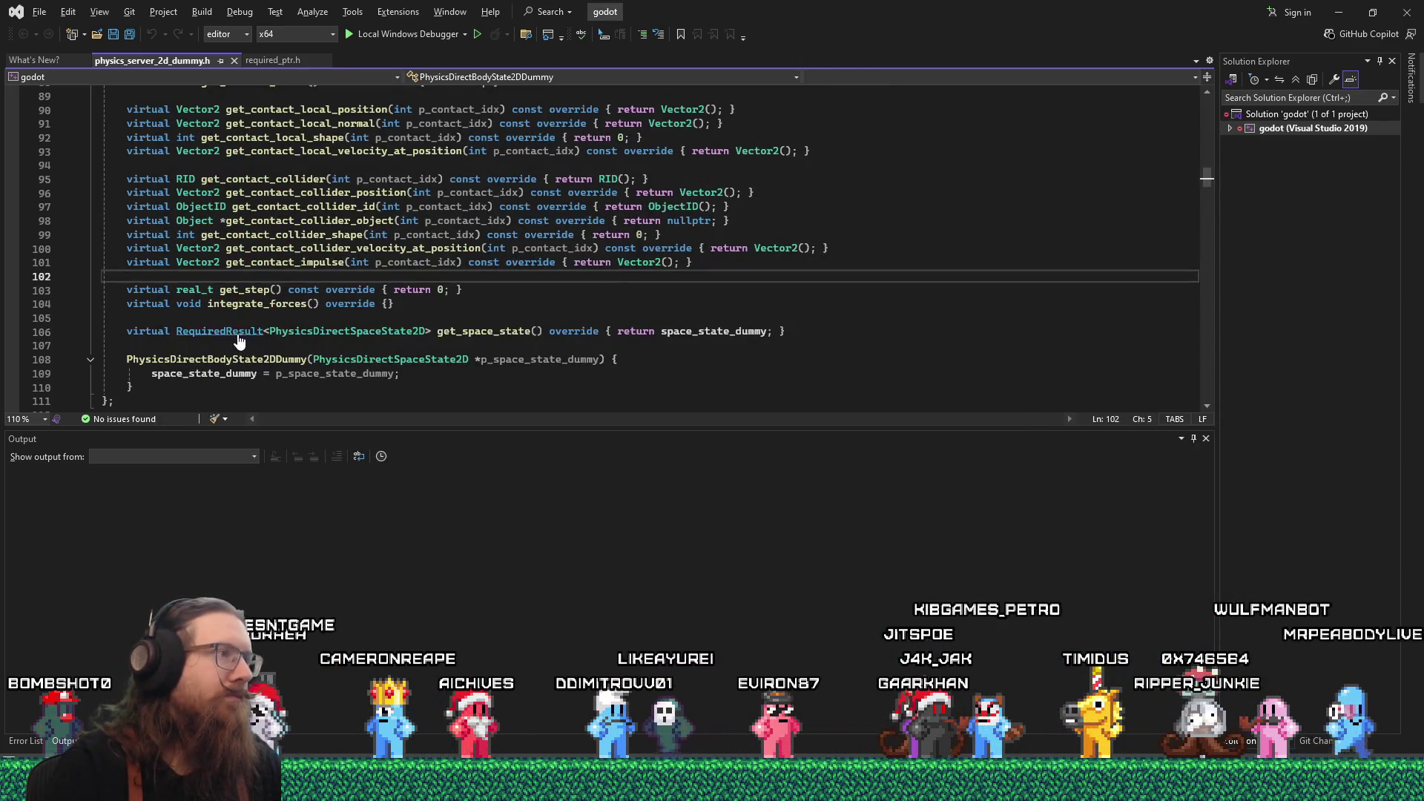
left_click(238, 336, "ctrl")
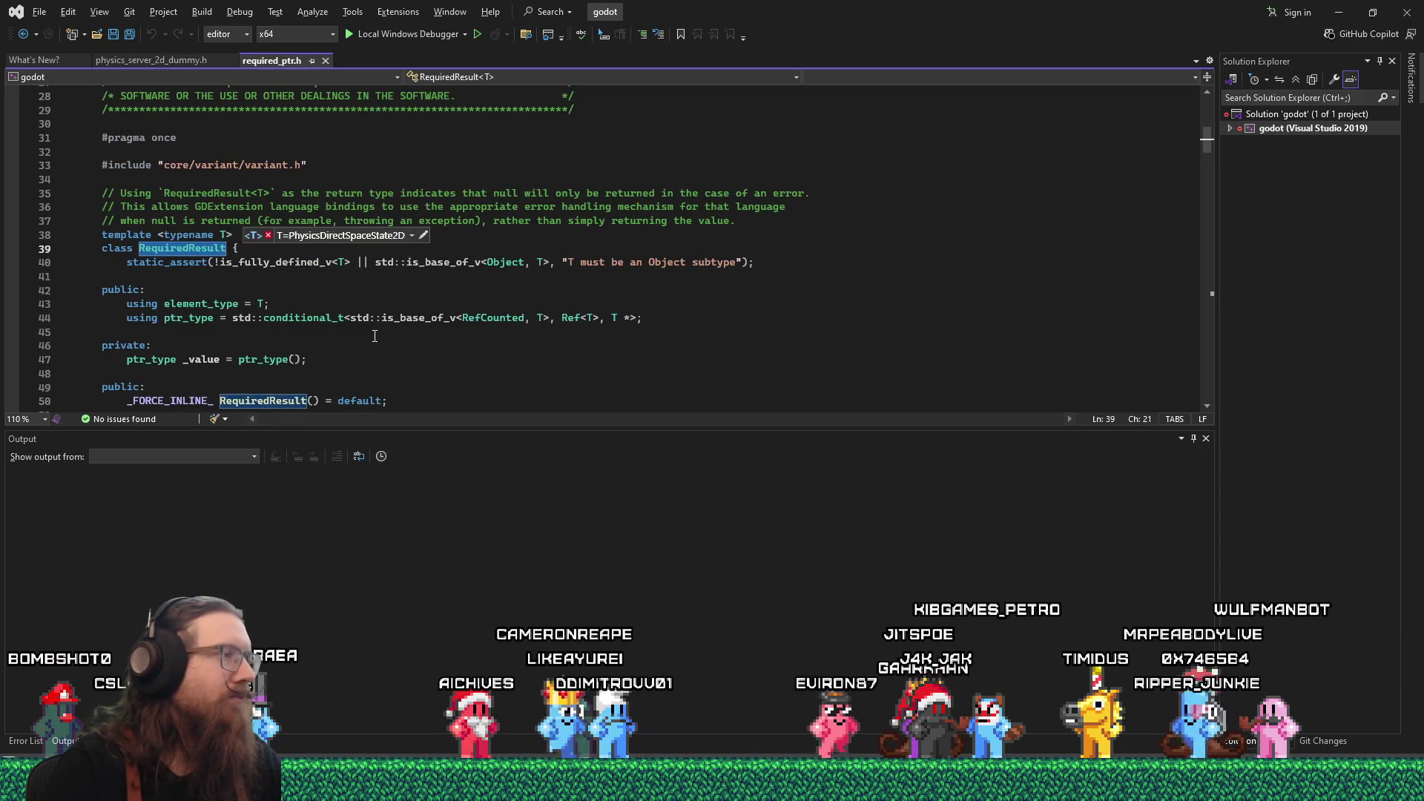
- Switch through the Firefox GitHub issue to the Discord your-projects channel
scroll(375, 332, "up", 2)
key("alt+Tab")
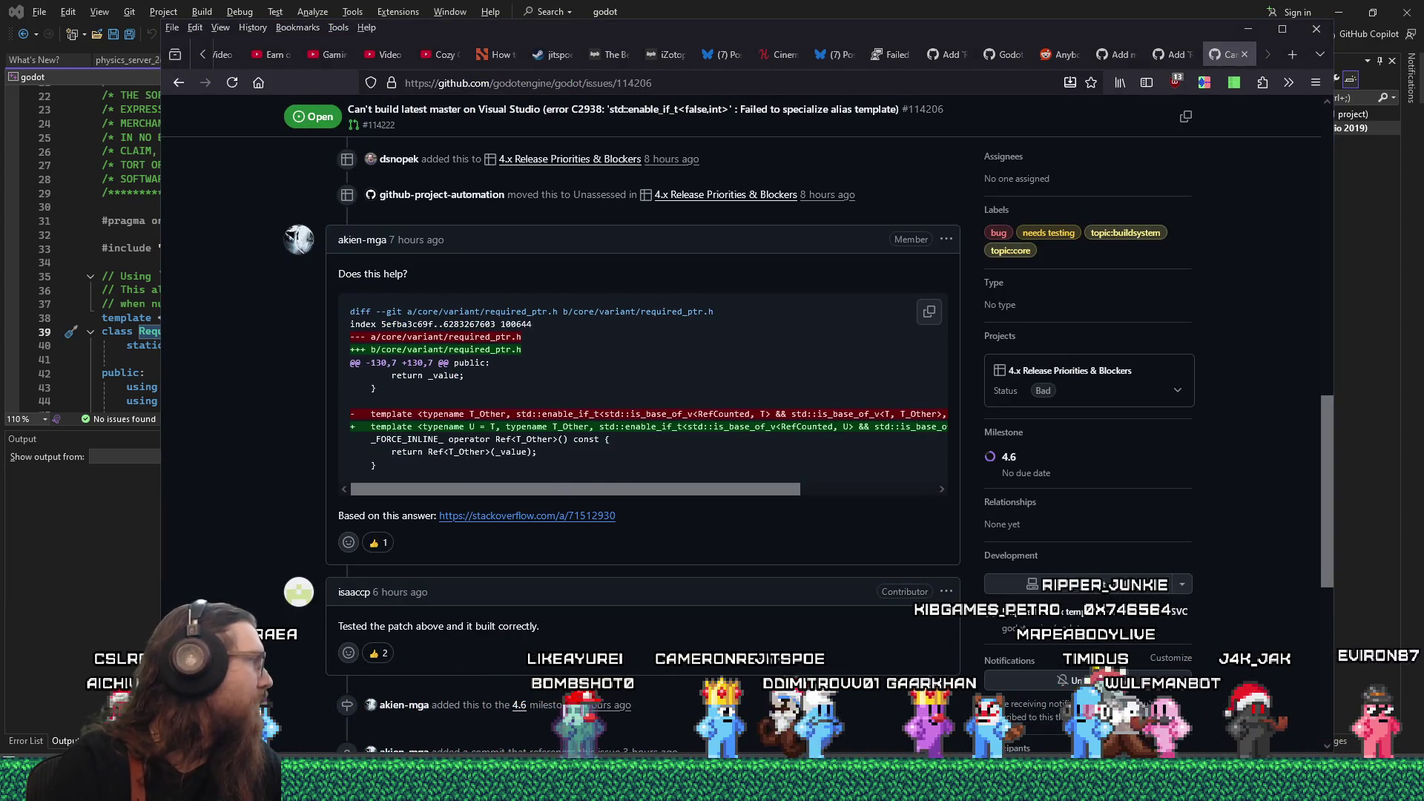
key("alt+Tab")
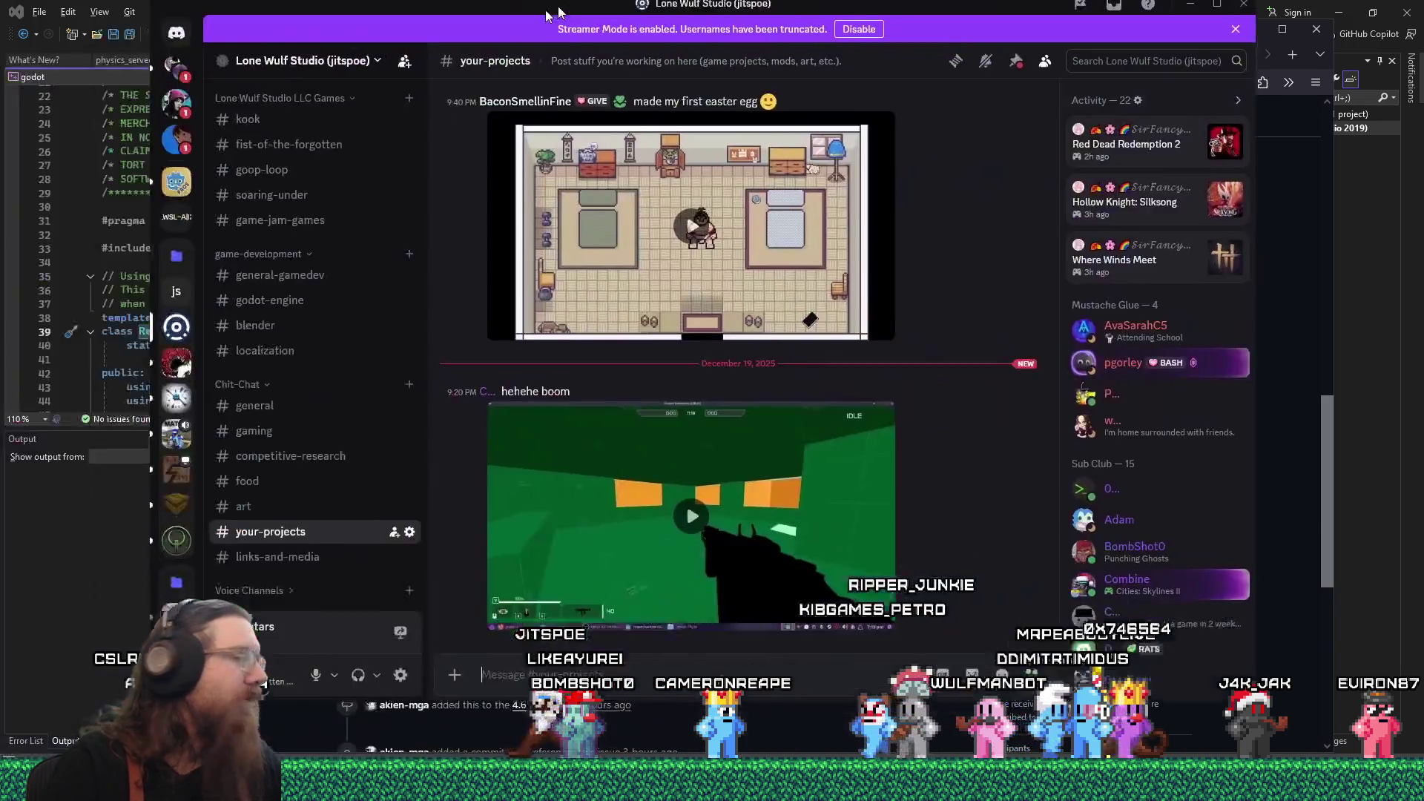
- Watch and replay the 'hehehe boom' clip, then minimise Discord to reveal the GitHub issue
left_click(991, 507)
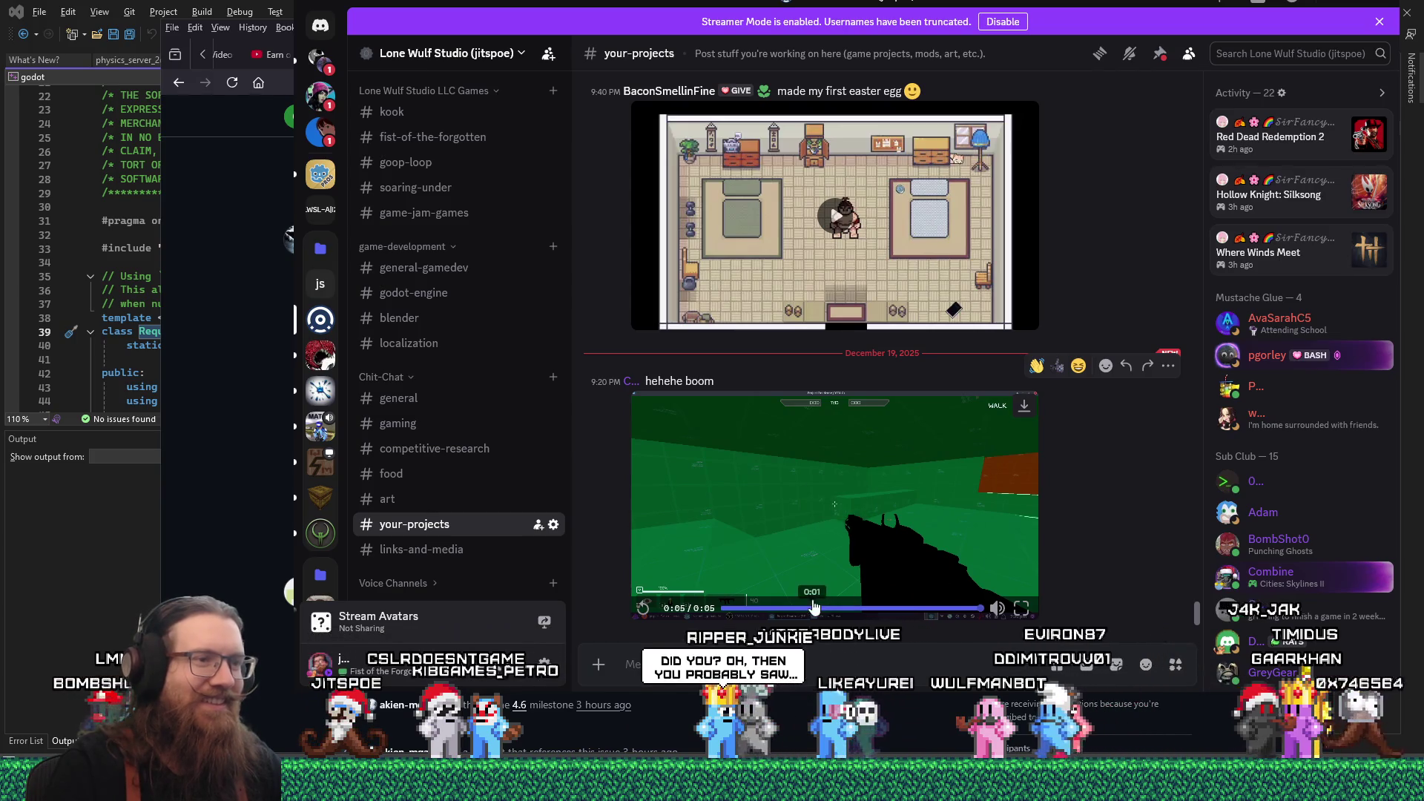
left_click(819, 607)
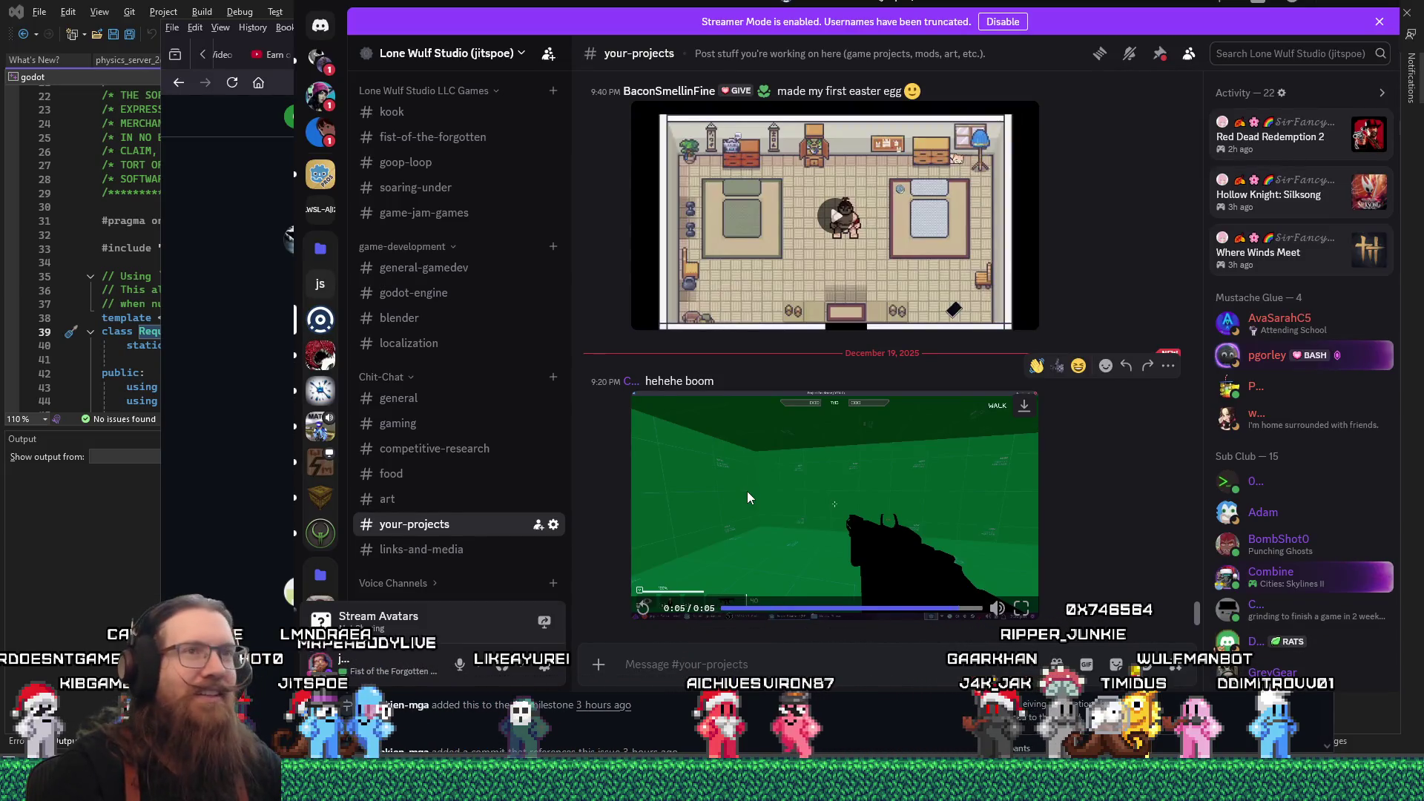
left_click_drag(764, 8, 742, 47)
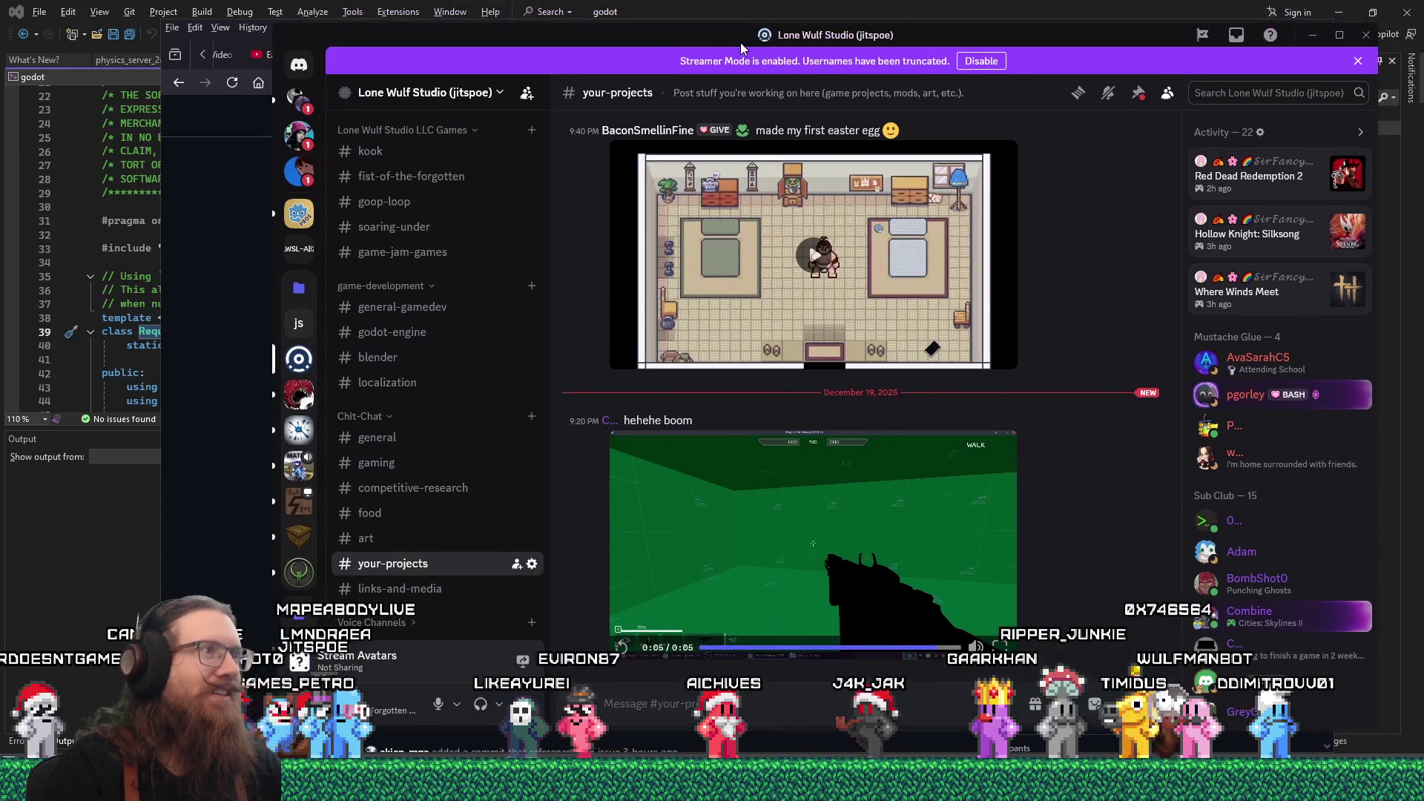
left_click(1312, 35)
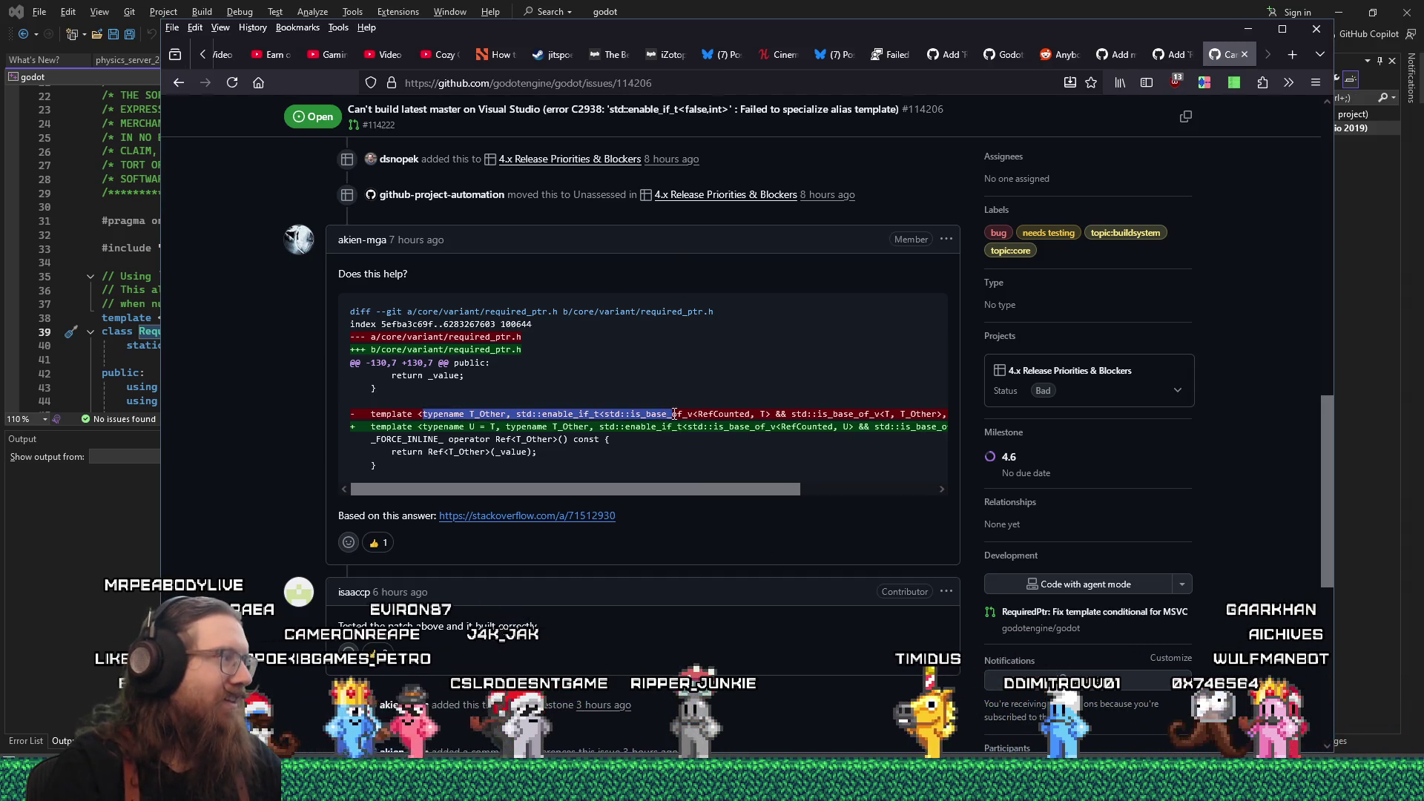
- Copy the old template condition from the diff and search for it in required_ptr.h
left_click_drag(663, 415, 350, 414)
left_click(783, 413, "shift")
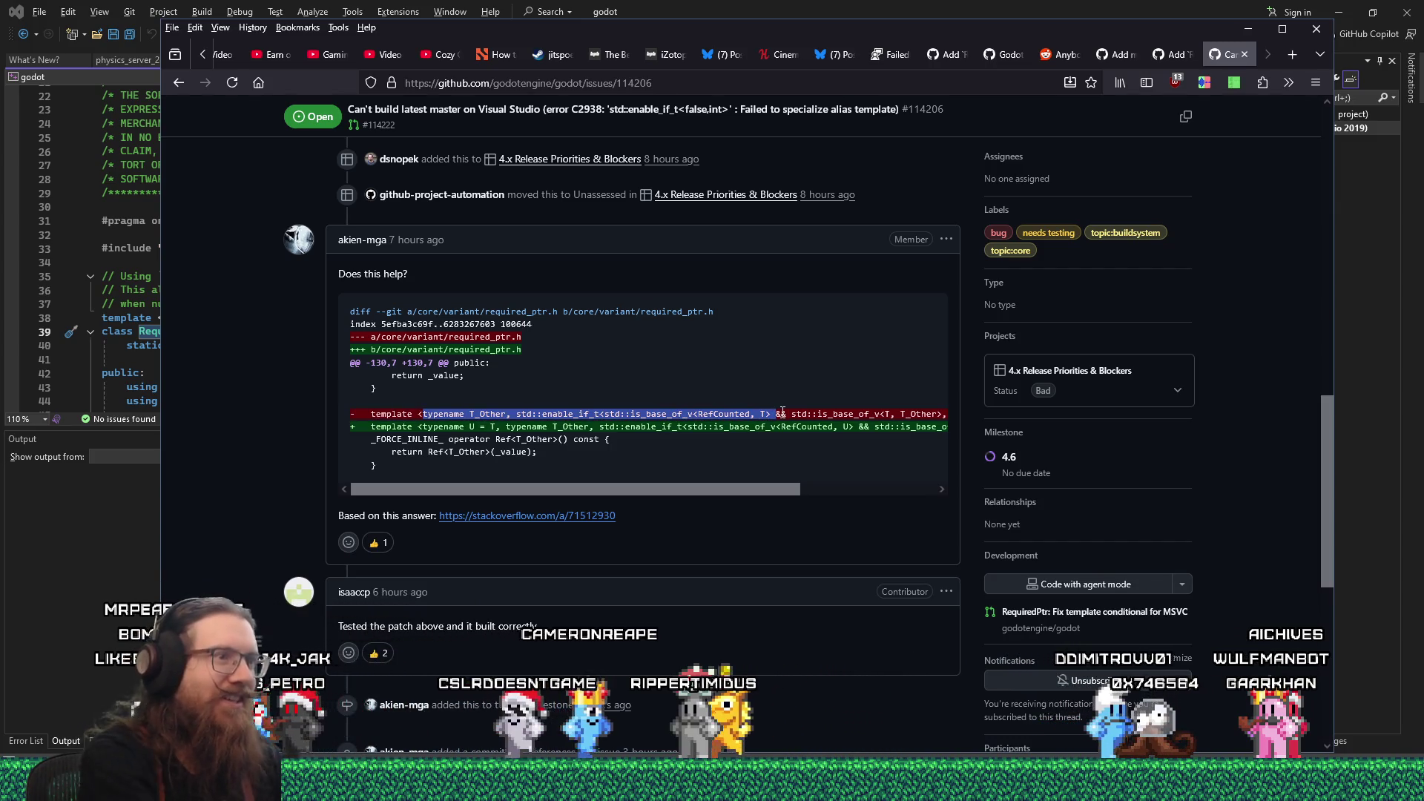
key("alt+Tab")
left_click(776, 148)
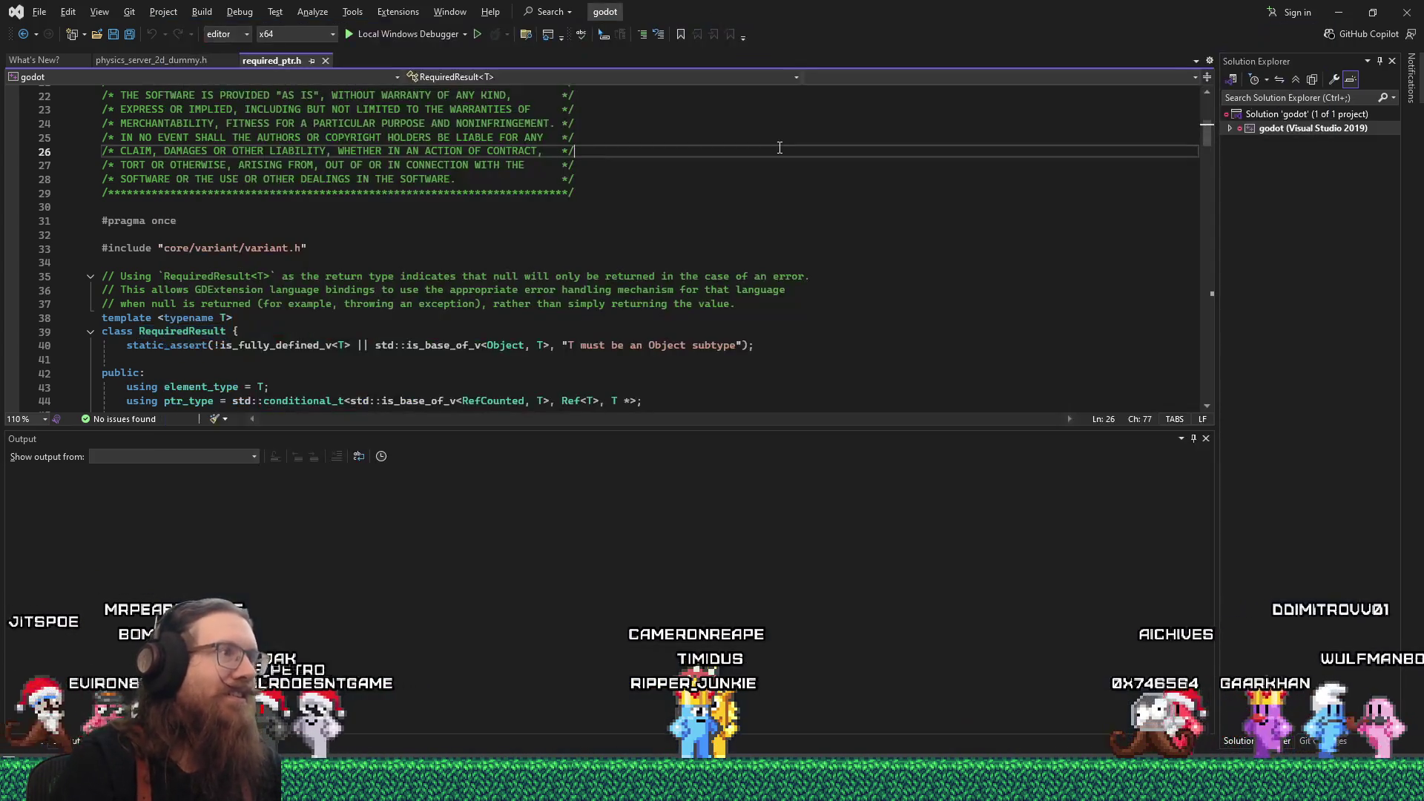
key("ctrl+f")
type("typename T_Other, std::enable_if_t<std::is_base_of_v<RefCounted, T>")
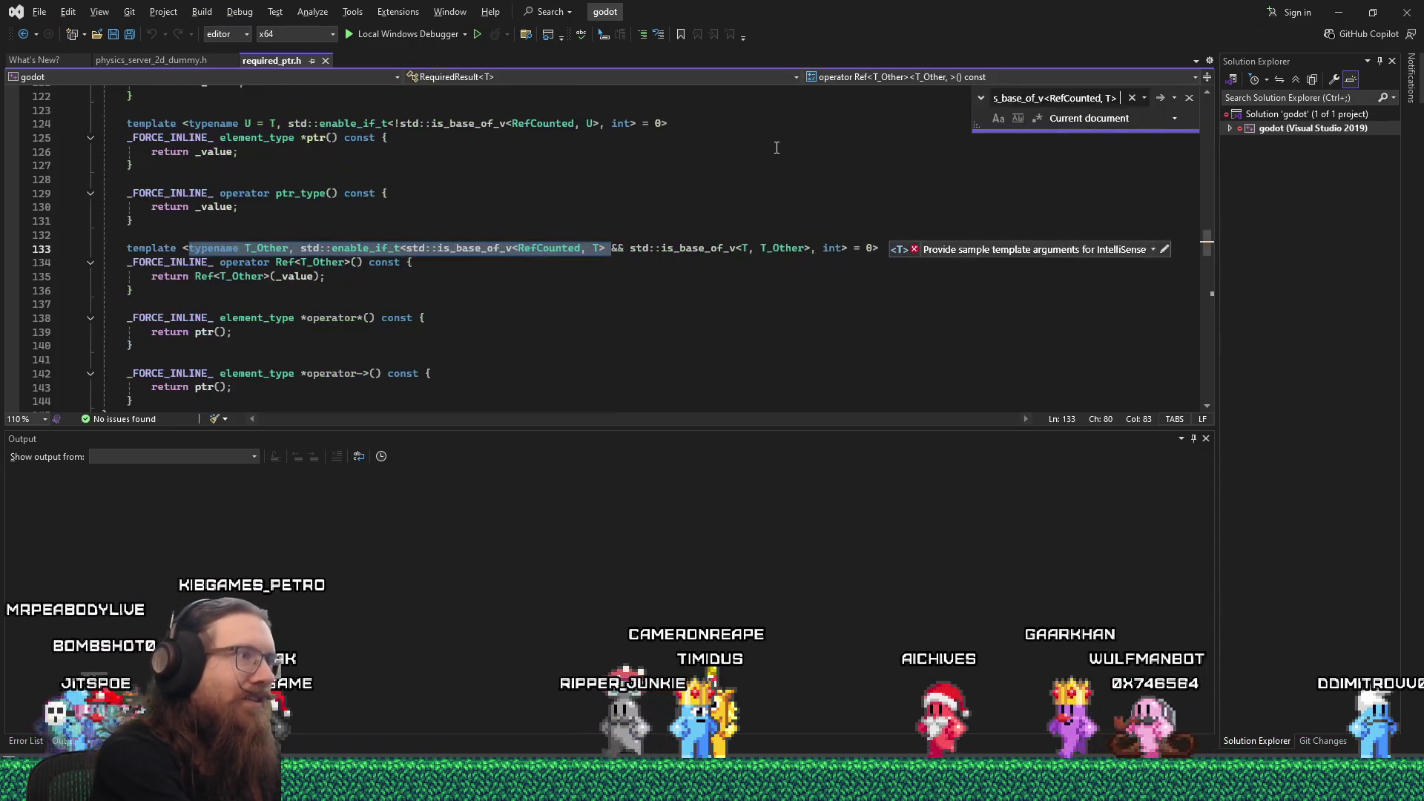
key("Escape")
key("F3")
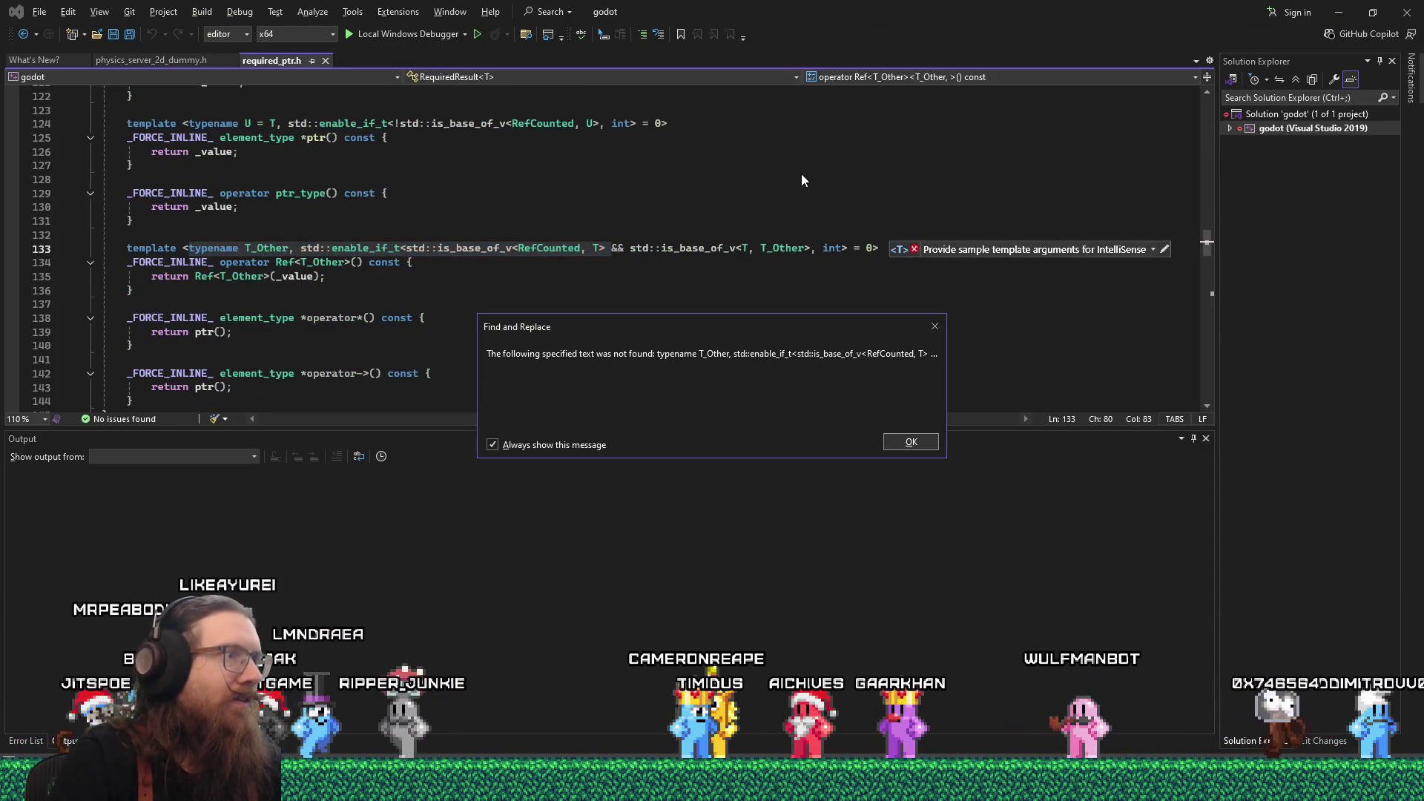
key("Return")
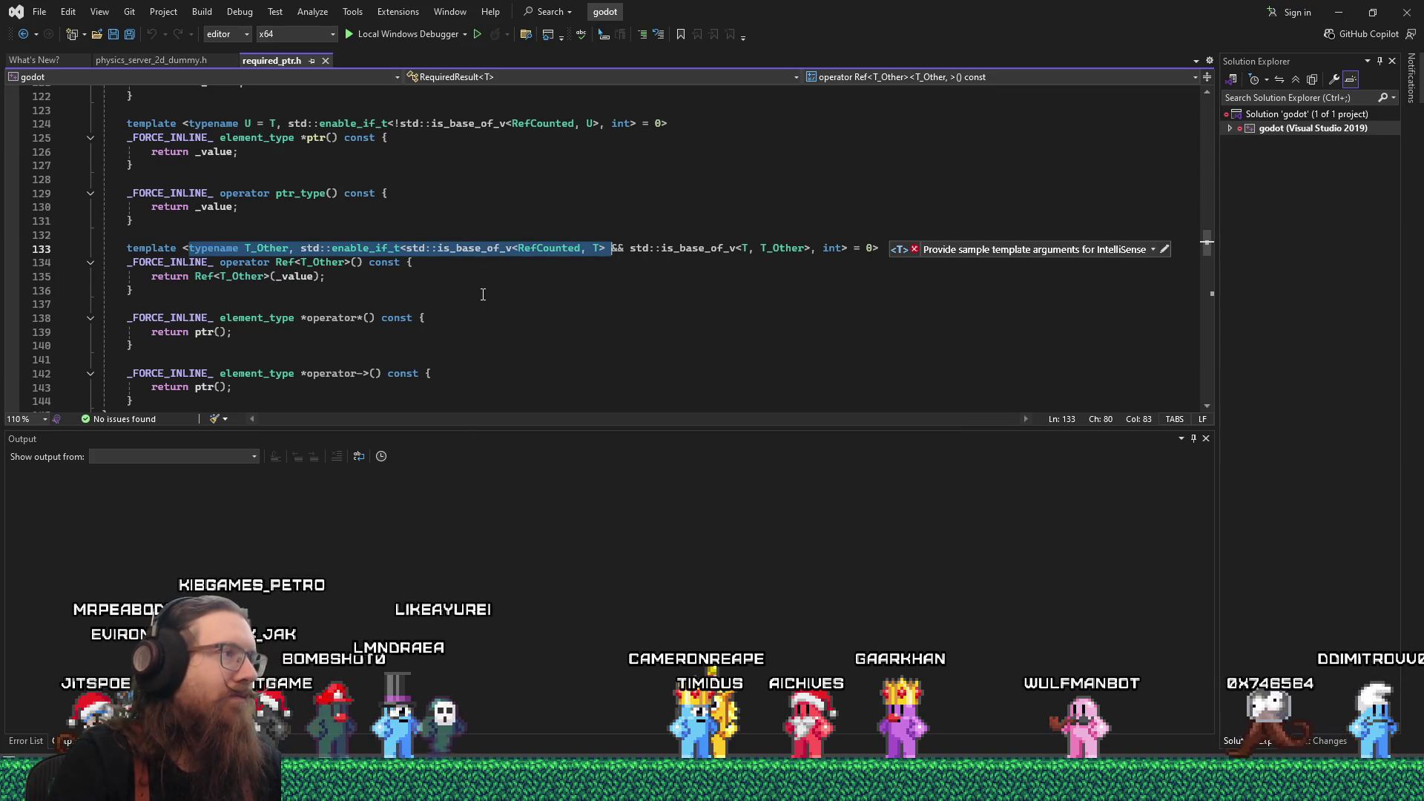
- Replace line 133 of required_ptr.h with the patched 'typename U = T' declaration from the issue
key("alt+Tab")
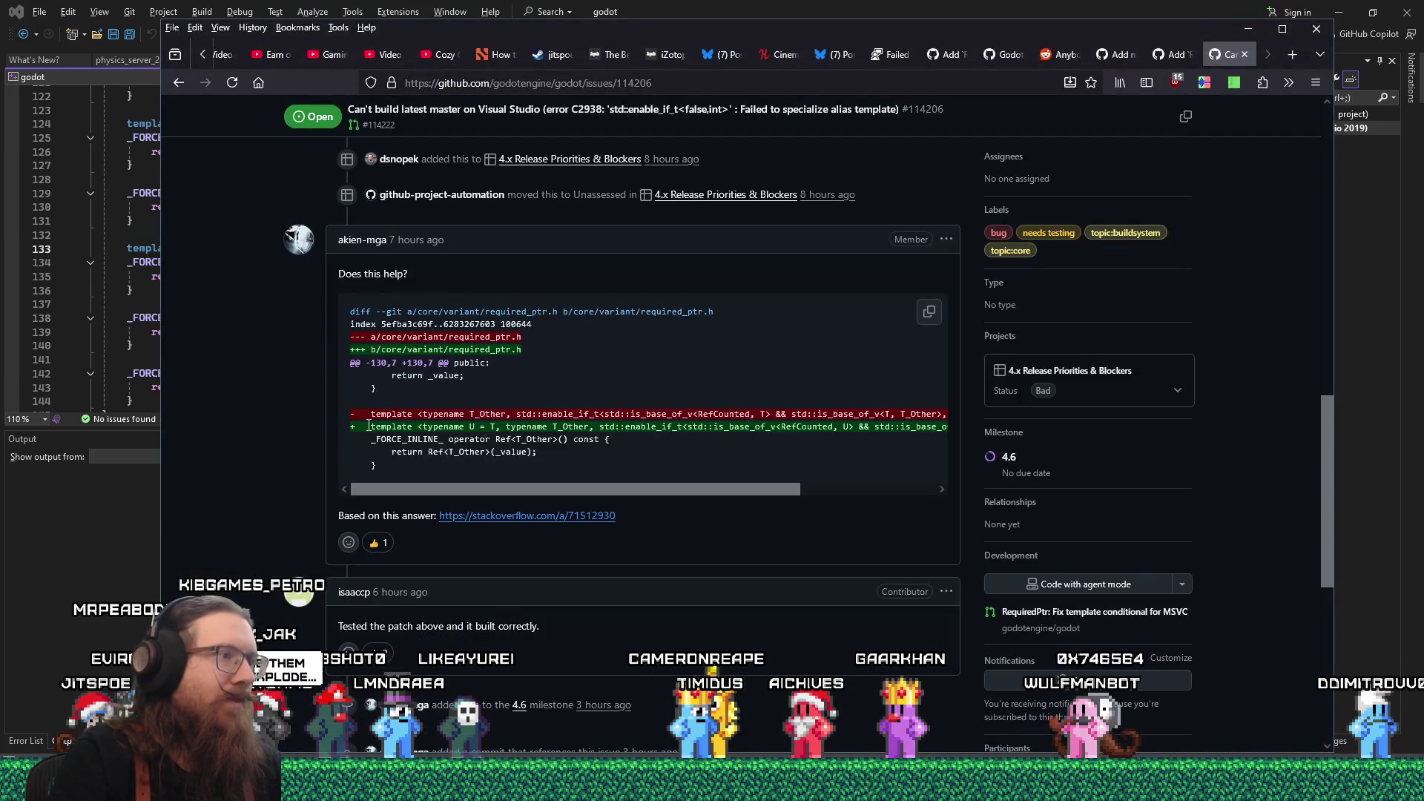
mouse_move(532, 427)
left_mouse_down()
mouse_move(1028, 429)
mouse_move(941, 429)
left_mouse_up()
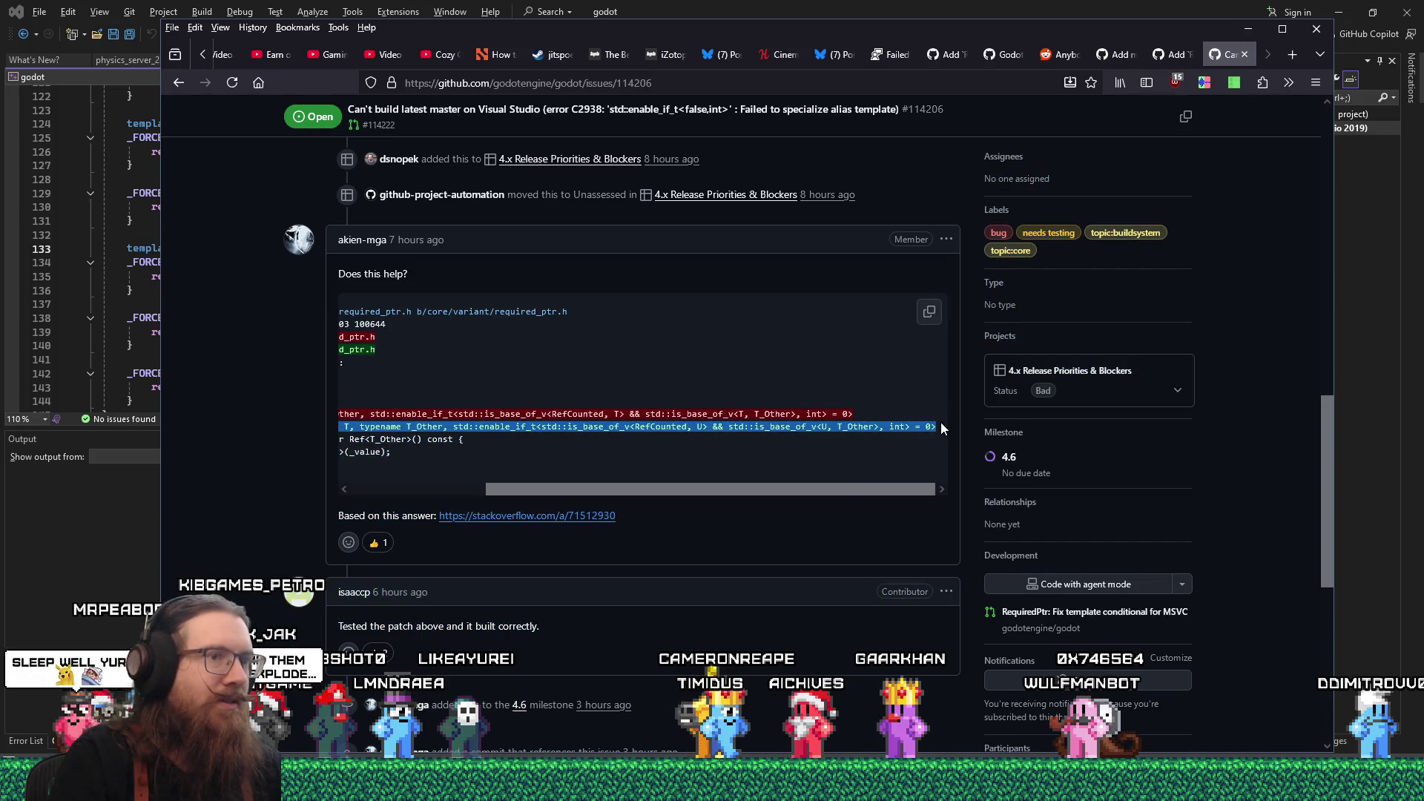
key("alt+Tab")
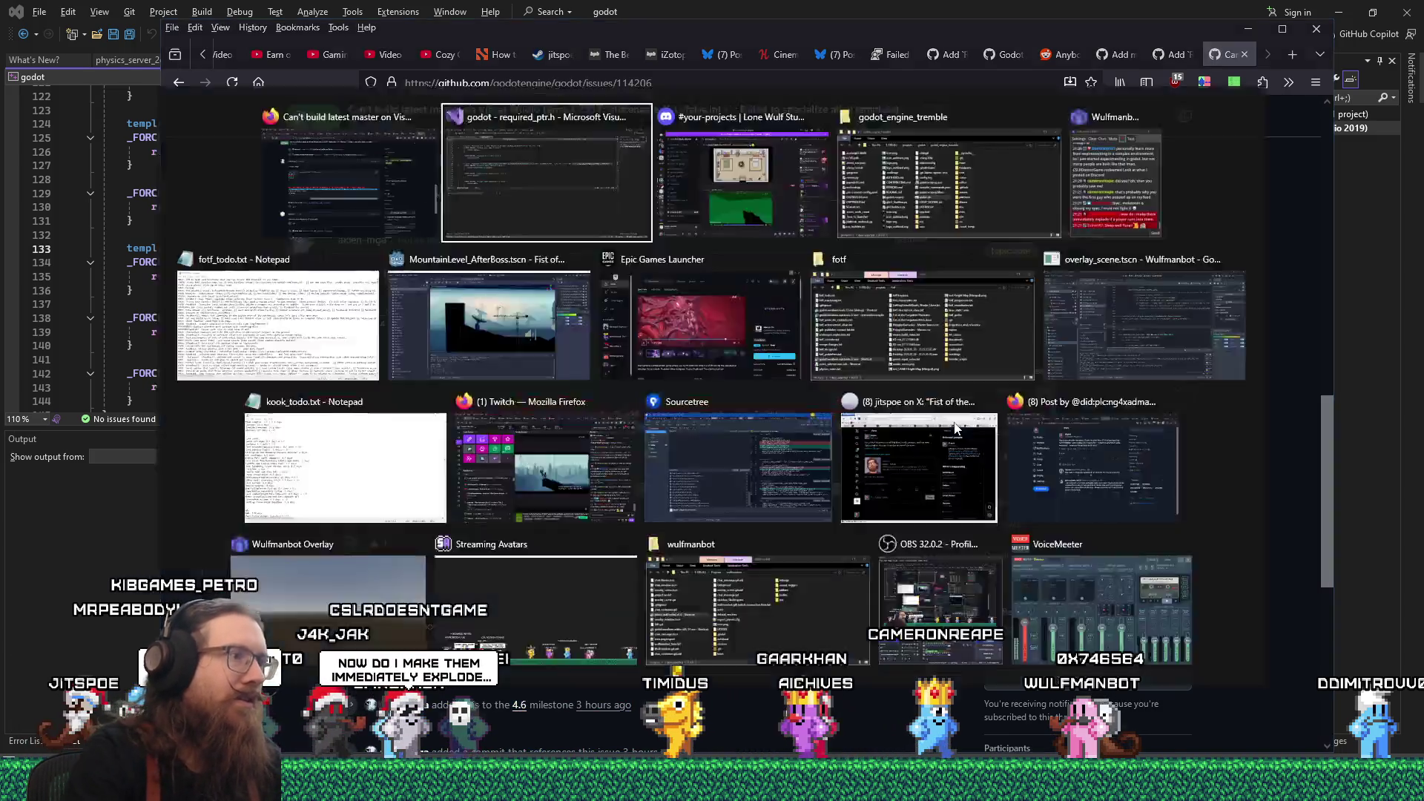
key("ctrl+Right")
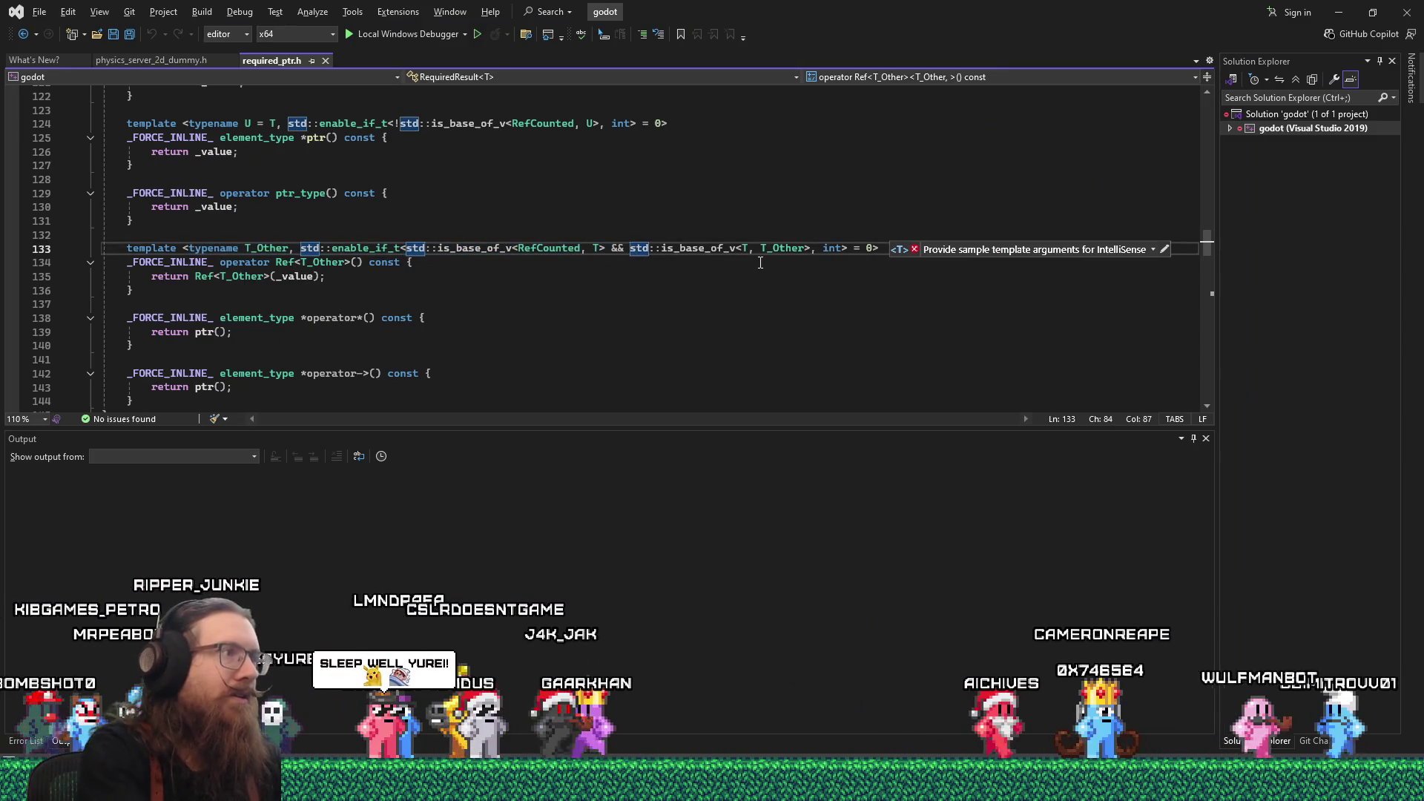
key("Home")
key("shift+End")
type("template <typename U = T, typename T_Other, std::enable_if_t<std::is_base_of_v<RefCounted, U> && std::is_base_of_v<U, T_Other>, int> = 0>")
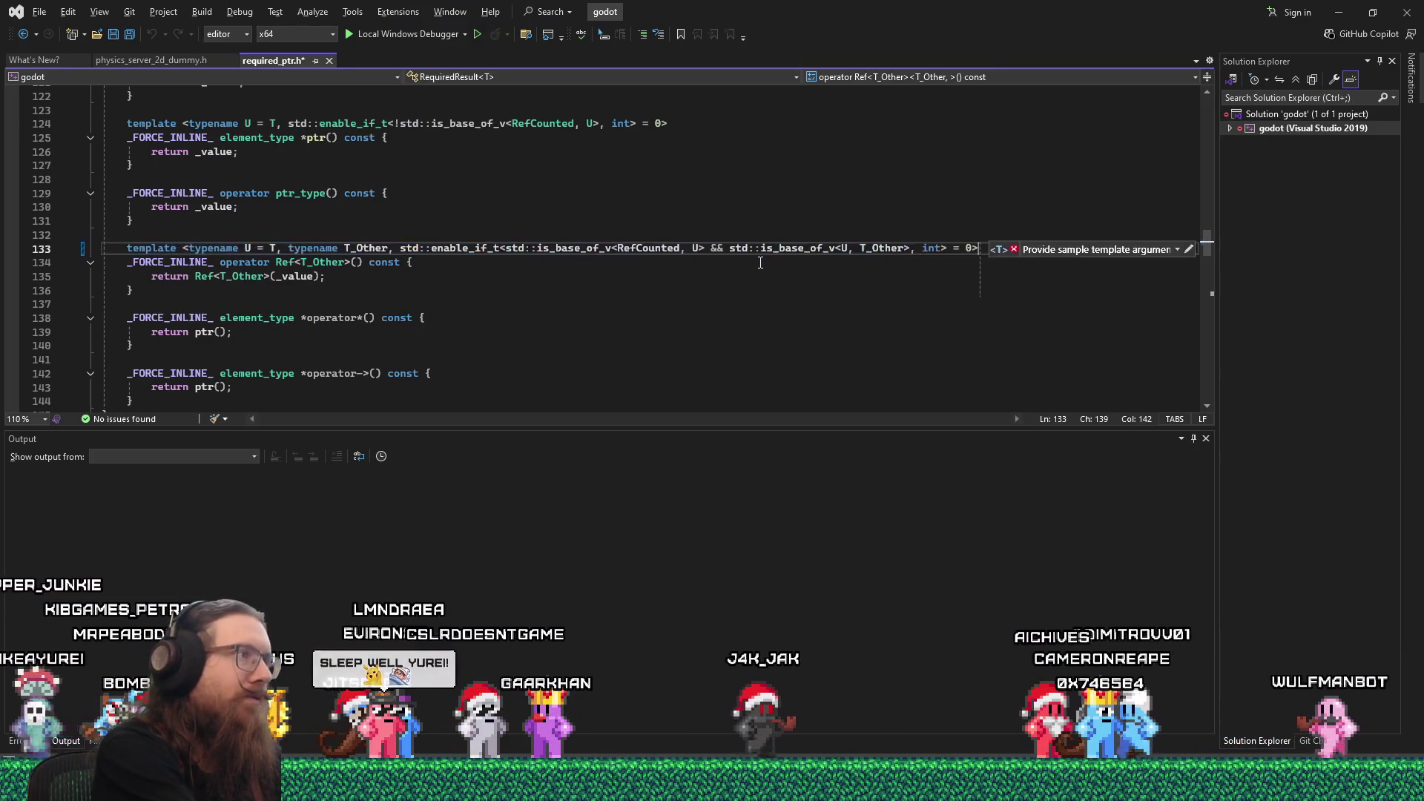
left_click(652, 153)
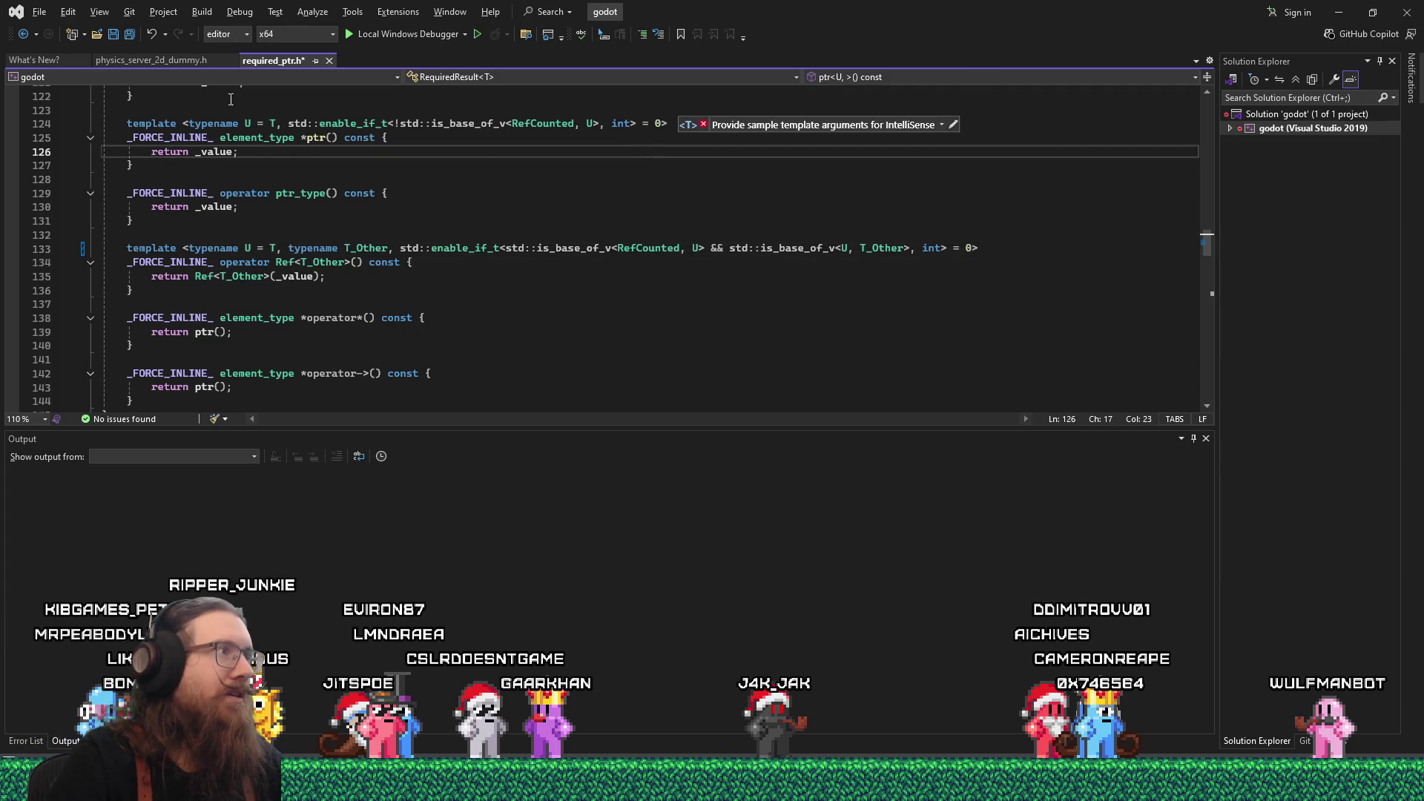
left_click(114, 37)
left_click(202, 11)
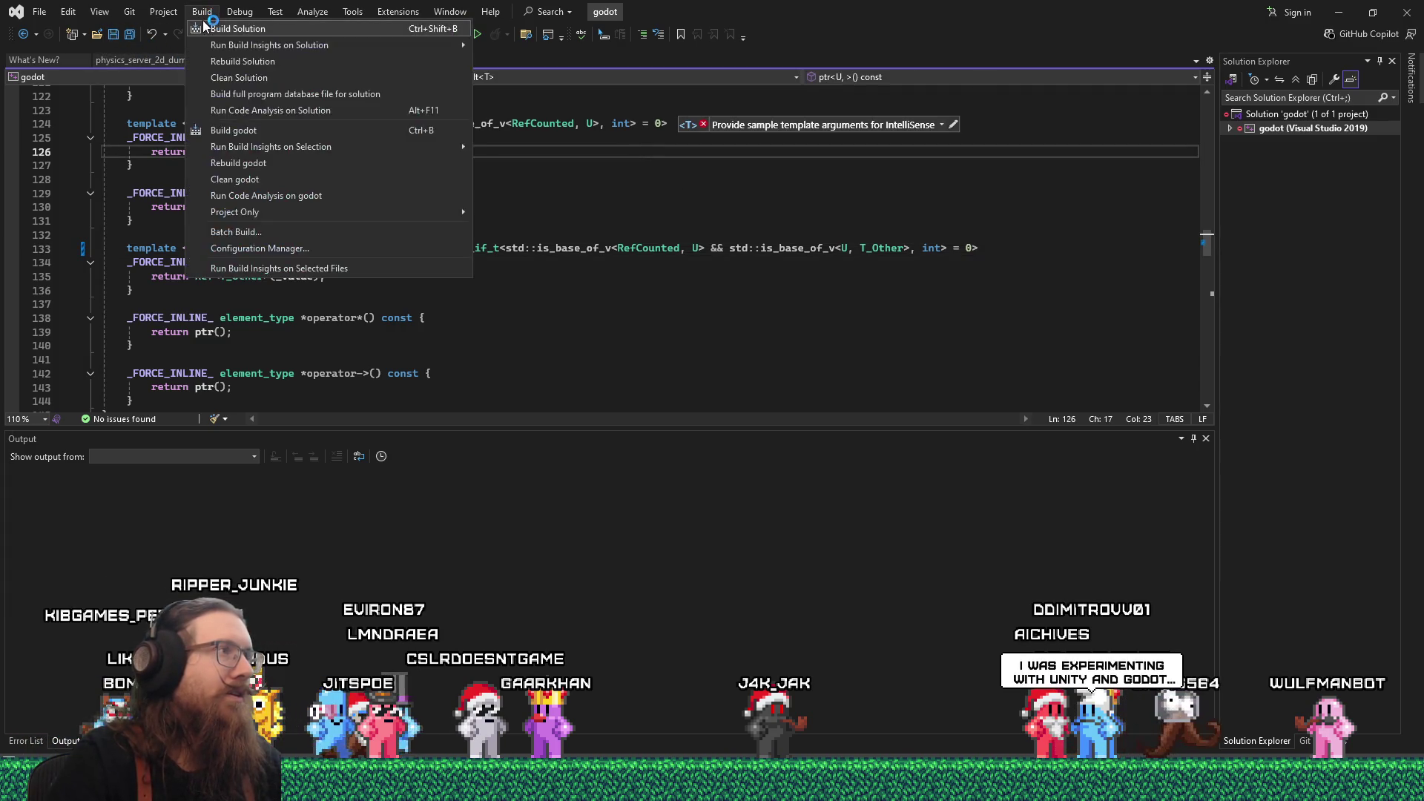
- Run Build Solution on the patched godot editor, then switch to the Fist of the Forgotten window
left_click(384, 74)
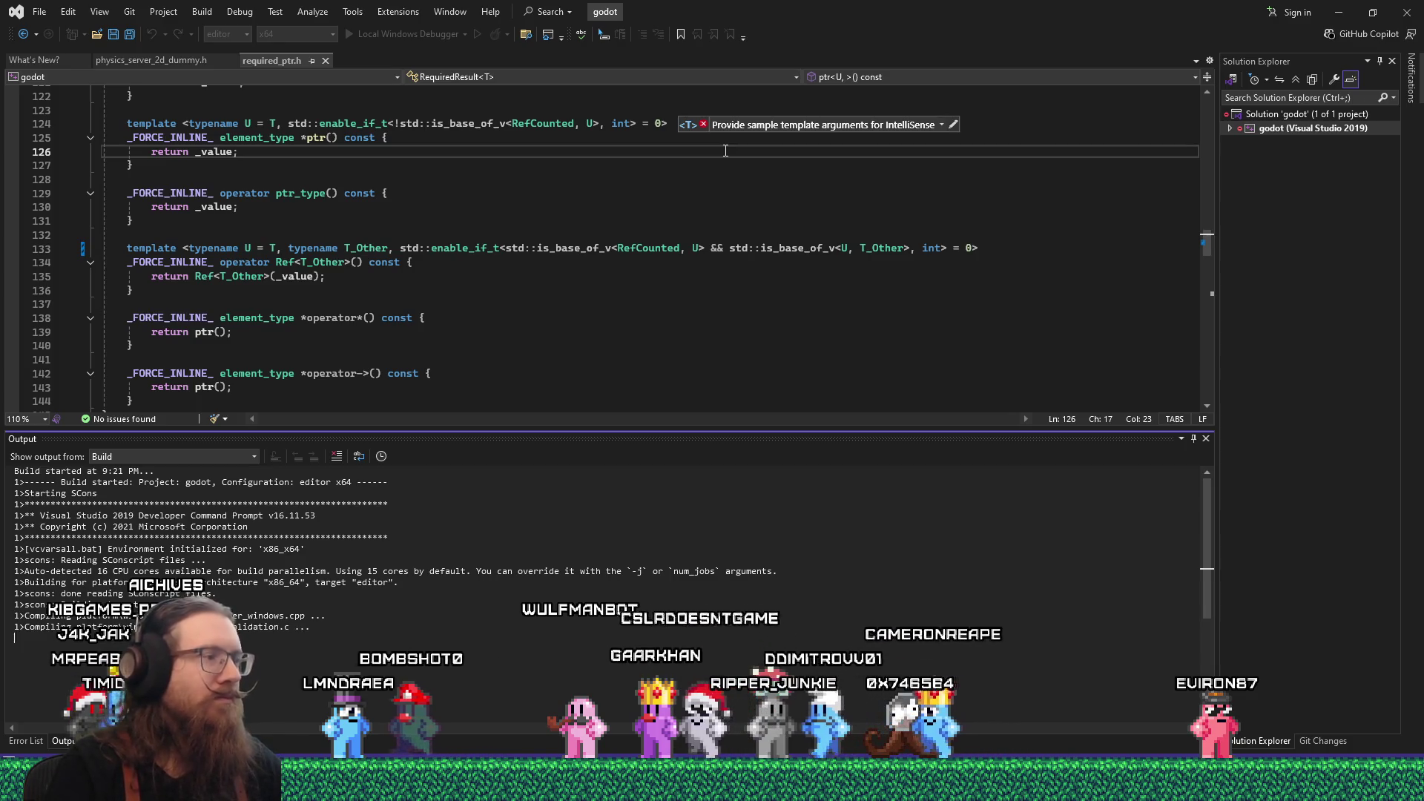
key("alt+Tab")
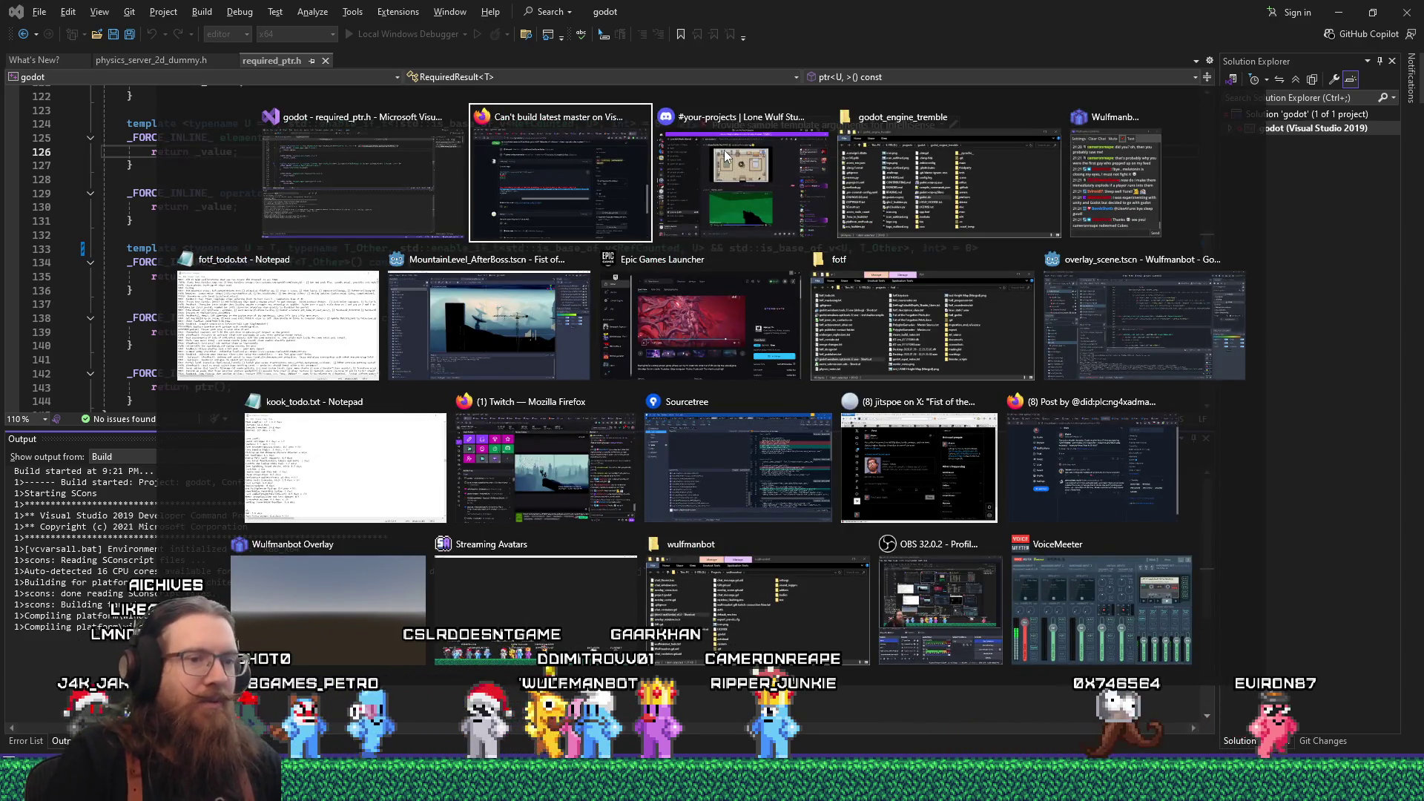
key("Tab")
key("Tab")
key("Tab")
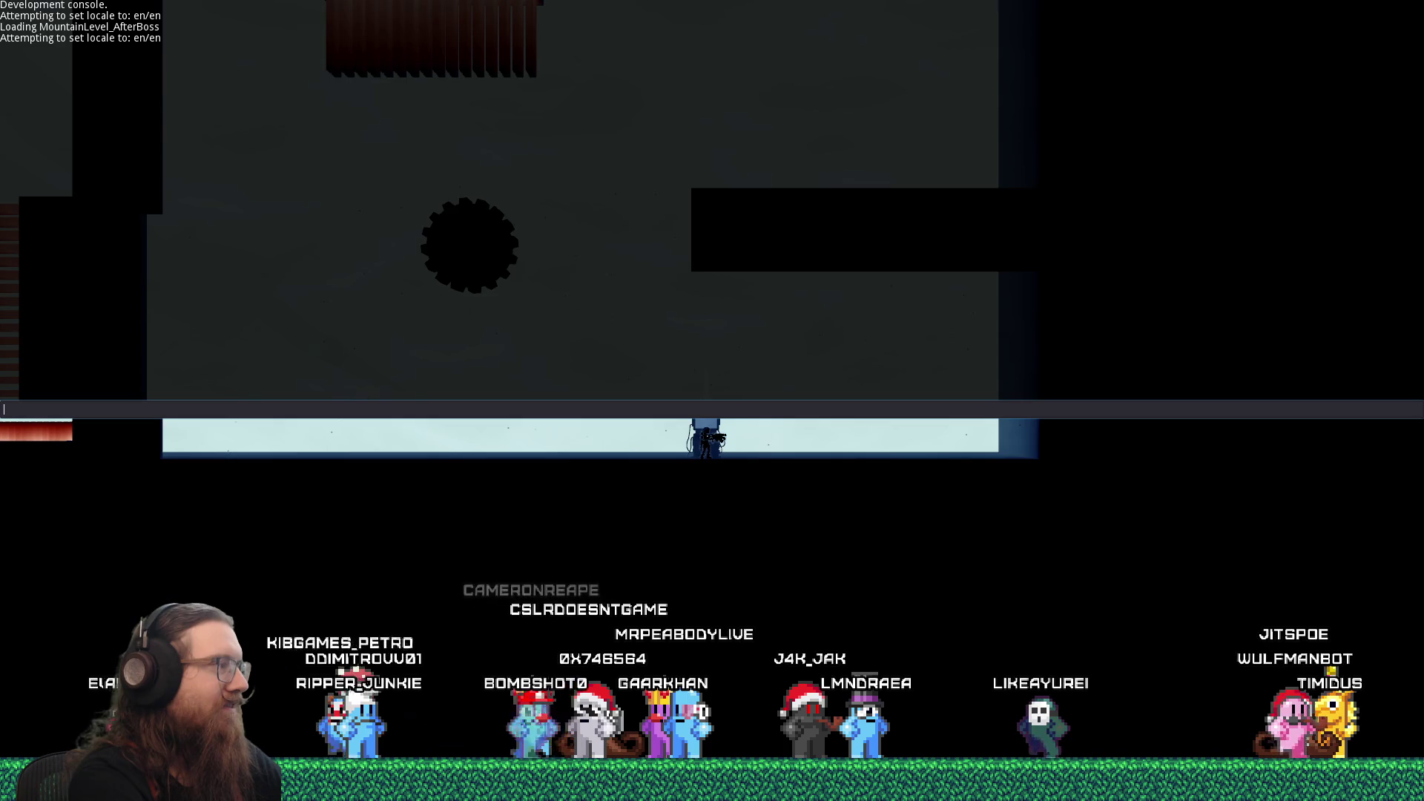
- Load map StartLevel_End from the dev console and run right past the silo toward the watchtower
type("map StartLevel_End")
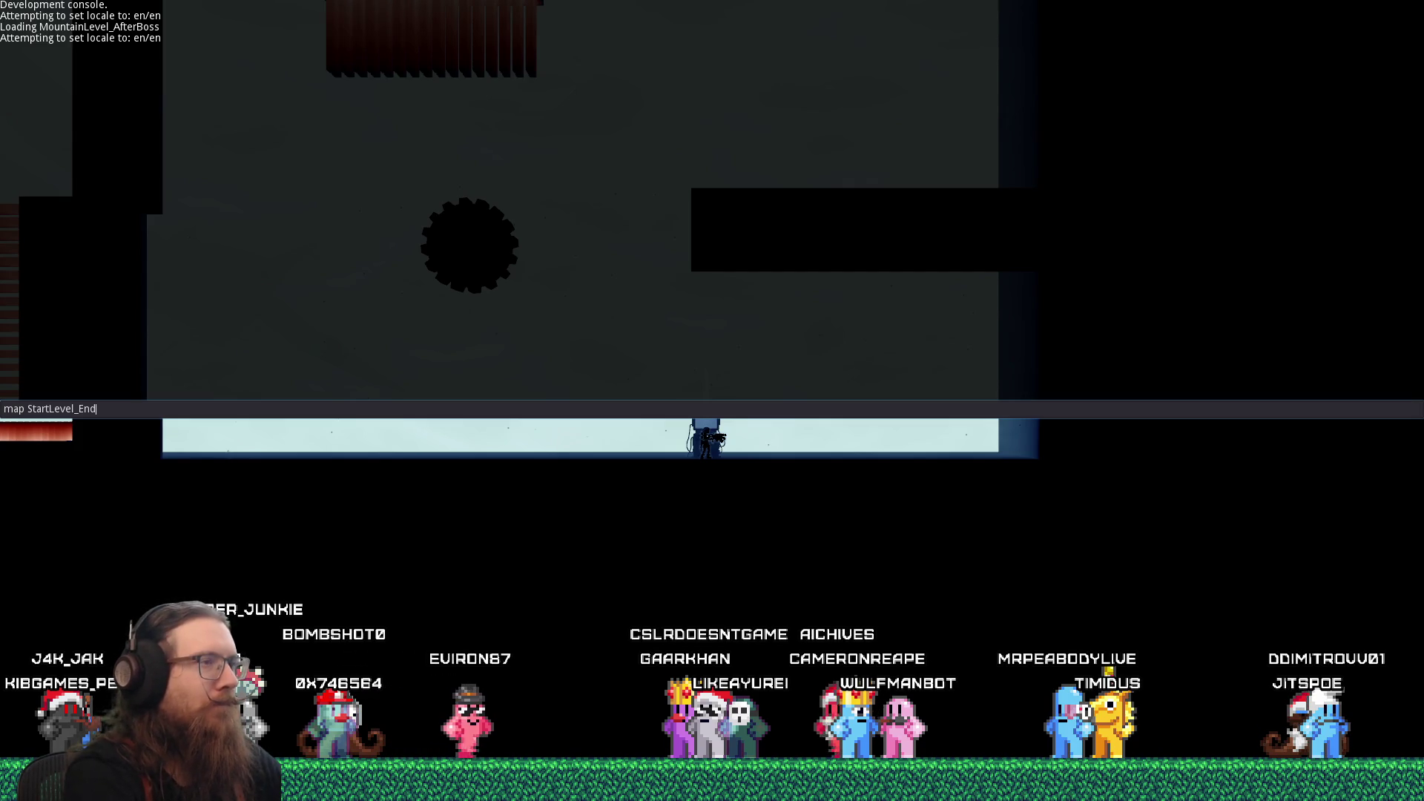
key("Return")
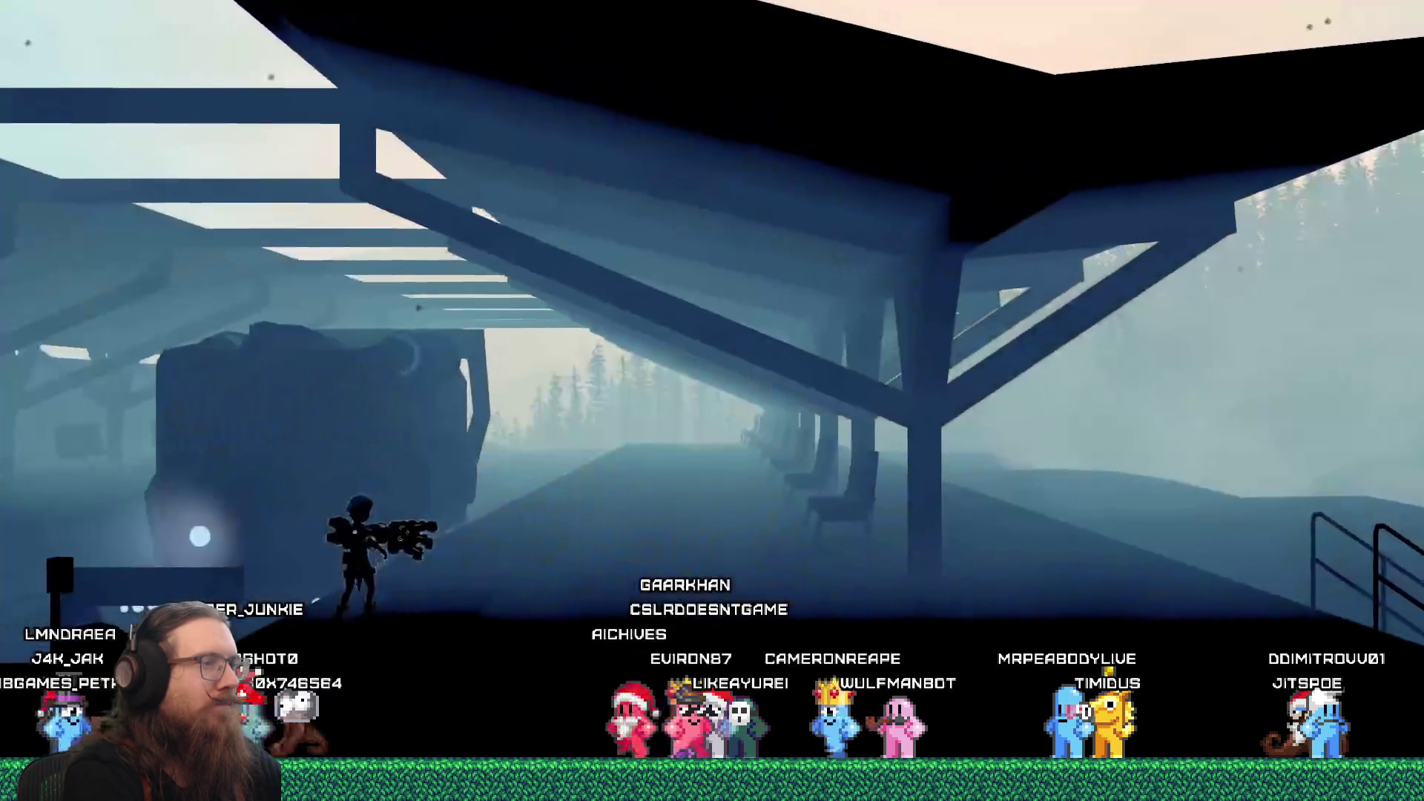
key("d")
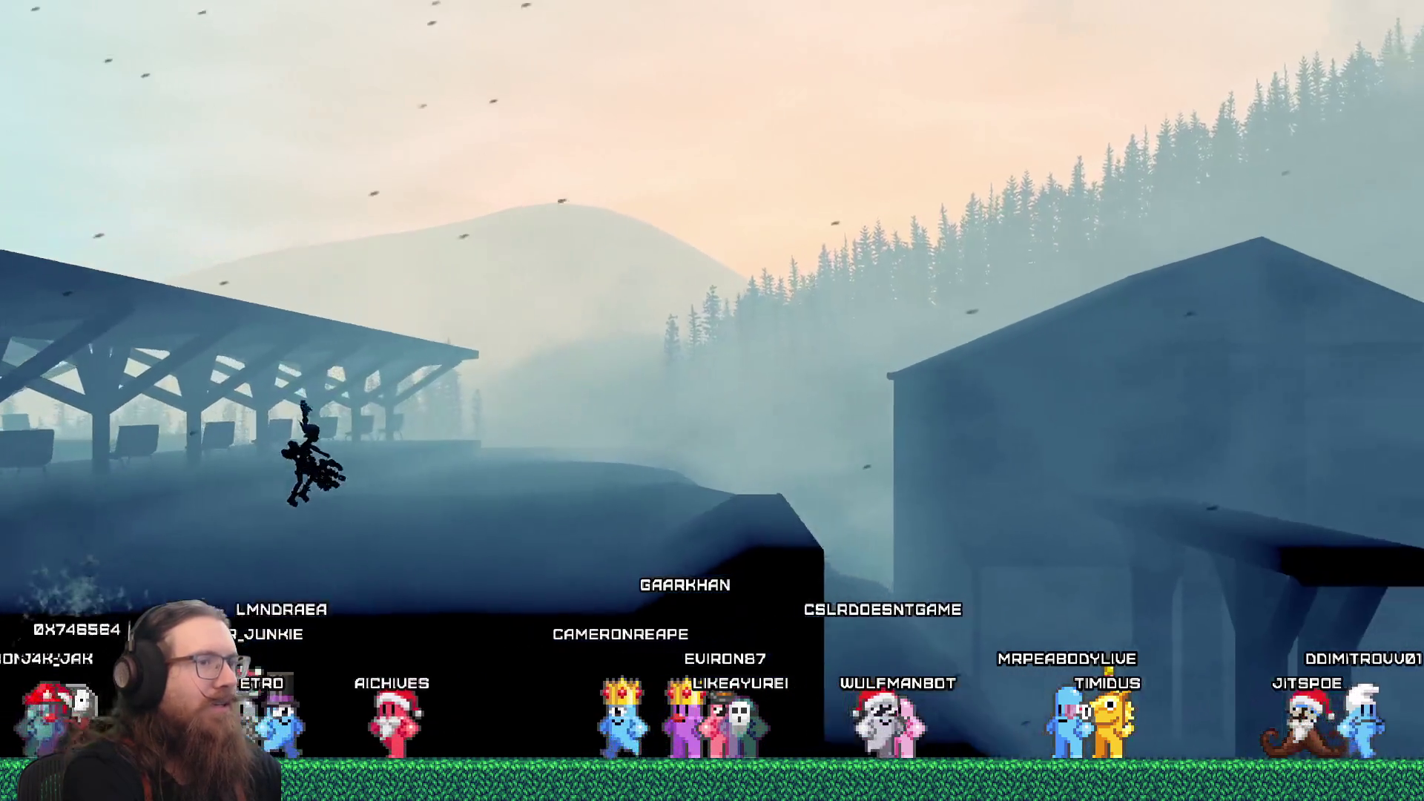
key("d")
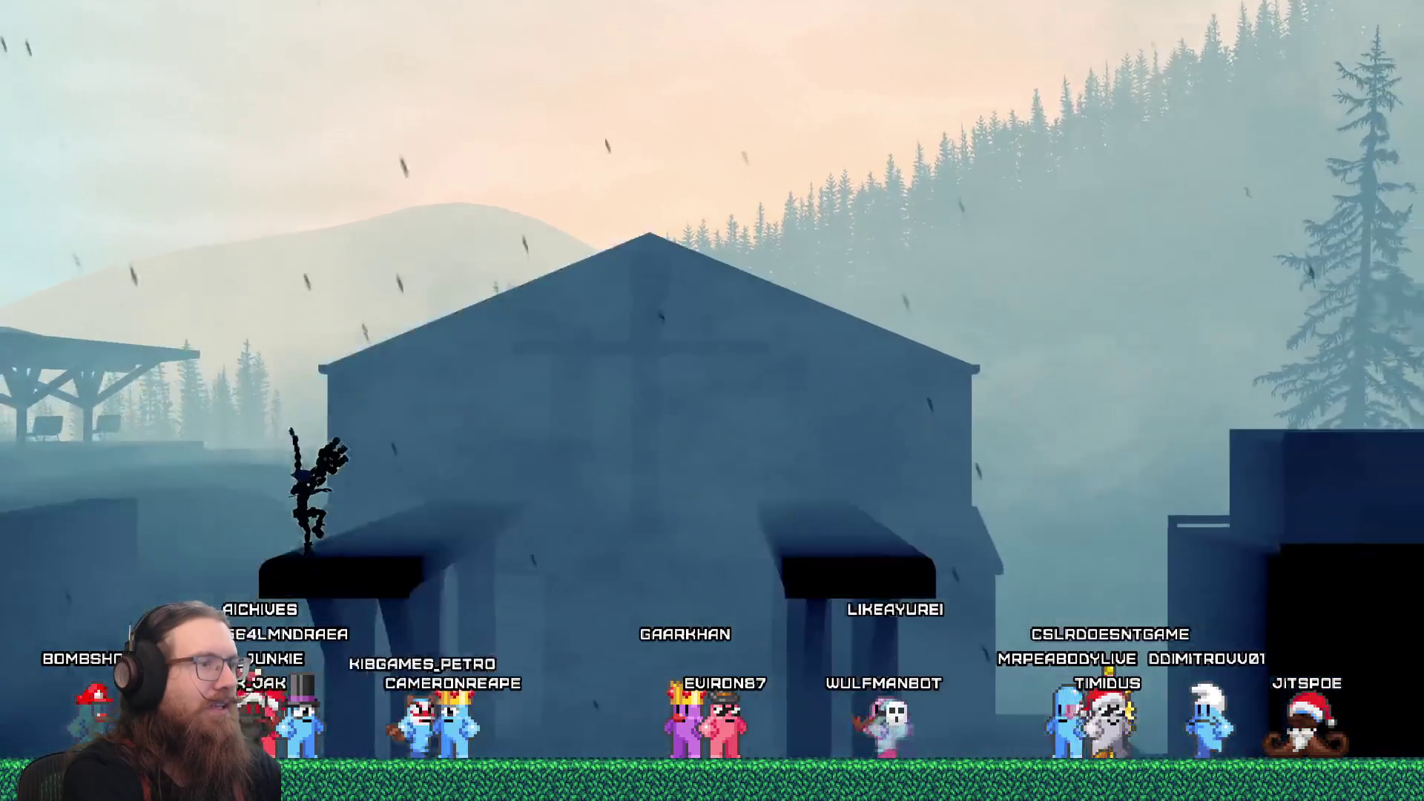
key("d")
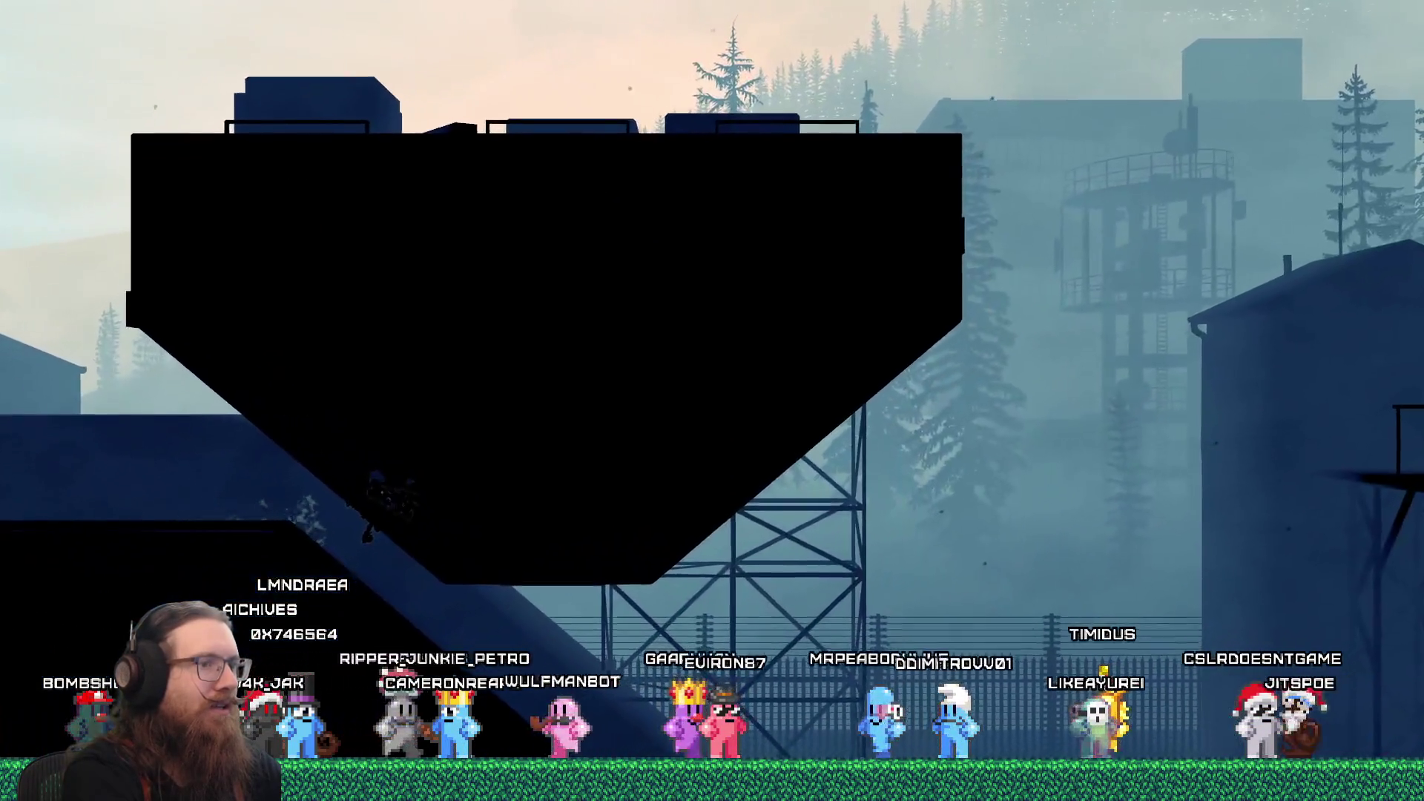
key("a")
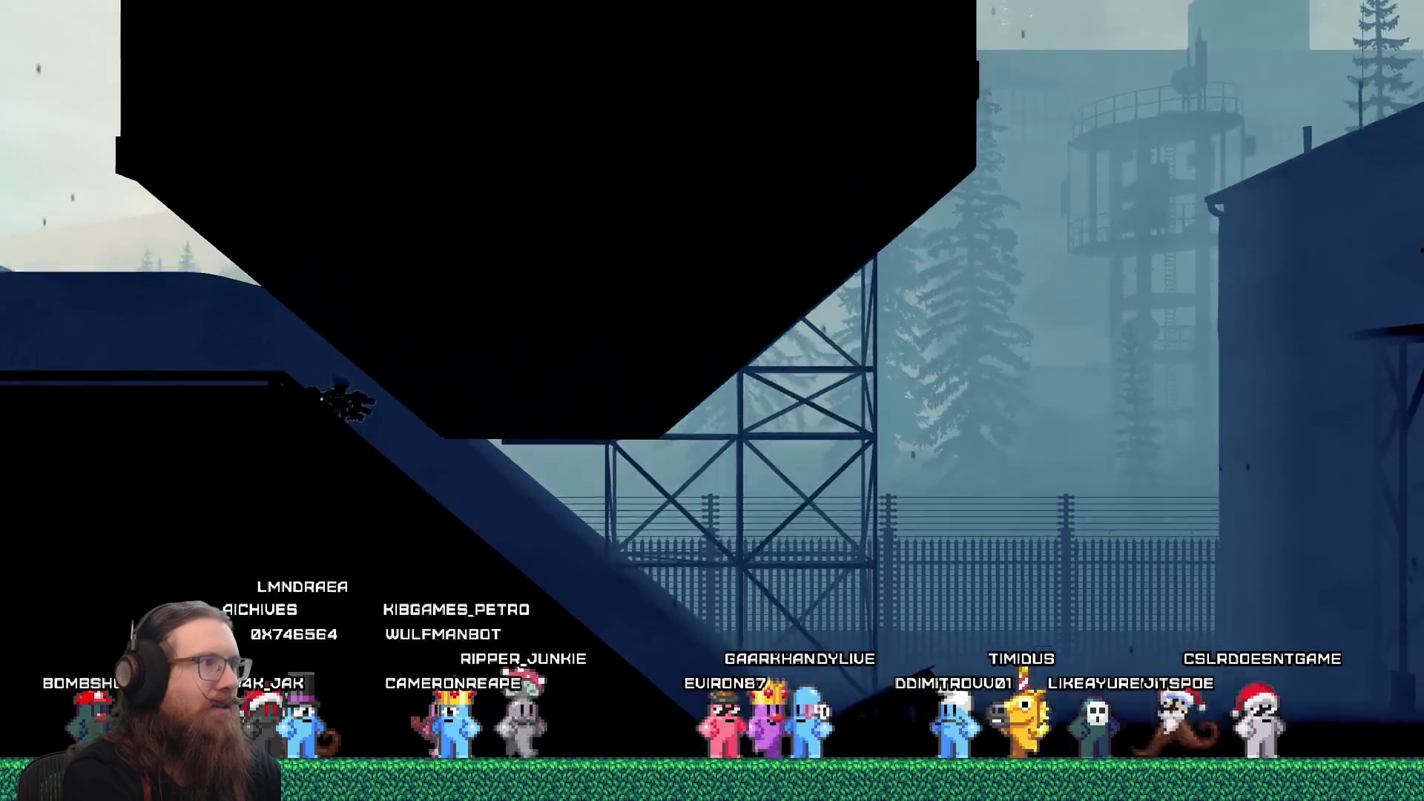
key("d")
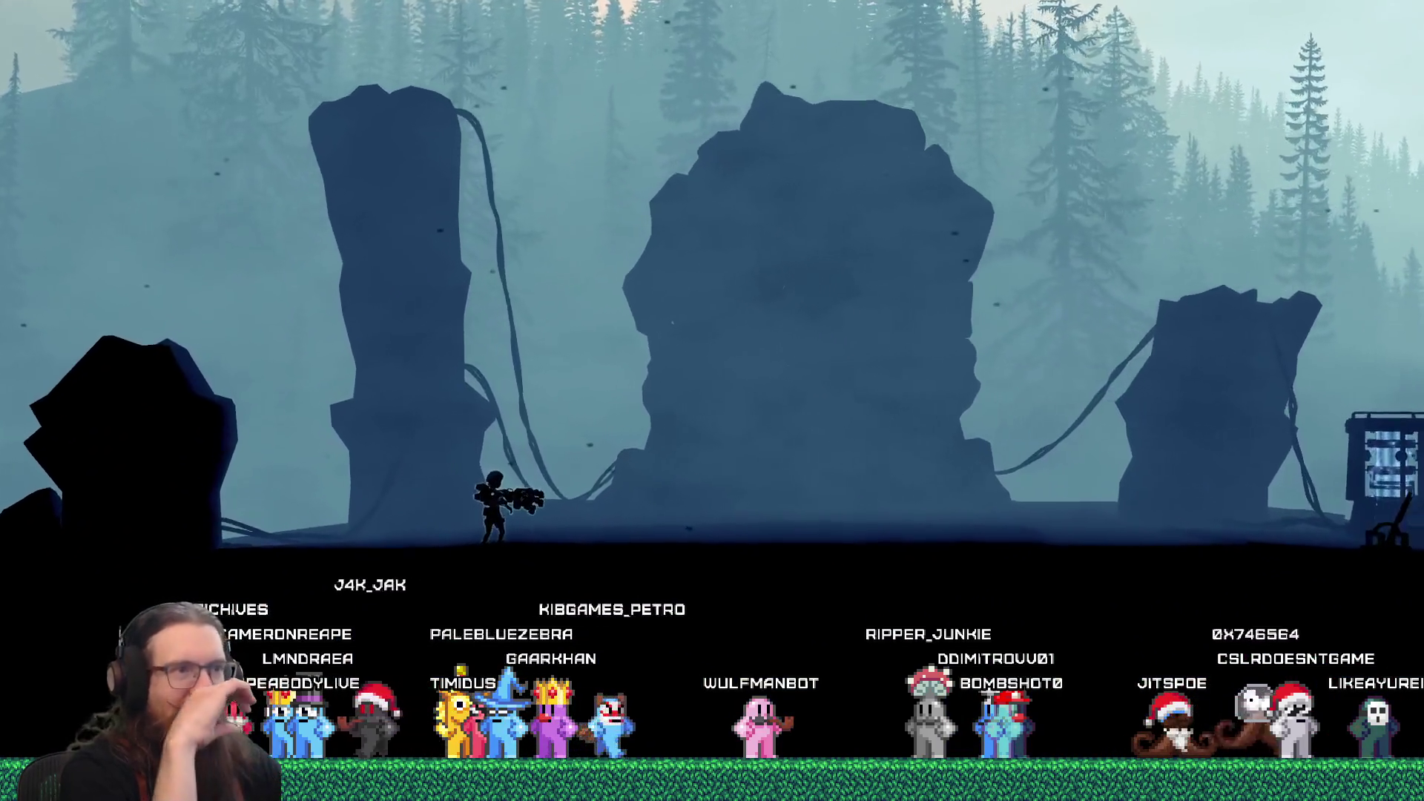
key("grave")
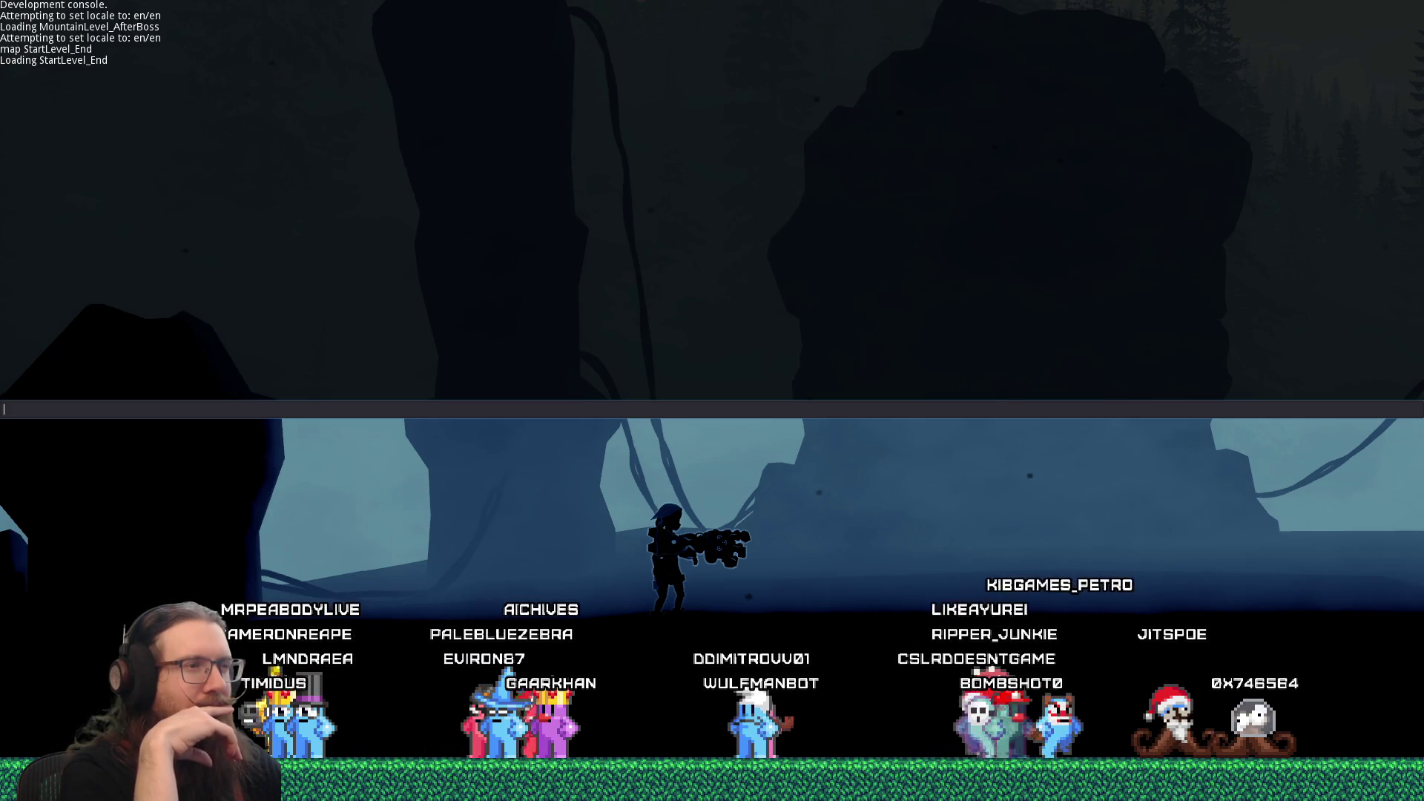
- Enter quit in the game's dev console to end the session and return to the Godot editor
type("qui")
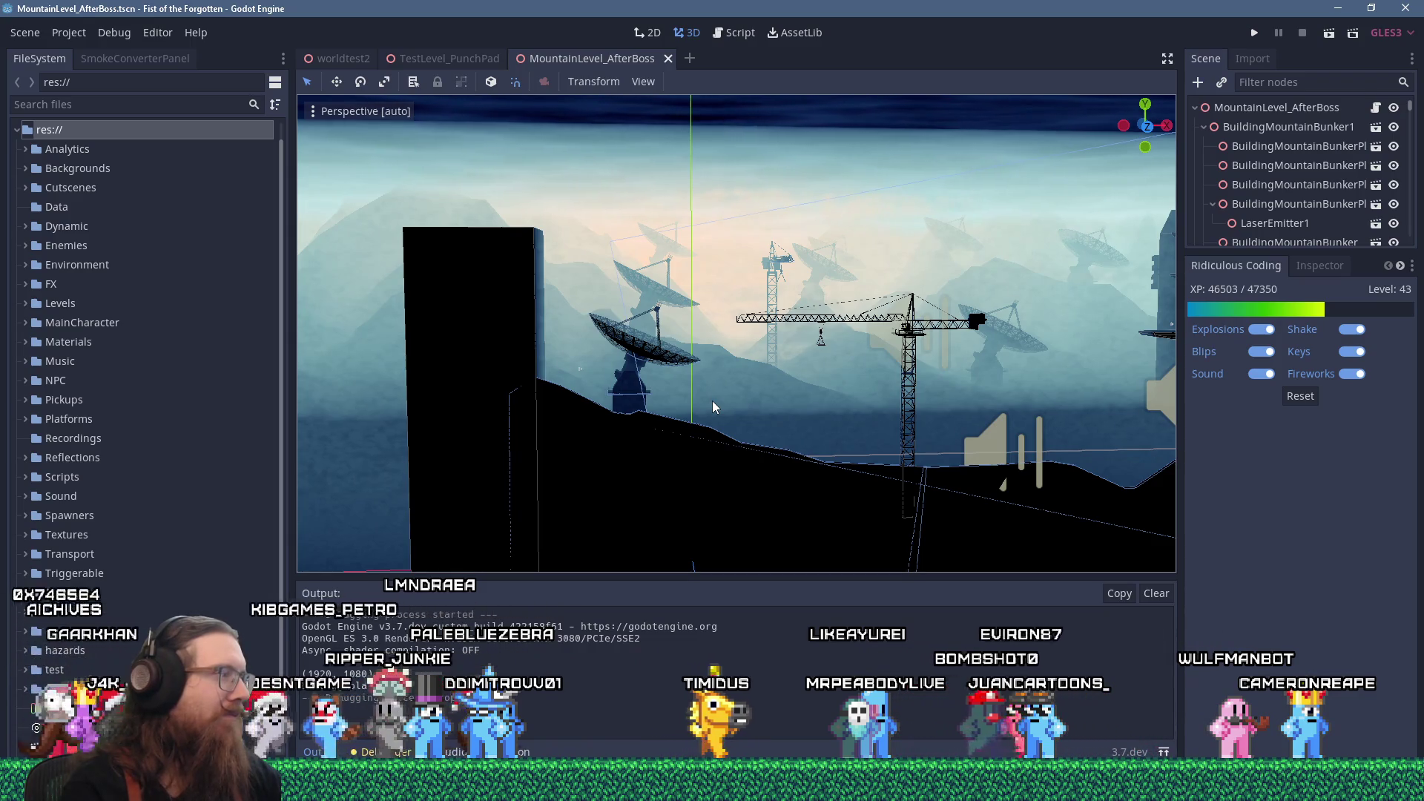
- Switch to Visual Studio to check the build progress on the godot_physics_2d module
key("alt+Tab")
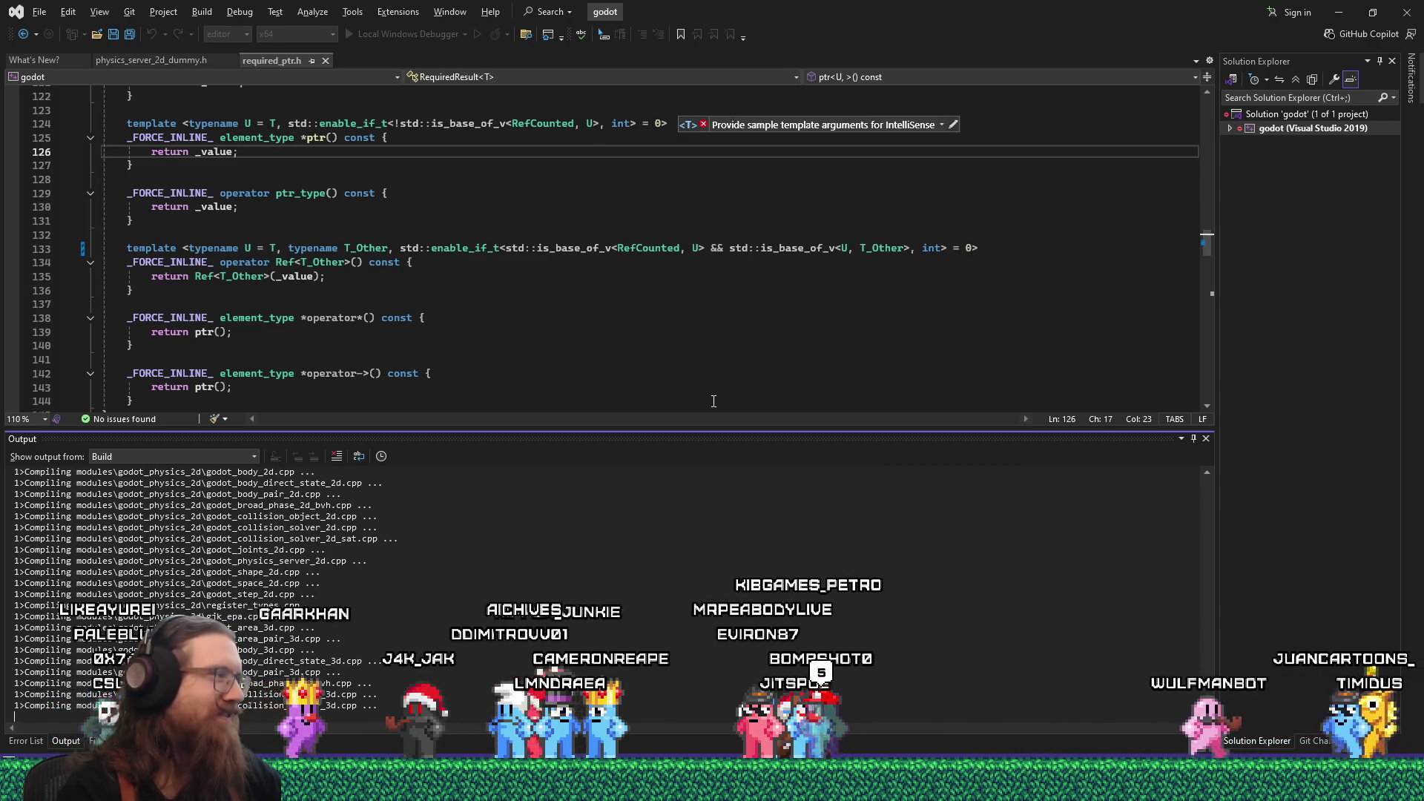
- Switch to the Godot editor, then on to GitHub issue #114206 in Firefox
key("alt+Tab")
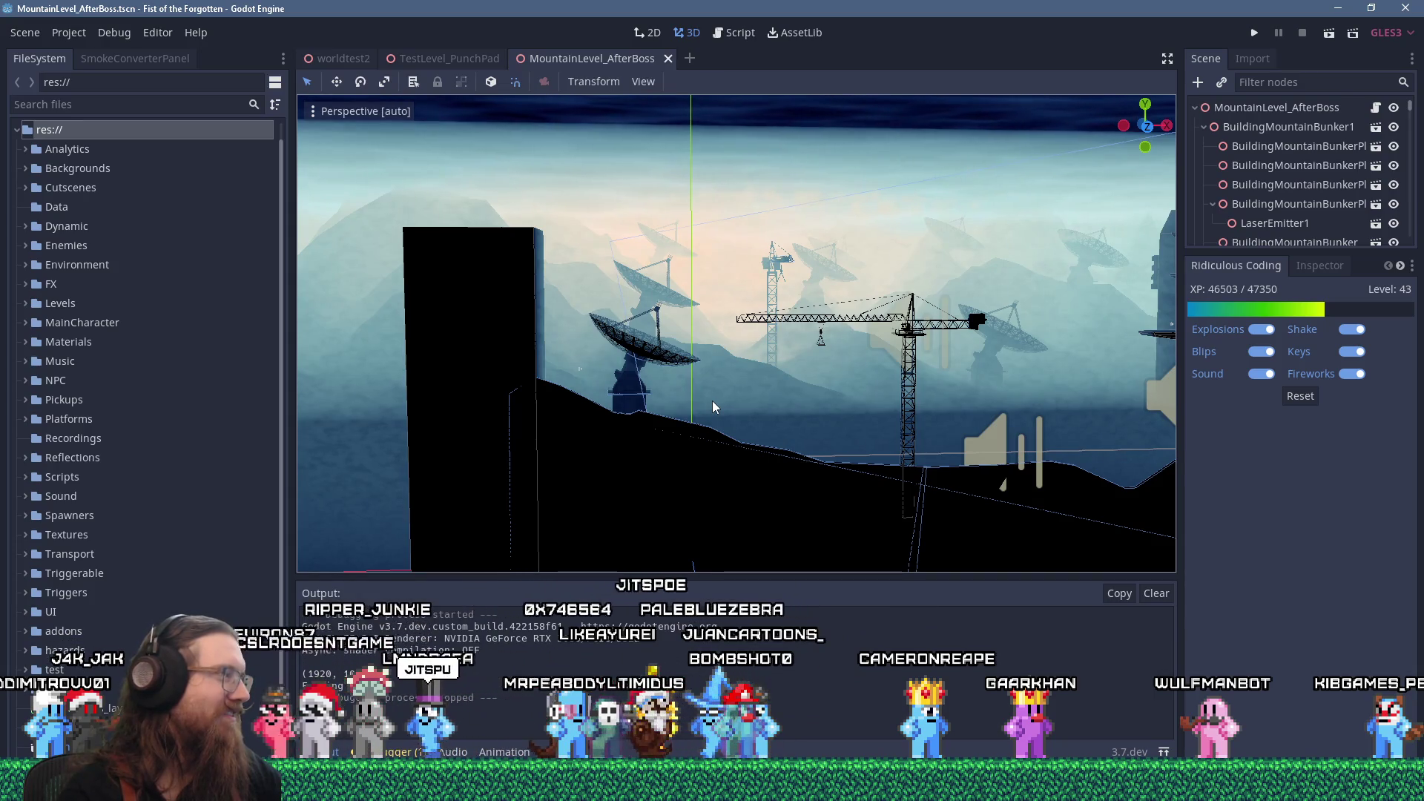
key("alt+Tab")
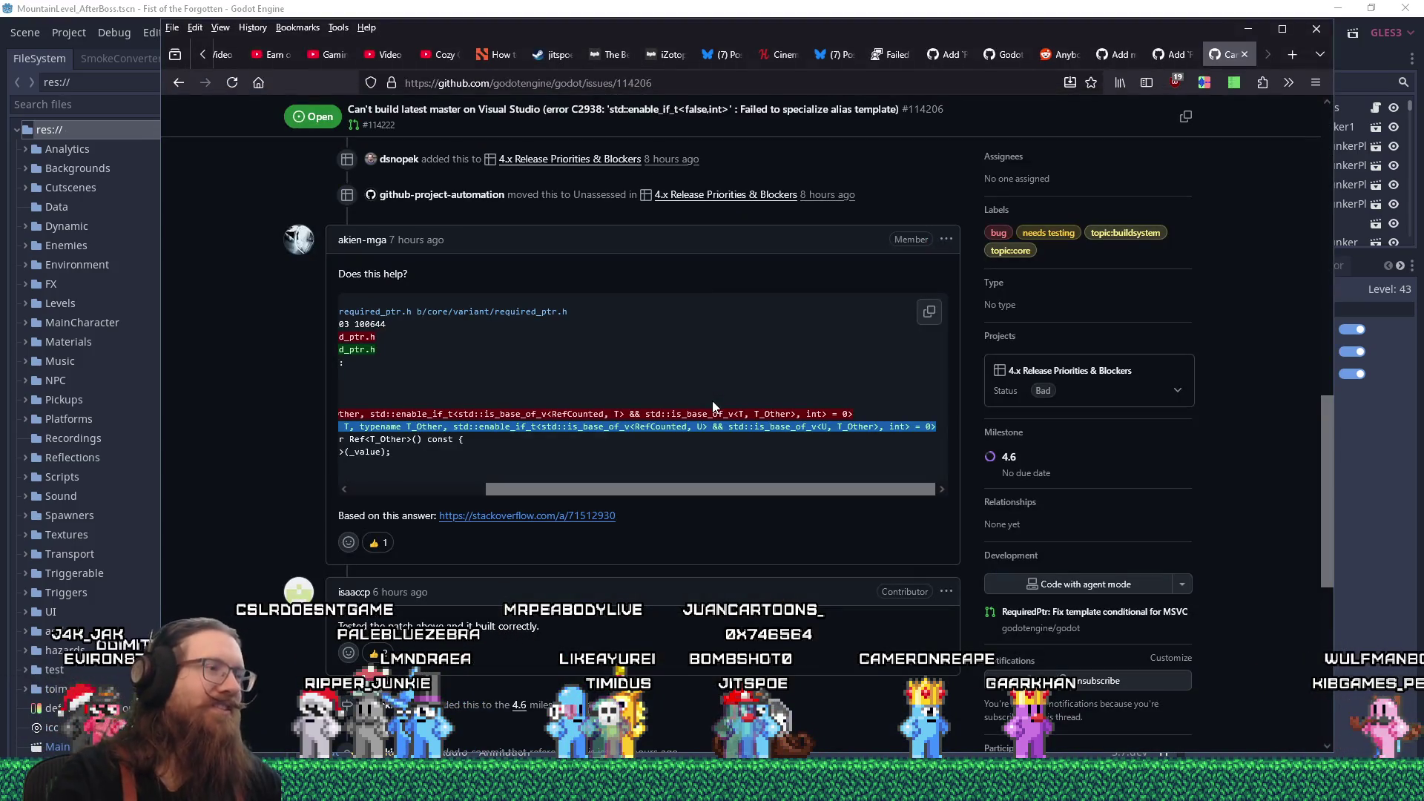
scroll(713, 400, "up", 15)
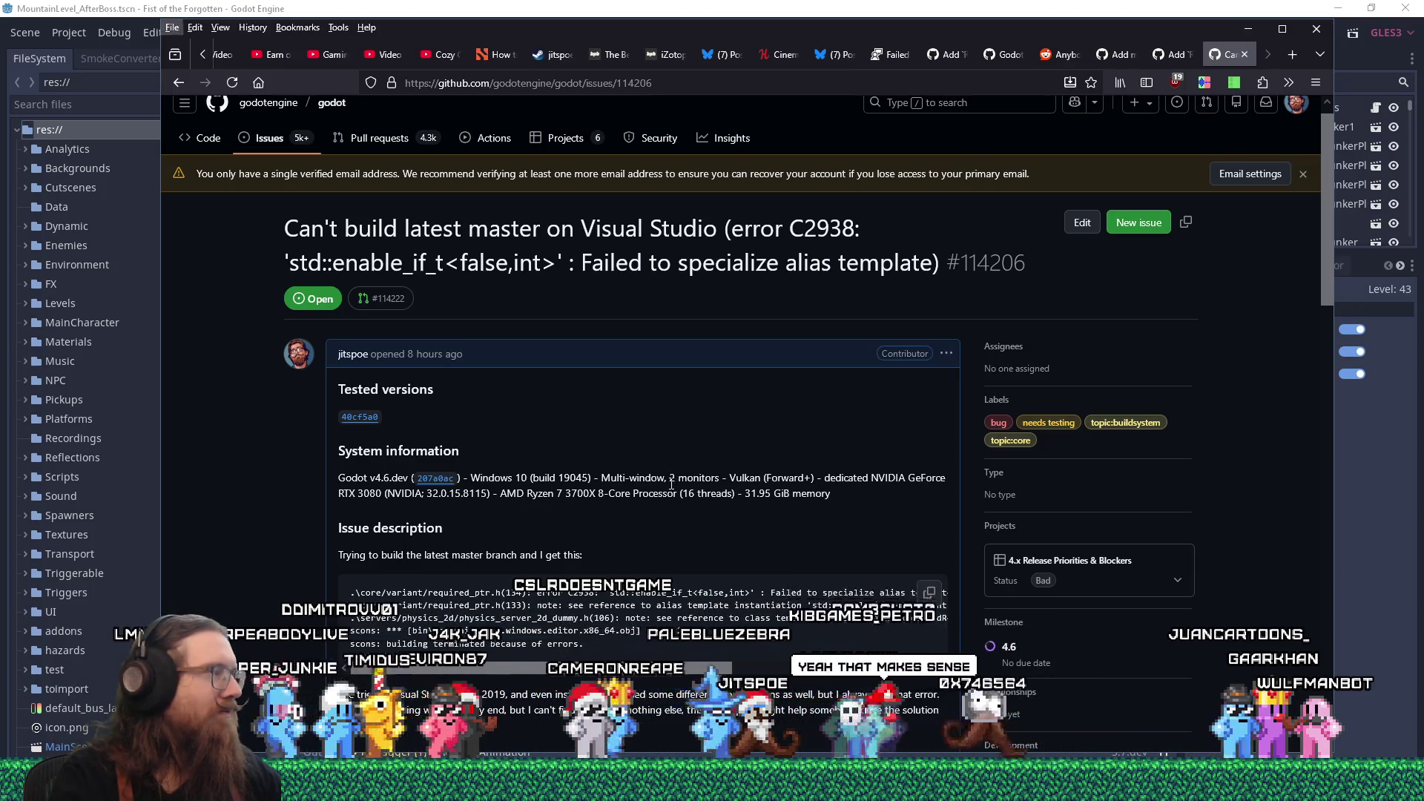
key("alt+Tab")
key("Tab")
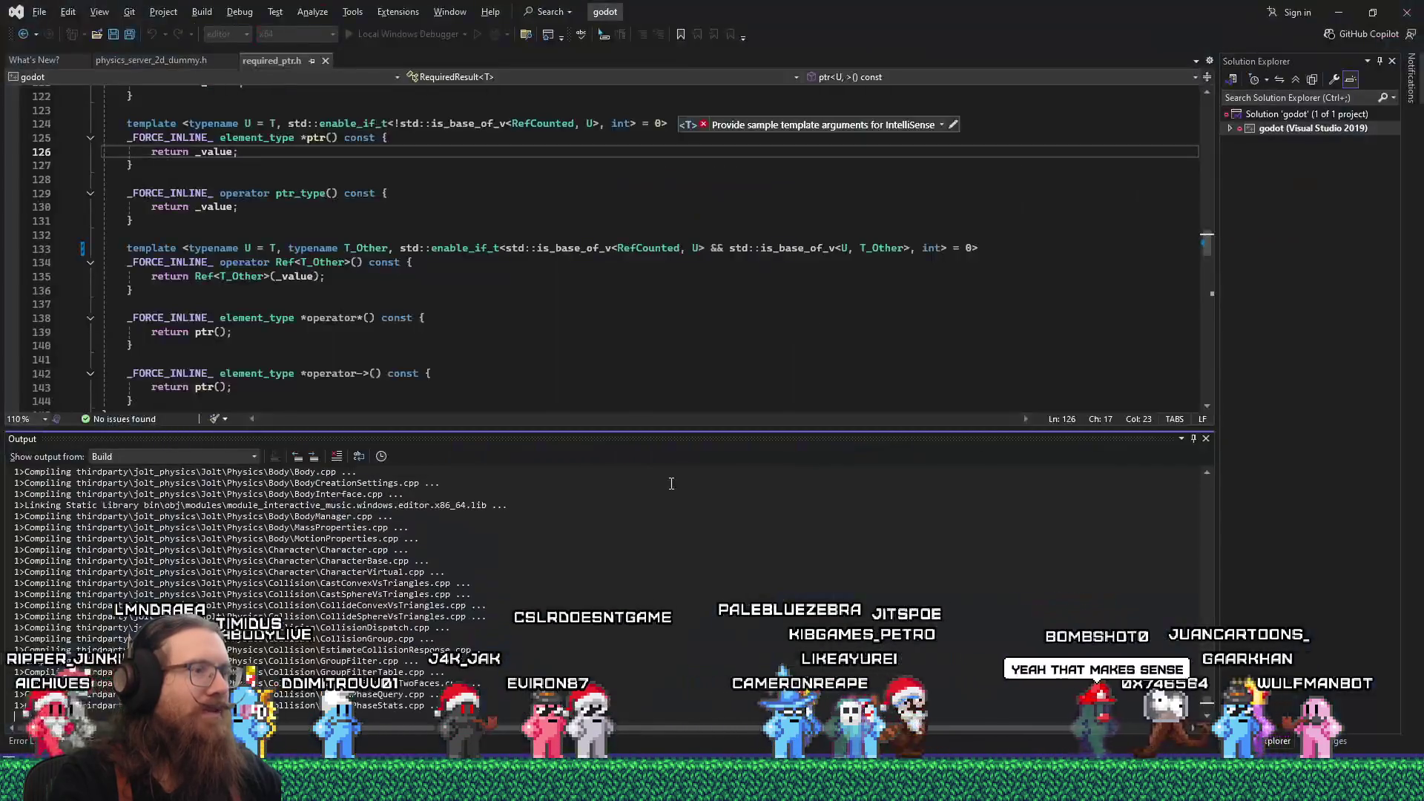
scroll(671, 483, "down", 5)
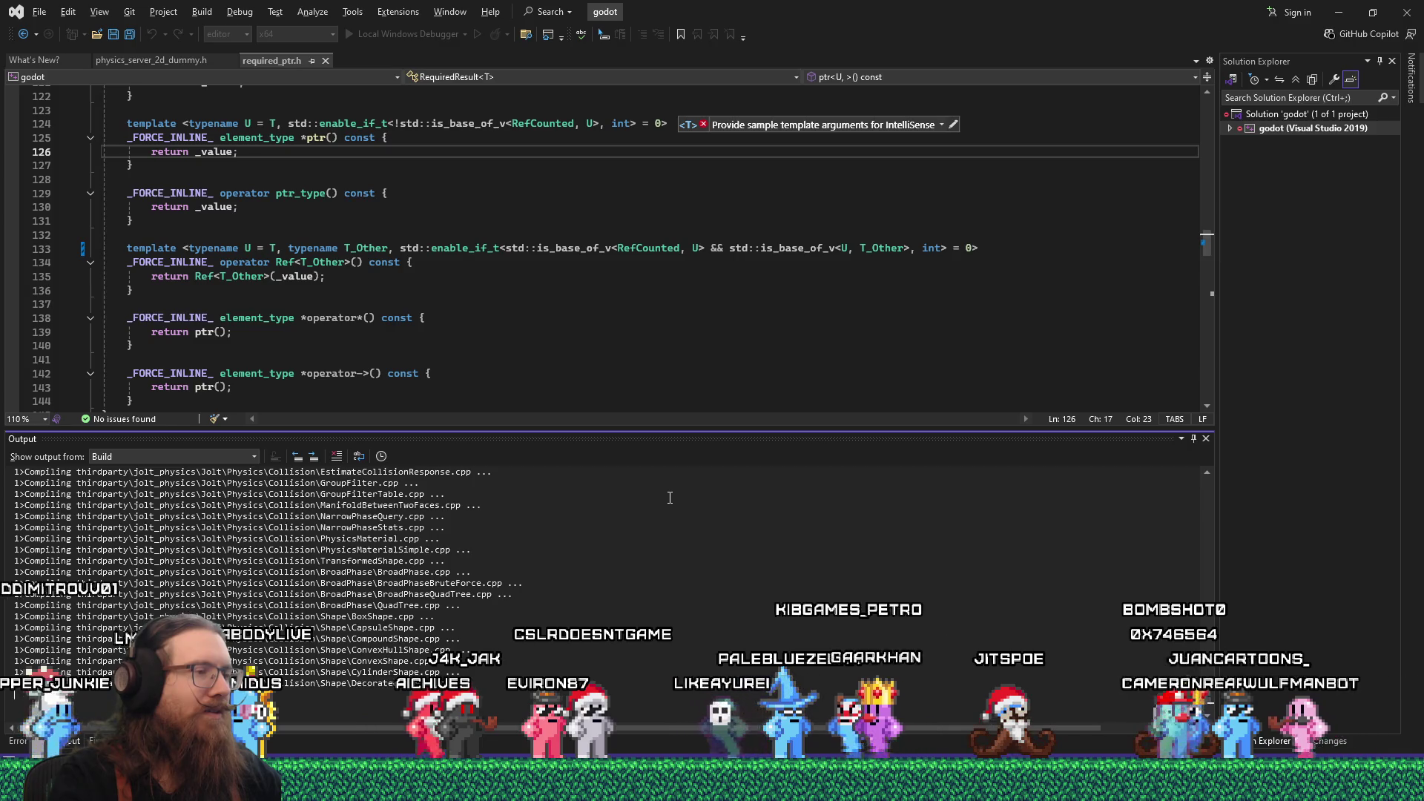
key("alt+Tab")
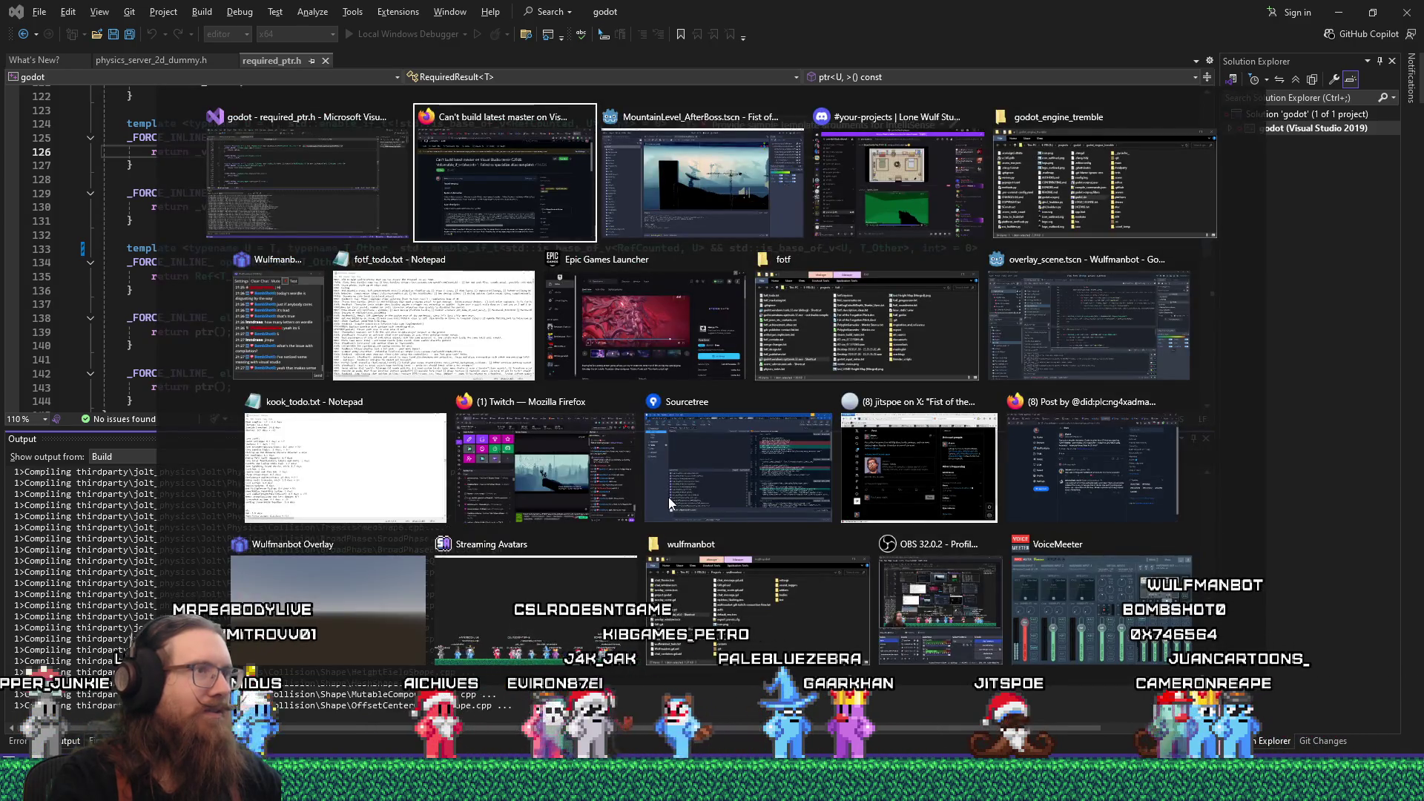
scroll(669, 497, "down", 8)
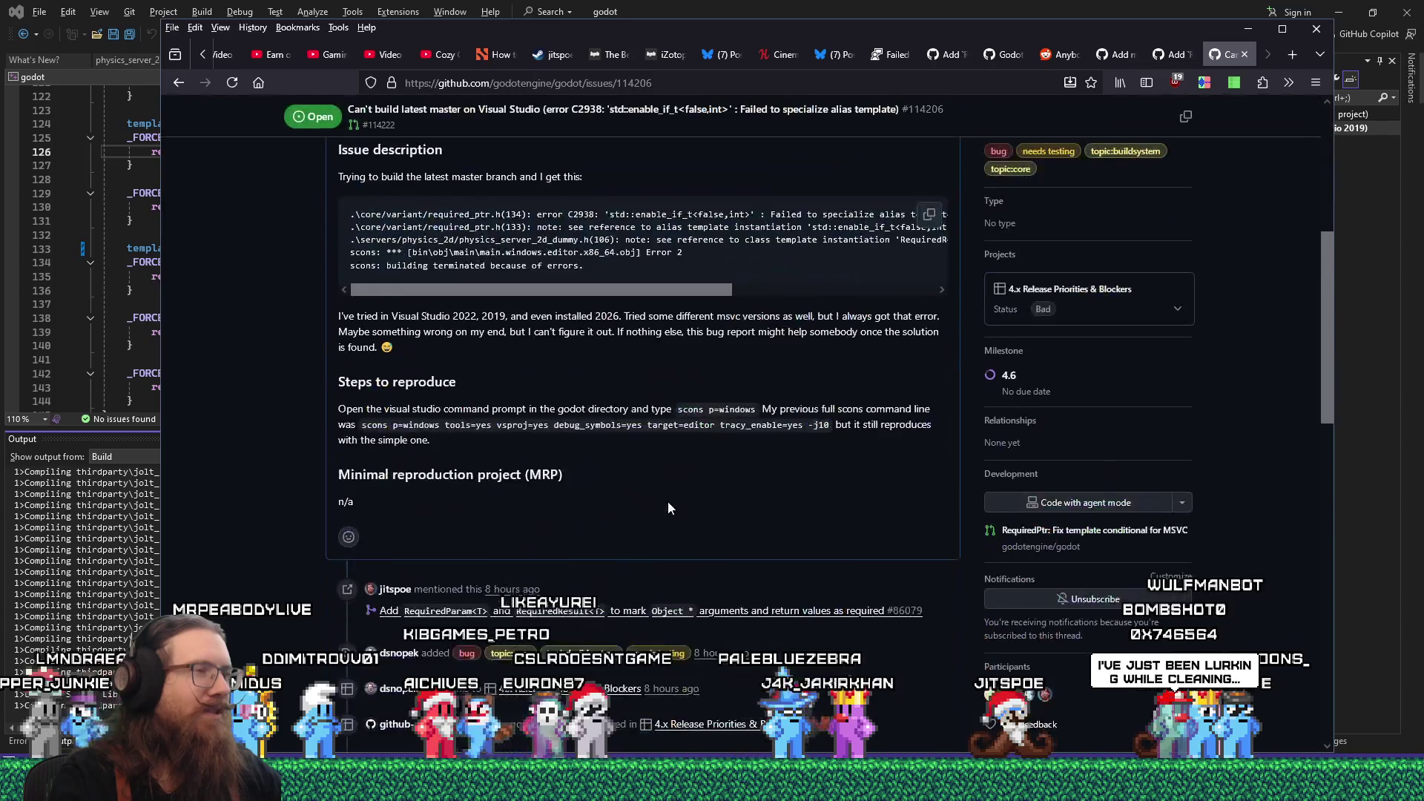
scroll(528, 529, "down", 4)
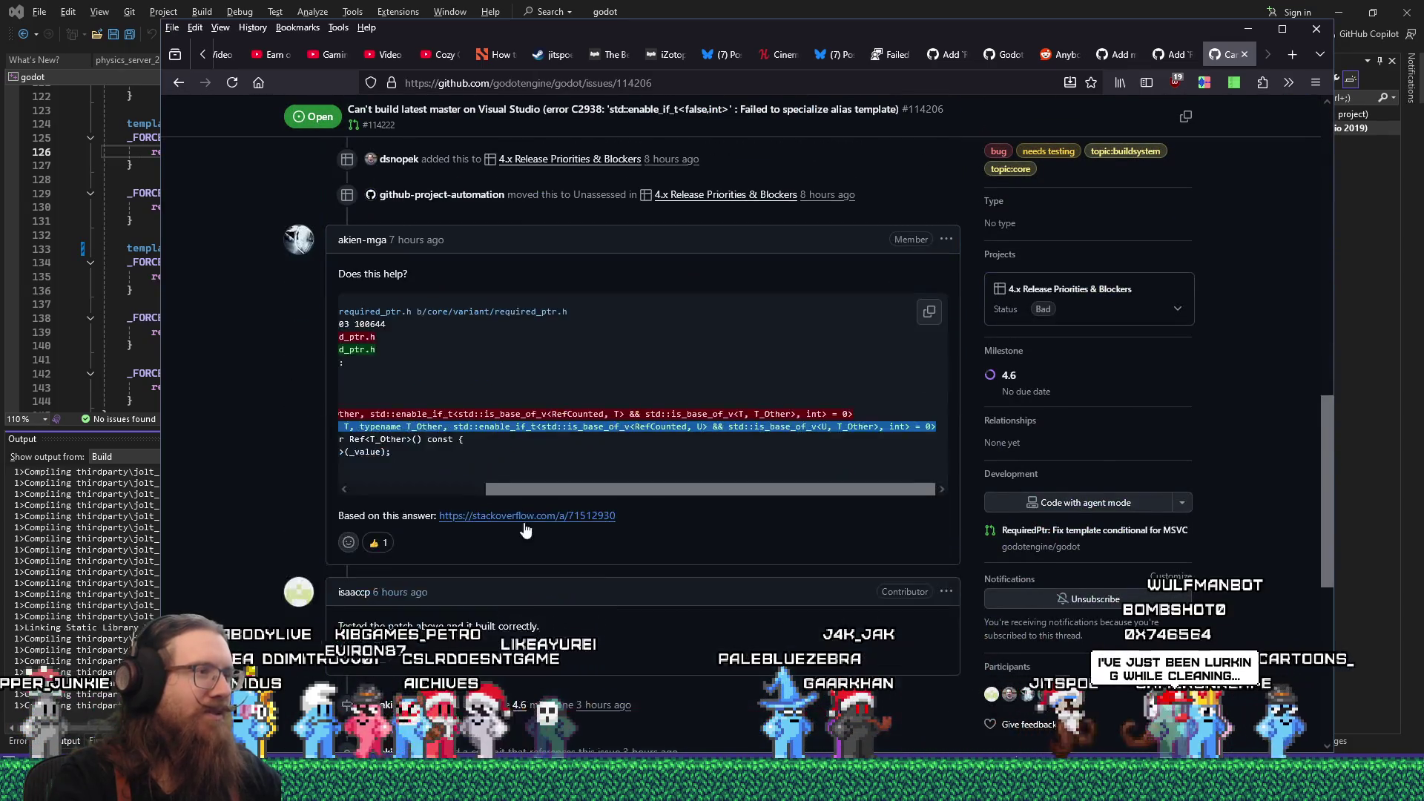
left_click(272, 472)
key("alt+Tab")
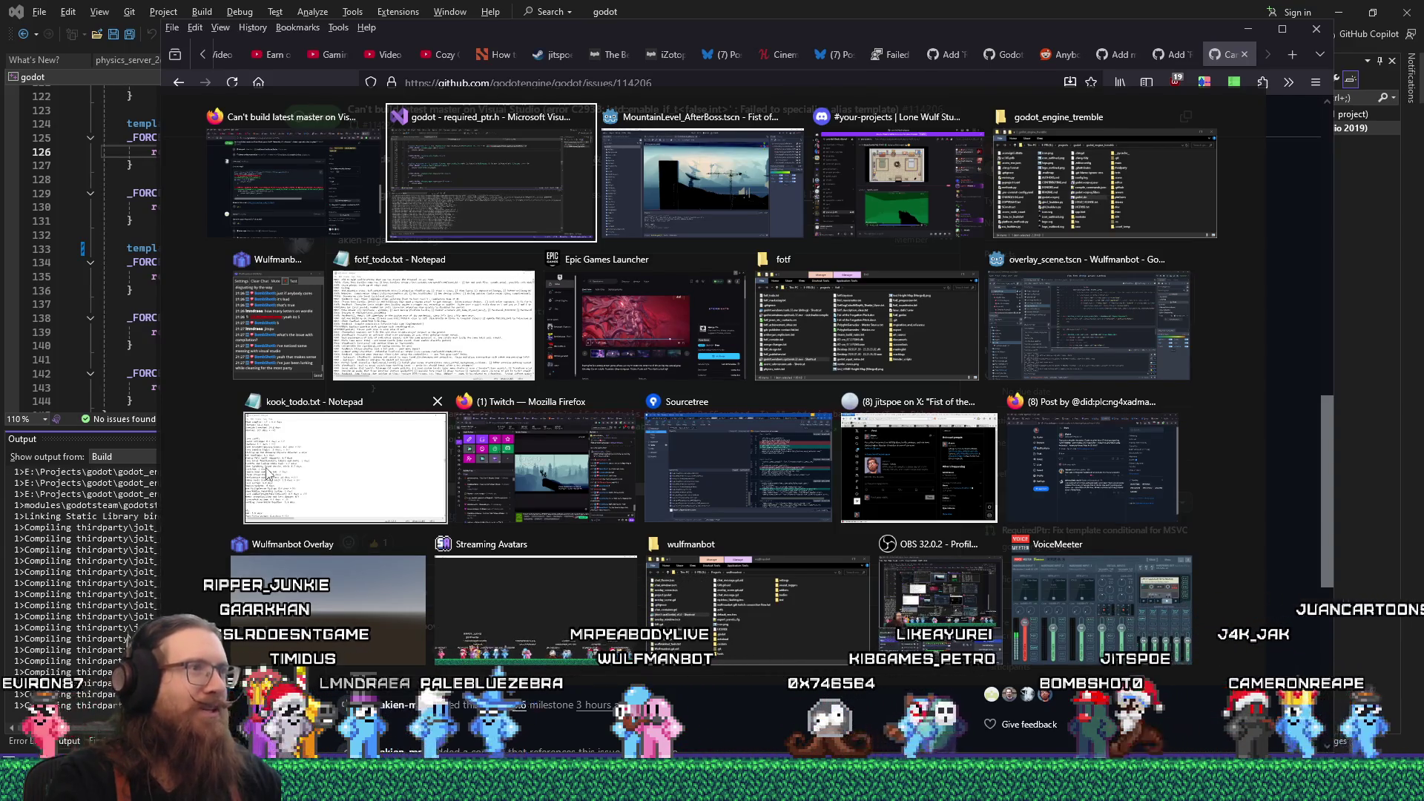
key("alt+Tab")
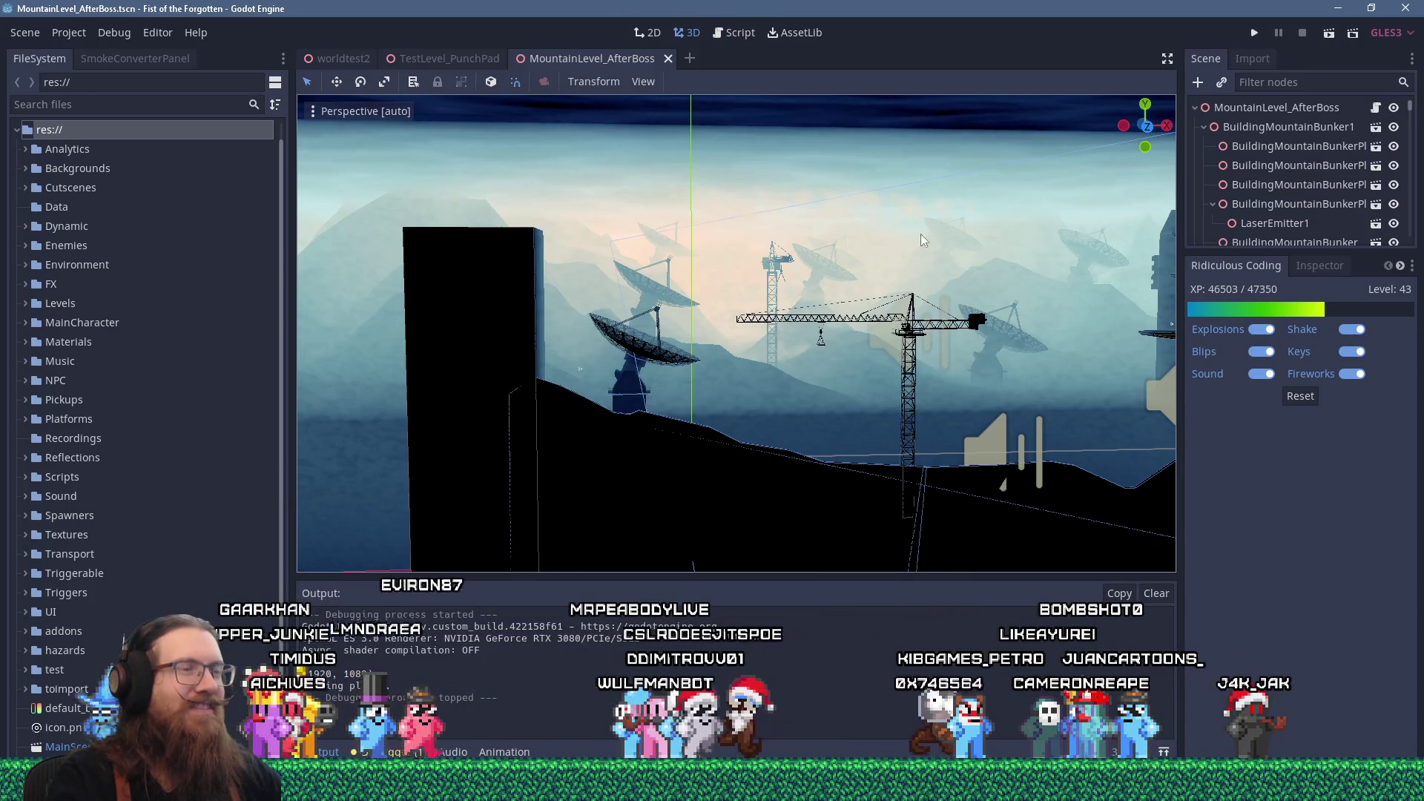
- Orbit and zoom the 3D view toward the crane and satellite dishes, then return to Visual Studio's build
mouse_move(937, 269)
left_mouse_down()
mouse_move(753, 311)
mouse_move(802, 432)
mouse_move(647, 251)
mouse_move(705, 248)
left_mouse_up()
scroll(705, 247, "up", 3)
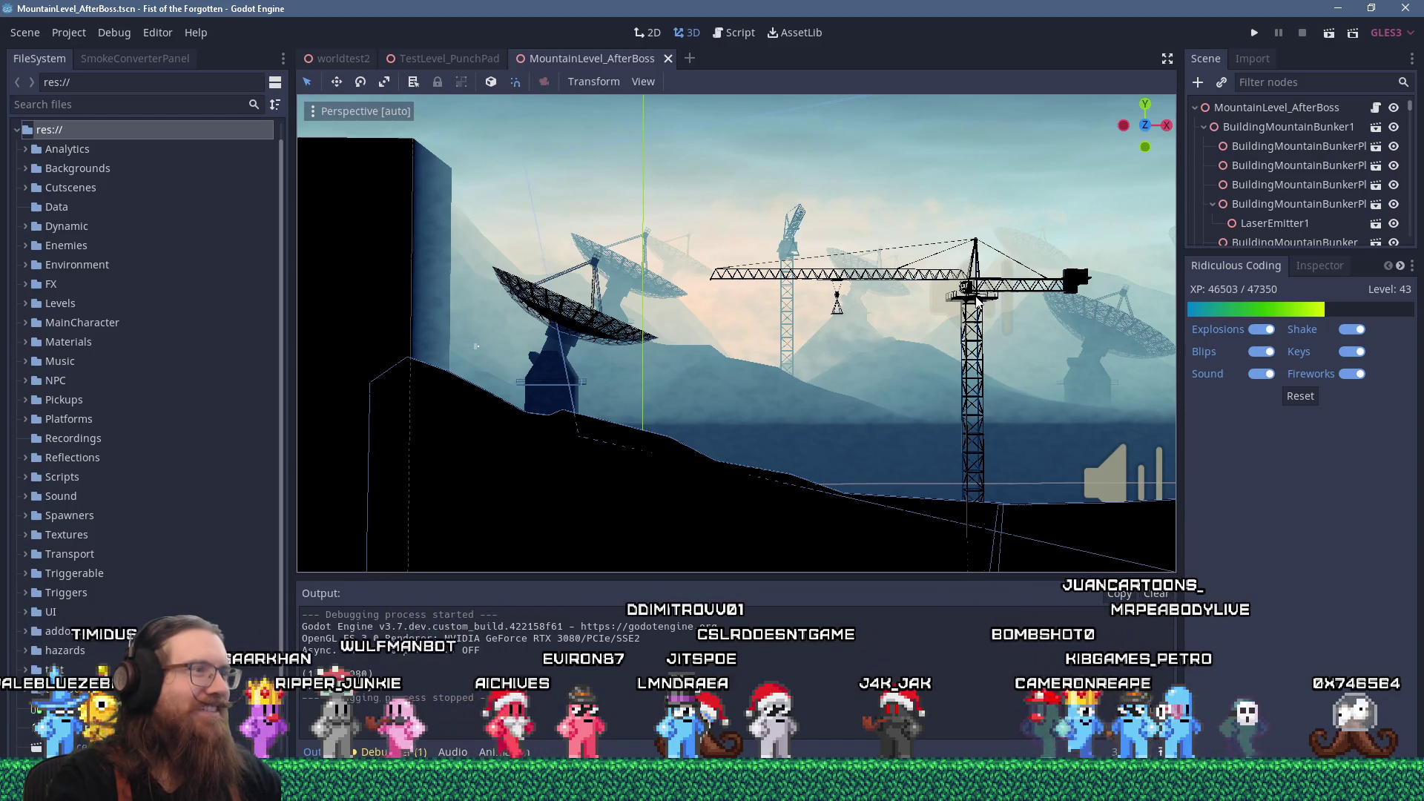
key("alt+Tab")
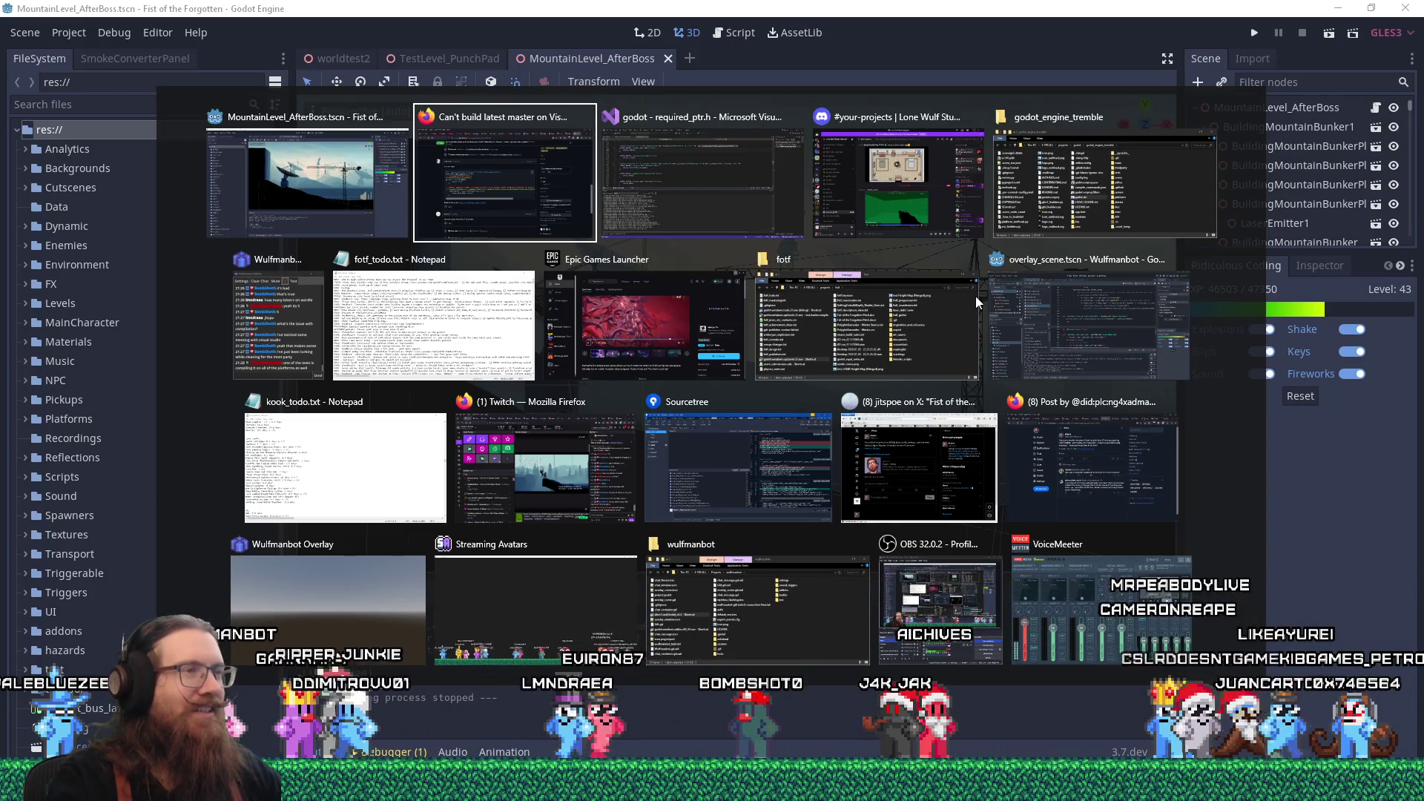
key("alt+Tab")
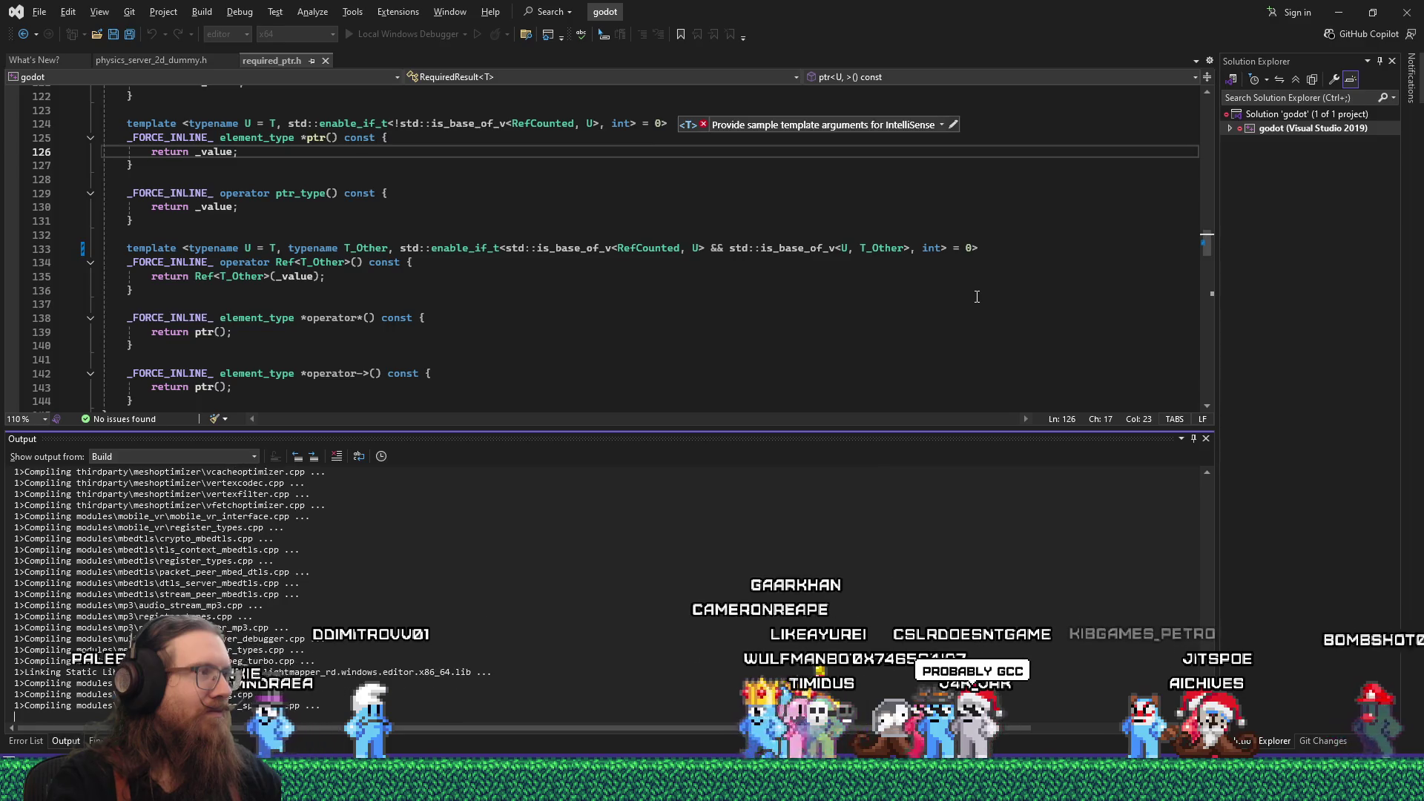
- Switch to Visual Studio to check the Godot build compiling modules, then return to the Godot editor
key("alt+Tab")
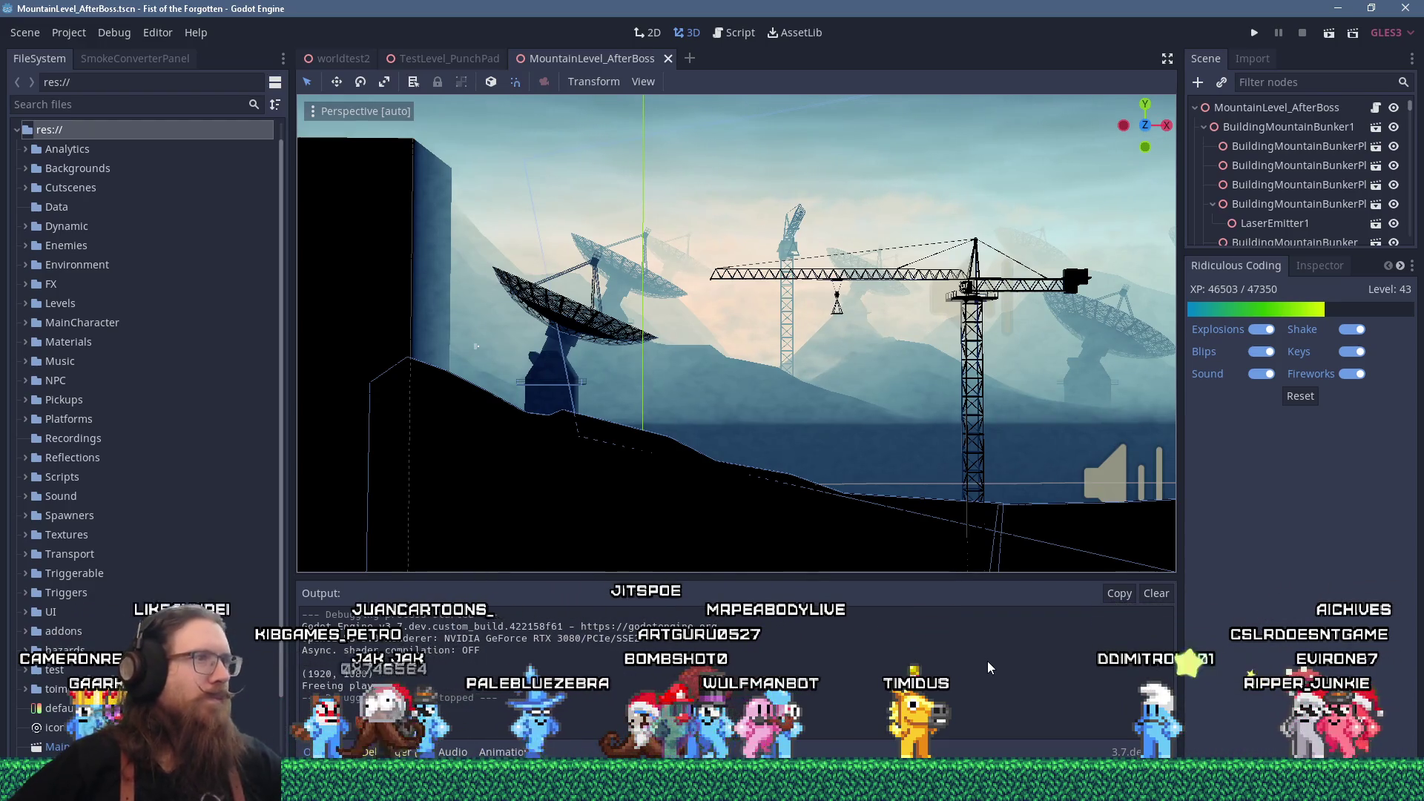
key("alt+Tab")
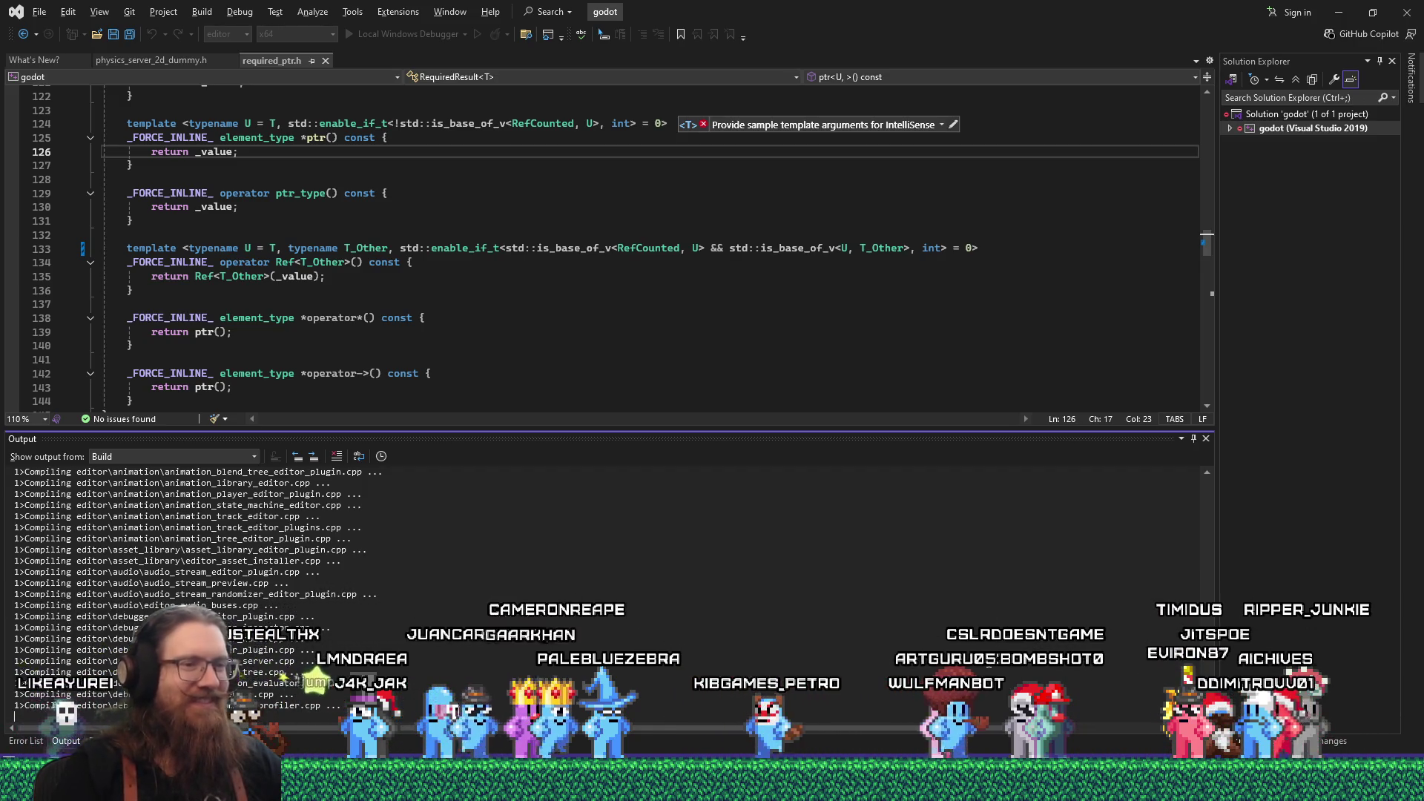
key("alt+Tab")
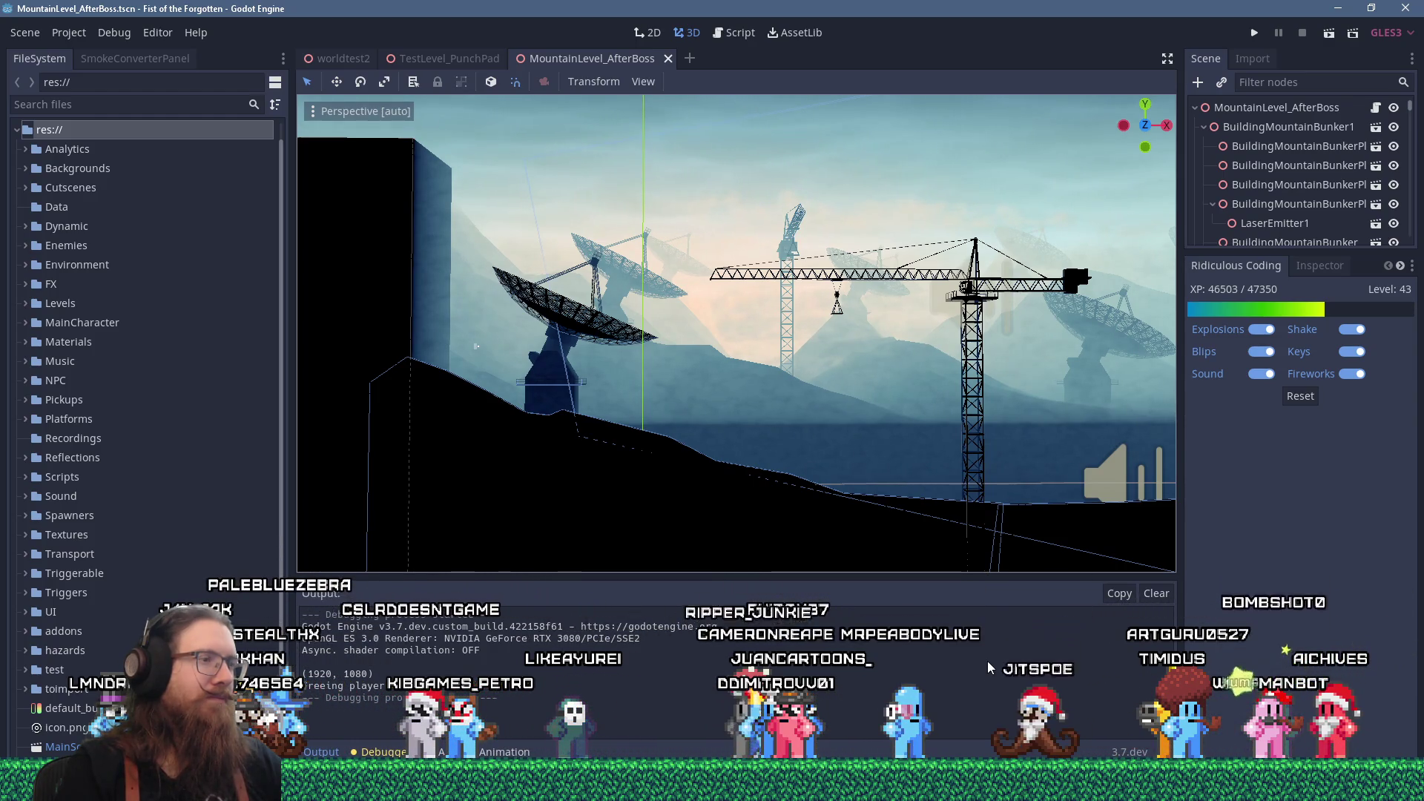
key("alt+Tab")
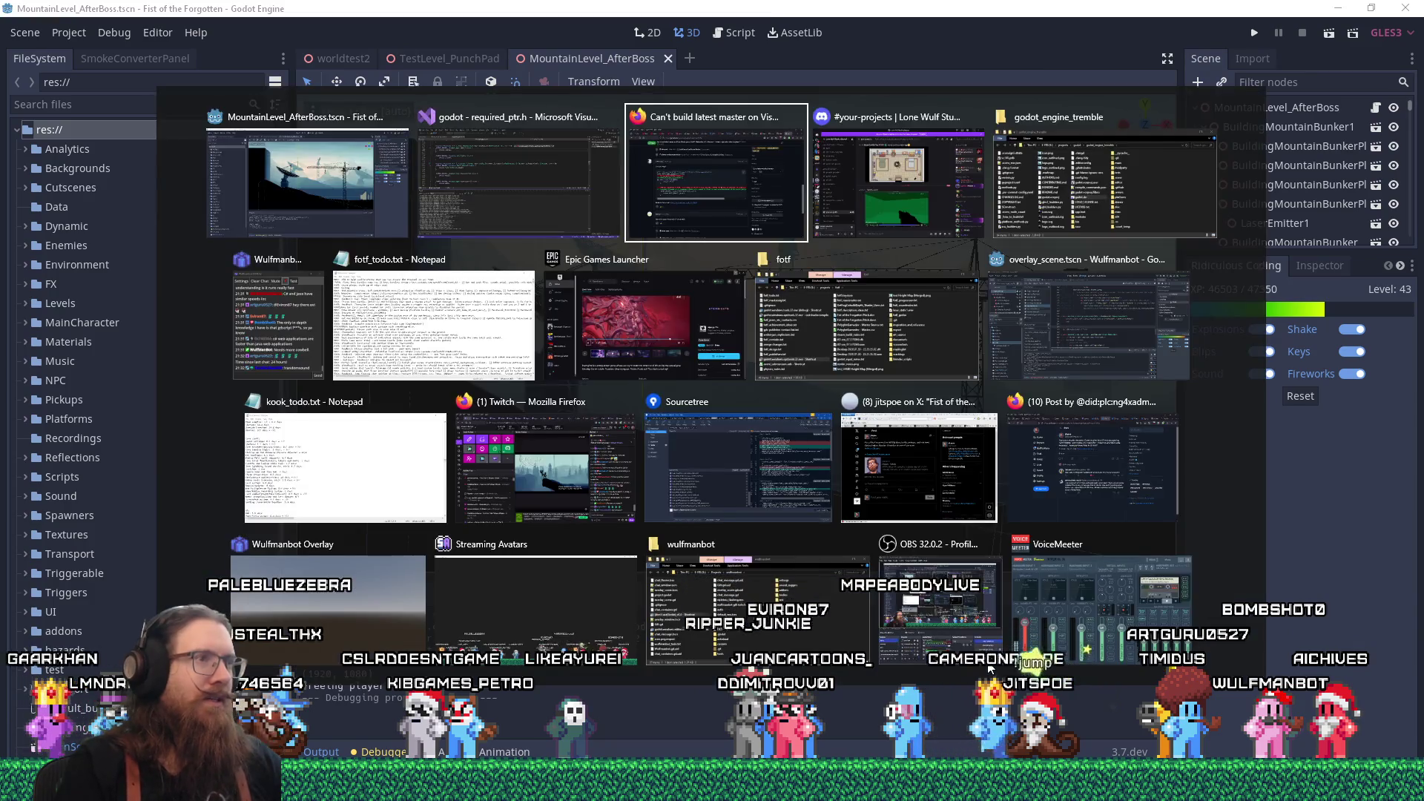
- In fotf_todo.txt, add '- or key ?' to the end of the question mark pickup todo
left_click(495, 371)
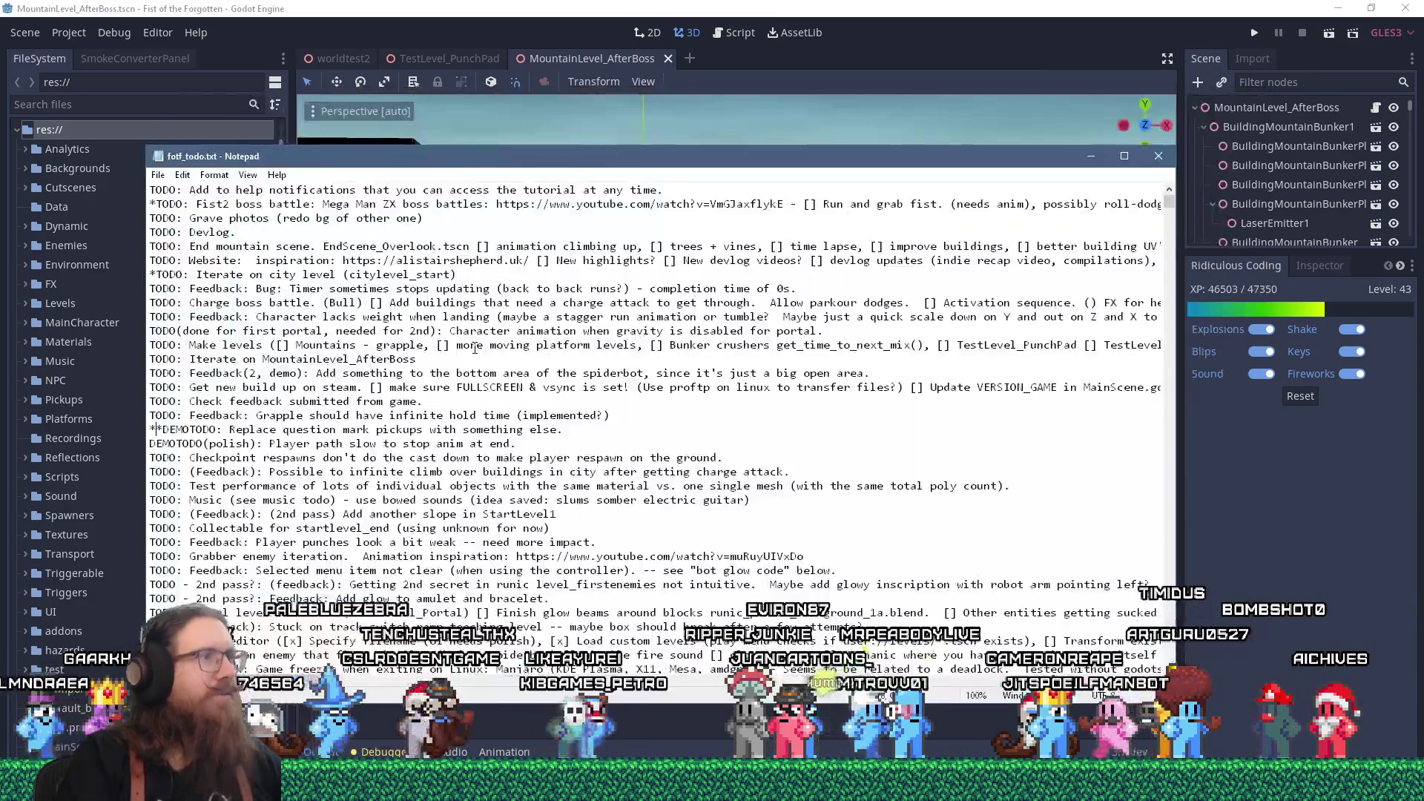
left_click(601, 431)
type("-- runic code")
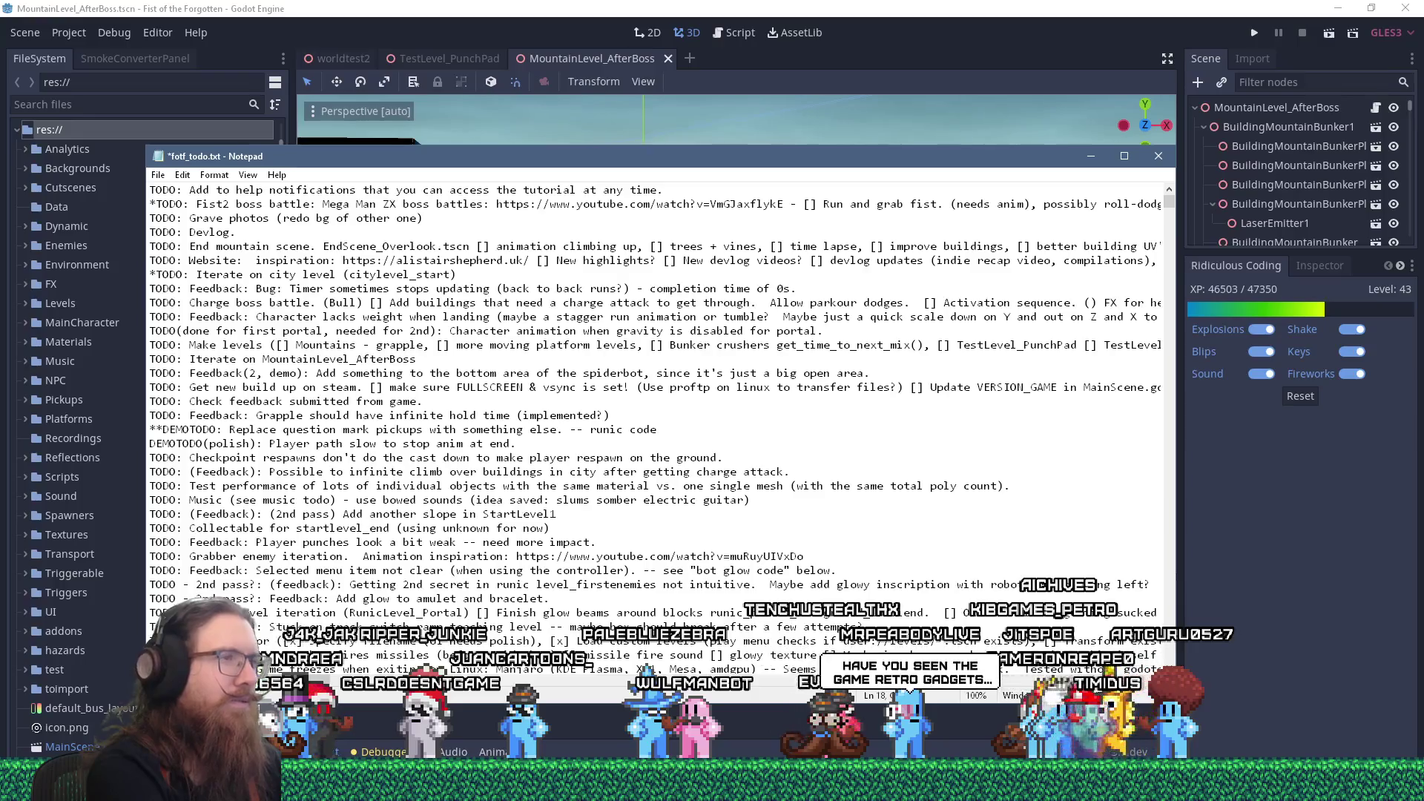
type(" or key ")
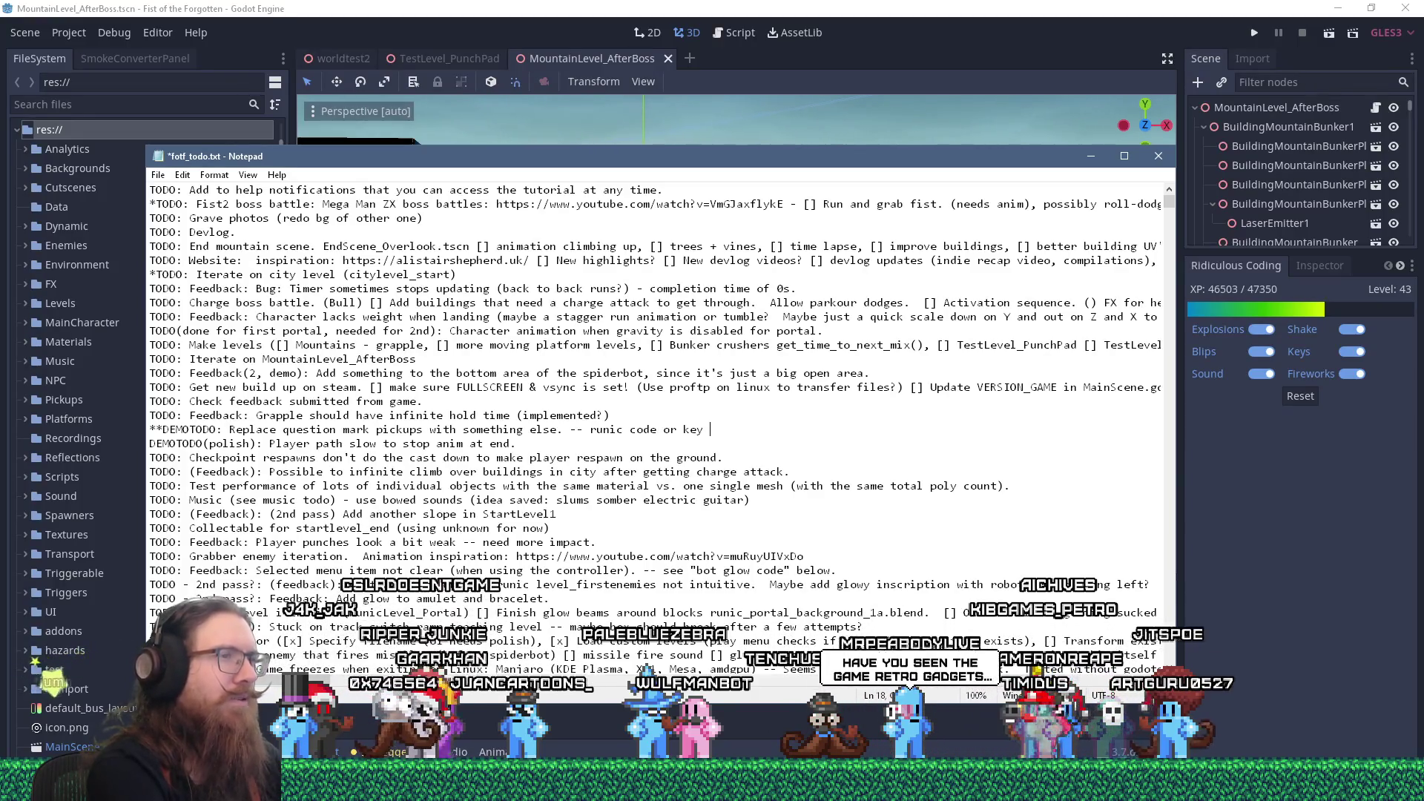
type("part?")
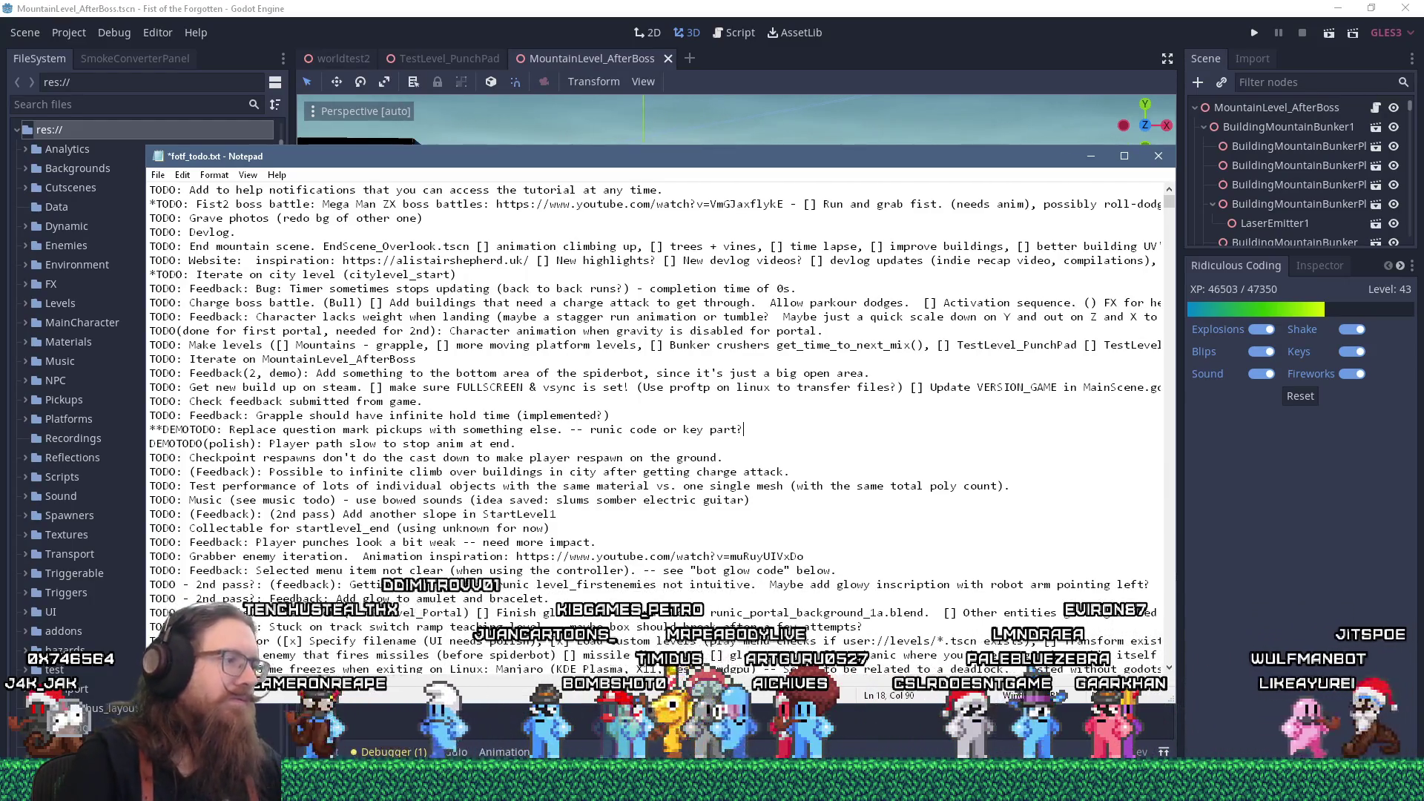
left_click(1313, 724)
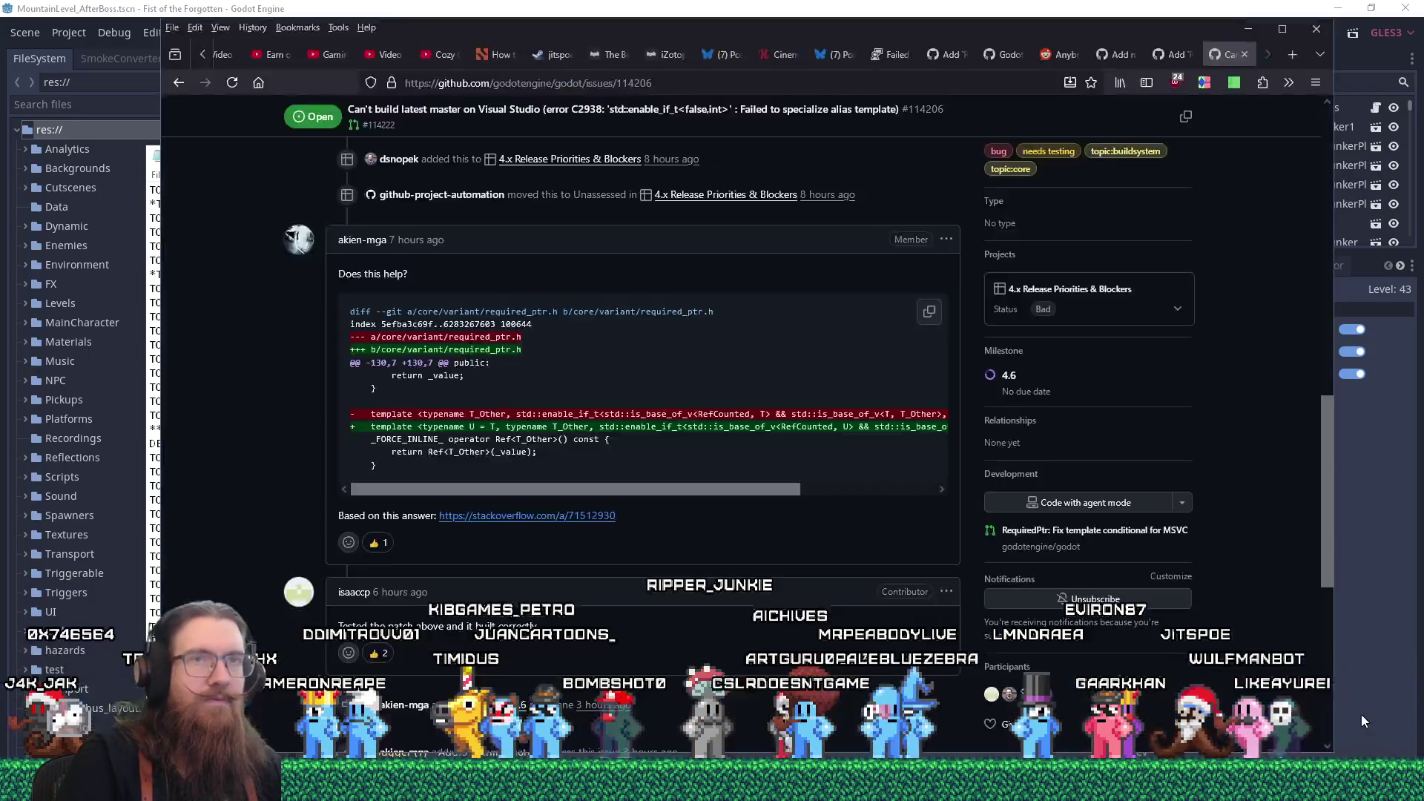
- Search the web for 'retro gadgets steam' in a new tab and open the Retro Gadgets Steam page
left_click(1291, 59)
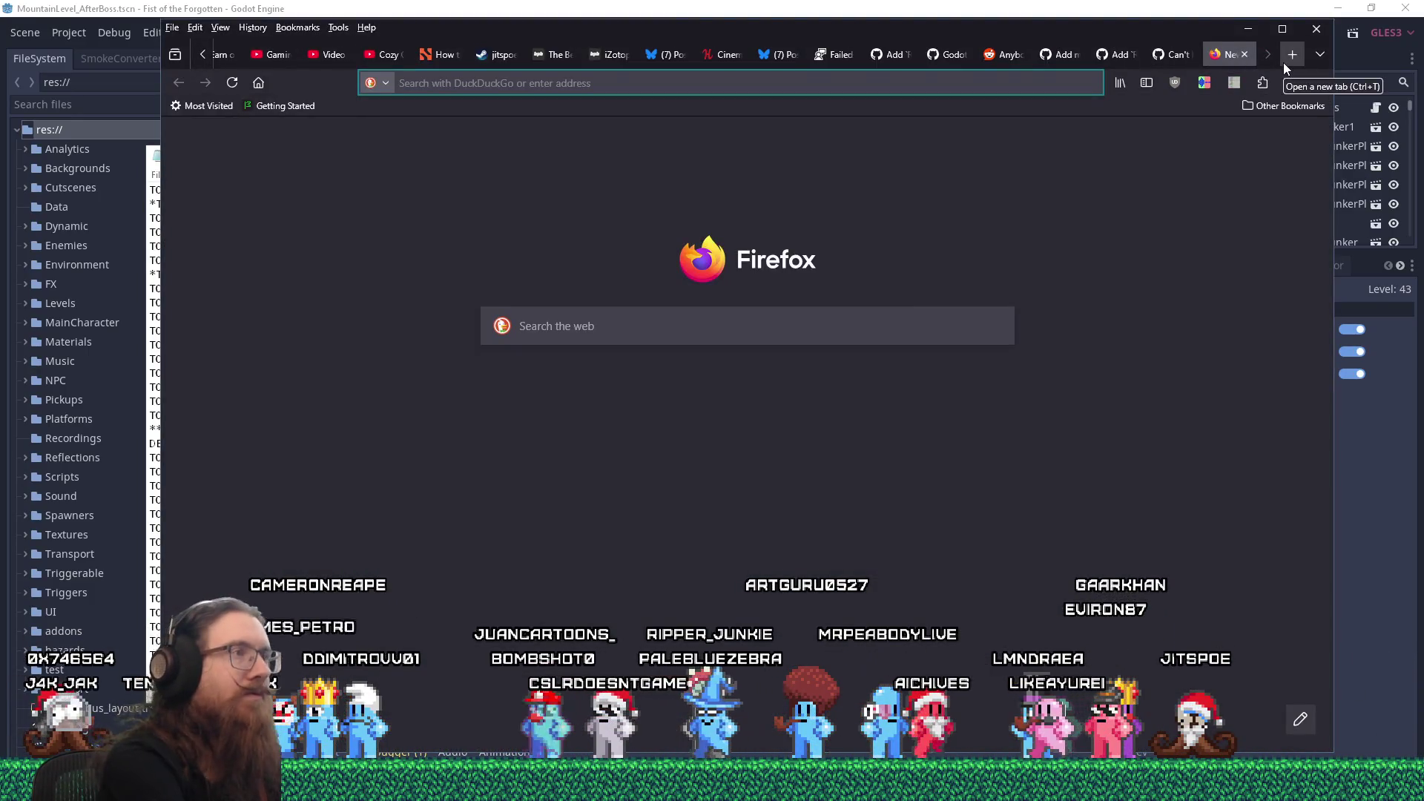
type("retro gadgets steam")
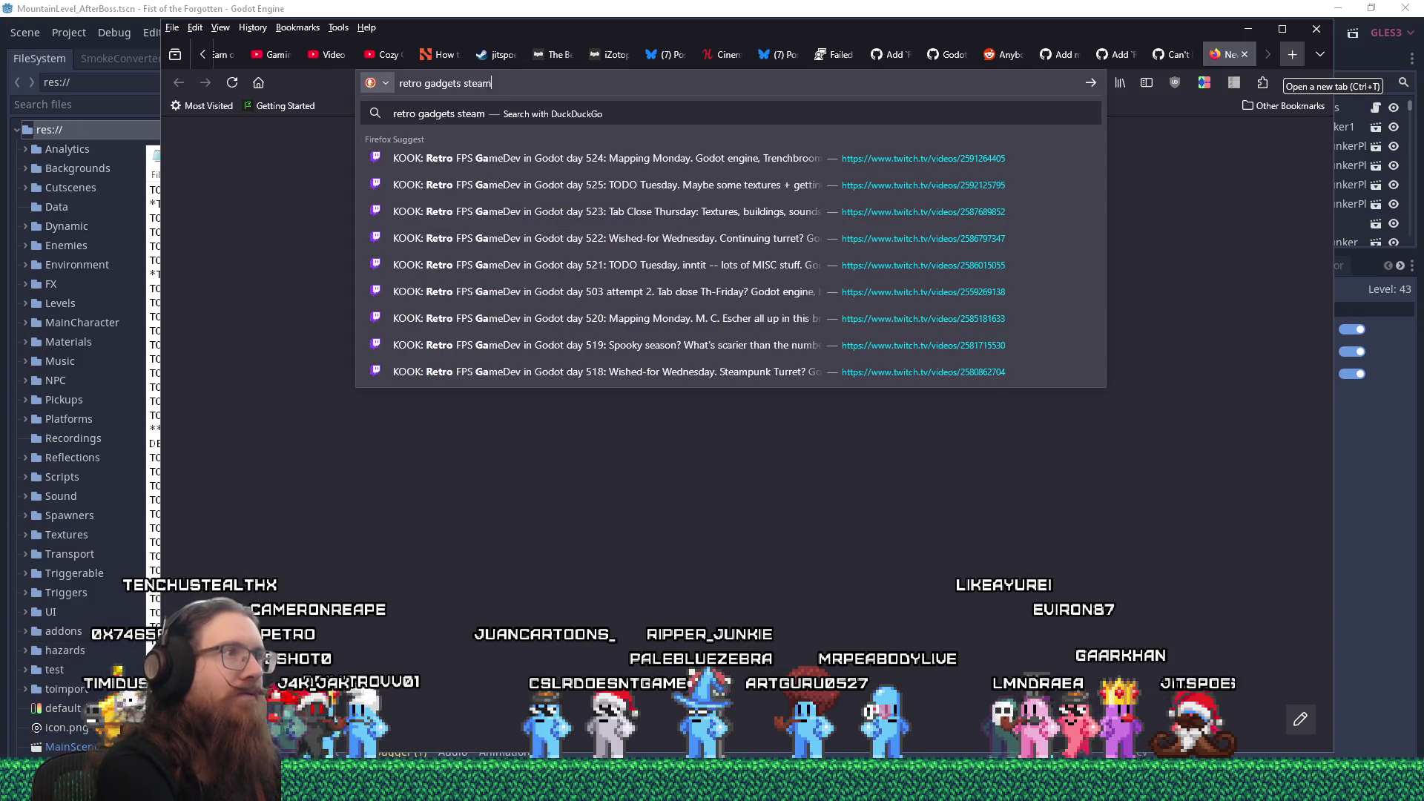
key("Return")
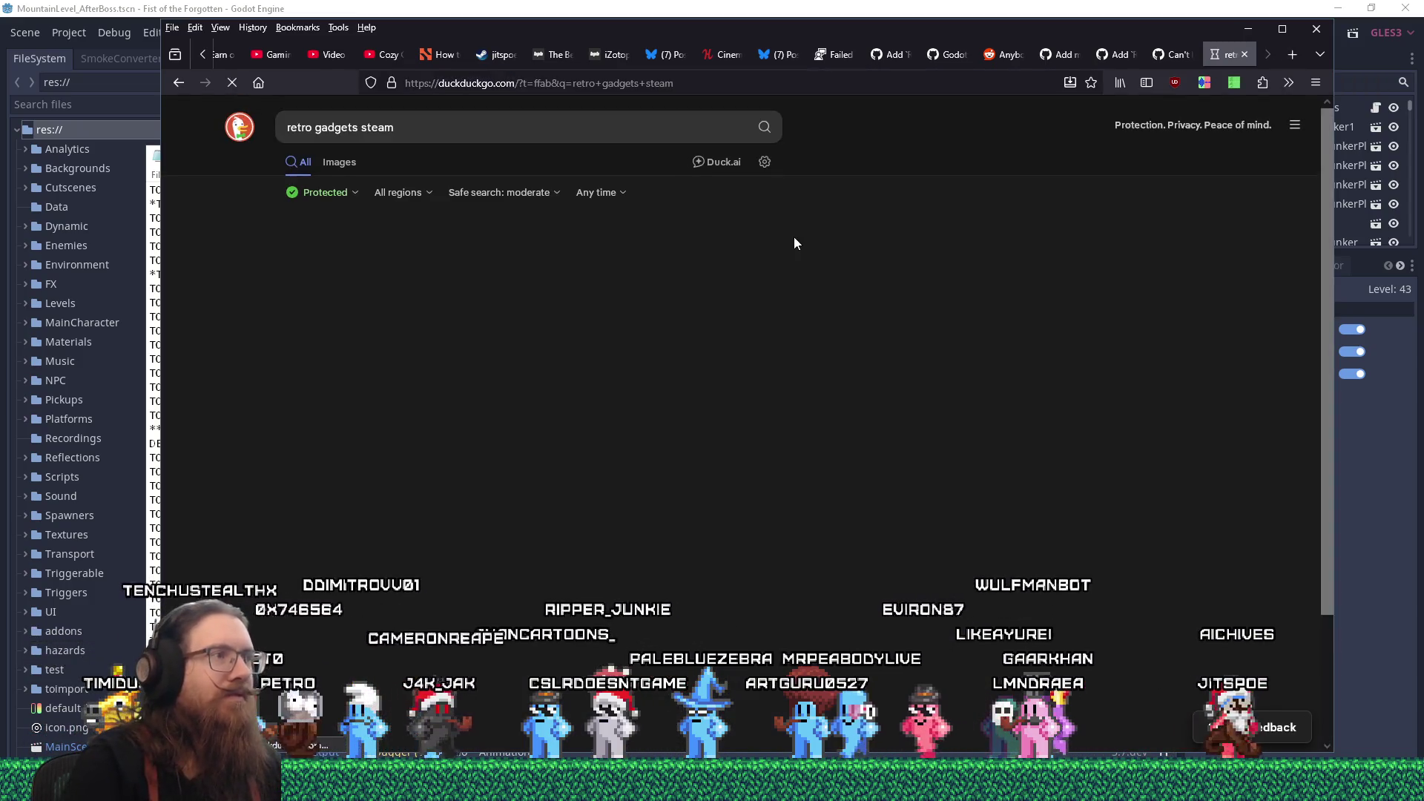
left_click(720, 316)
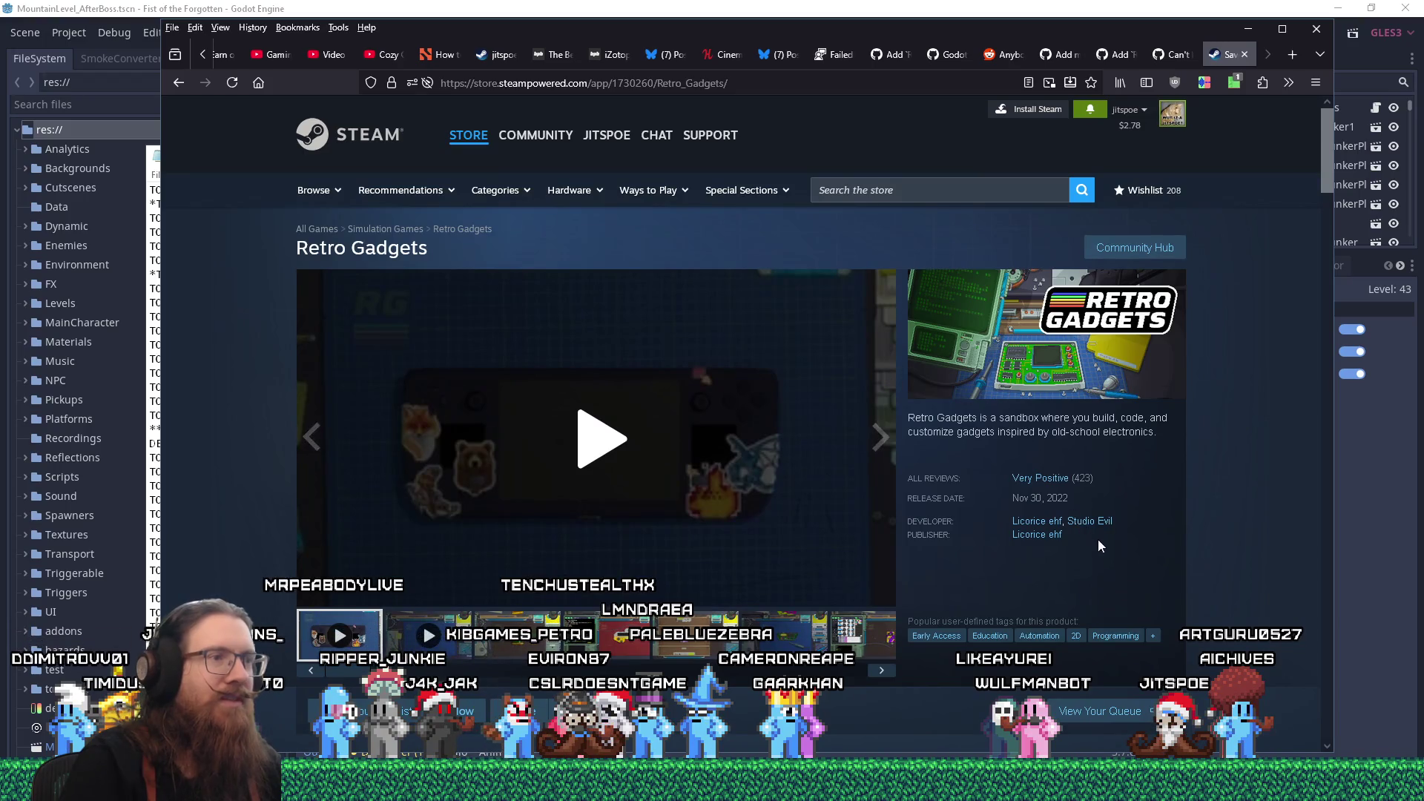
- Browse the third, fourth and fifth Retro Gadgets screenshots, then scroll to System Requirements and back
scroll(1191, 512, "down", 3)
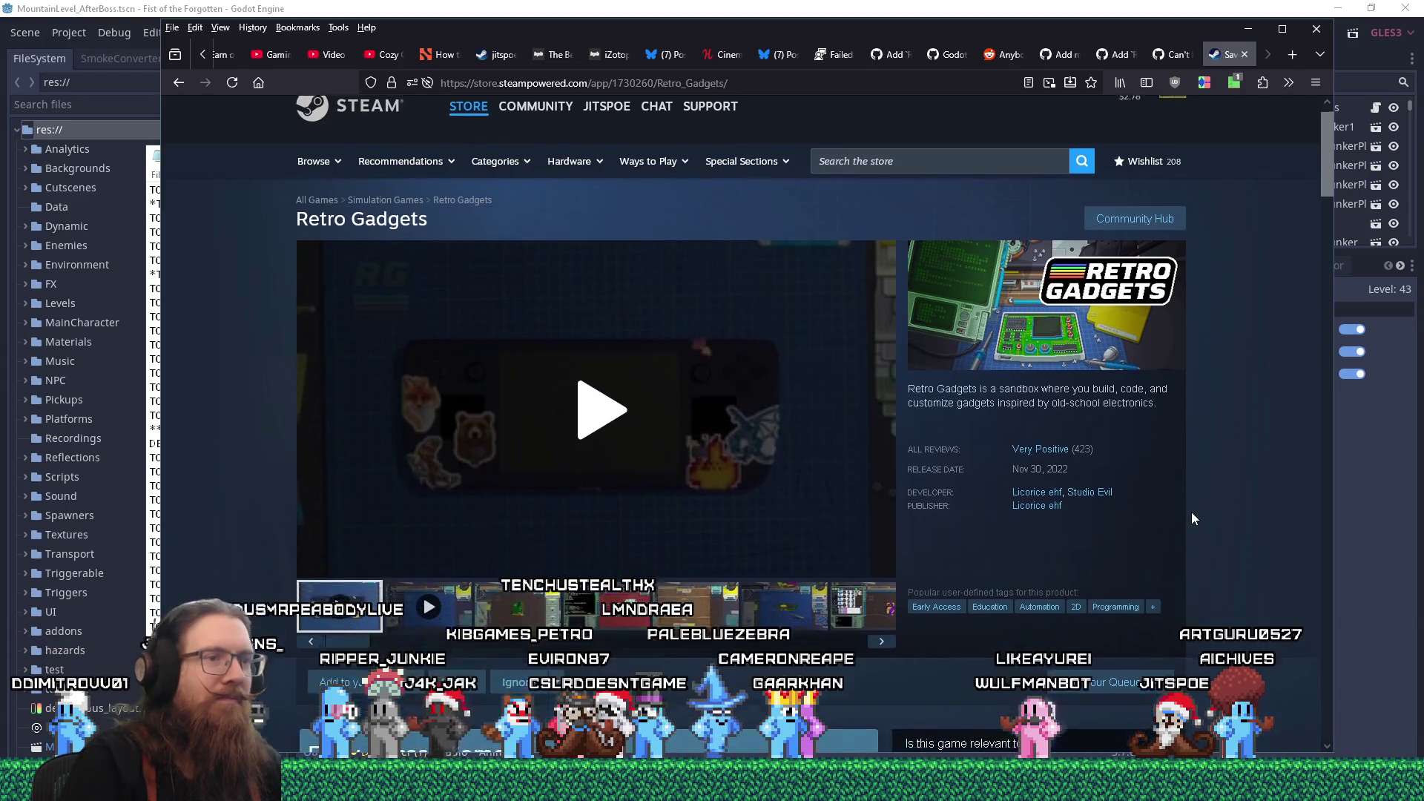
left_click(521, 426)
scroll(522, 429, "up", 2)
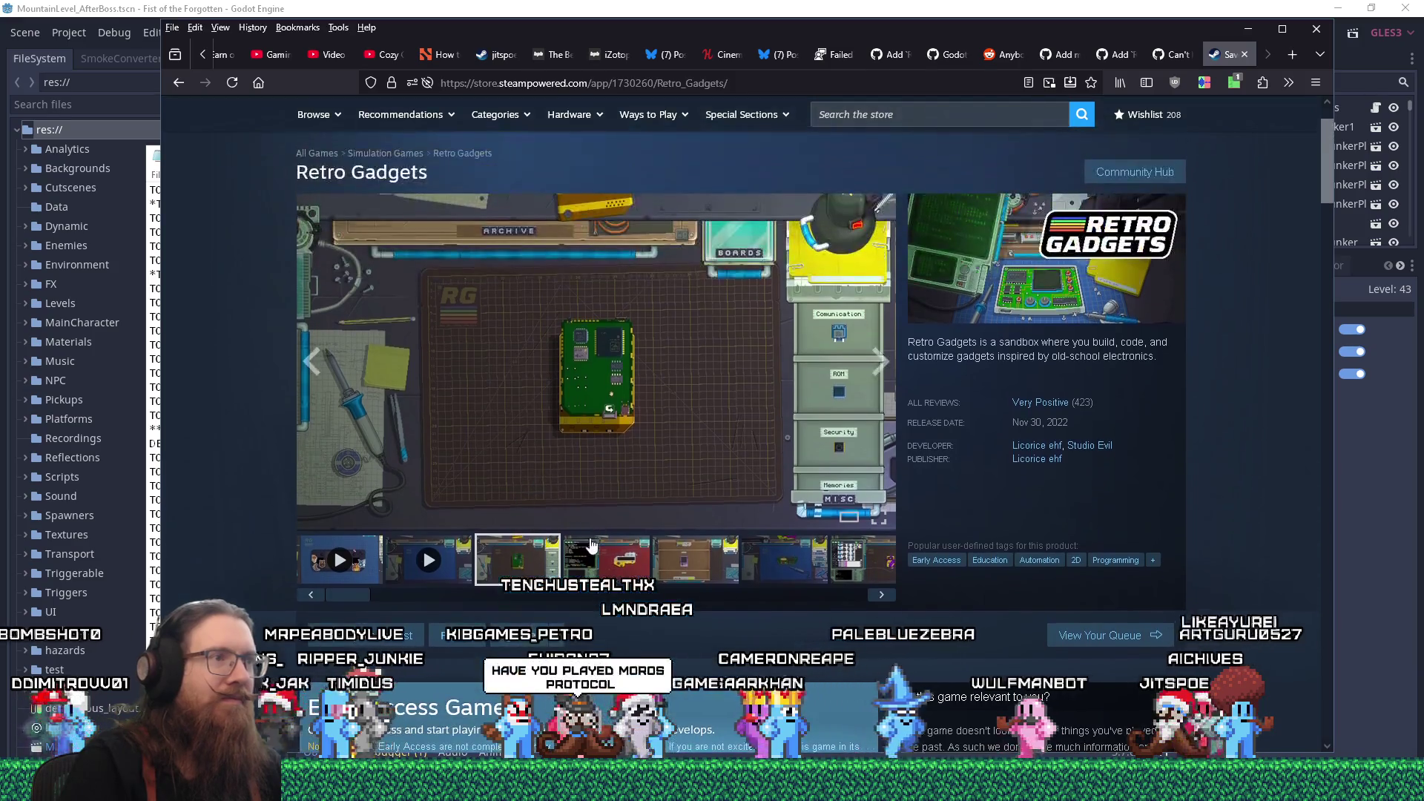
left_click(586, 555)
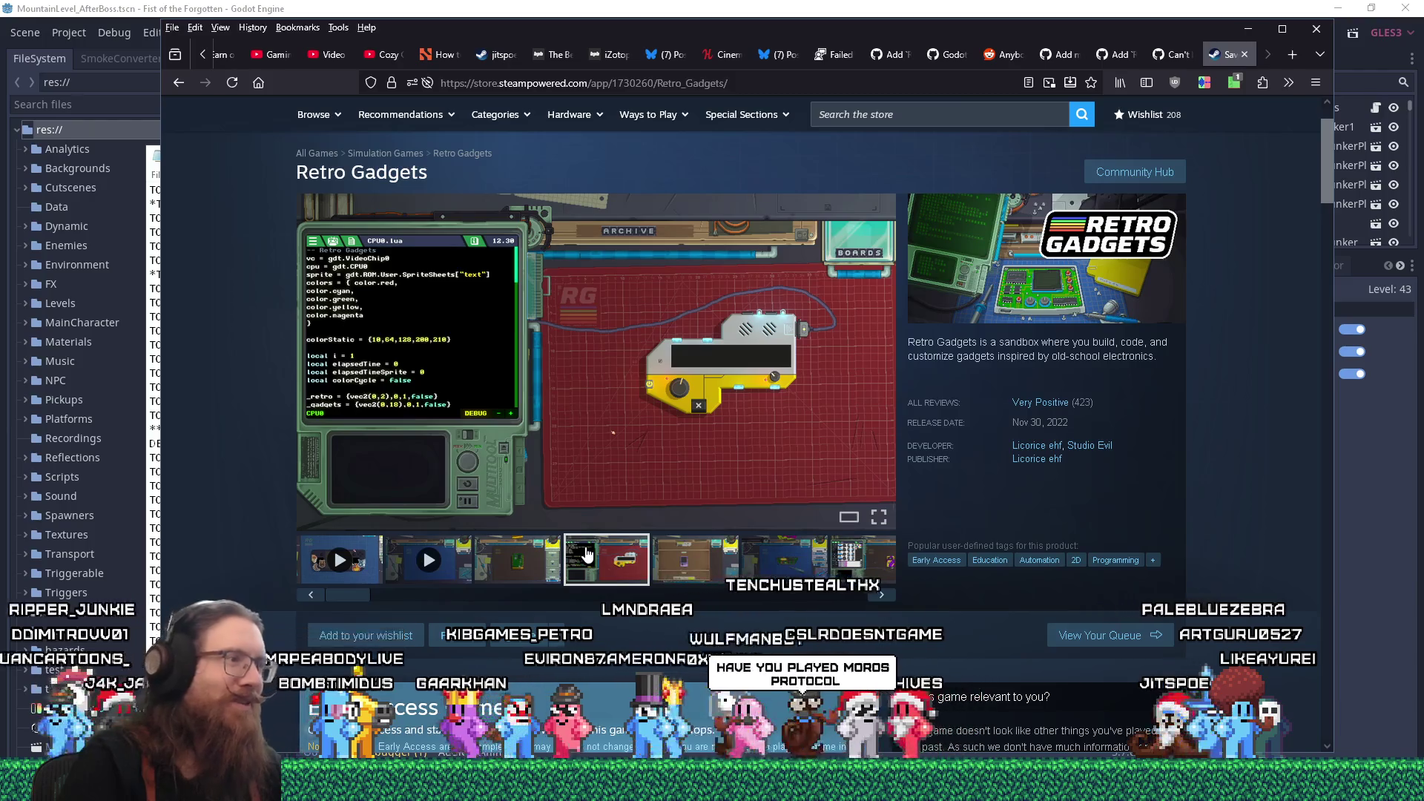
left_click(667, 563)
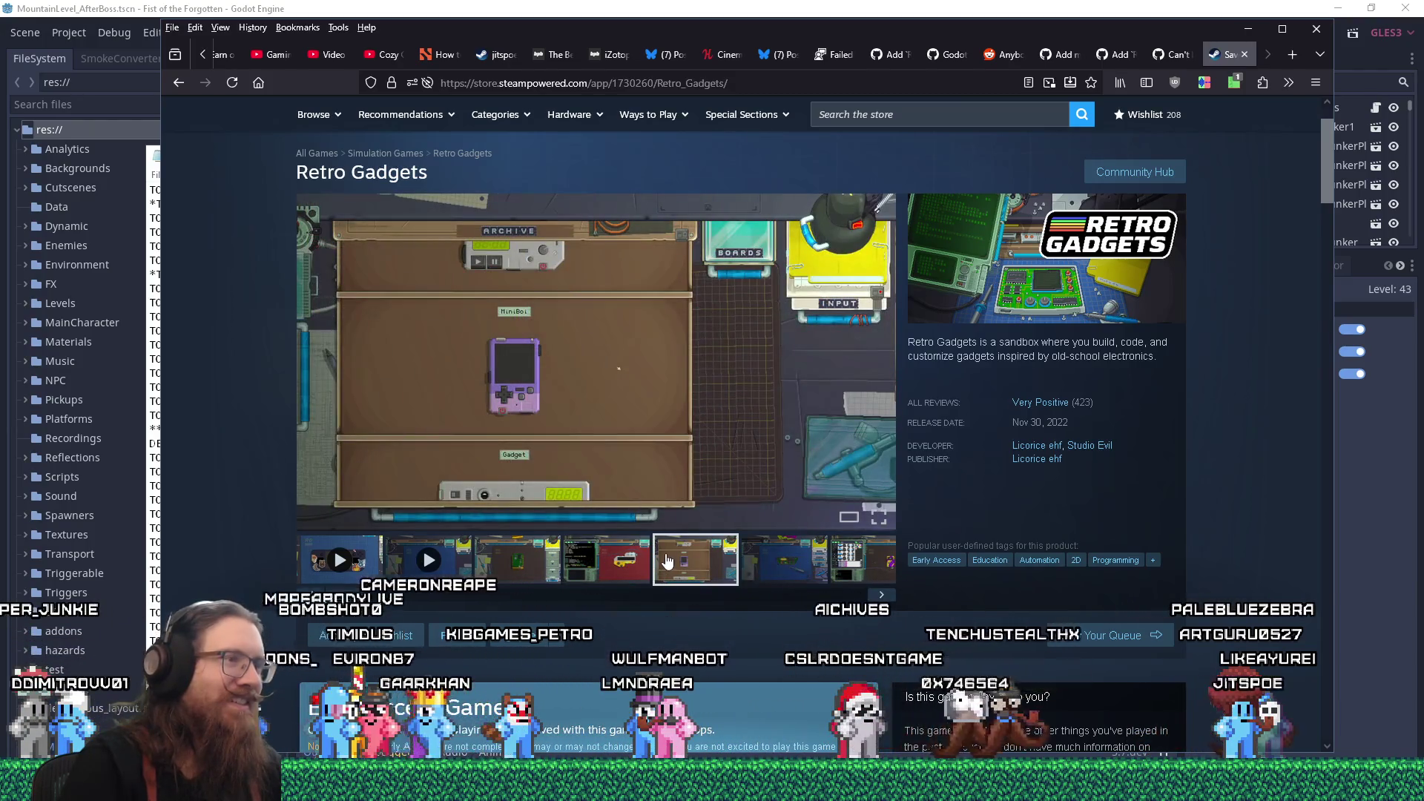
scroll(666, 553, "down", 15)
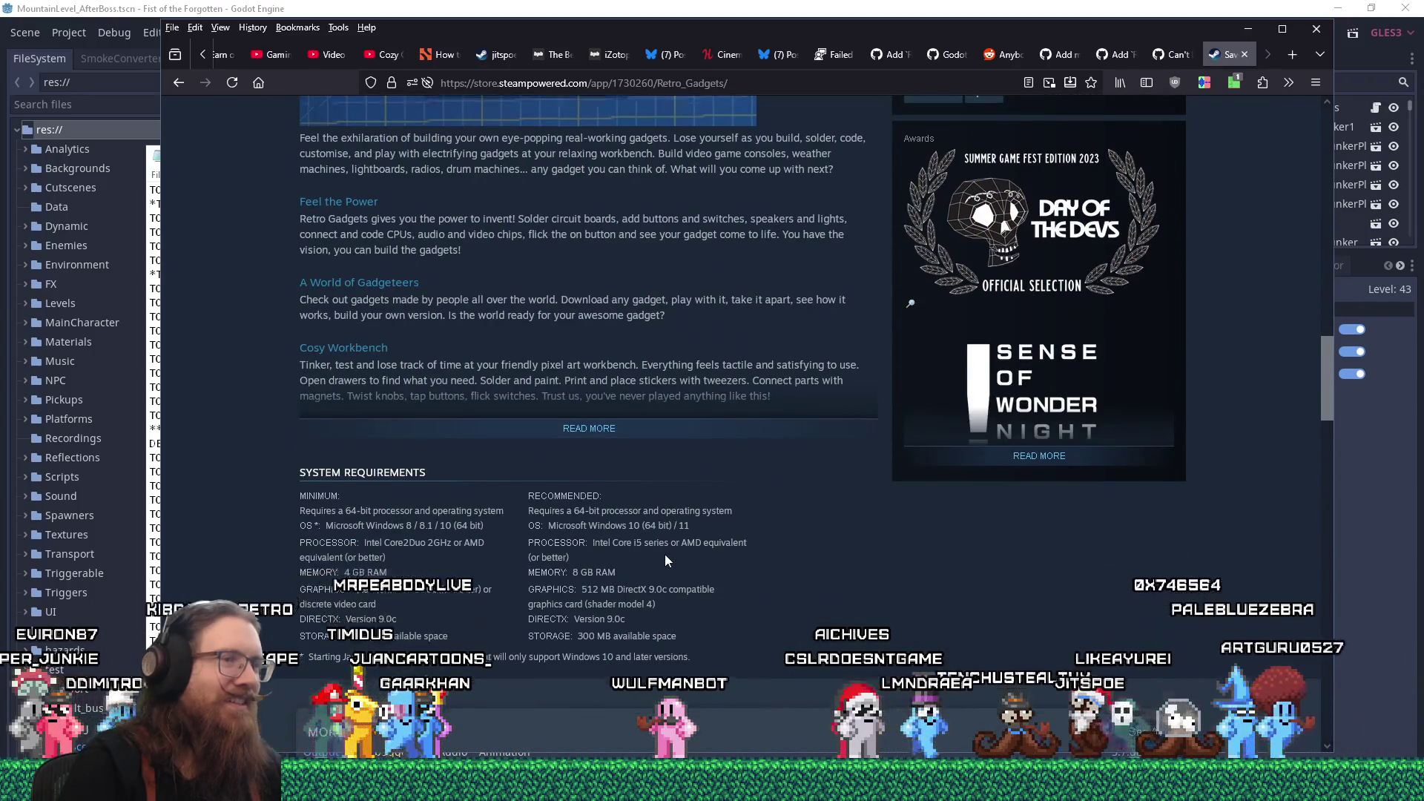
scroll(665, 556, "down", 5)
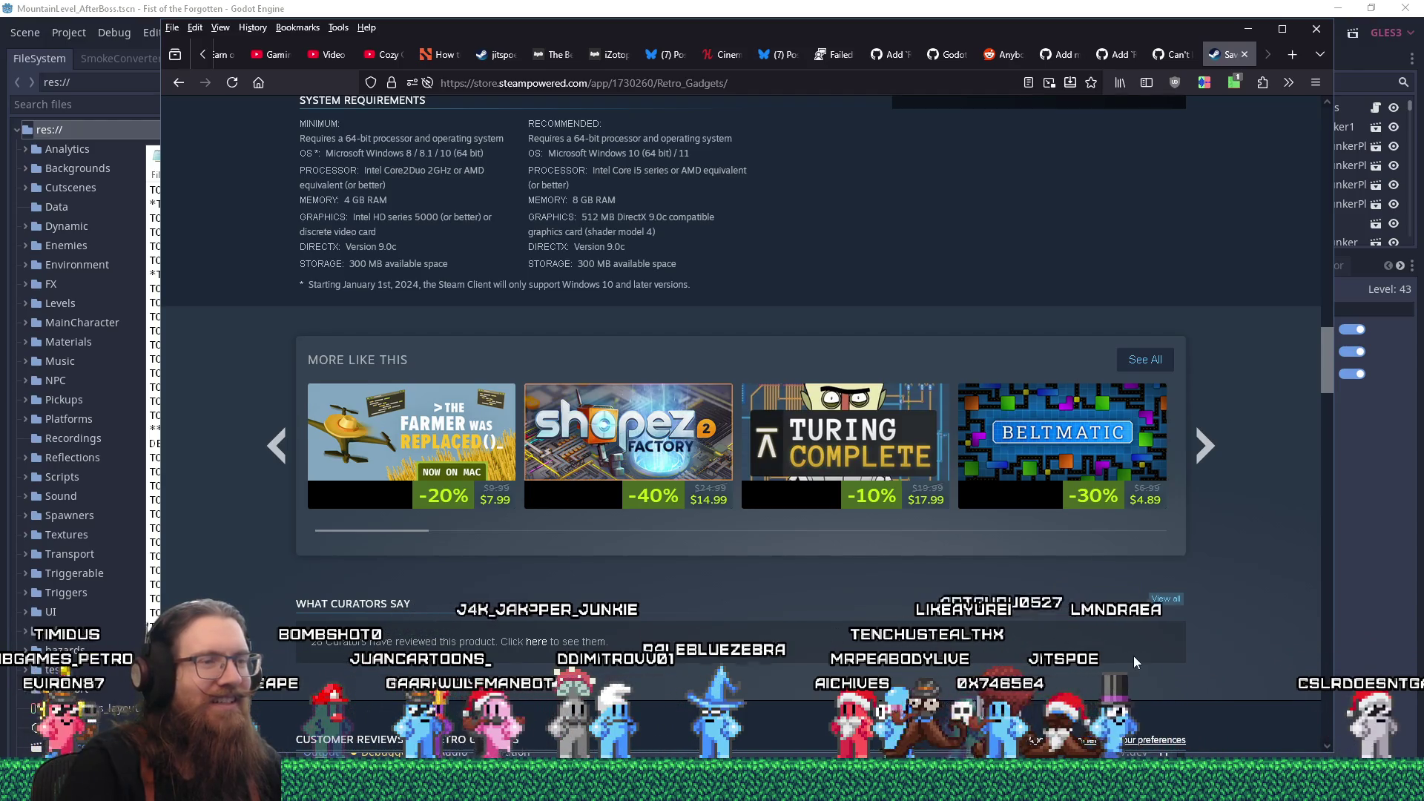
scroll(1133, 656, "up", 5)
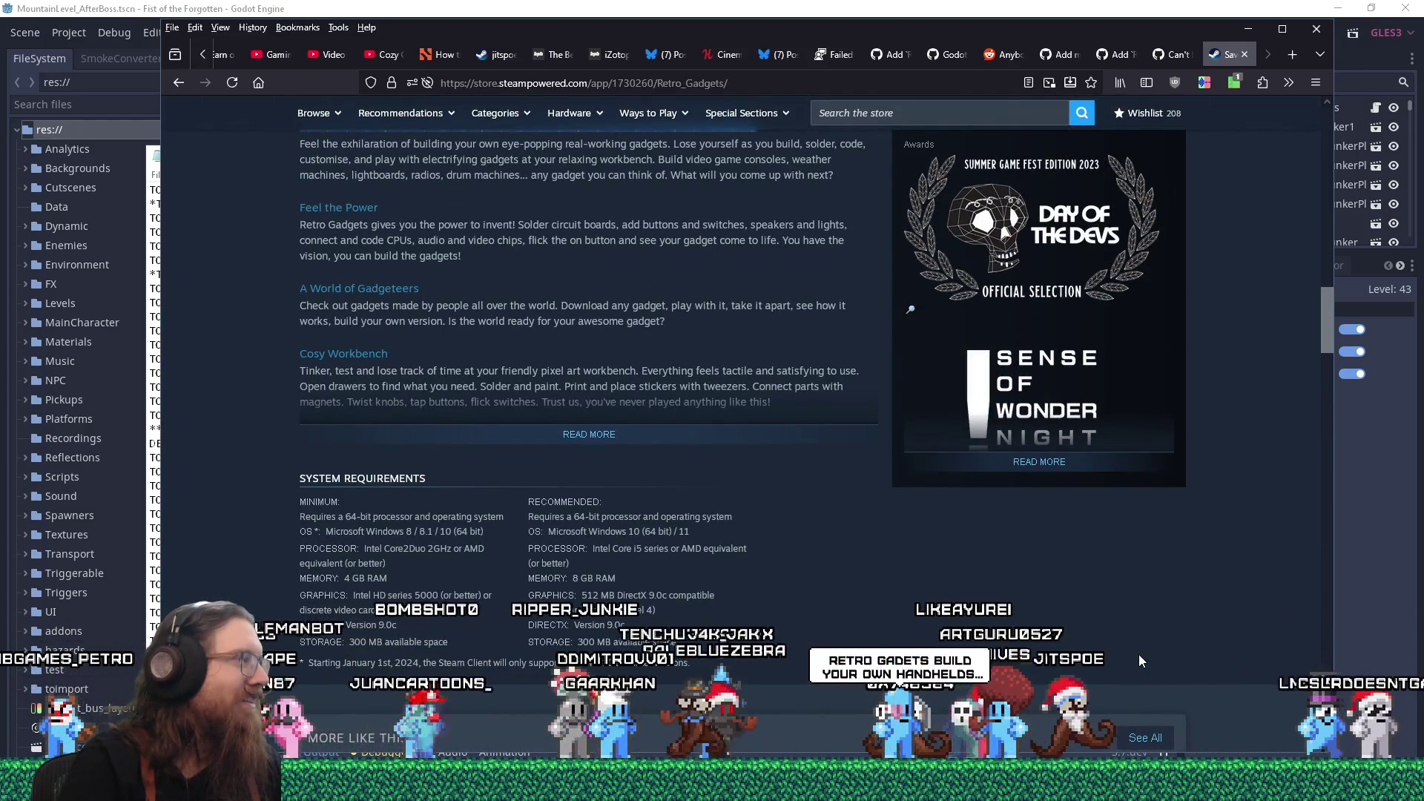
scroll(1138, 654, "up", 10)
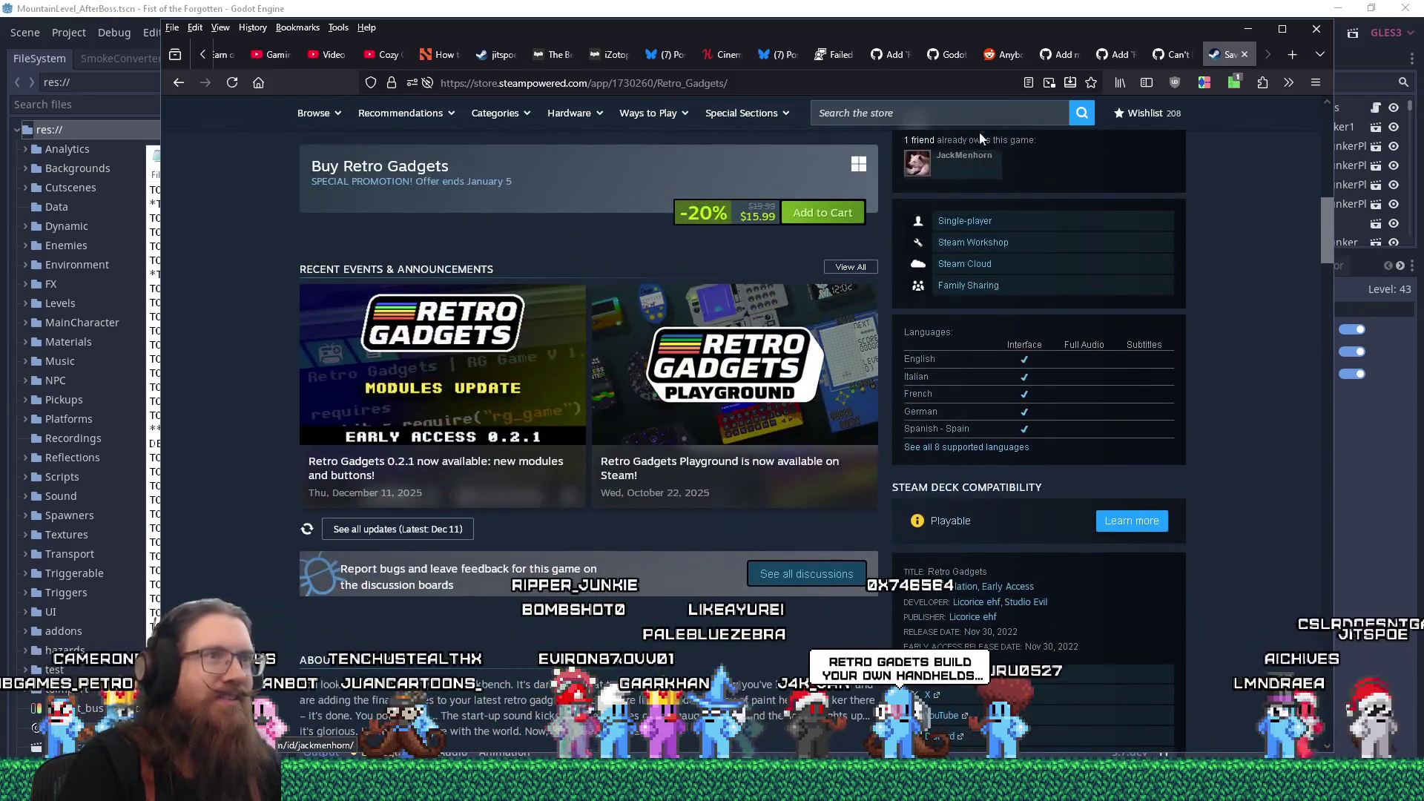
- Search the Steam store for 'moros protocol' and open its store page
left_click(985, 114)
type("moros protocol")
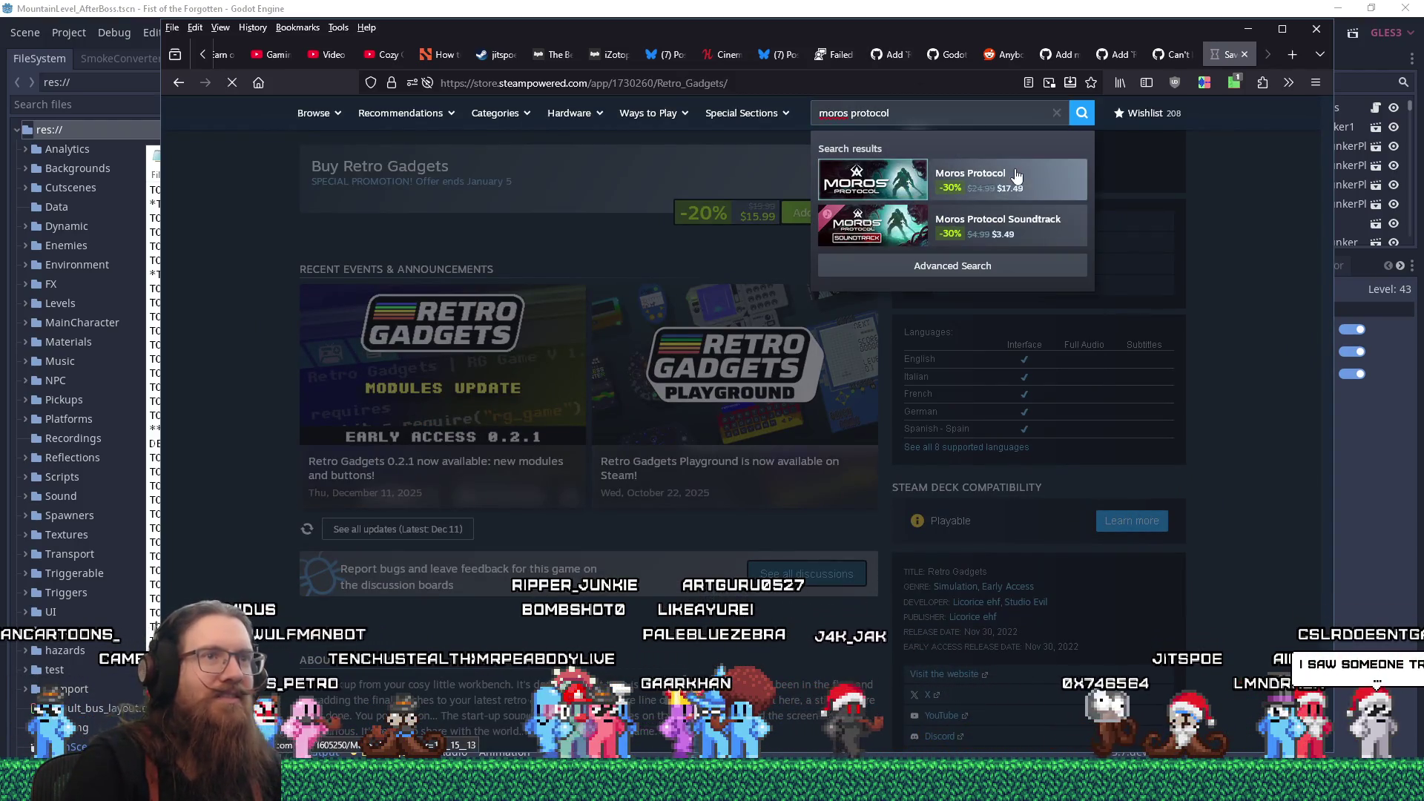
left_click(1007, 194)
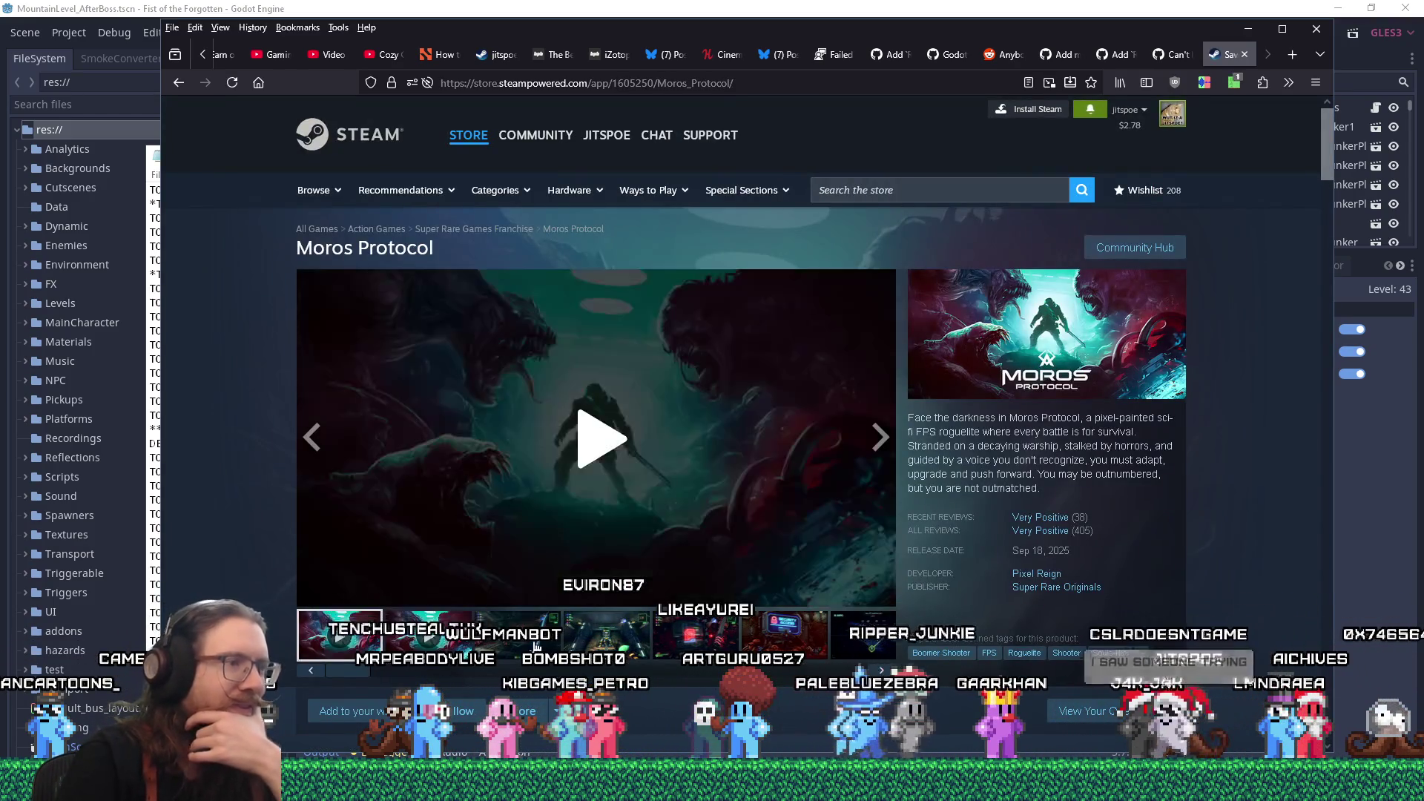
- View the Moros Protocol screenshots: Upgrade Weapon Level, Unlock?, Security Access and the red-tinted last one
left_click(607, 644)
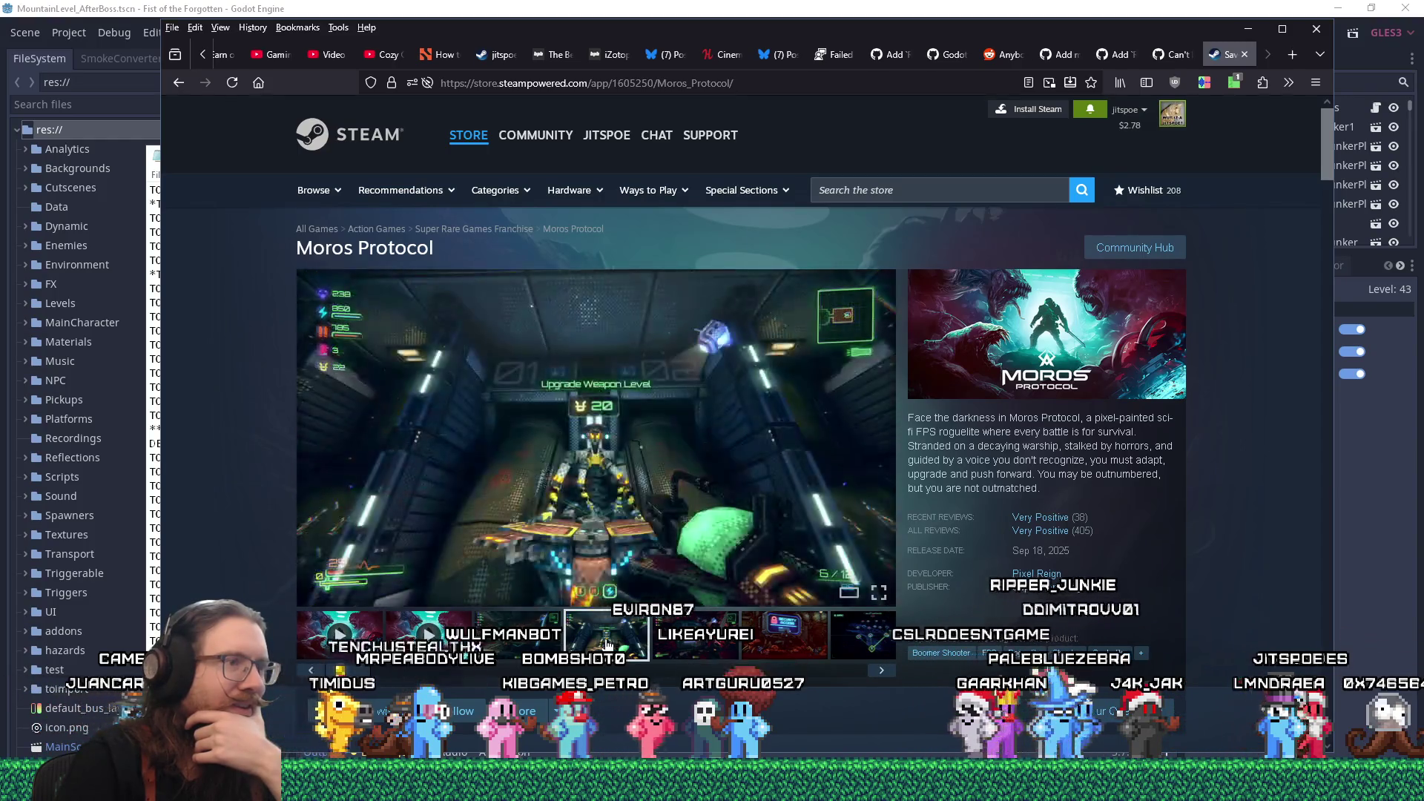
left_click(710, 645)
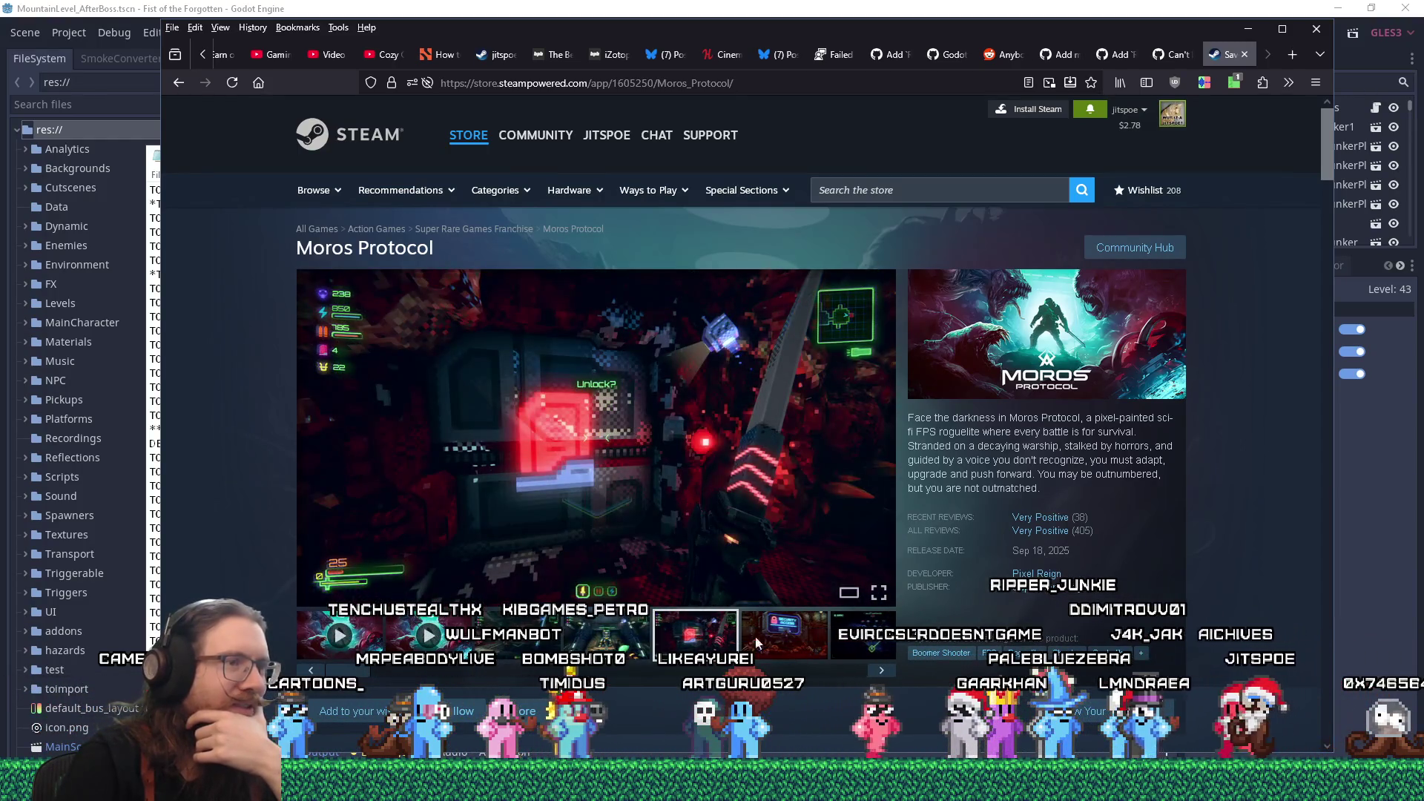
left_click(794, 639)
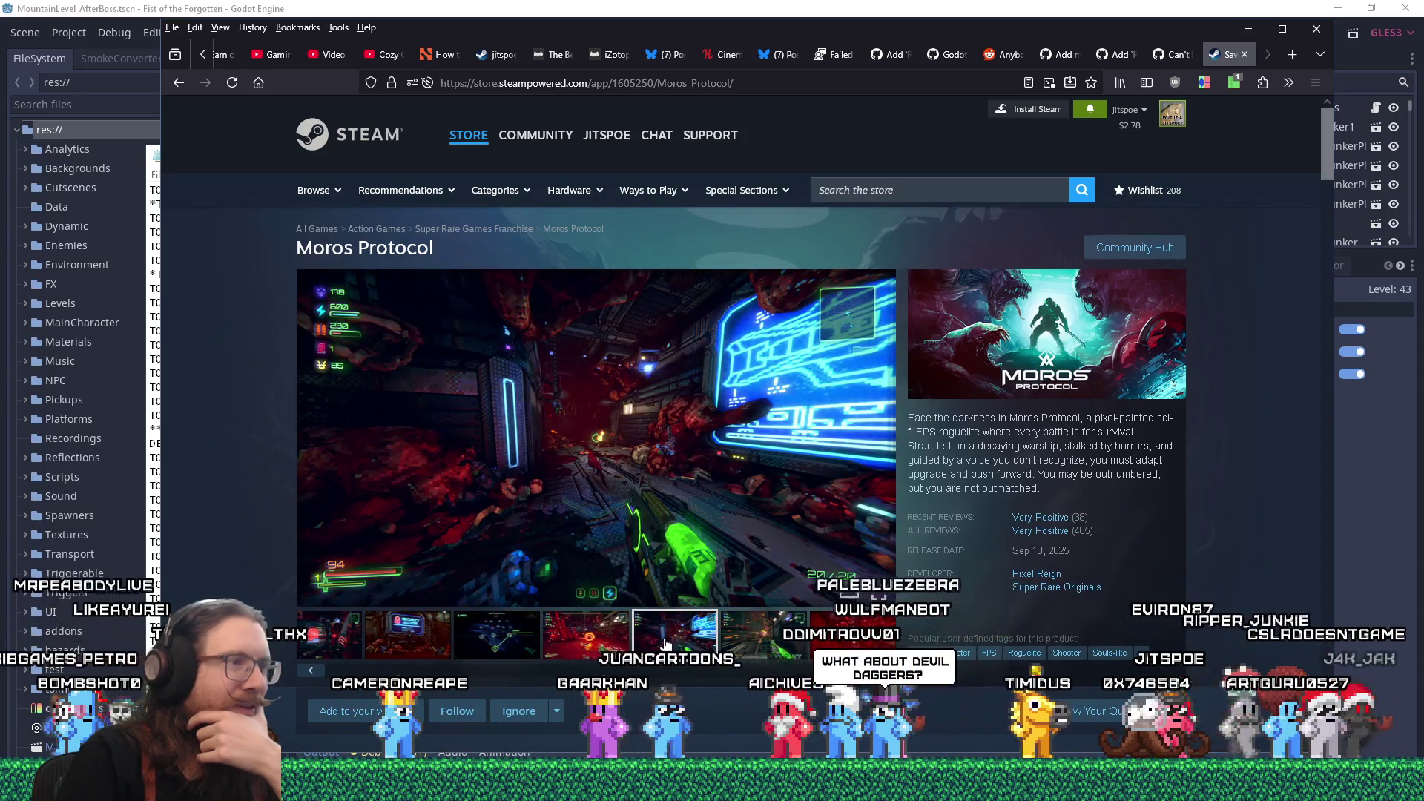
left_click(738, 646)
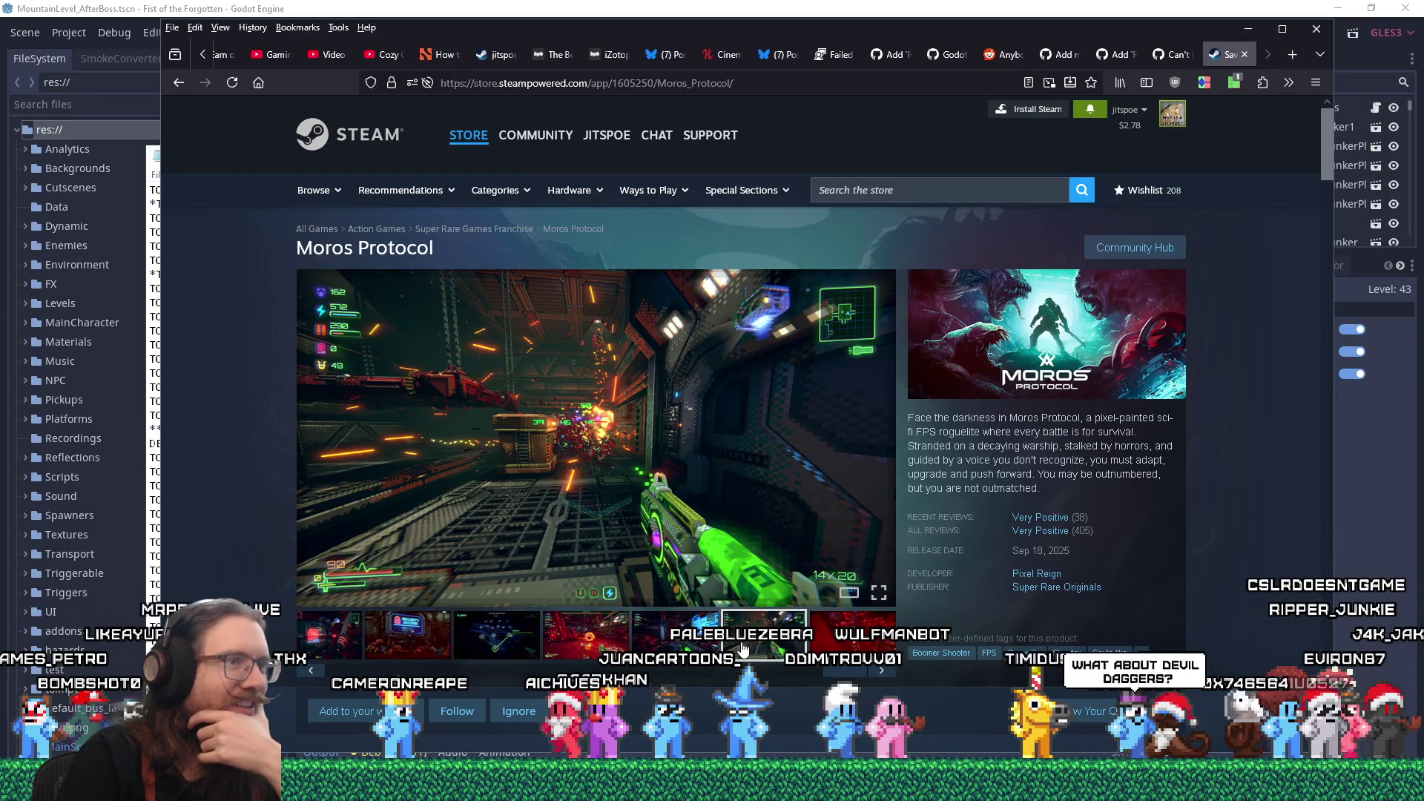
left_click(823, 651)
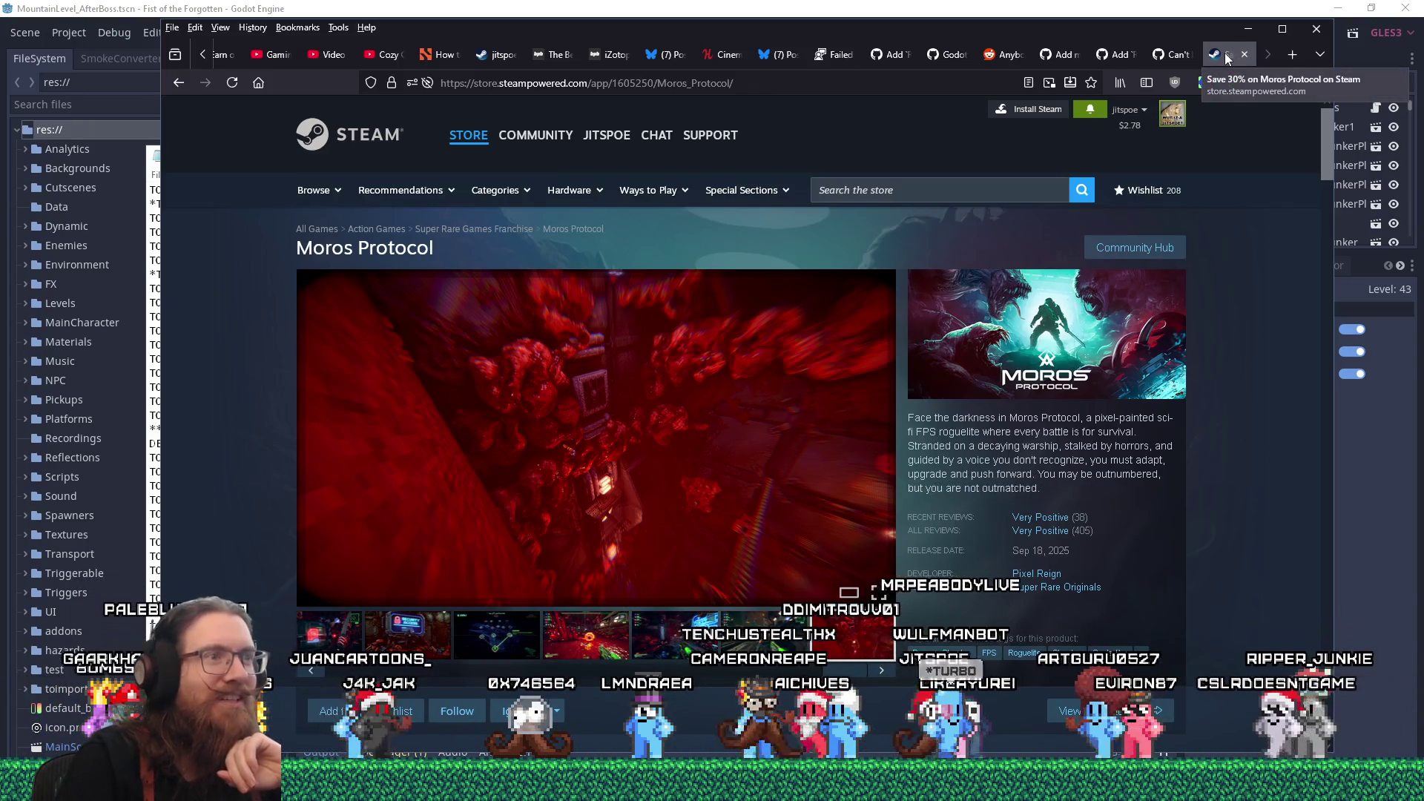
- Scroll down the Moros Protocol page to read its details, then back up
scroll(1110, 391, "down", 3)
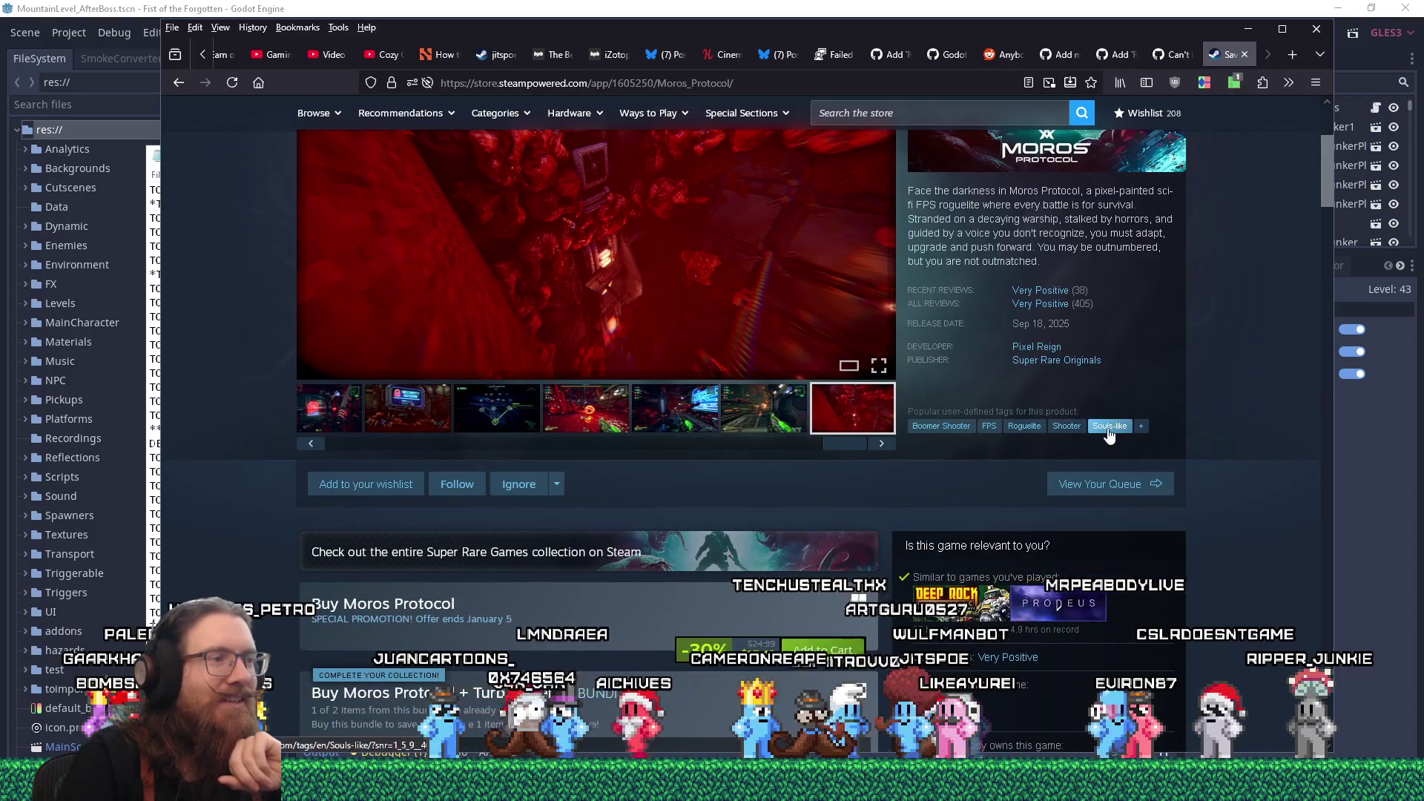
scroll(1109, 434, "down", 3)
scroll(1110, 431, "down", 3)
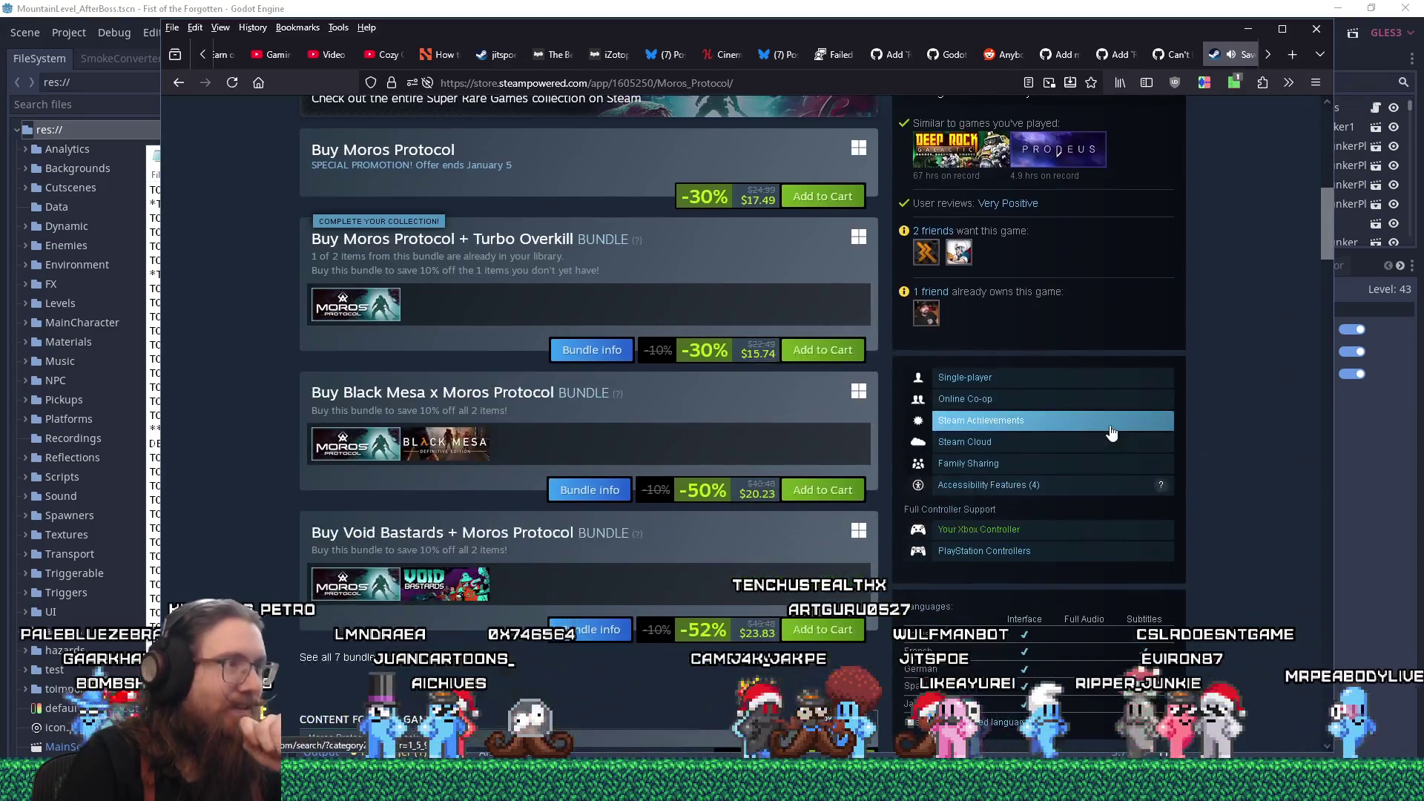
scroll(1110, 434, "down", 4)
scroll(1111, 432, "down", 3)
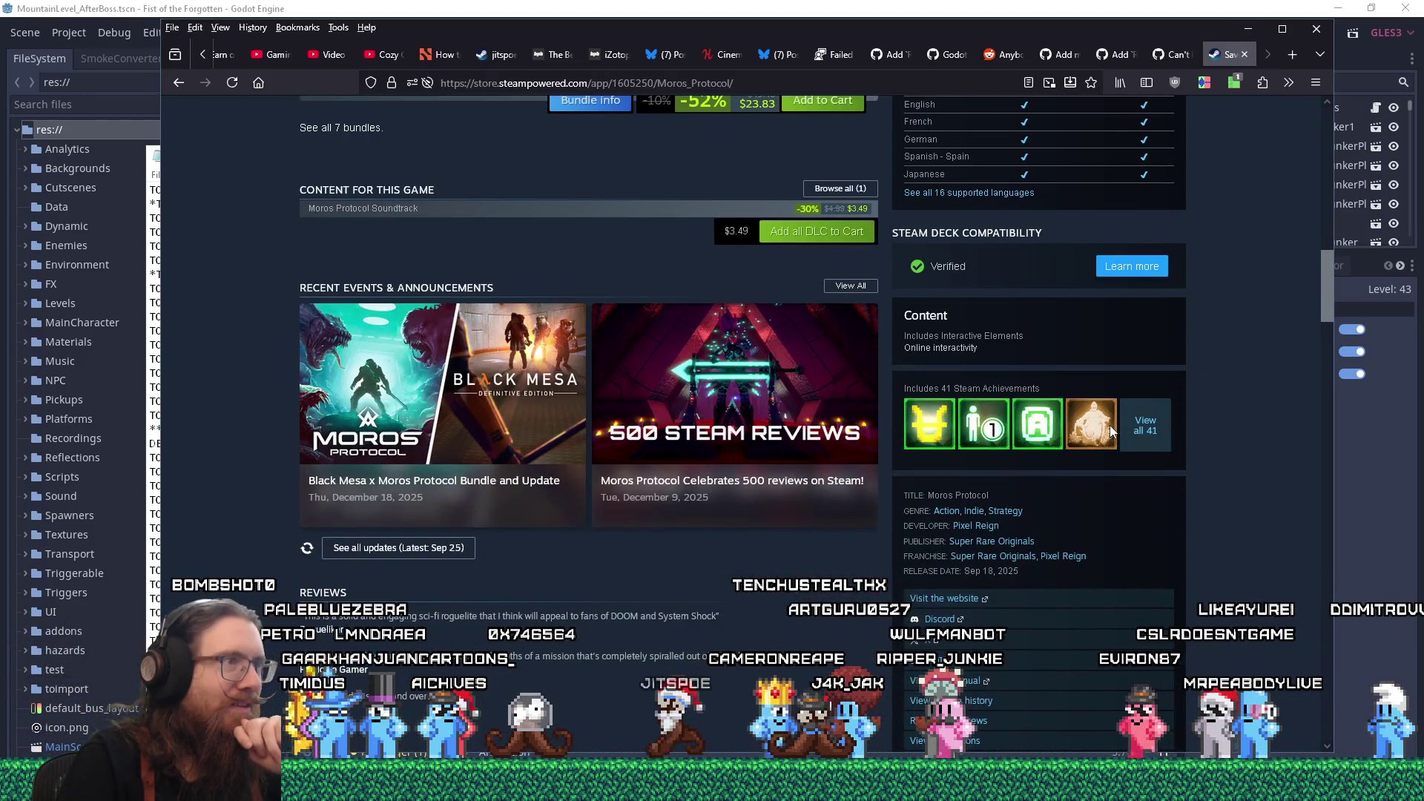
scroll(1111, 432, "up", 15)
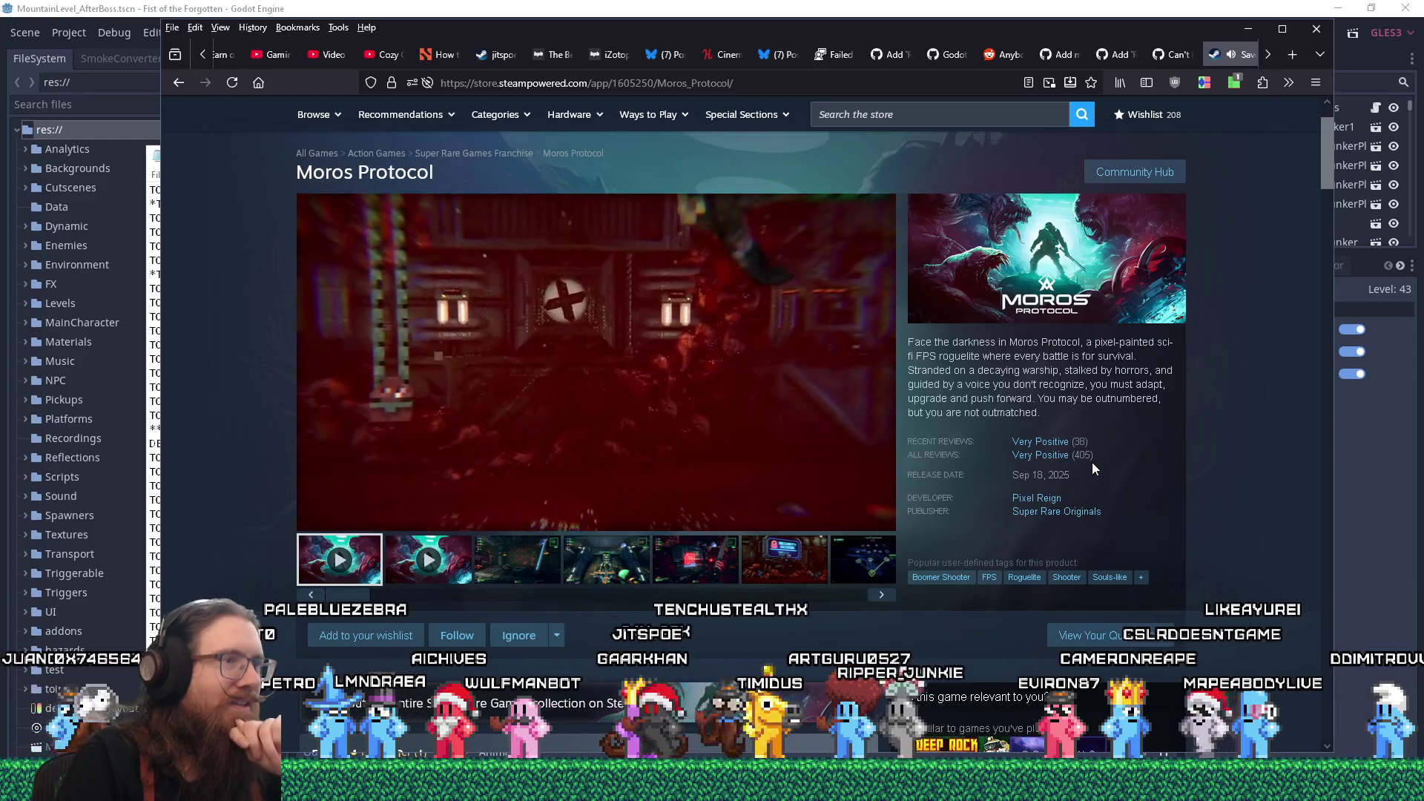
mouse_move(1055, 465)
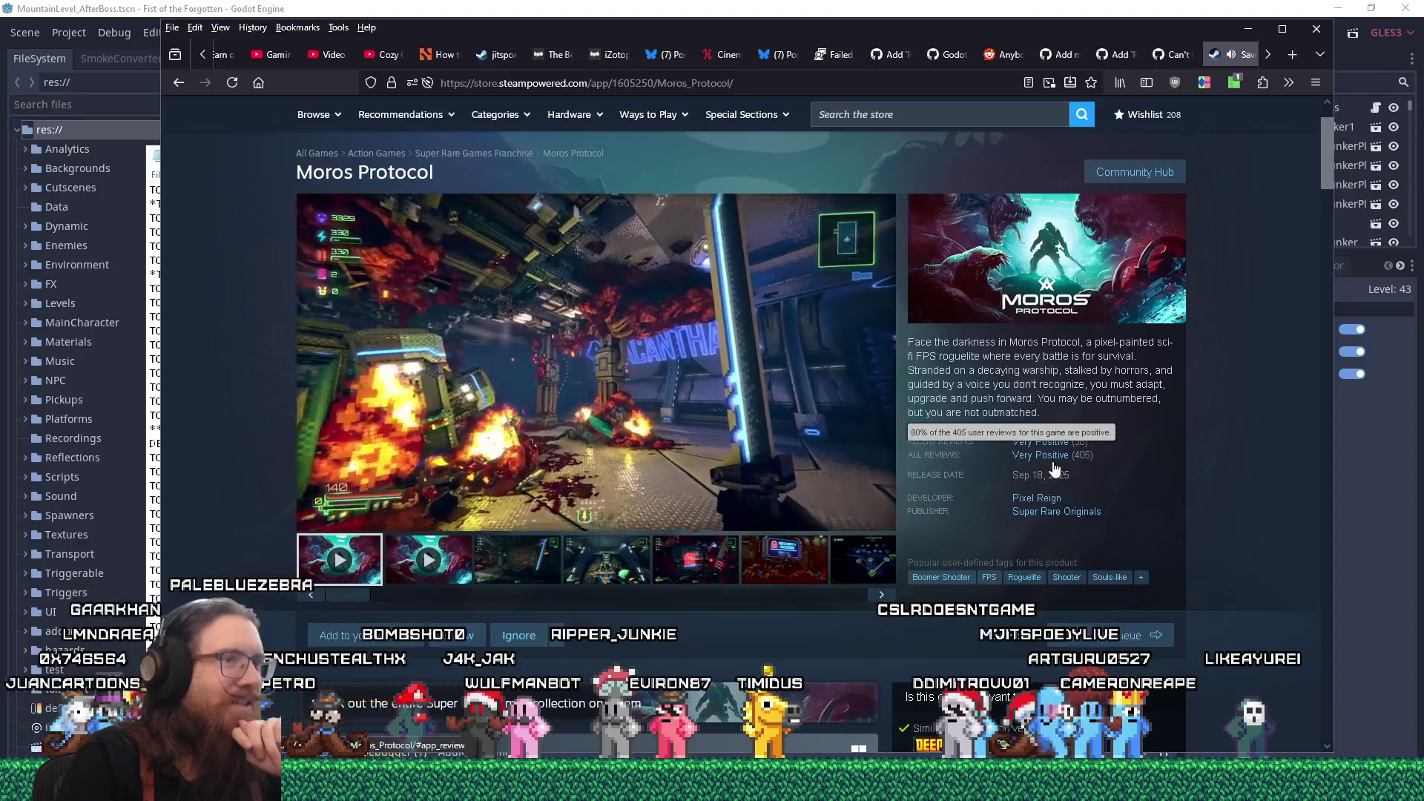
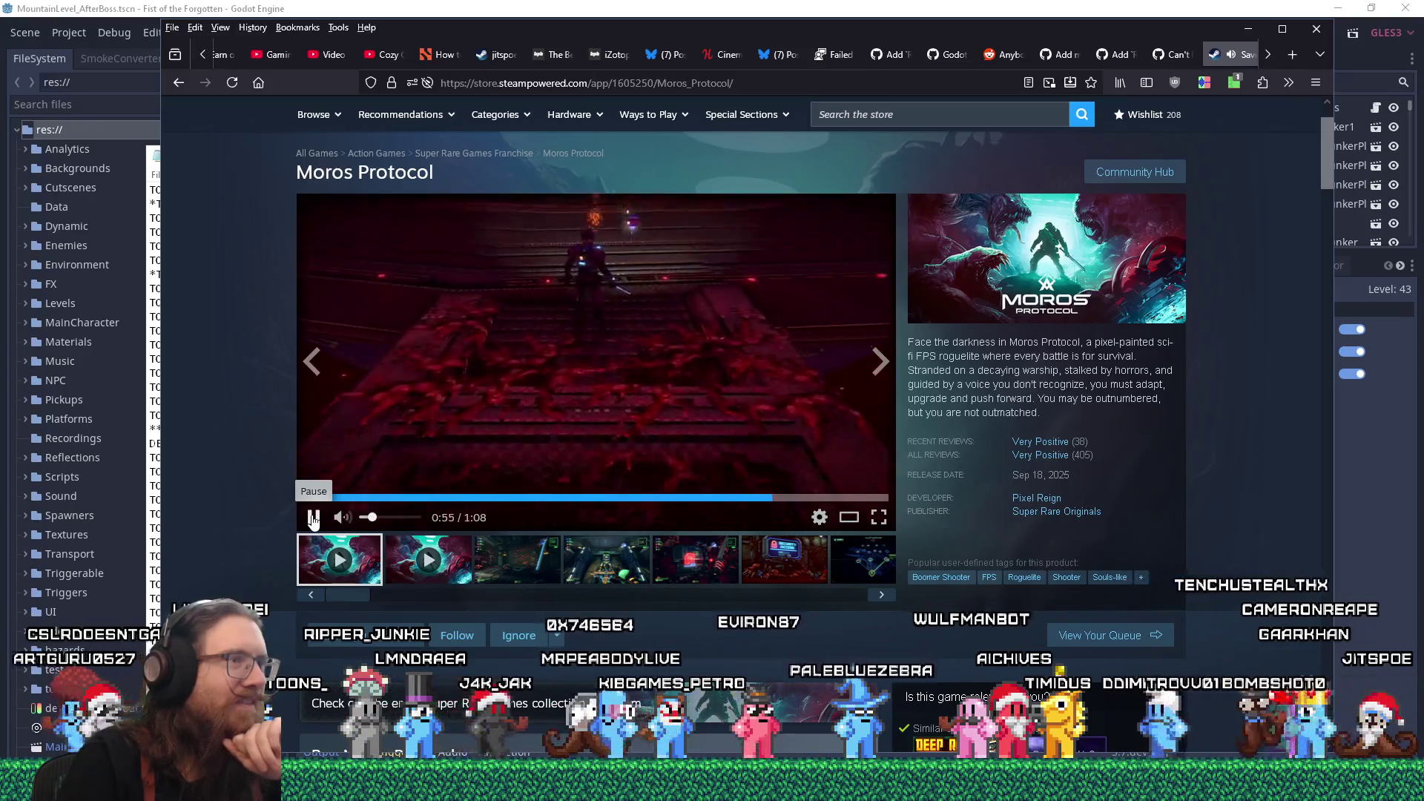
- Pause the Moros Protocol trailer, then add the game to the wishlist and follow it
left_click(313, 517)
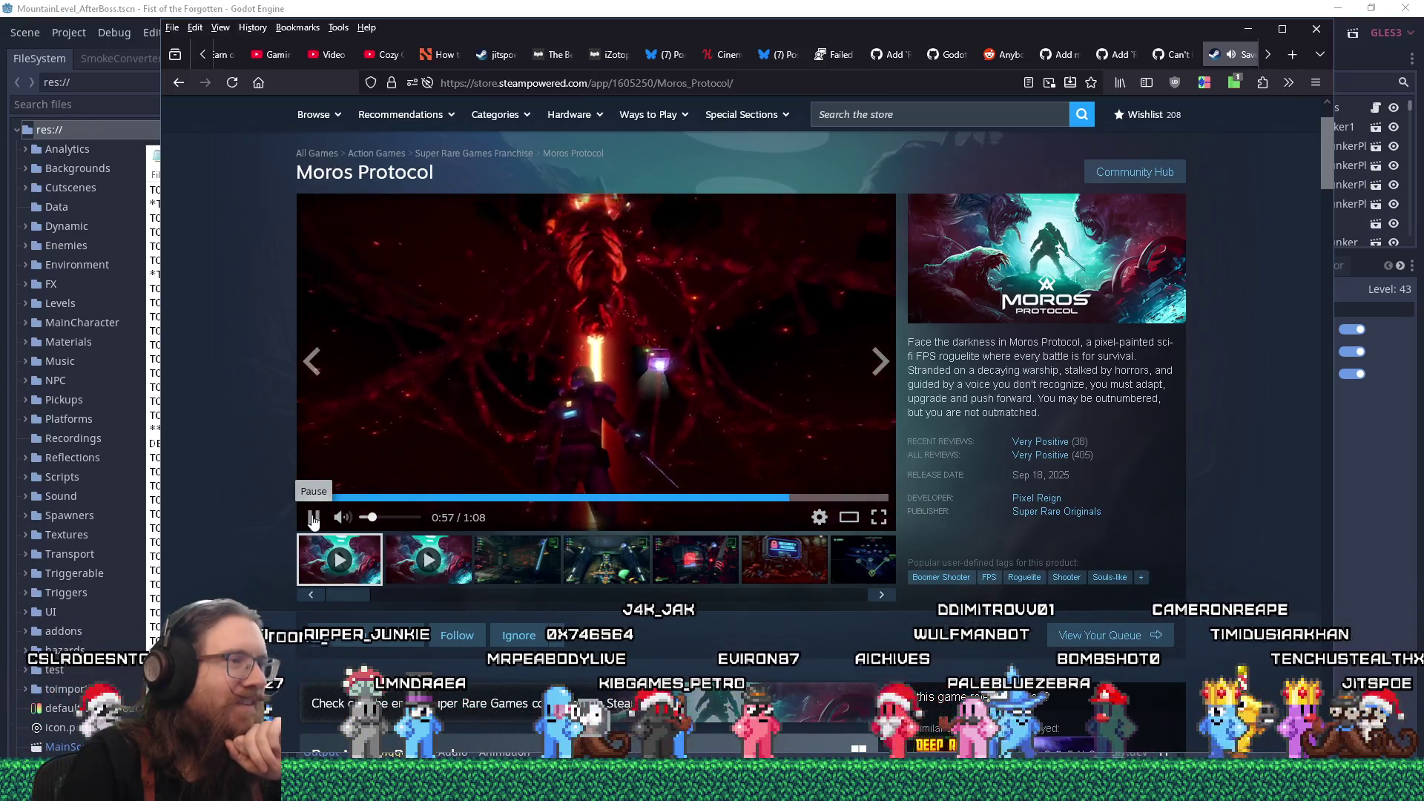
left_click(454, 635)
left_click(365, 635)
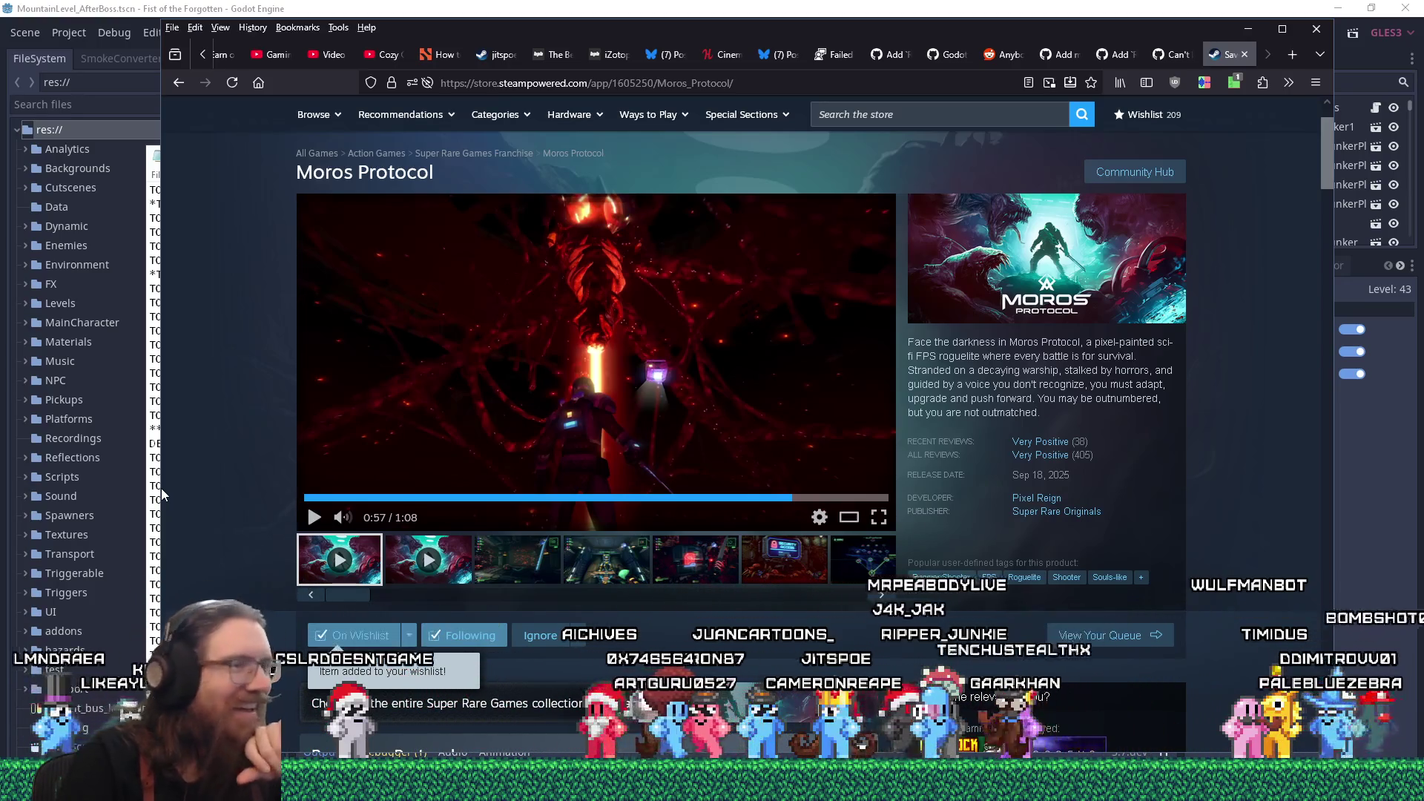
scroll(162, 488, "down", 3)
scroll(161, 488, "up", 4)
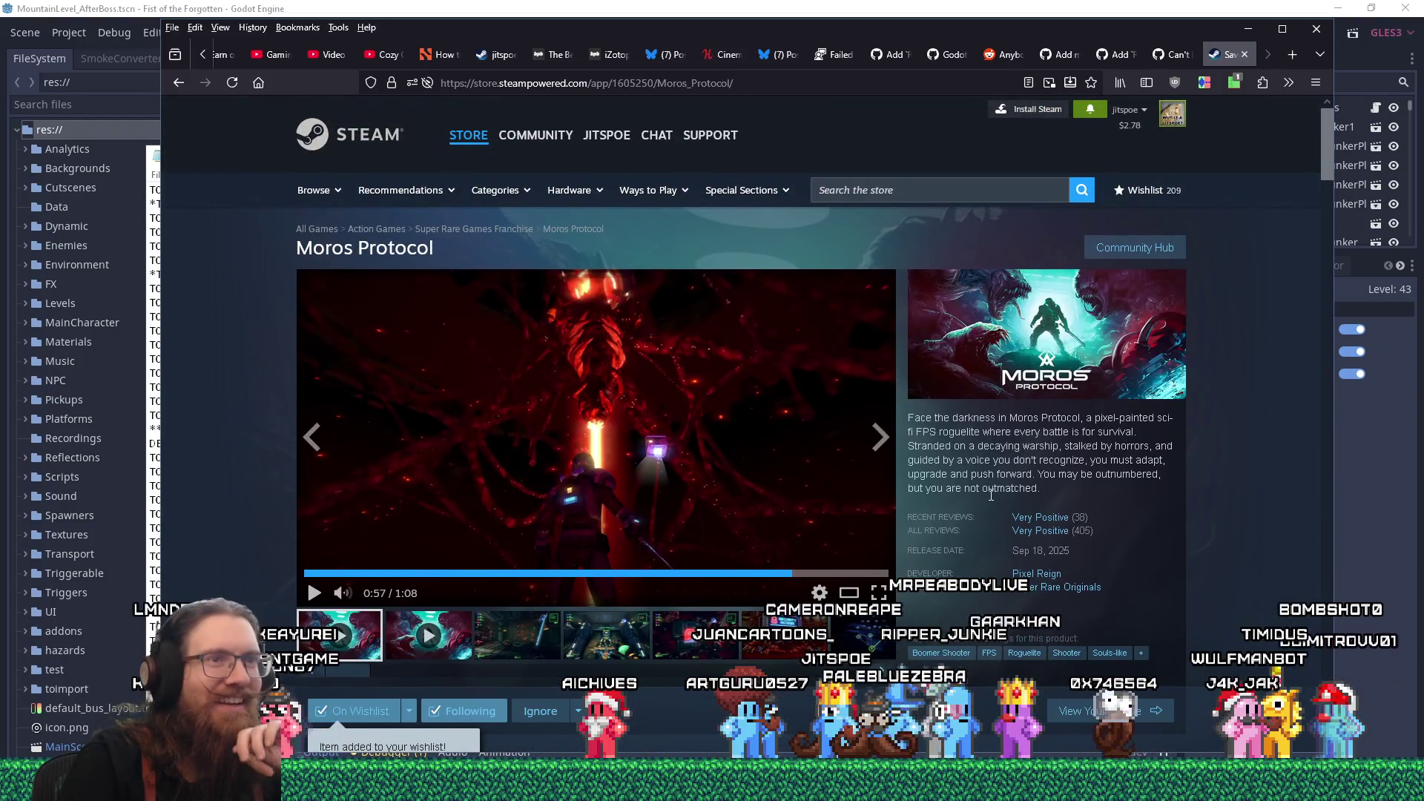
scroll(1272, 466, "down", 3)
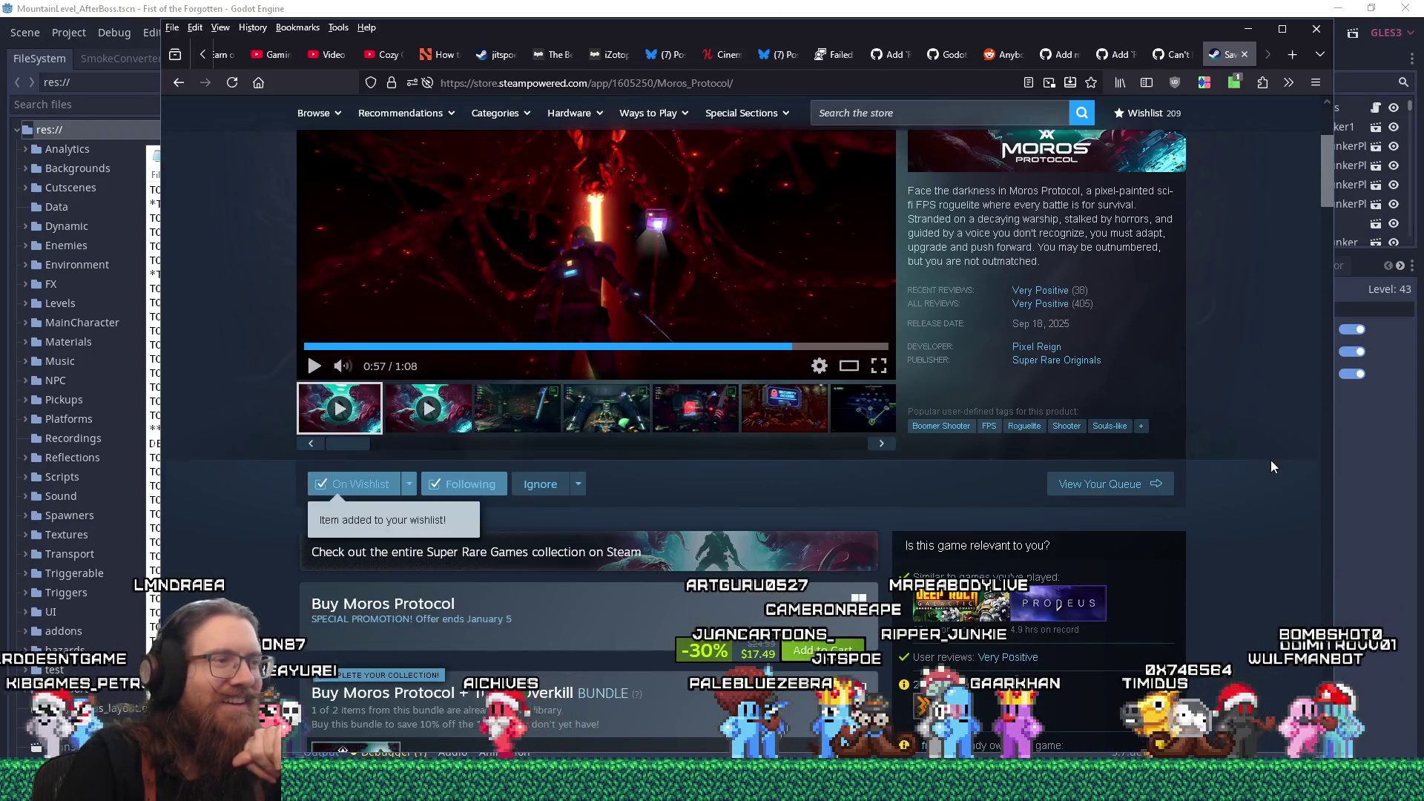
scroll(1273, 465, "up", 3)
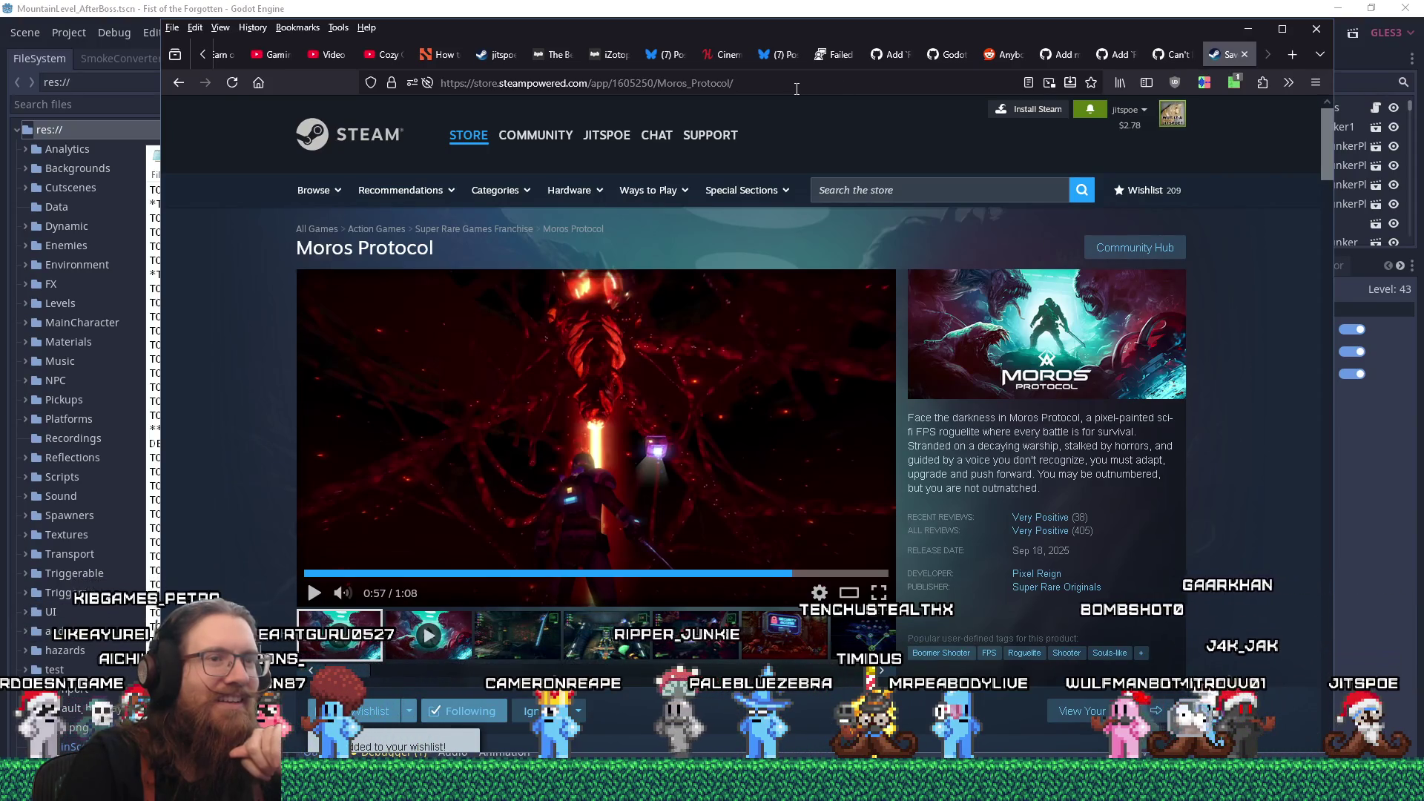
- Copy the Moros Protocol store page URL from the address bar
right_click(707, 93)
left_click(770, 177)
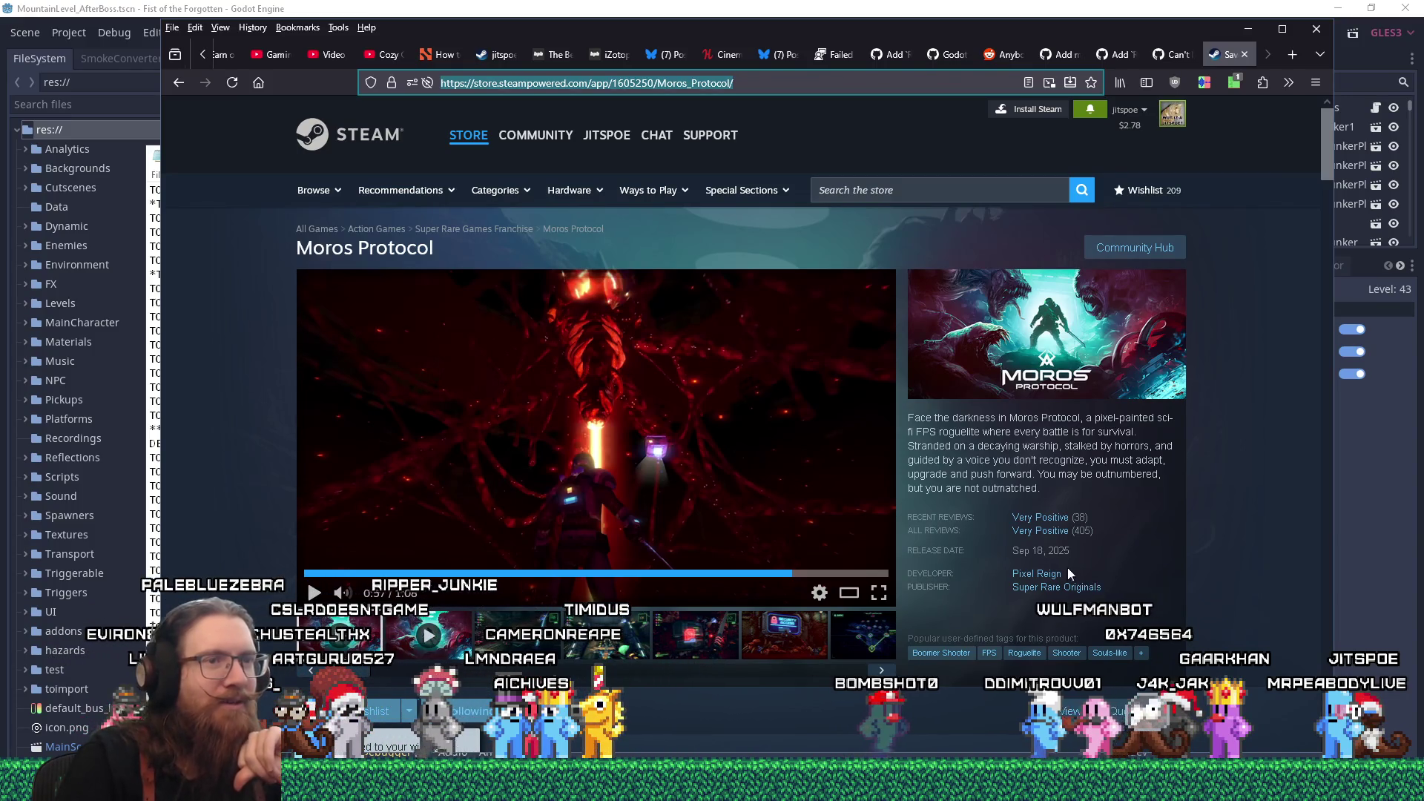
mouse_move(1079, 539)
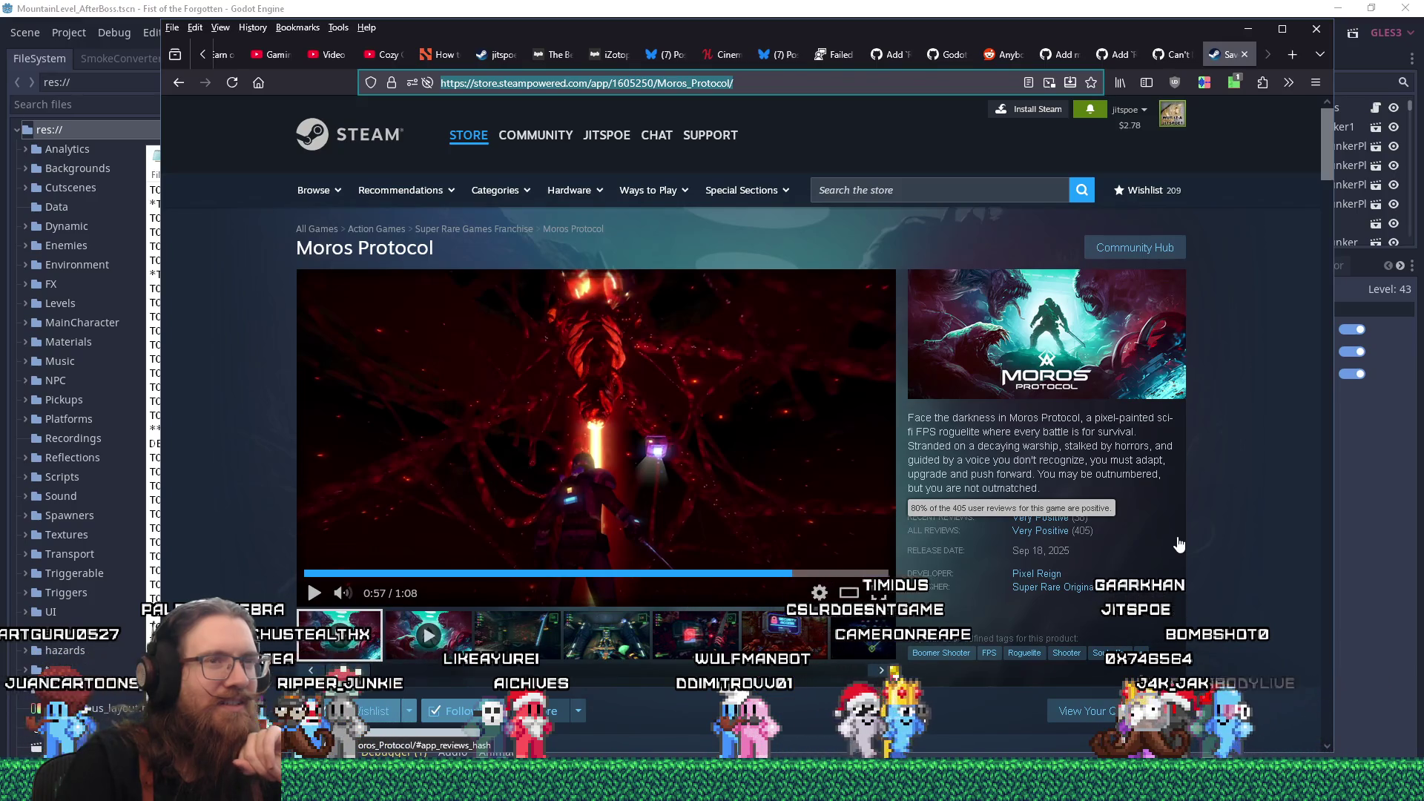
scroll(1179, 546, "down", 5)
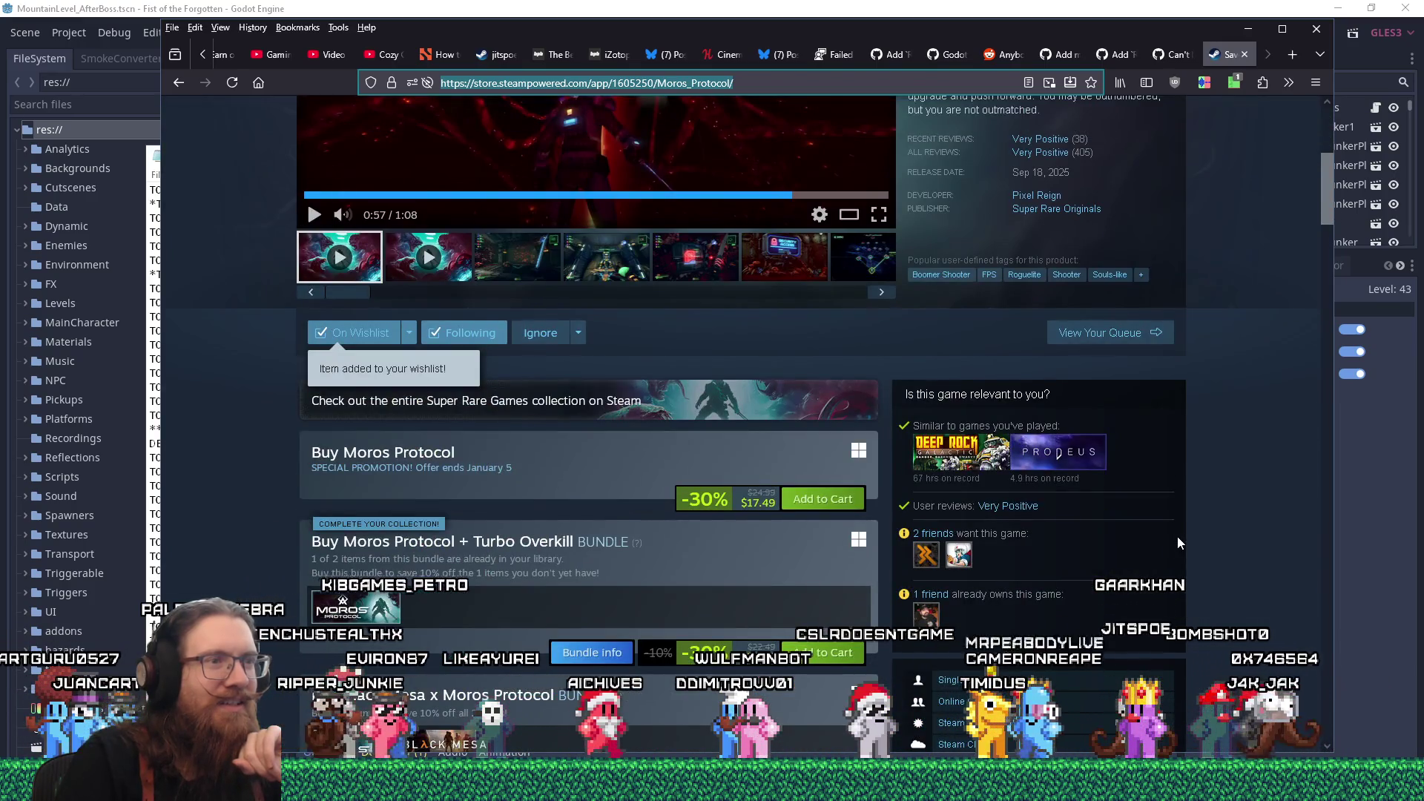
scroll(1179, 543, "up", 4)
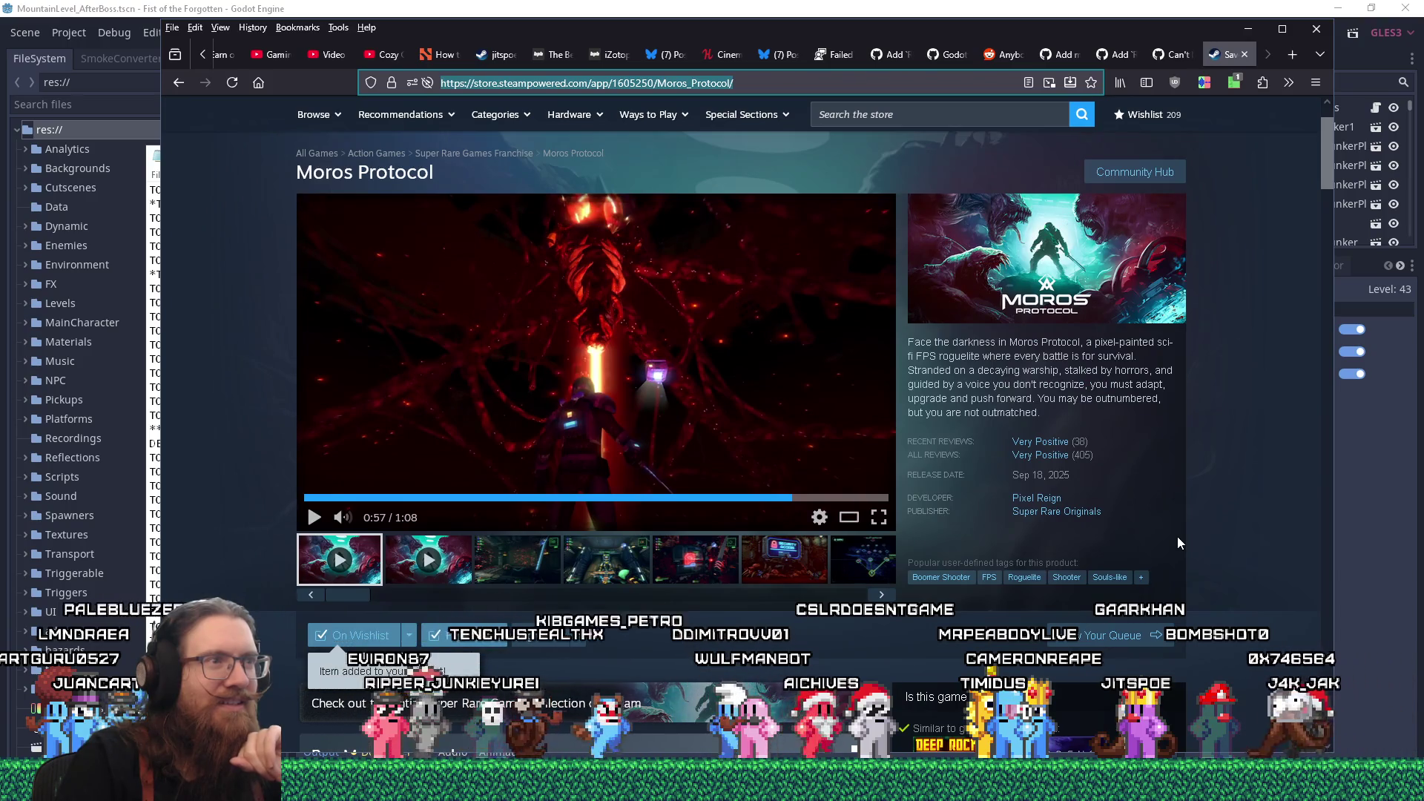
scroll(1213, 503, "down", 10)
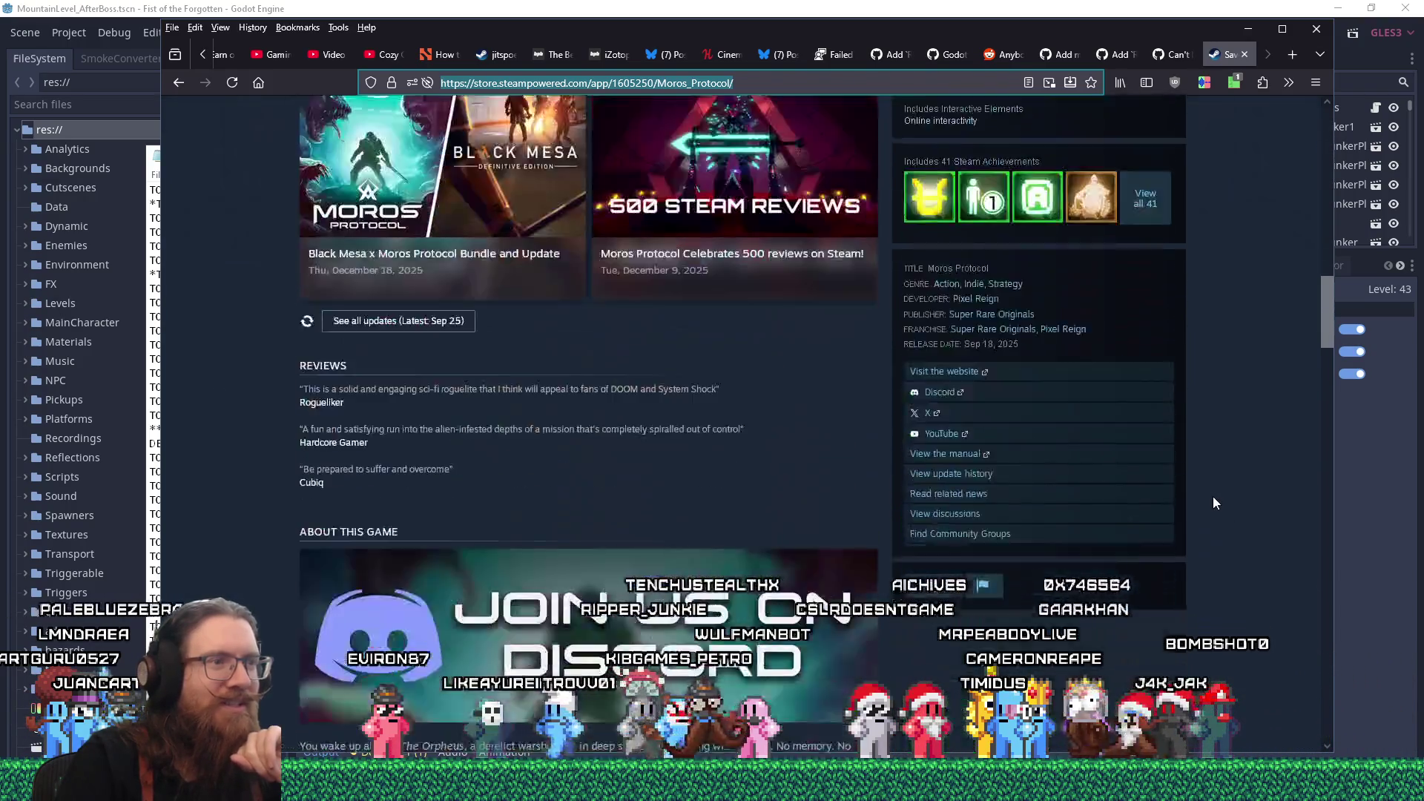
- Expand the full text of the Not Recommended review about softlocks and bugs
scroll(1213, 503, "down", 15)
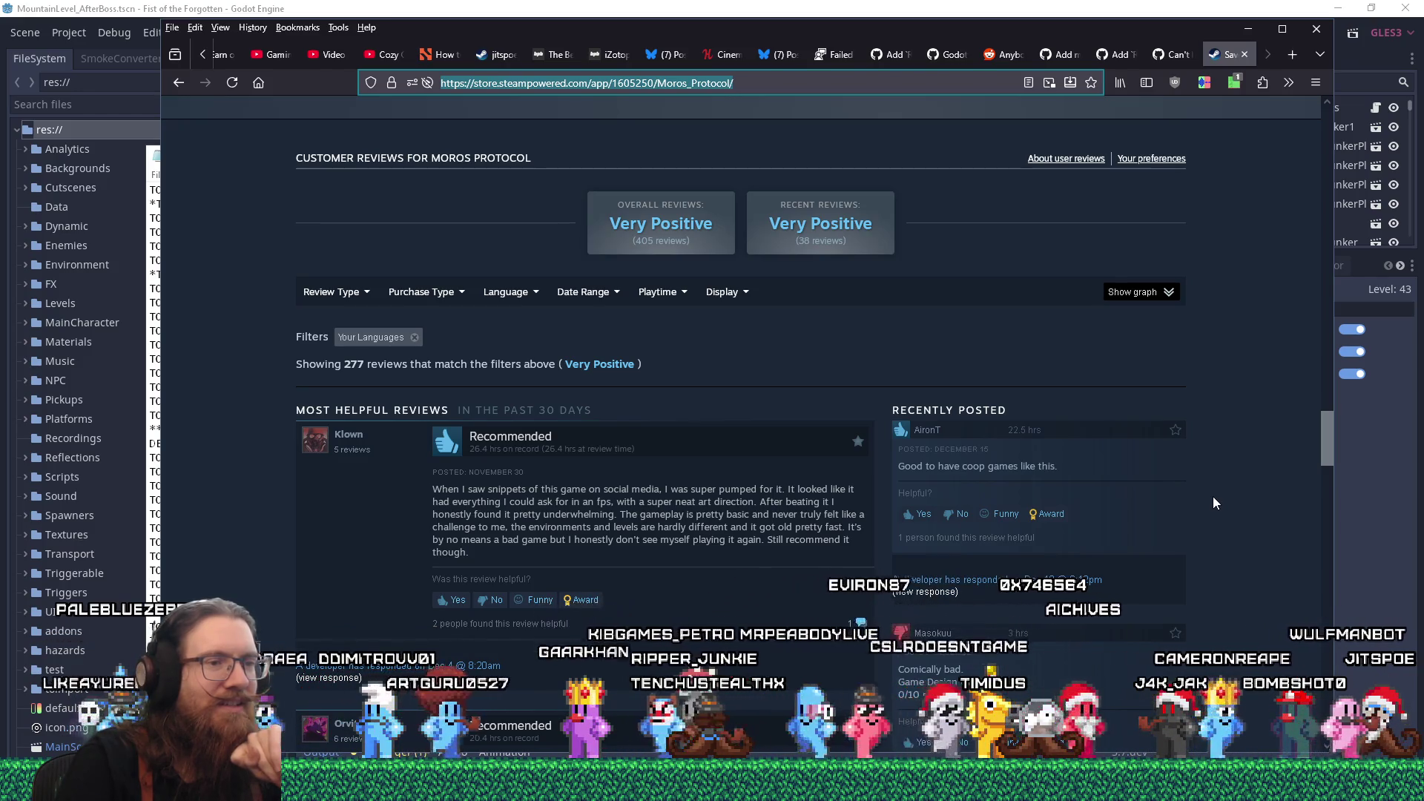
scroll(1213, 503, "down", 3)
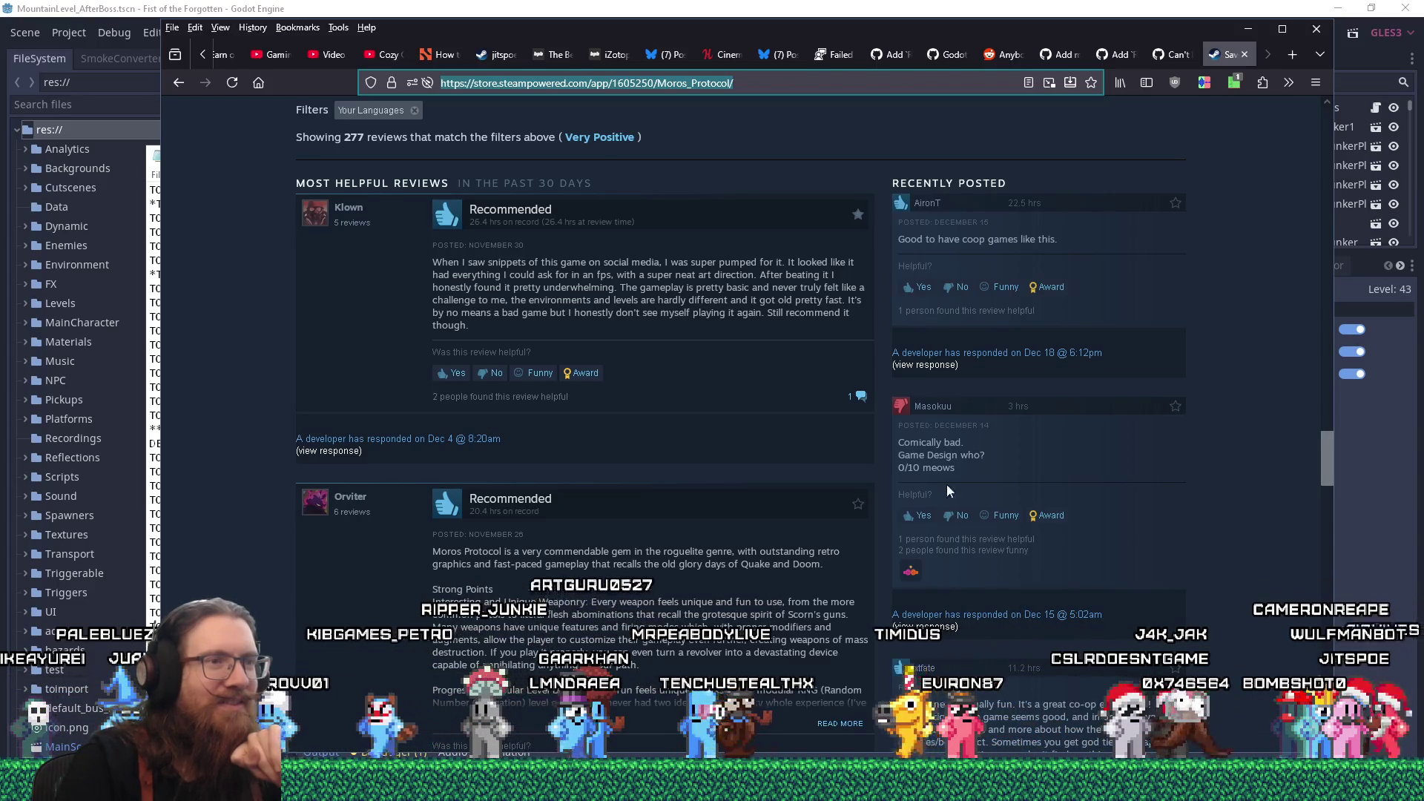
scroll(1134, 486, "down", 10)
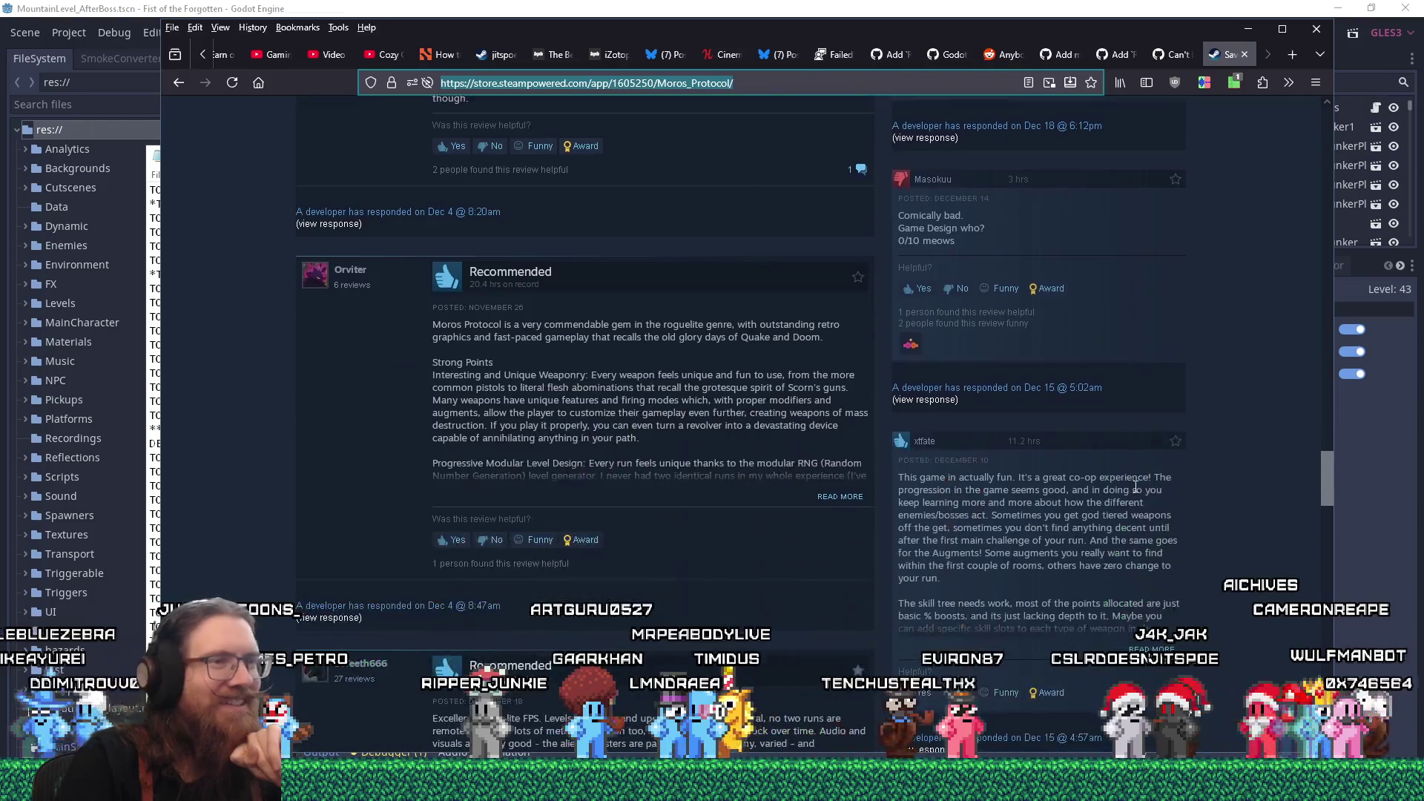
scroll(1275, 533, "down", 12)
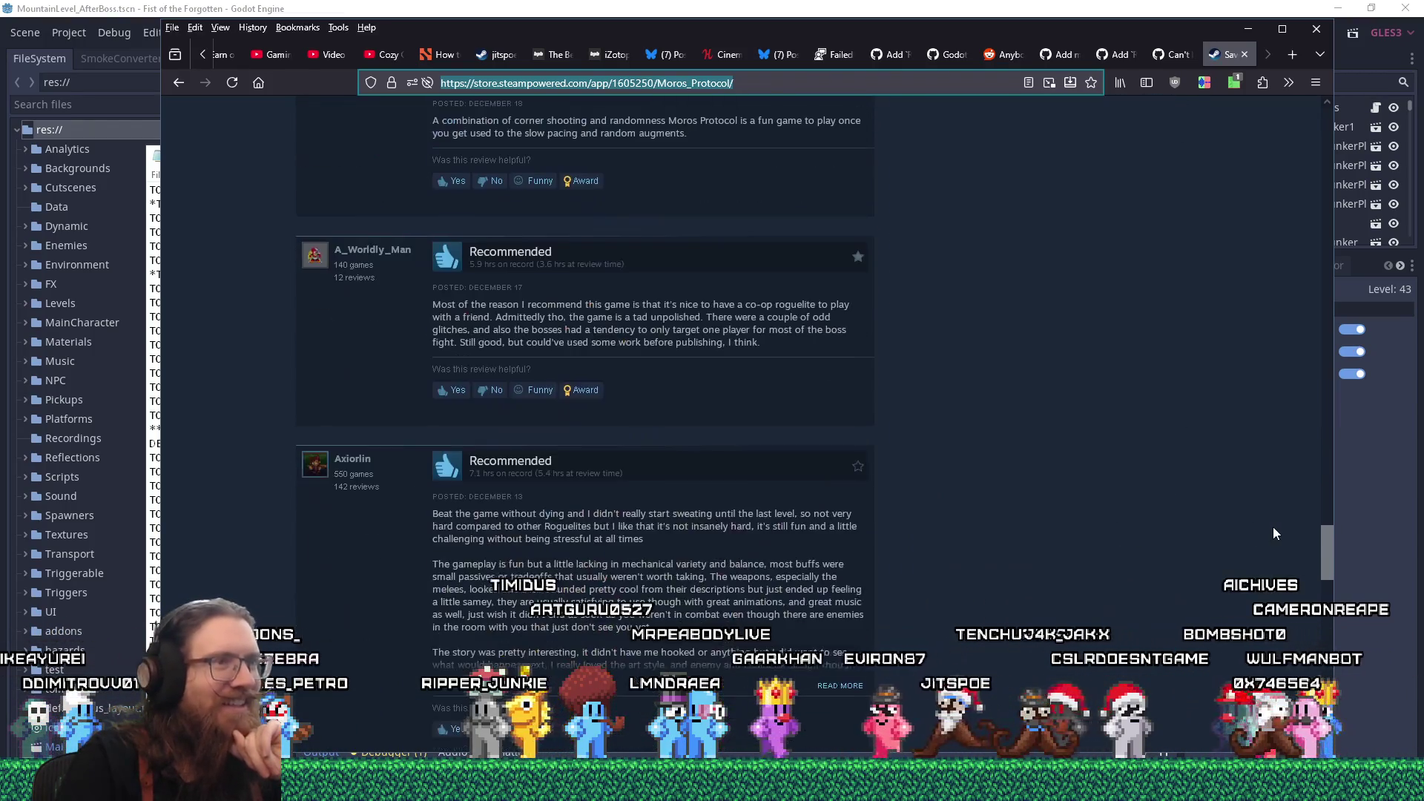
scroll(1274, 528, "down", 1)
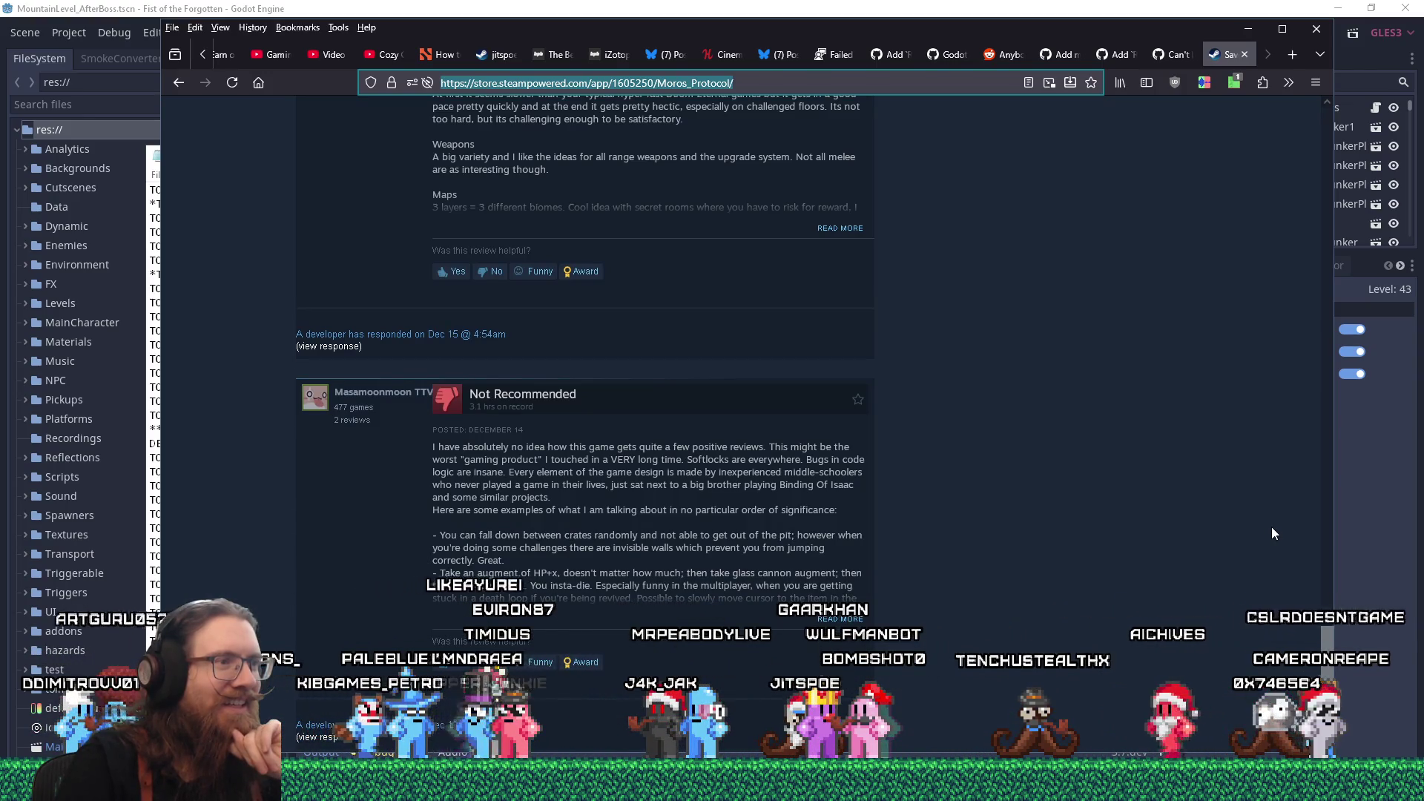
scroll(1271, 528, "down", 1)
scroll(1270, 529, "down", 2)
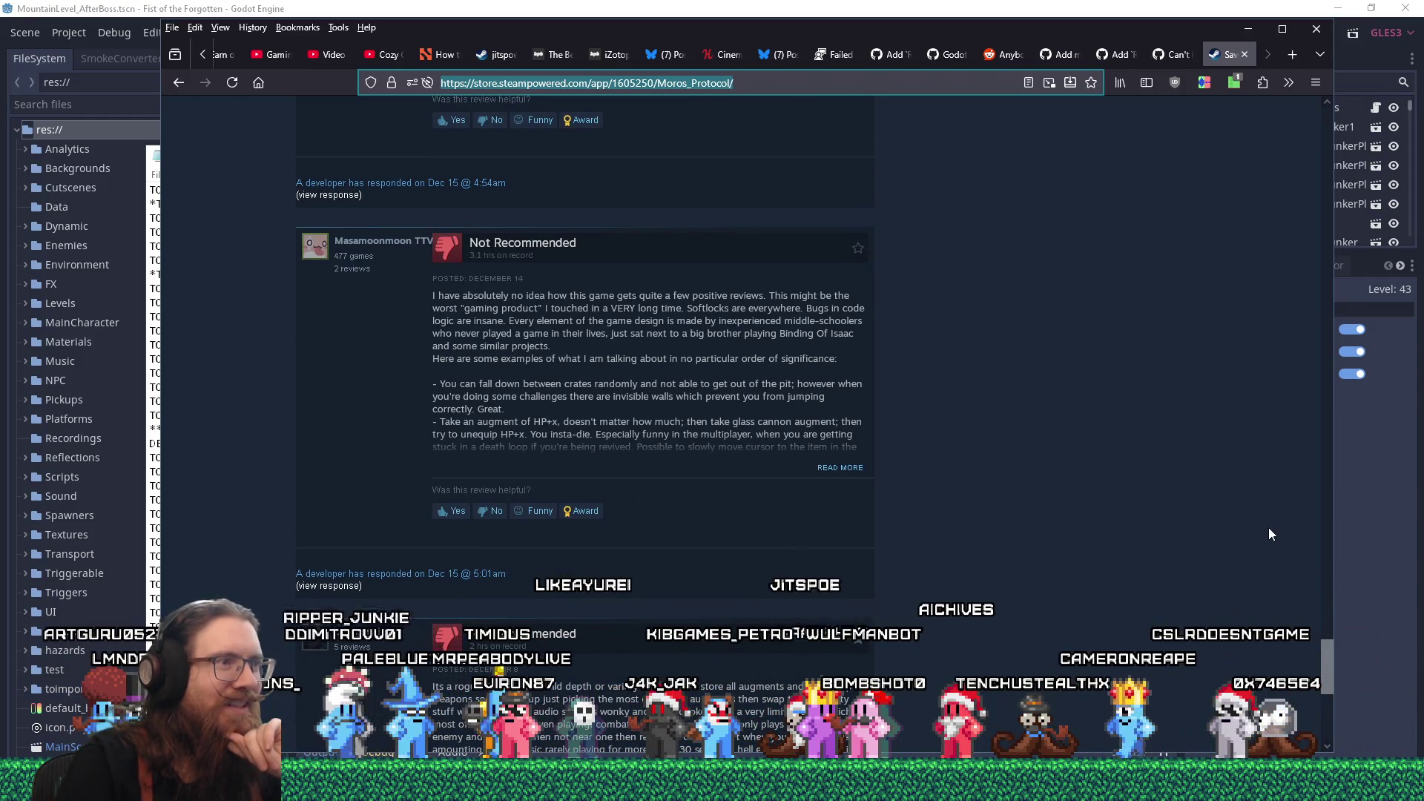
left_click(839, 468)
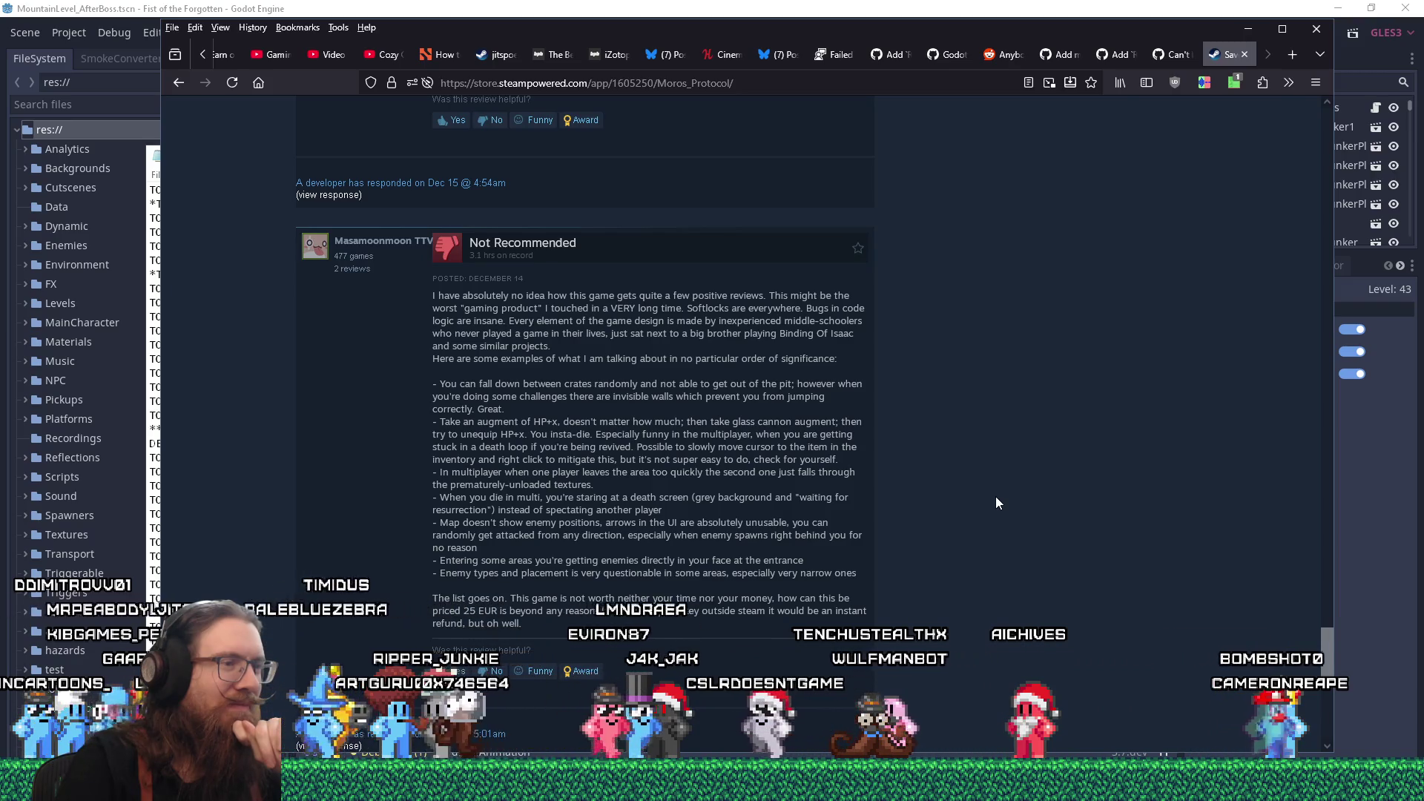
- Scroll back up to the top of the Moros Protocol store page
scroll(996, 498, "down", 4)
scroll(996, 498, "down", 5)
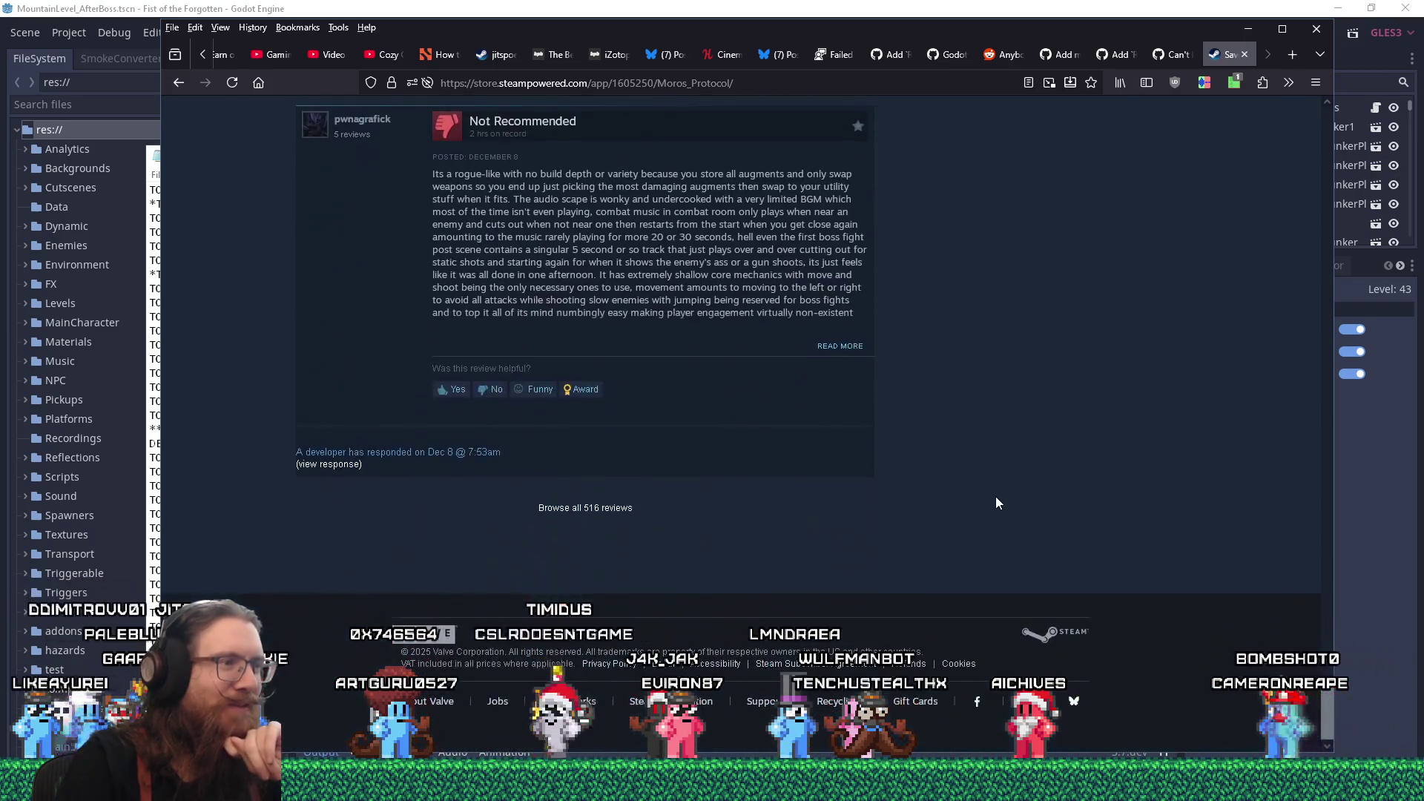
scroll(997, 498, "up", 9)
scroll(999, 496, "up", 15)
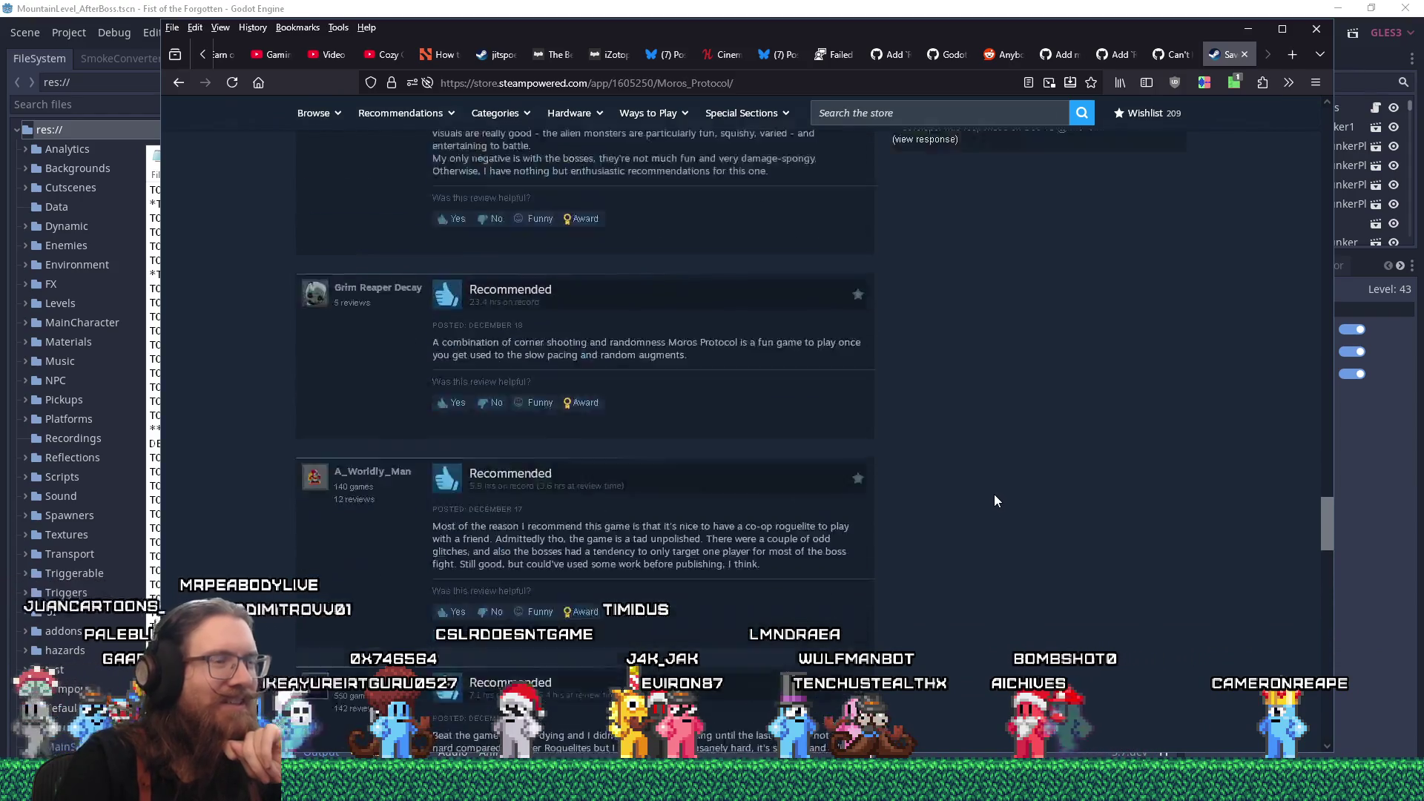
scroll(997, 502, "up", 10)
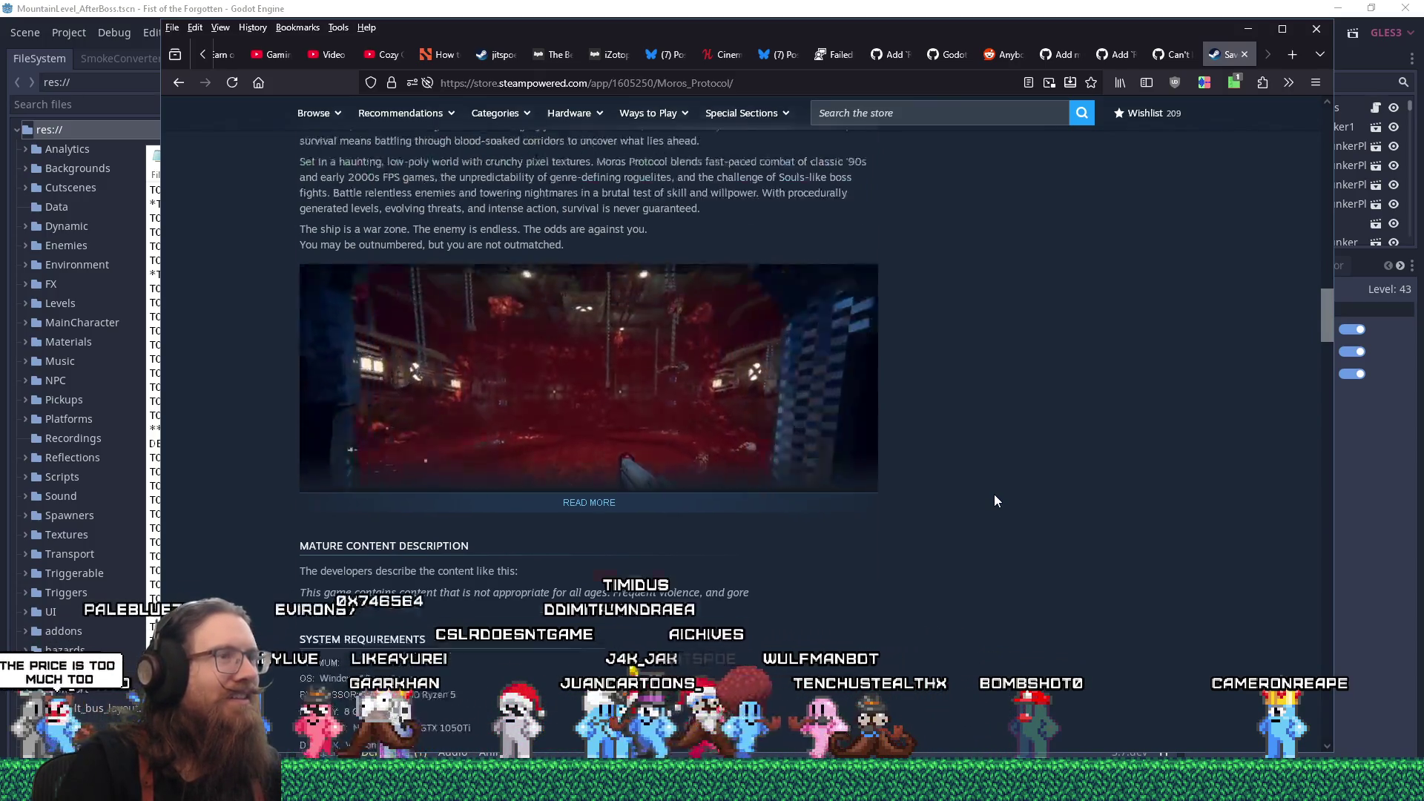
scroll(994, 501, "up", 10)
scroll(996, 502, "up", 10)
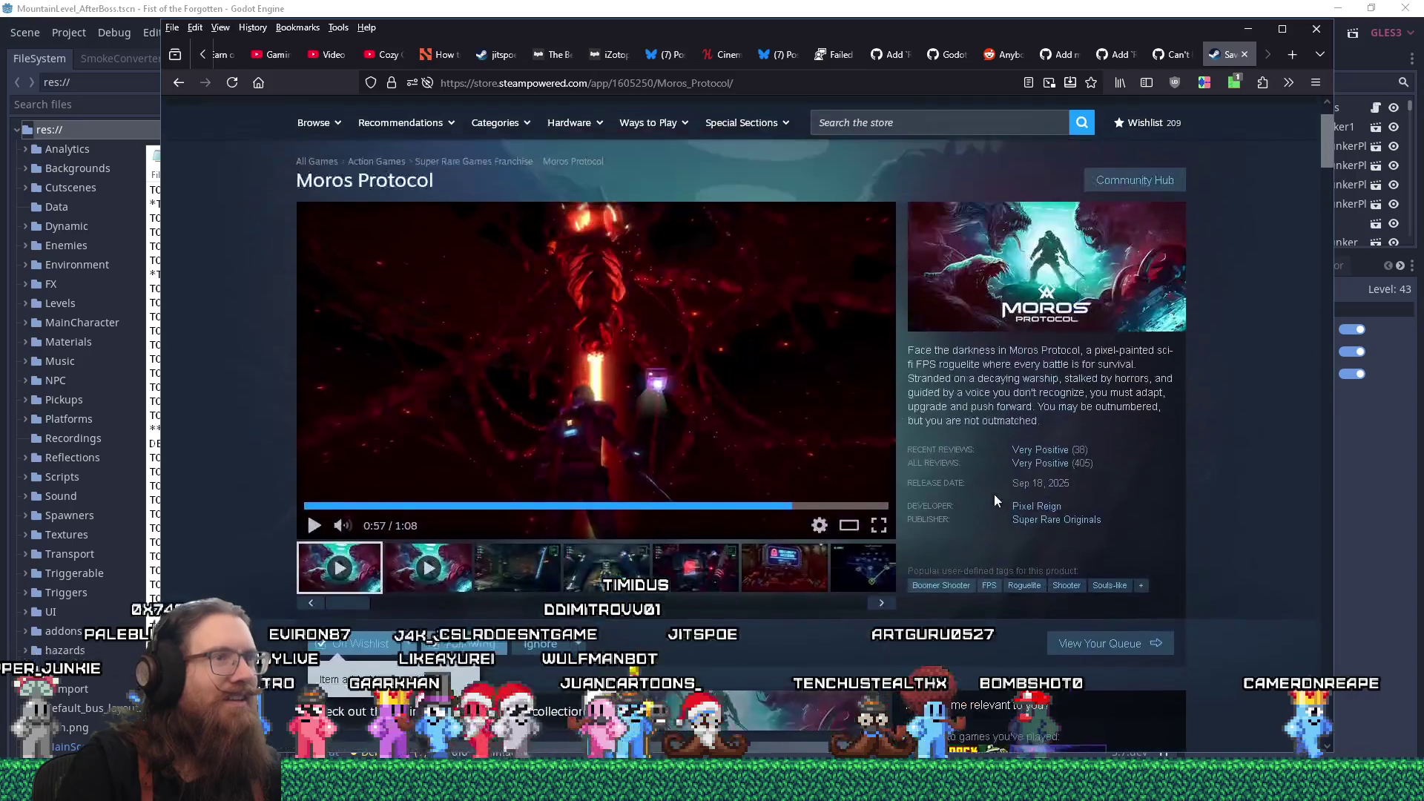
- Feature the fourth (weapon-upgrade) screenshot, viewing it enlarged and then closing the viewer
scroll(995, 494, "down", 4)
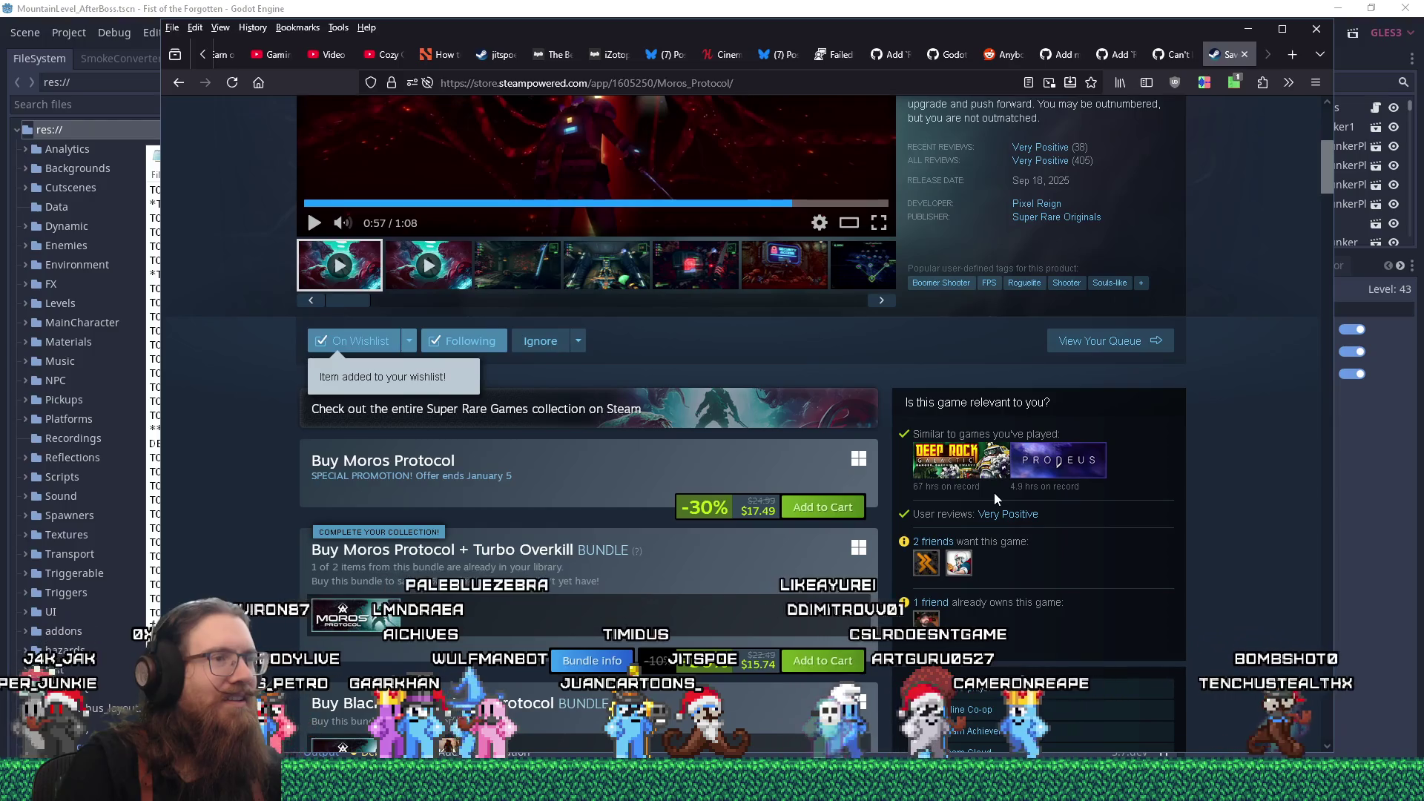
scroll(994, 493, "up", 1)
scroll(994, 493, "up", 4)
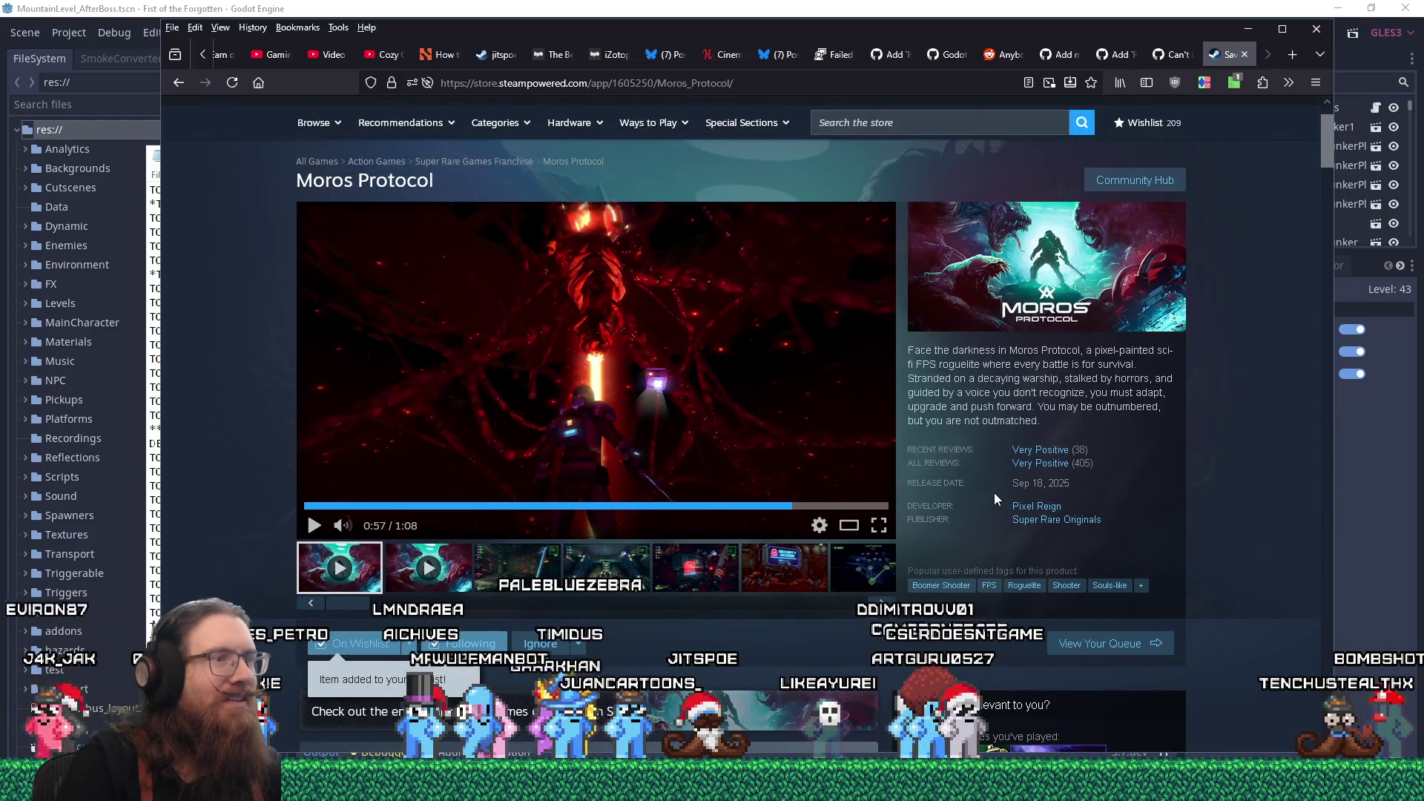
left_click(625, 570)
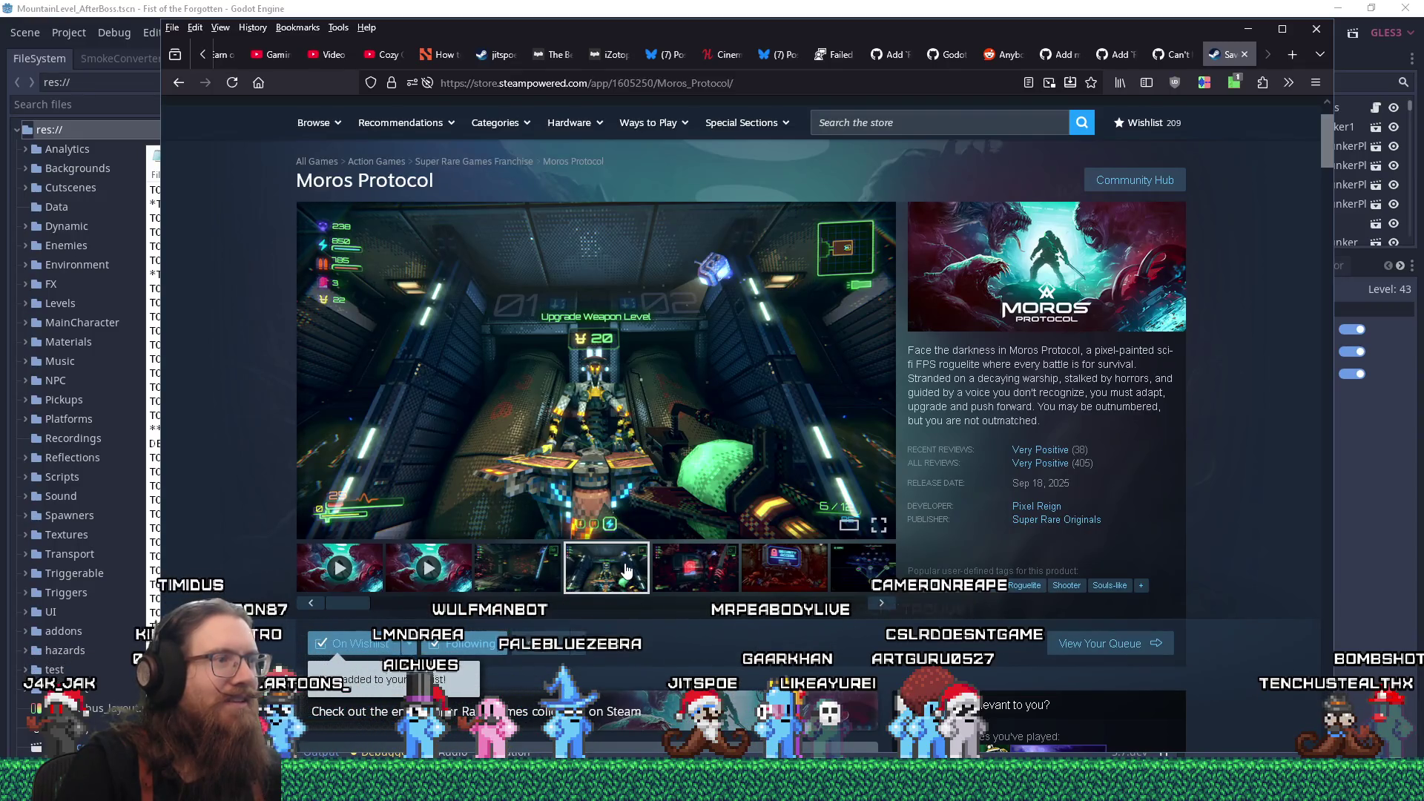
left_click(460, 487)
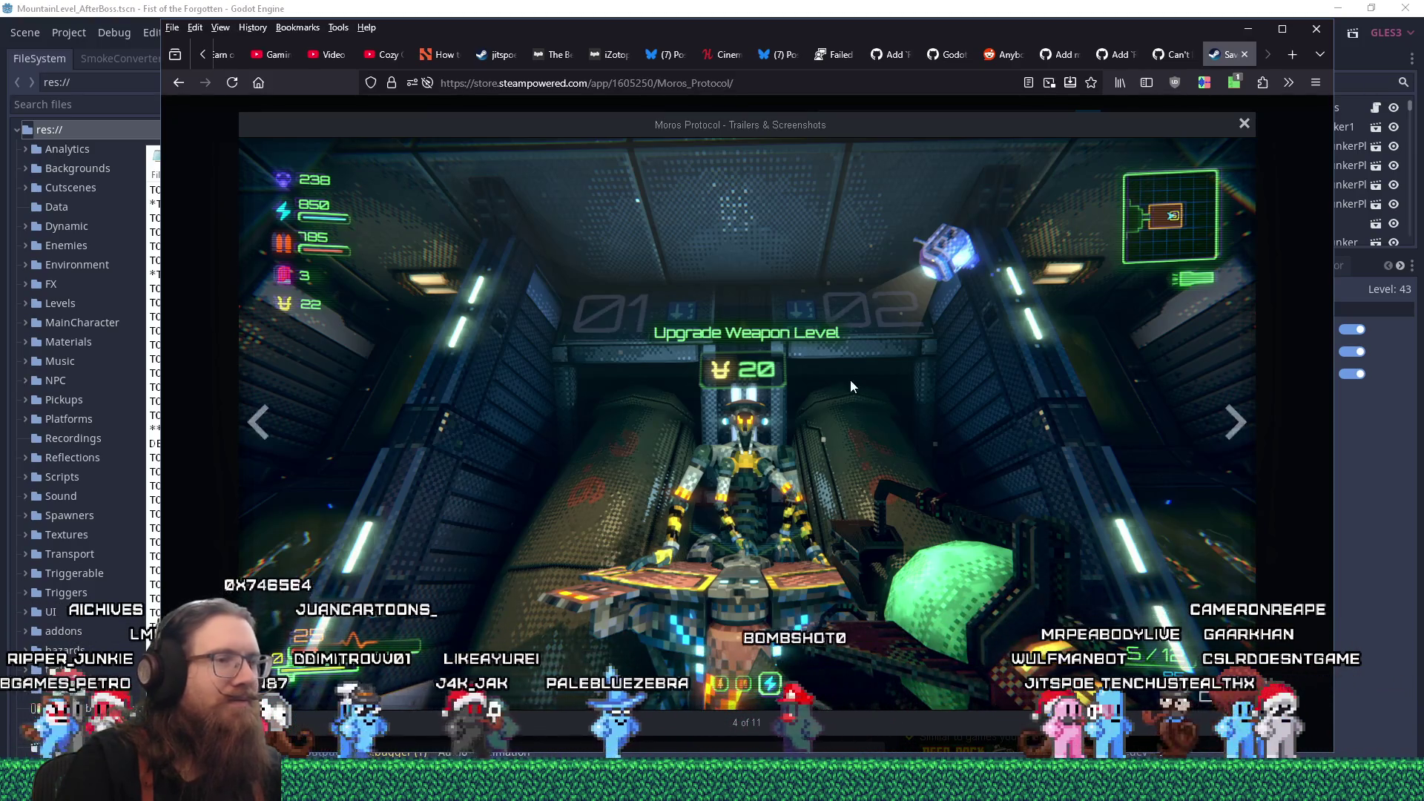
left_click(1241, 125)
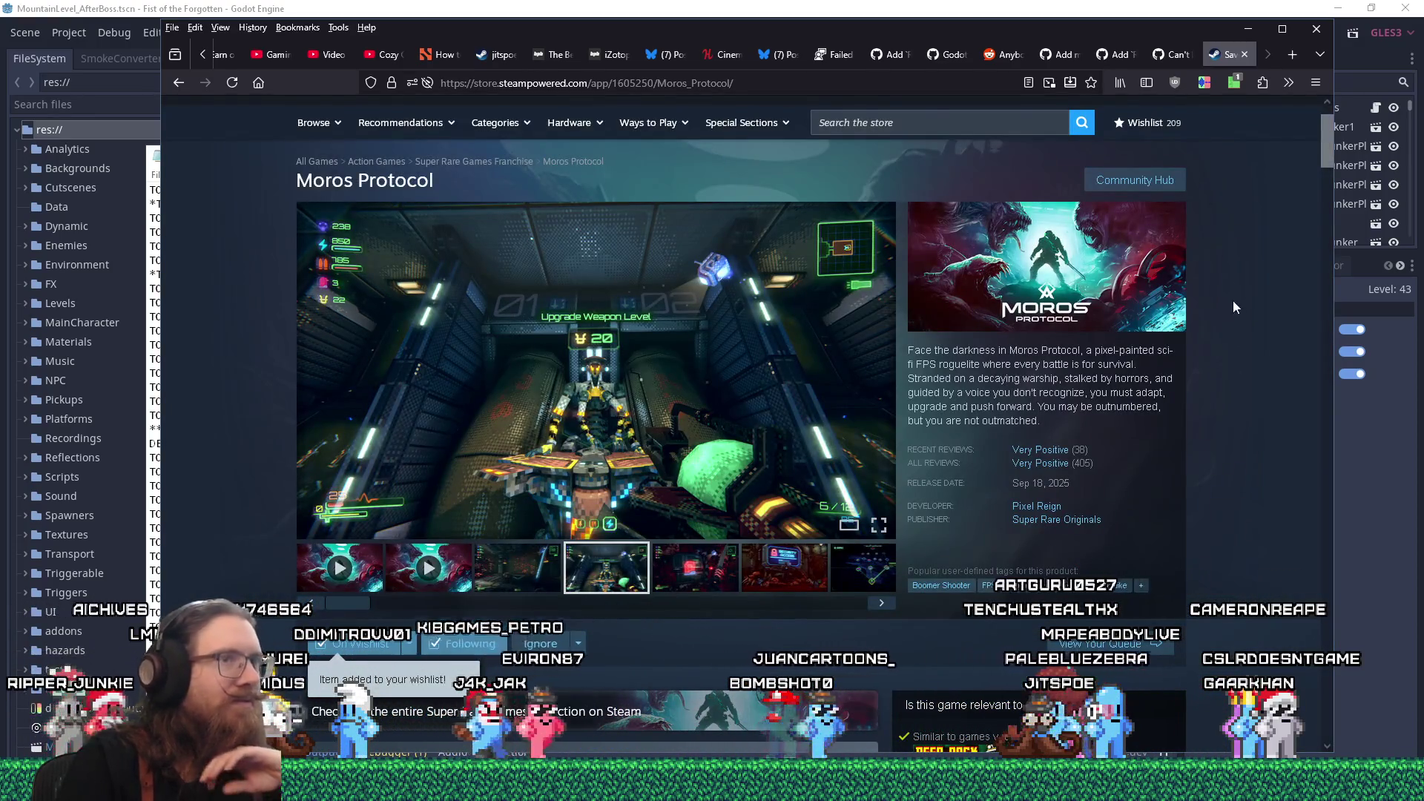
scroll(1179, 417, "down", 4)
scroll(1180, 417, "up", 5)
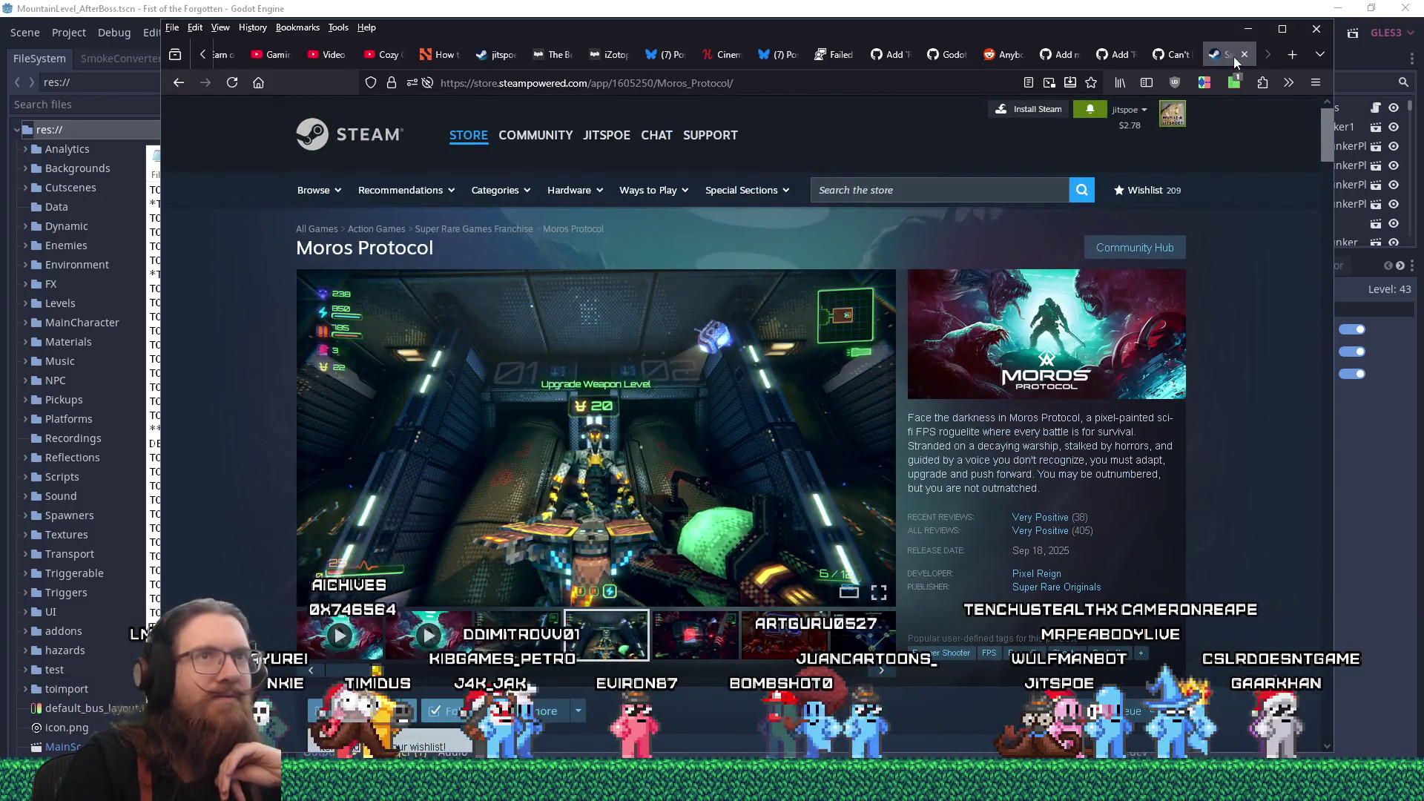
- Close the Steam store page and switch to the Visual Studio build of required_ptr.h
left_click(1243, 55)
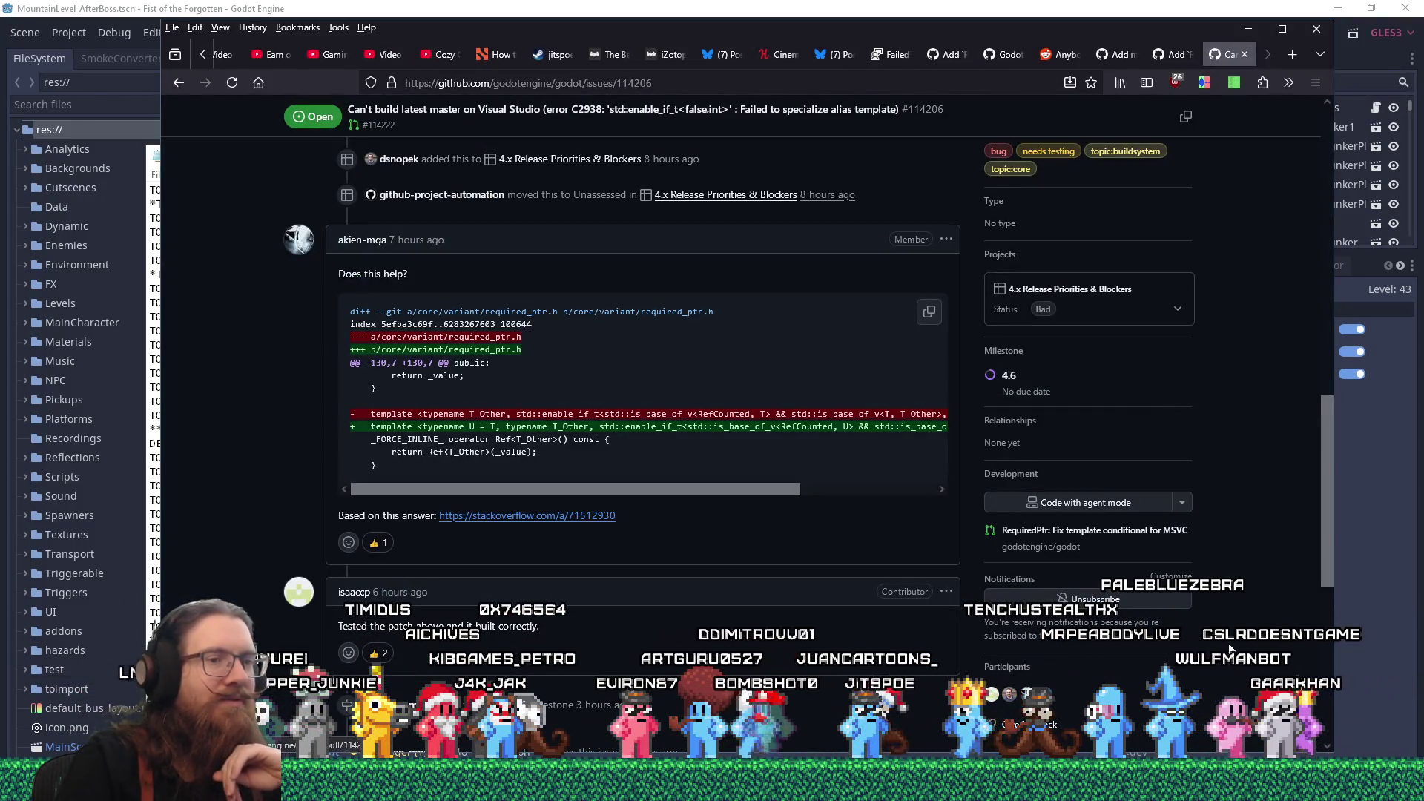
key("alt+Tab")
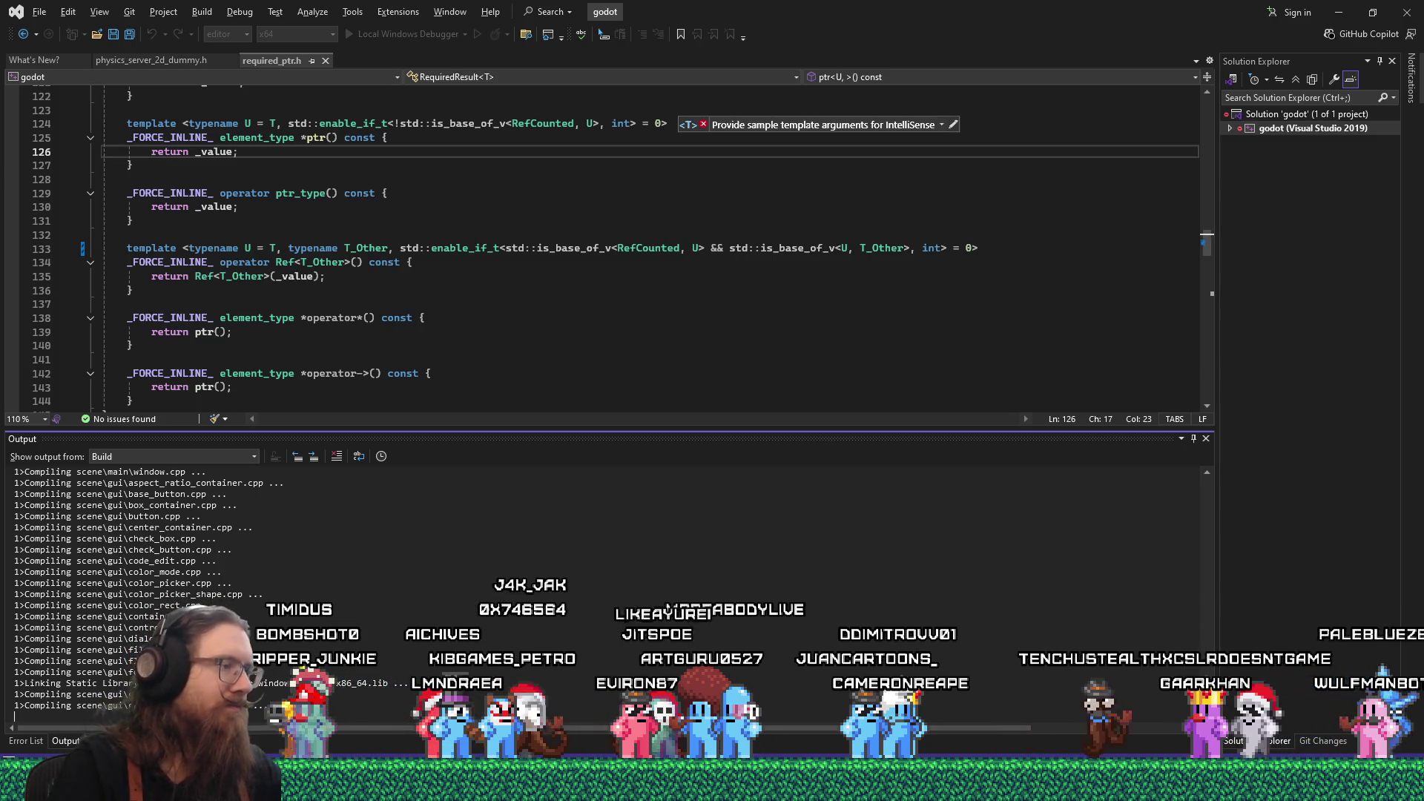
- Switch away from the Visual Studio build back to the GitHub issue diff
key("alt+Tab")
key("alt+Tab")
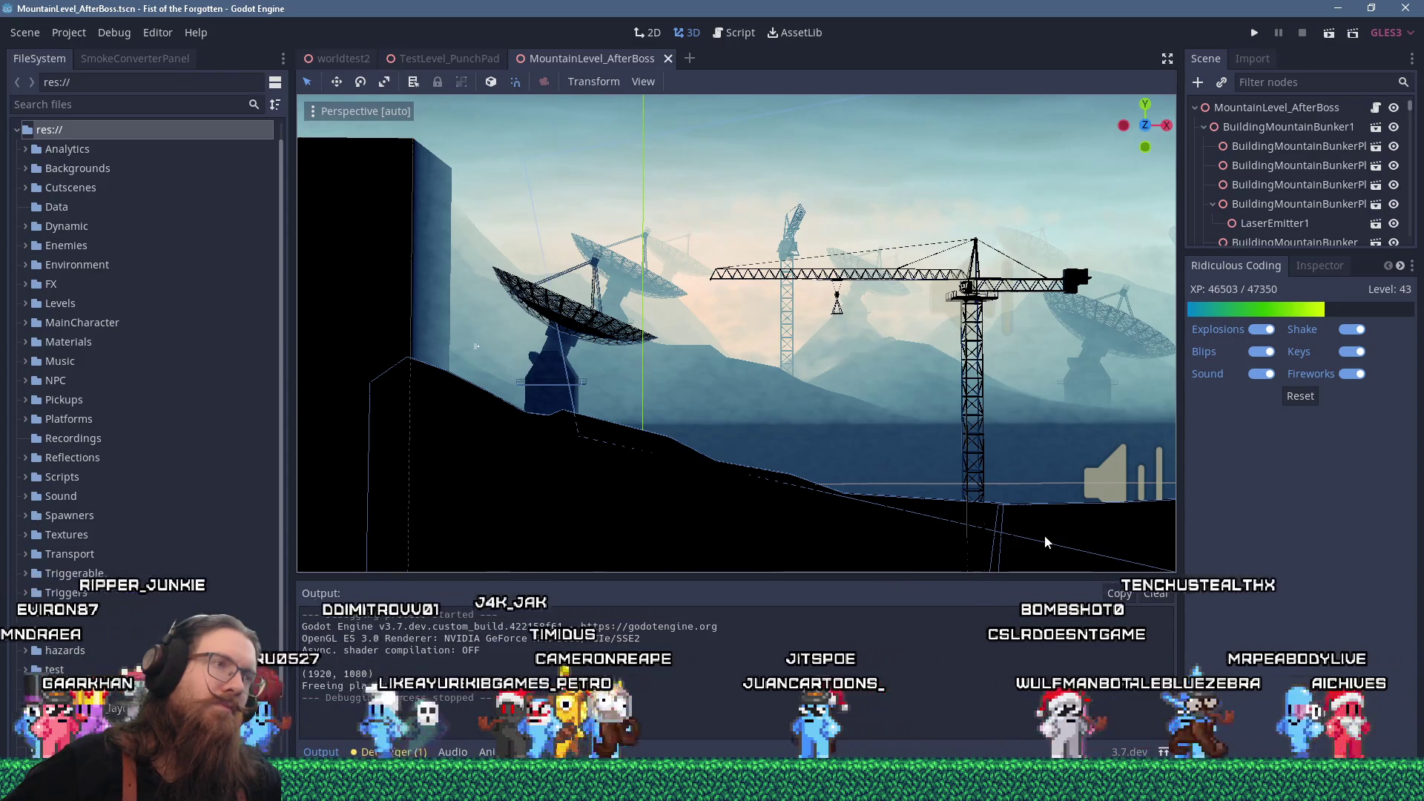
- Bring the Notepad fotf_todo.txt notes in front of the Godot editor
key("alt+Tab")
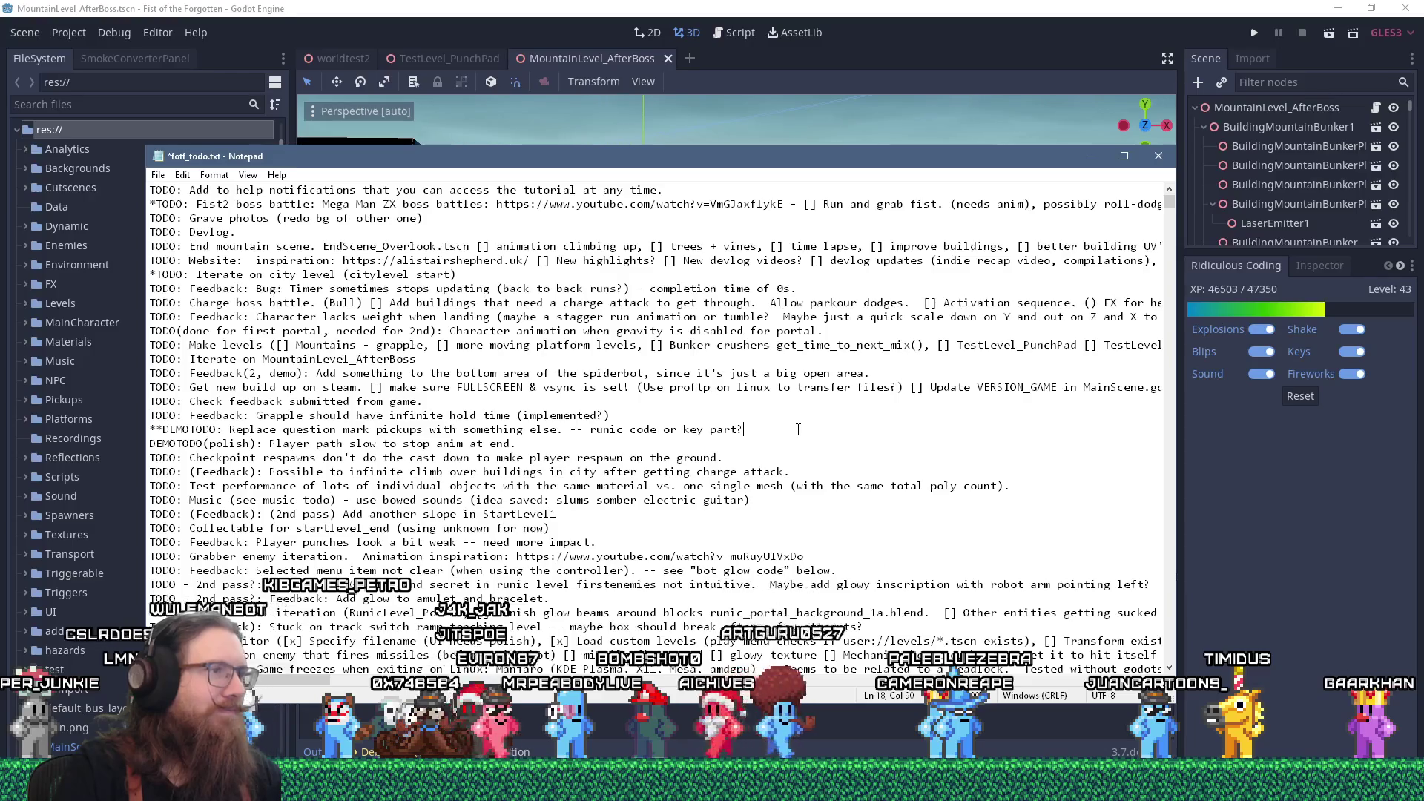
- Put away the todo notes to show Godot's MountainLevel_AfterBoss scene again
key("alt+Tab")
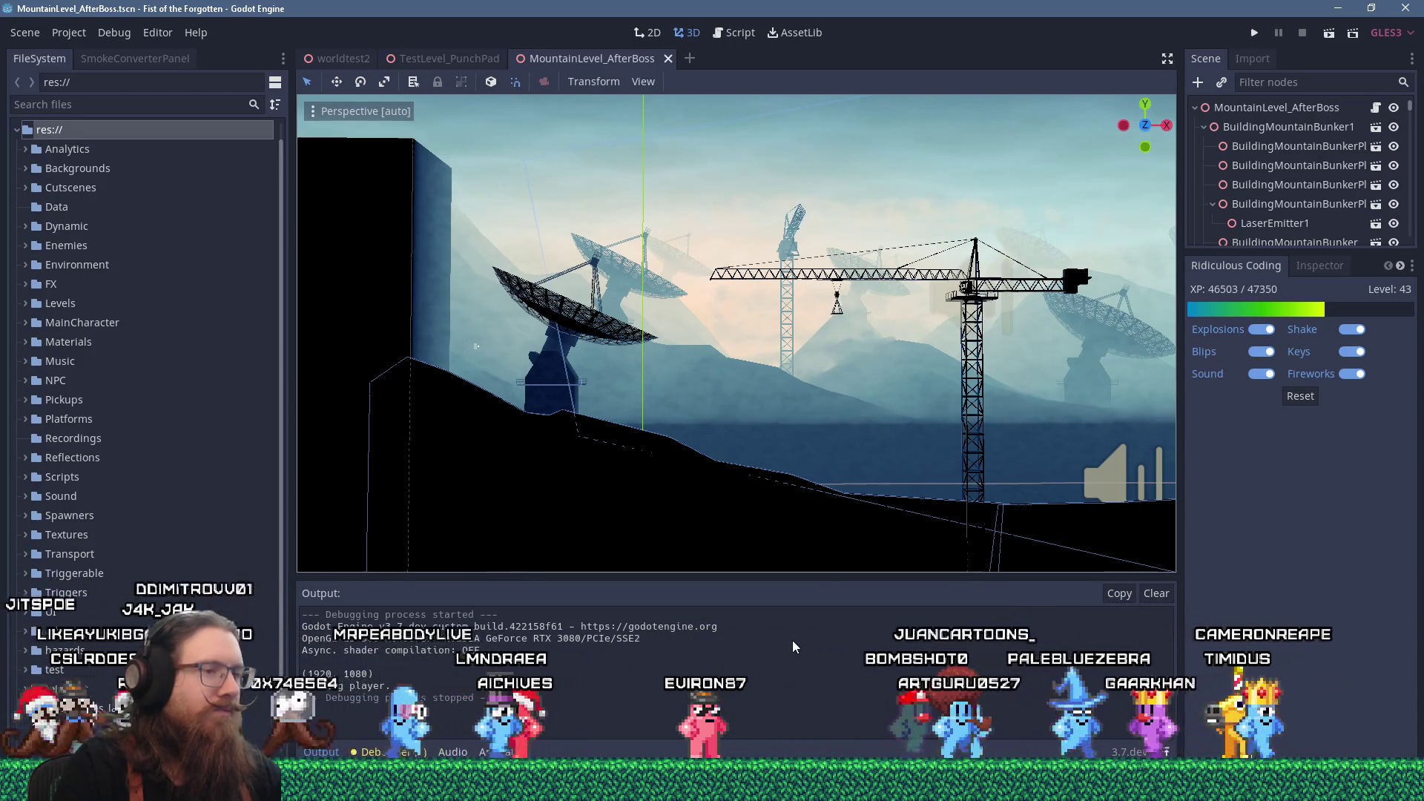
- Launch Blender from the Start menu and dismiss the welcome splash
key("super")
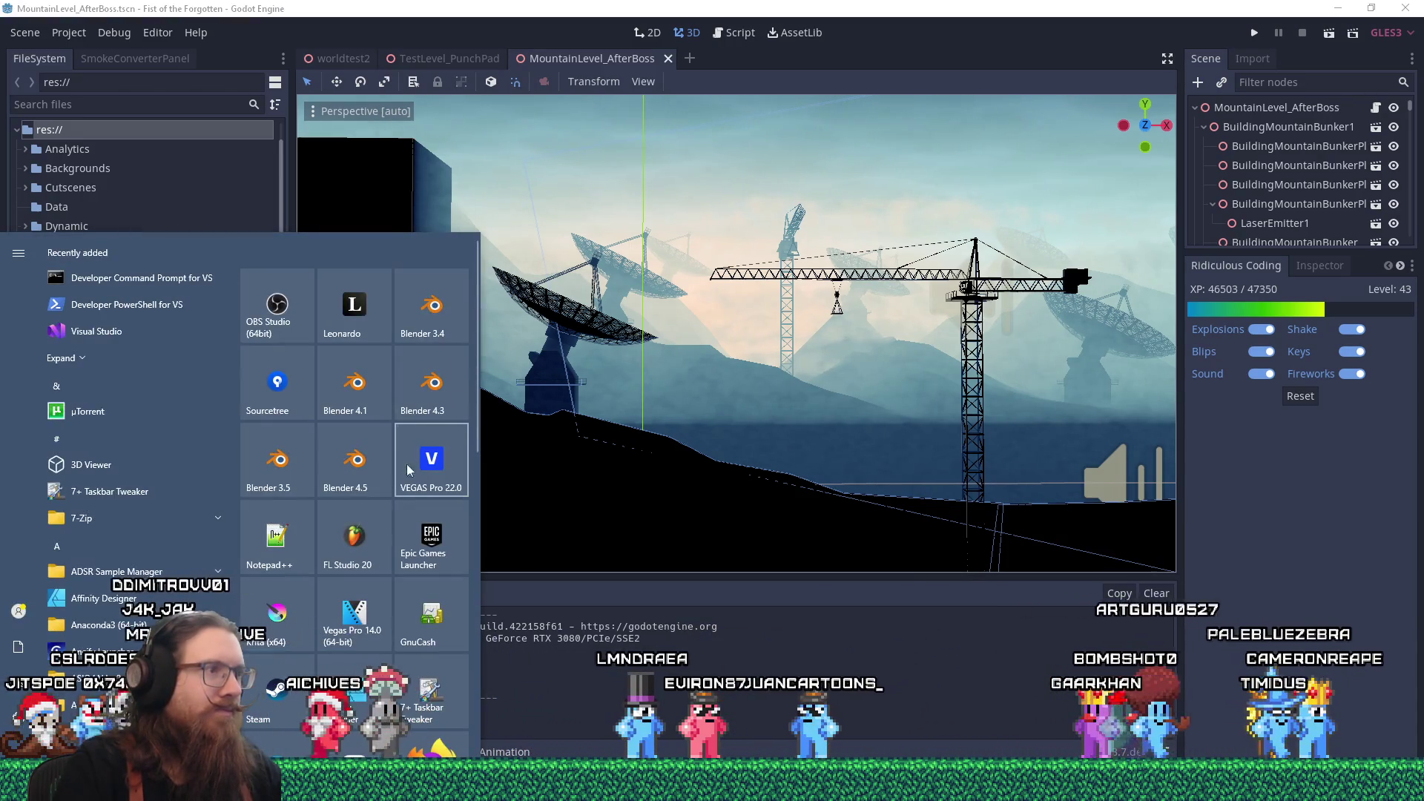
left_click(407, 375)
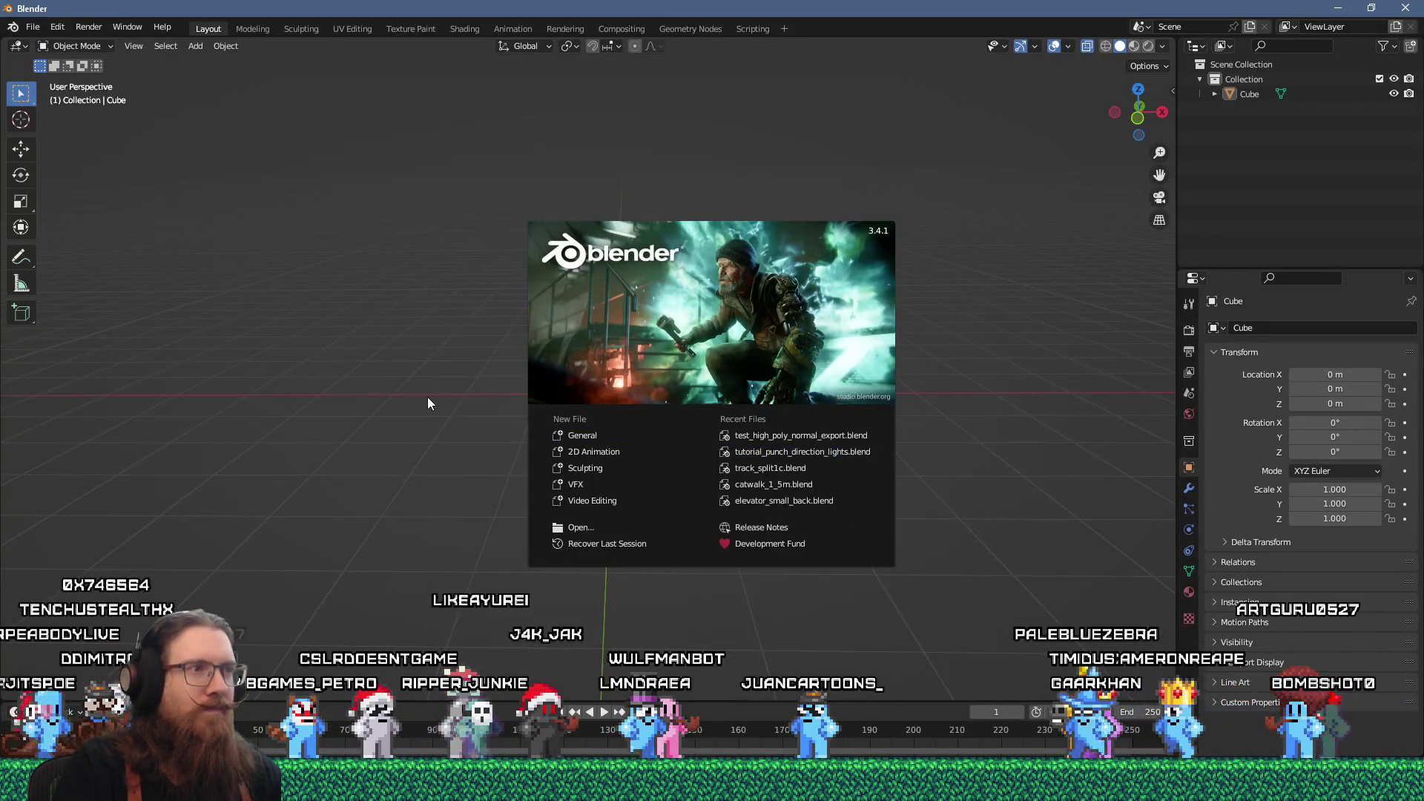
left_click(434, 393)
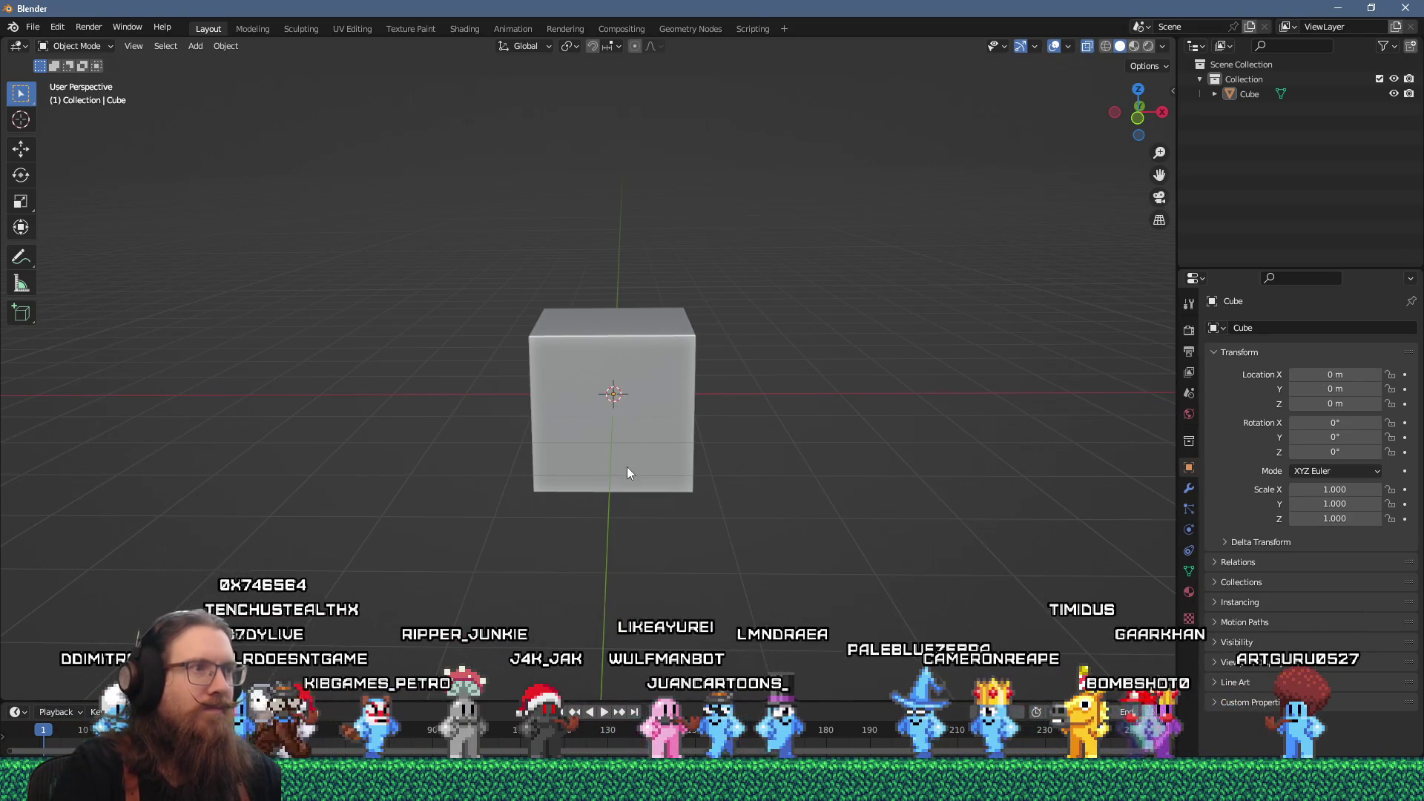
- Select the default cube and delete all its vertices in Edit Mode
left_click(619, 414)
mouse_move(644, 389)
left_mouse_down()
mouse_move(644, 426)
mouse_move(555, 353)
mouse_move(662, 394)
mouse_move(712, 452)
mouse_move(656, 473)
mouse_move(693, 412)
left_mouse_up()
scroll(661, 392, "up", 2)
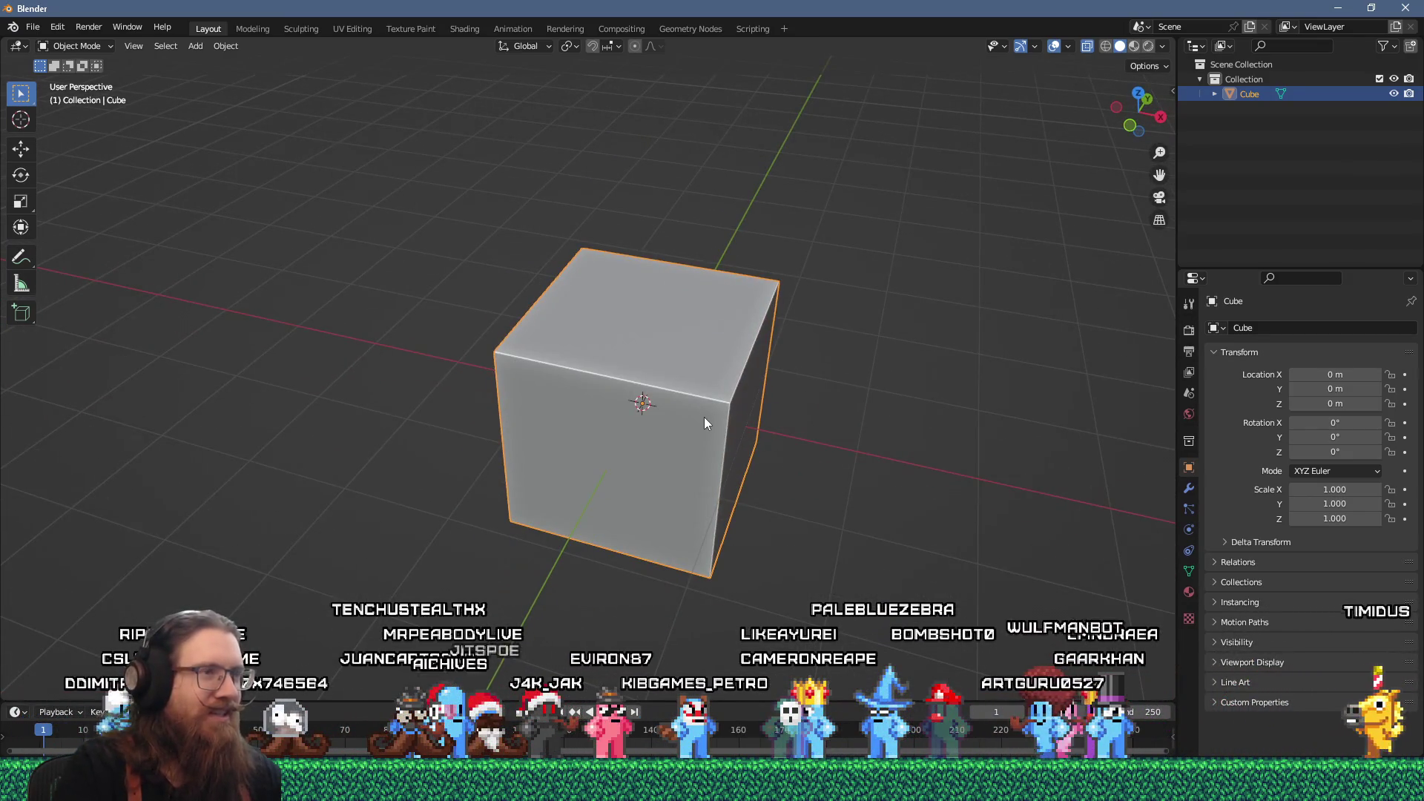
key("Tab")
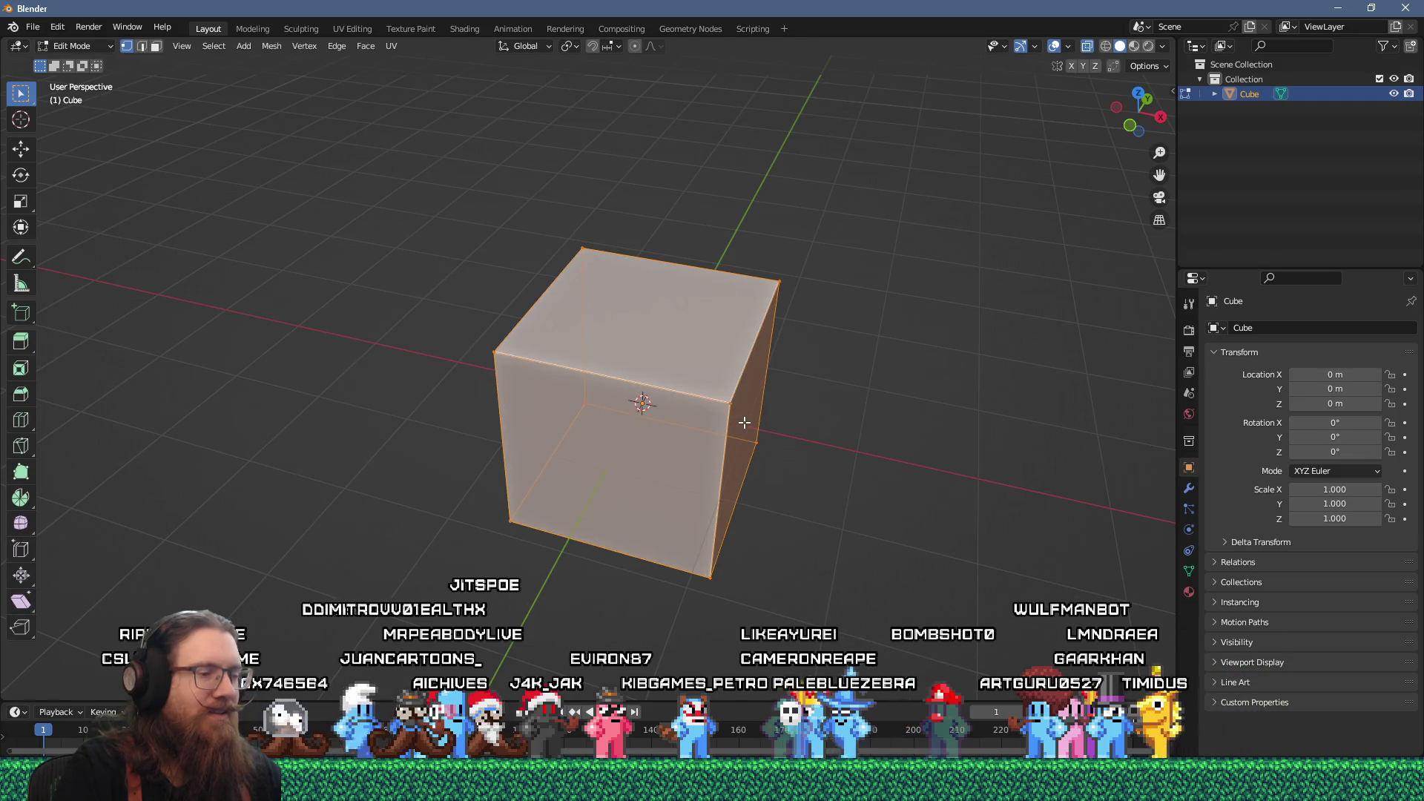
key("x")
left_click(767, 415)
key("shift+a")
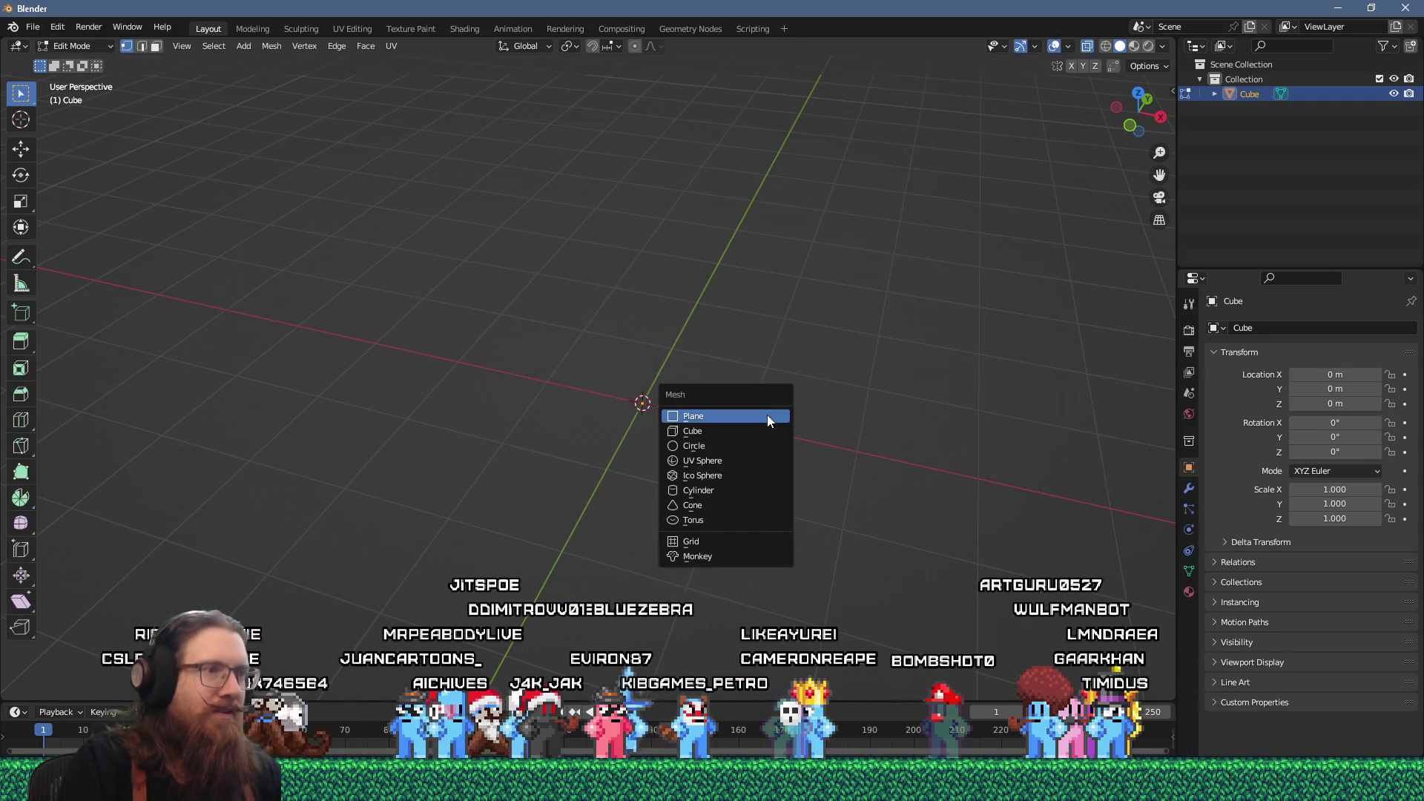
- Add a cylinder mesh with 16 vertices in place of the deleted cube geometry
left_click(740, 490)
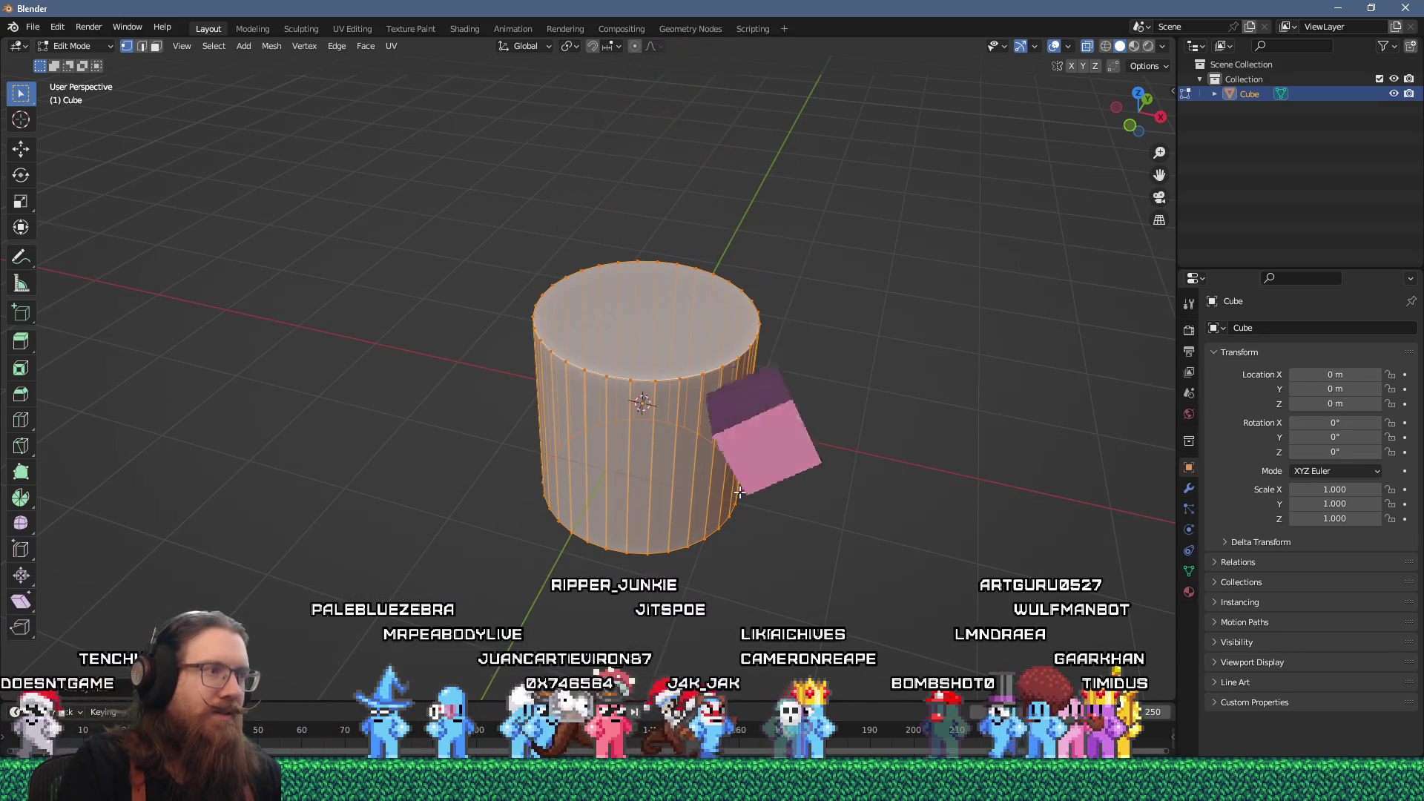
left_click(60, 688)
left_click(210, 511)
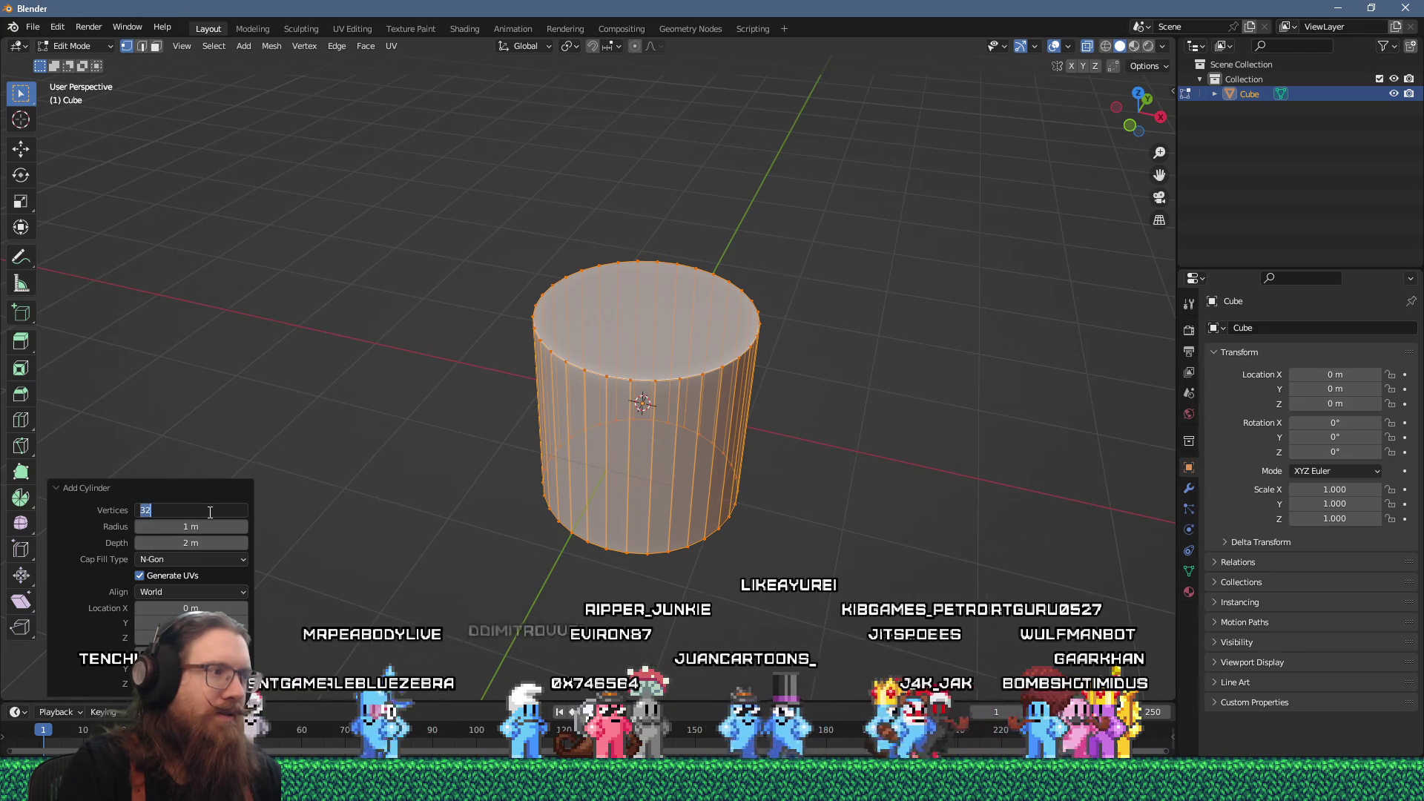
type("16")
key("Return")
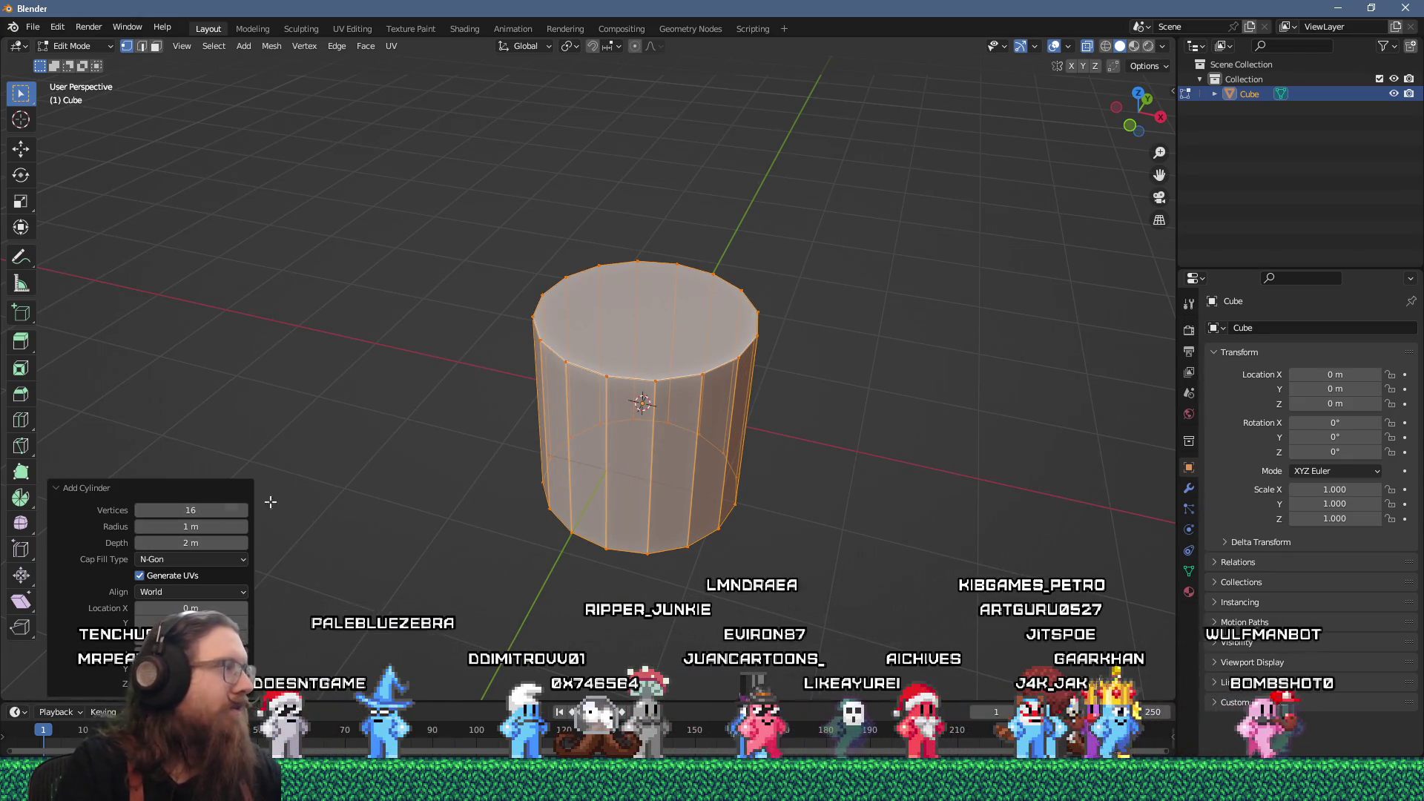
left_click_drag(593, 445, 597, 427)
left_click_drag(606, 486, 607, 467)
scroll(607, 468, "up", 2)
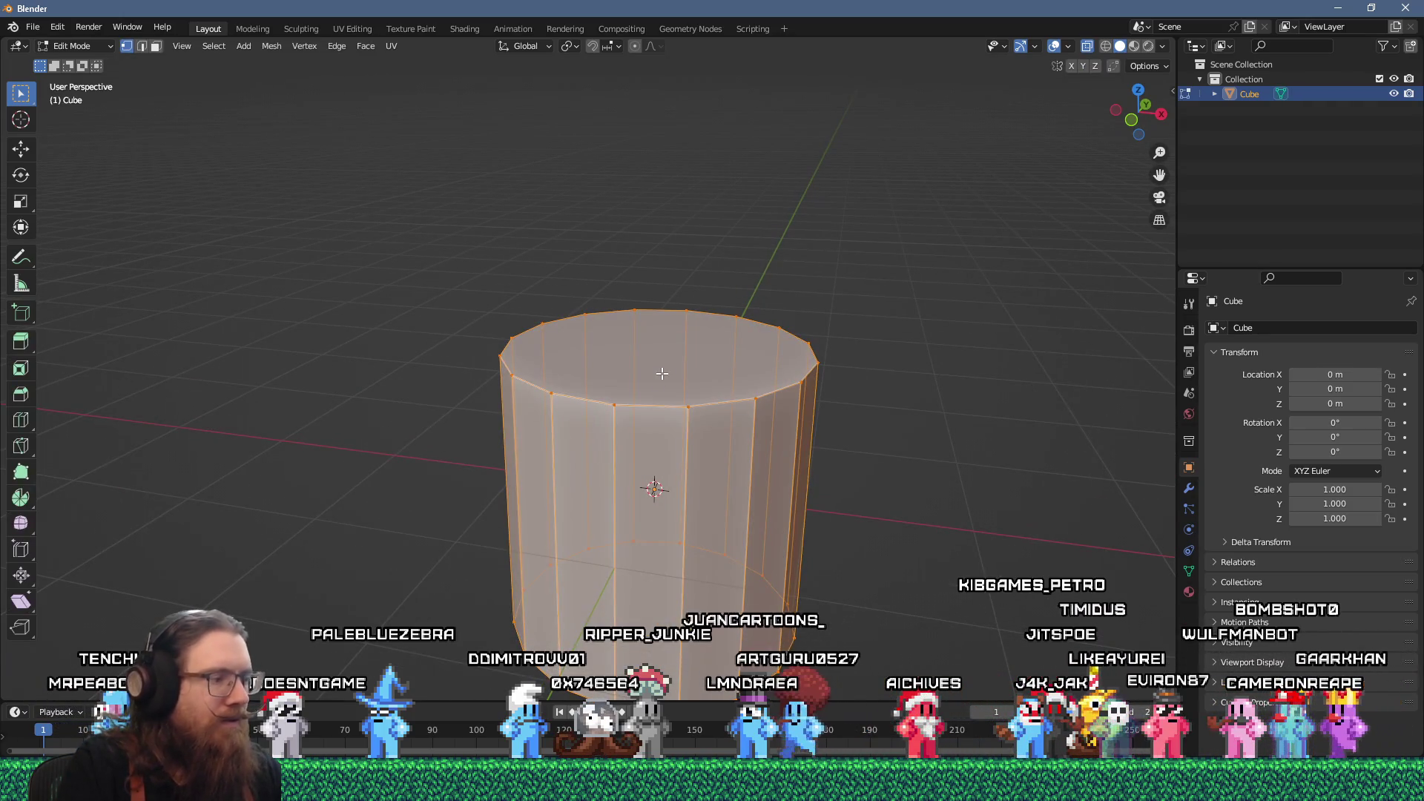
- Inset the cylinder's top face and raise it upward on Z
key("3")
left_click(662, 373)
key("i")
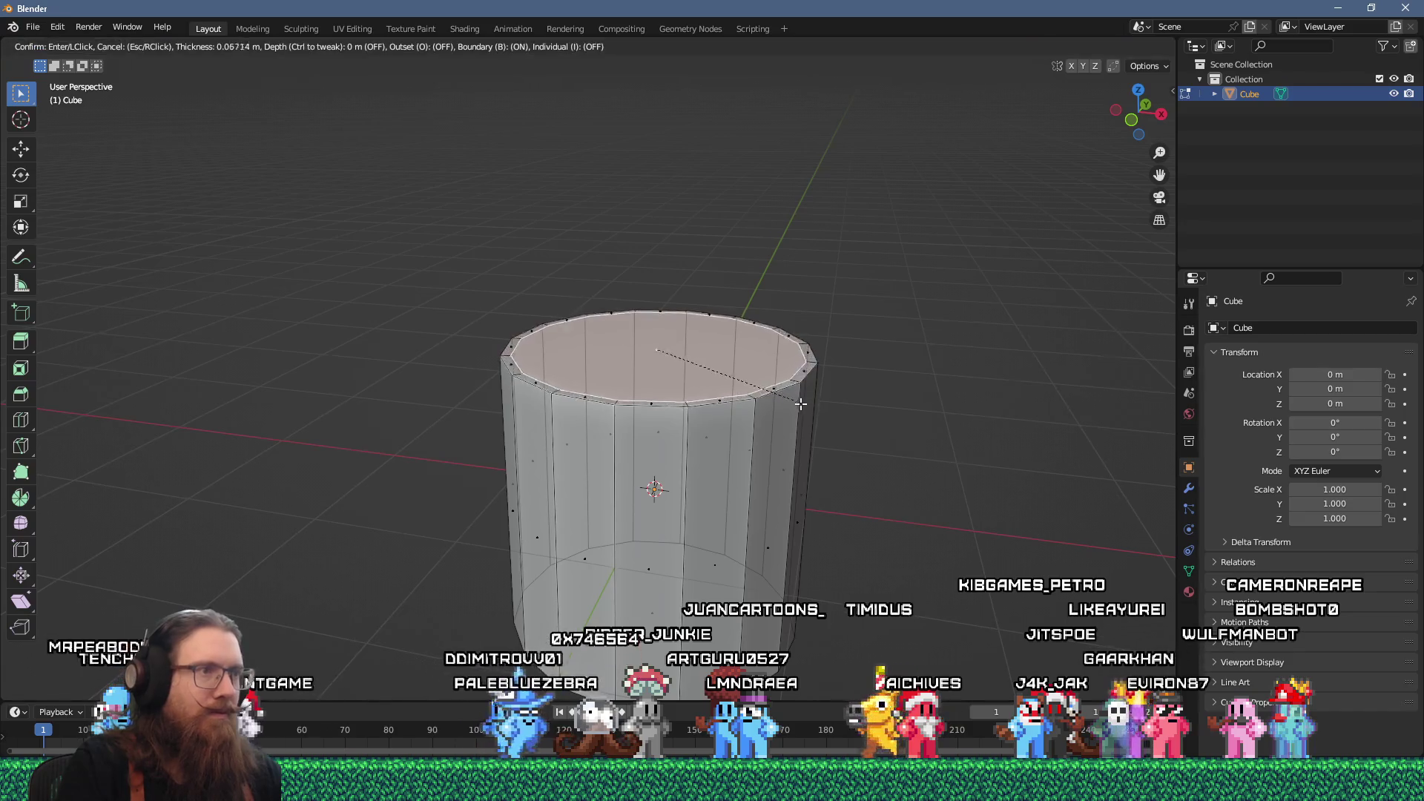
left_click(692, 315)
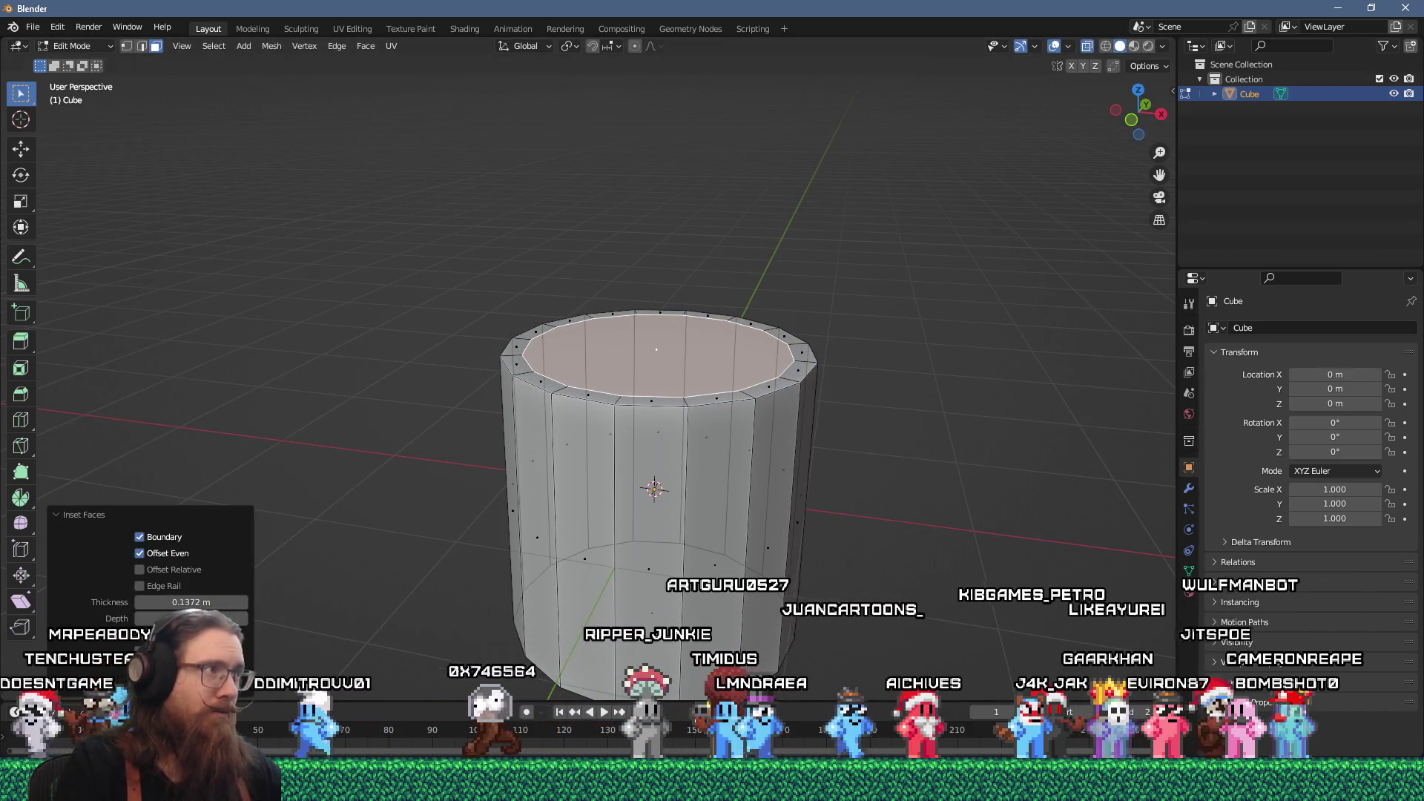
left_click(21, 149)
left_click_drag(659, 296, 660, 271)
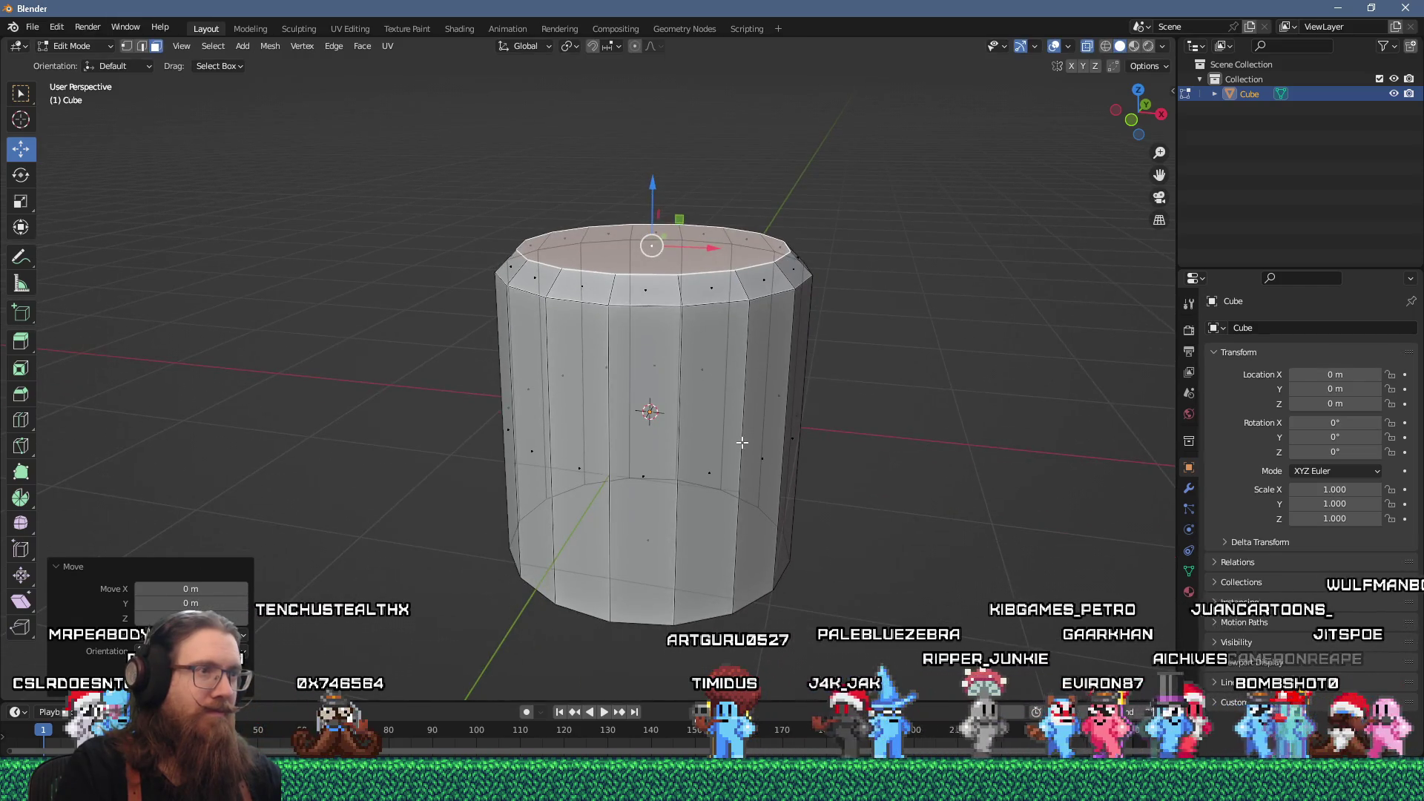
- Extrude the bottom face, scale it to about 0.74, and extrude a narrower stem downward
left_click(679, 529)
key("e")
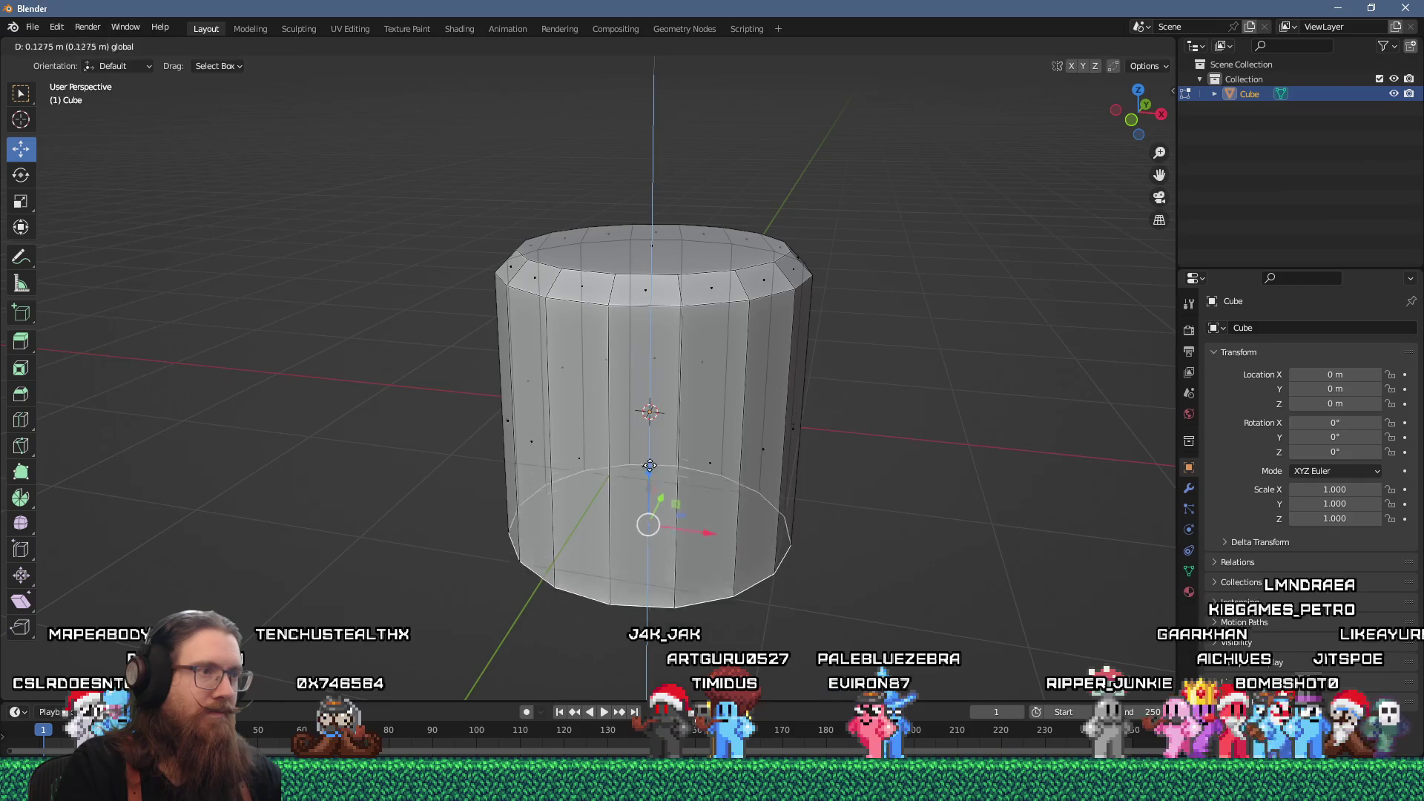
left_click(656, 440)
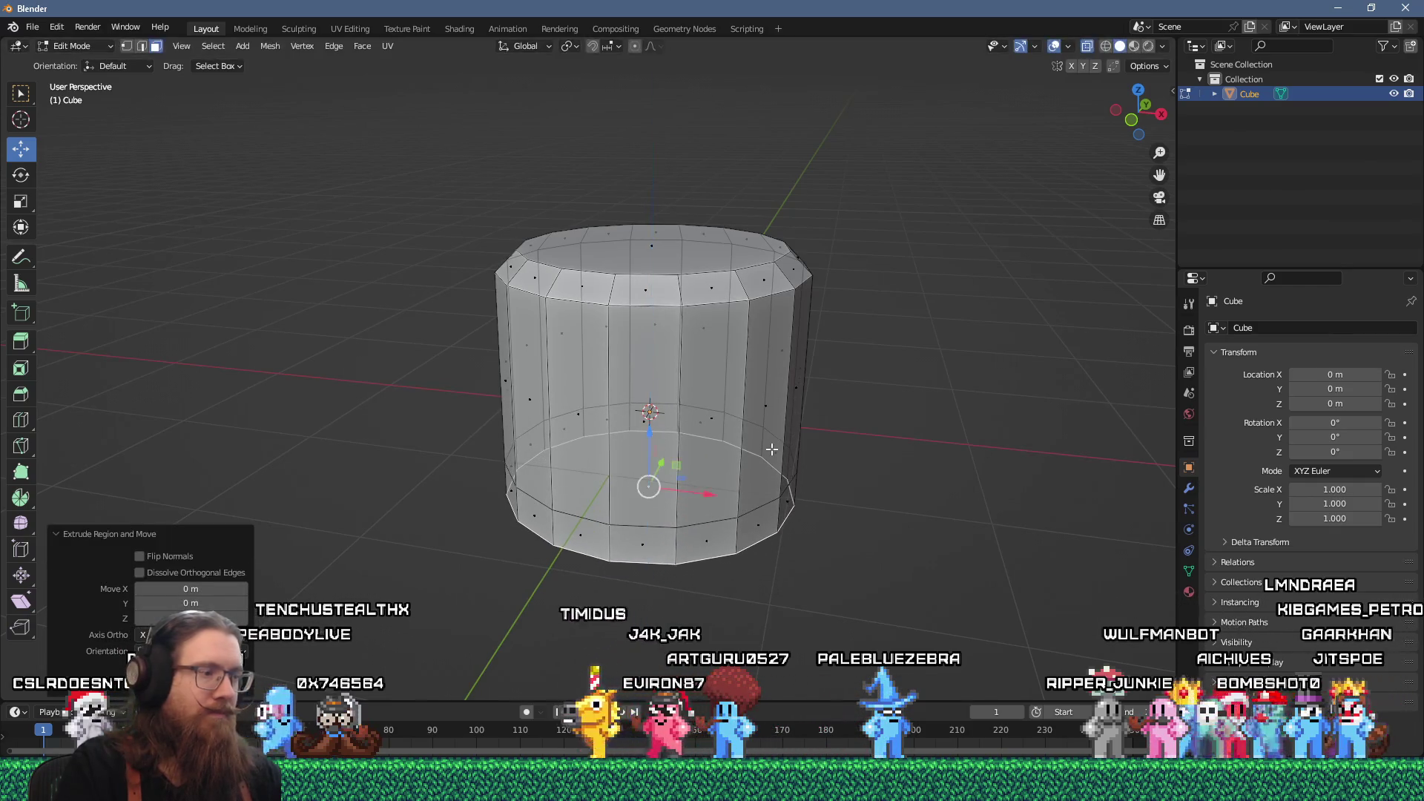
key("s")
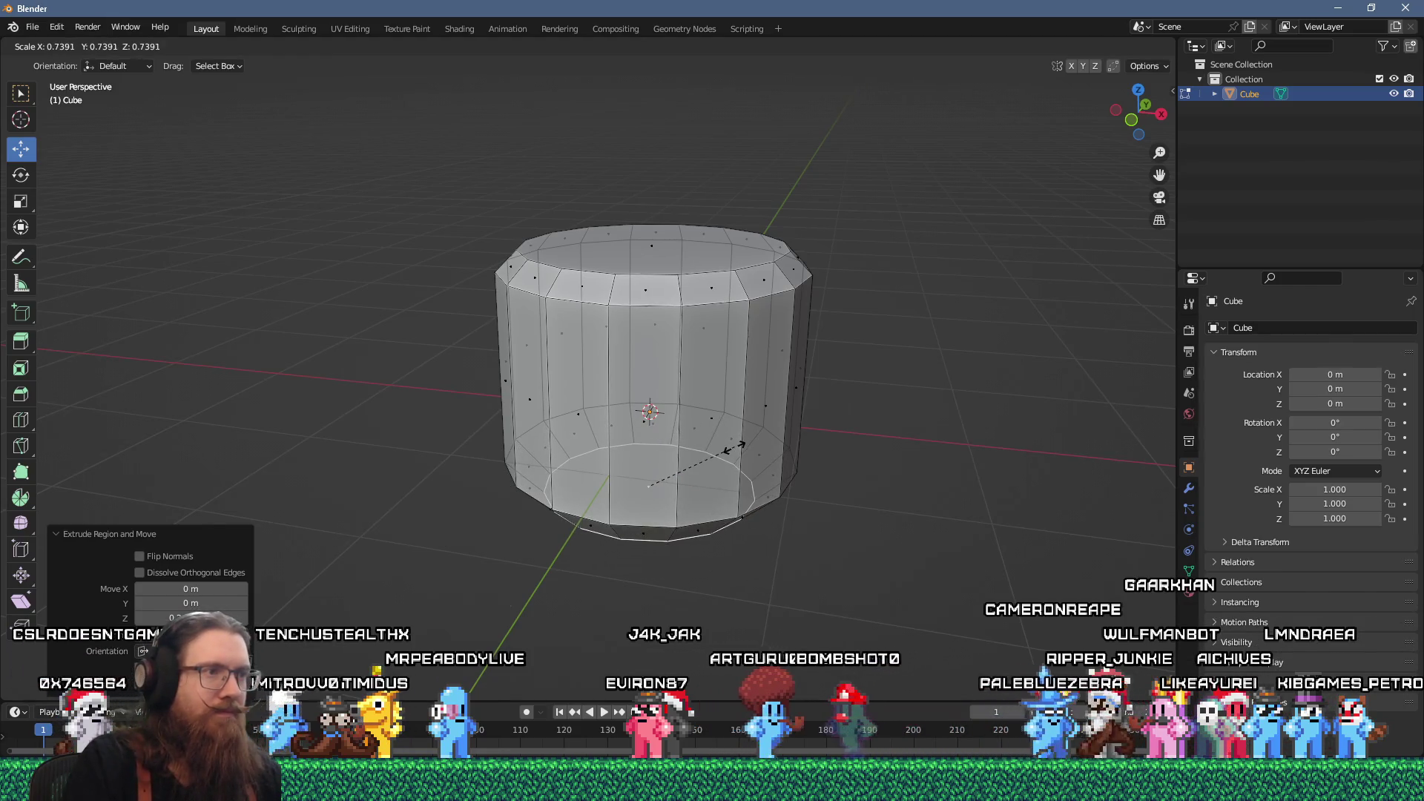
left_click(736, 447)
left_click(739, 543)
scroll(738, 542, "down", 3)
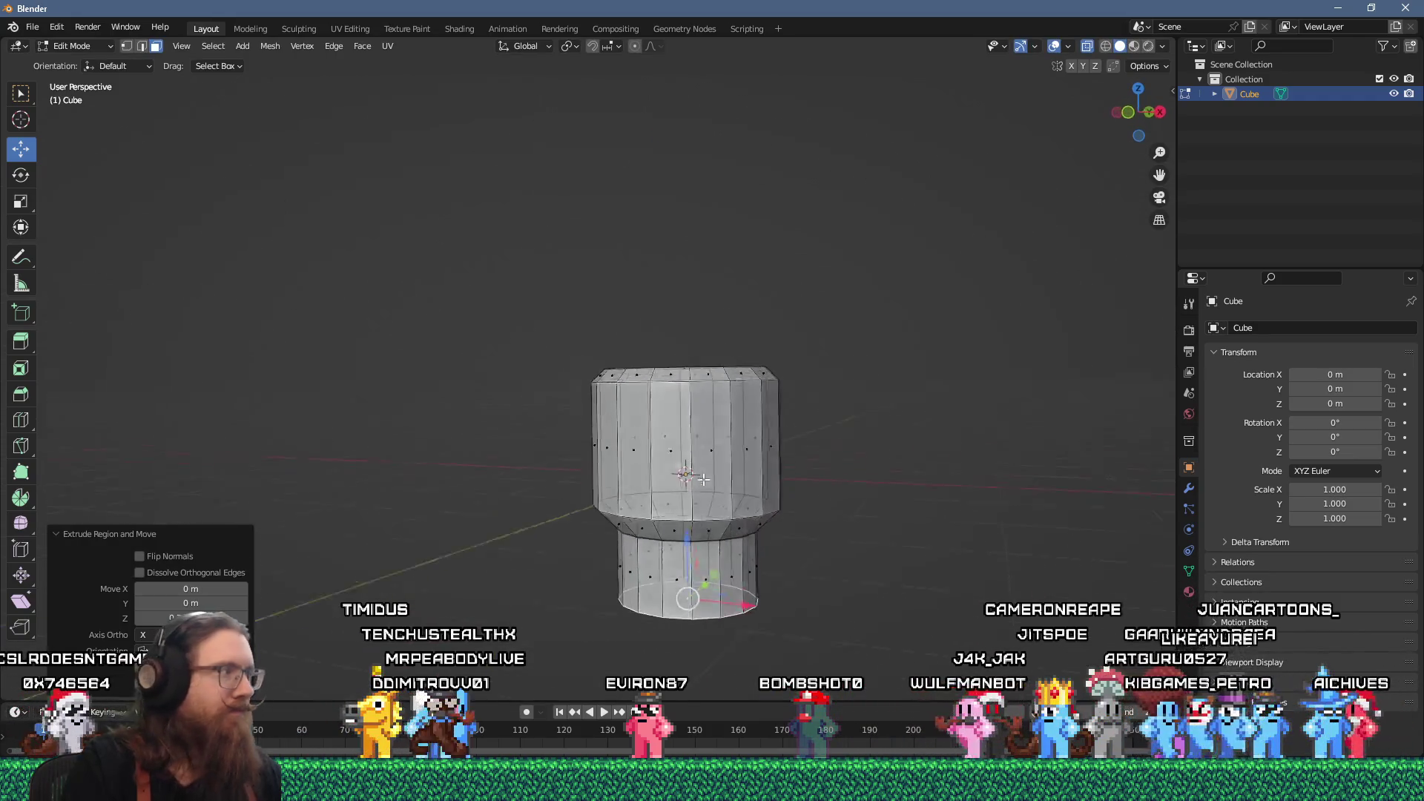
- Inset the bottom face and extrude it downward into a narrower neck
scroll(715, 563, "up", 4)
mouse_move(715, 592)
left_mouse_down()
mouse_move(782, 451)
mouse_move(733, 456)
mouse_move(666, 374)
left_mouse_up()
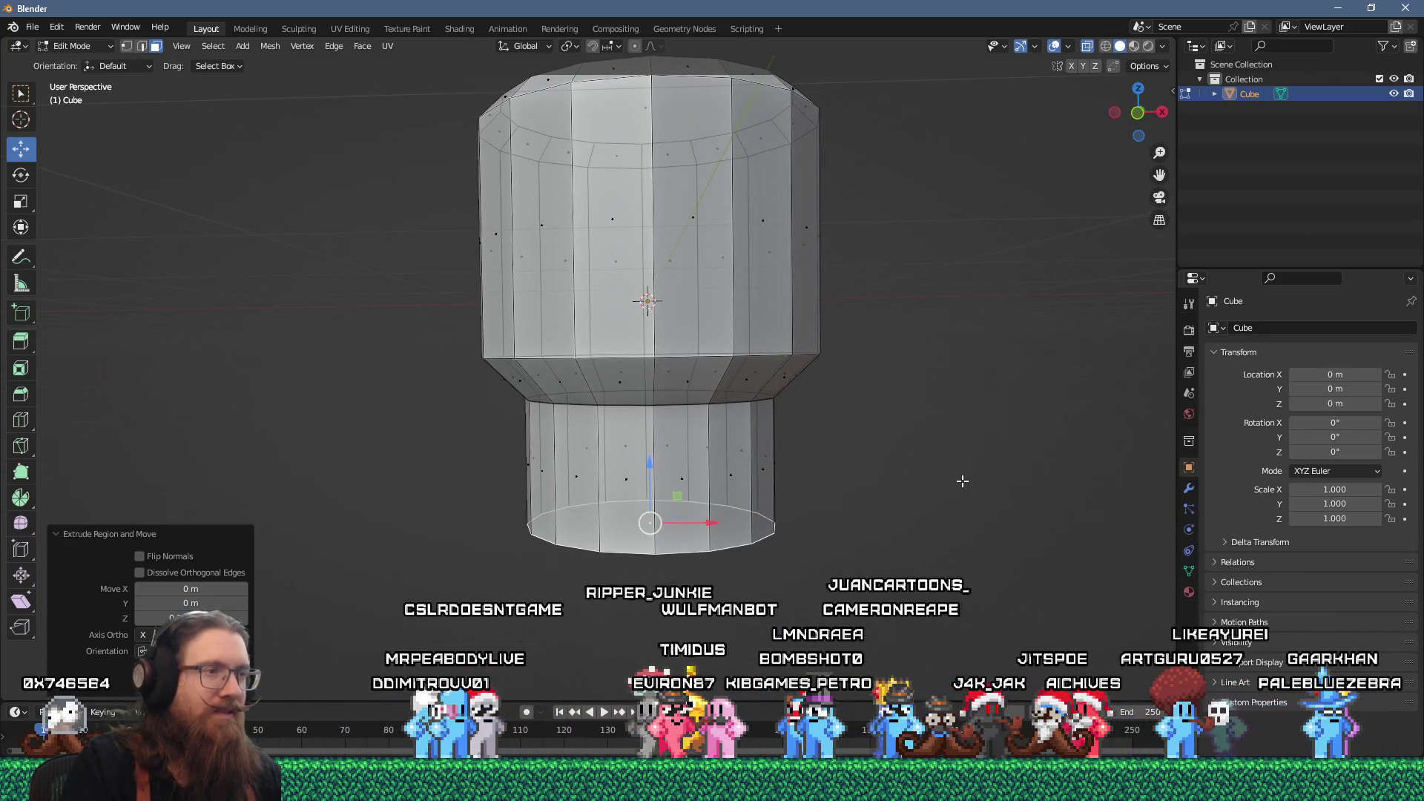
left_click(918, 483)
key("e")
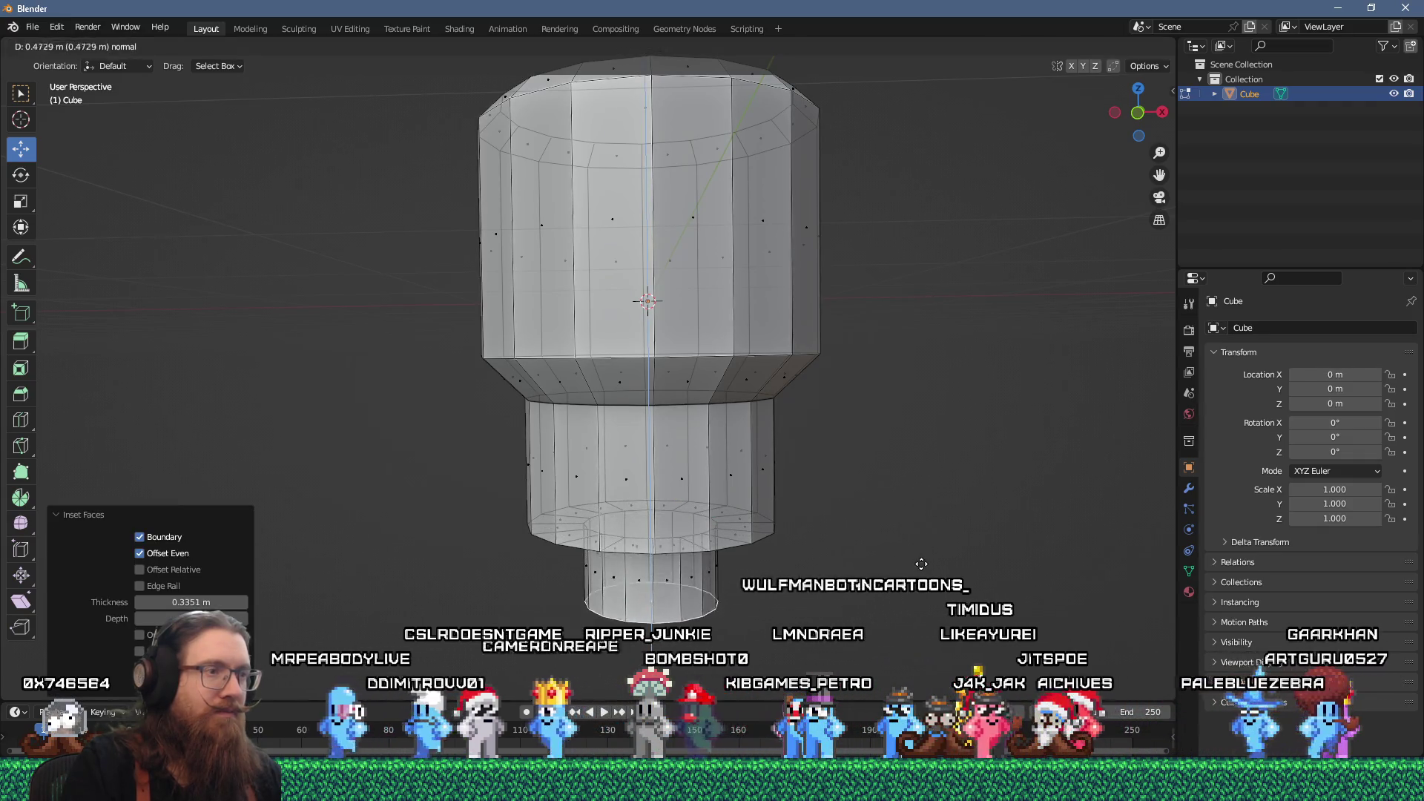
left_click(912, 545)
- Widen the new bottom ring to 1.694 and add an in-place extrusion for the foot
scroll(912, 544, "down", 2)
left_click_drag(912, 544, 875, 424)
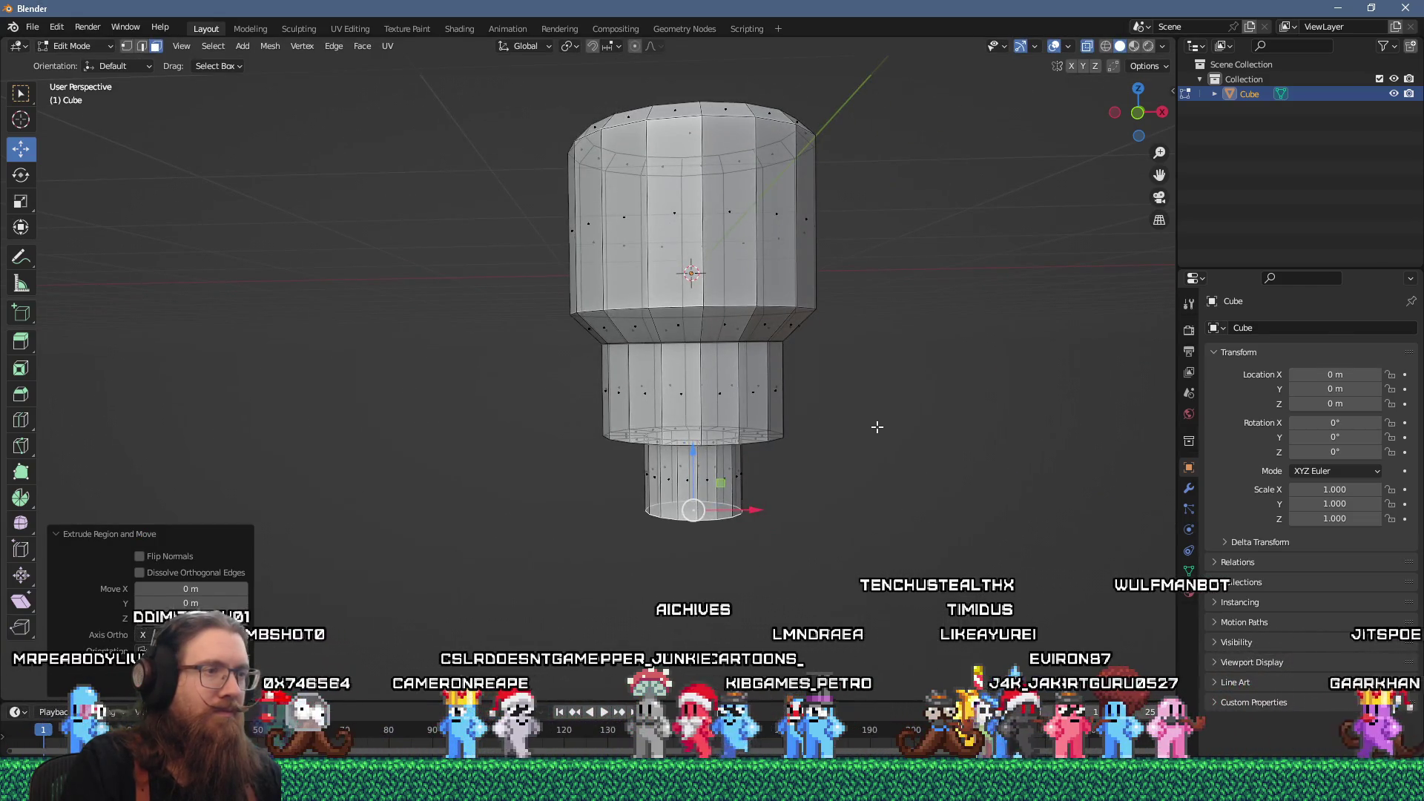
key("s")
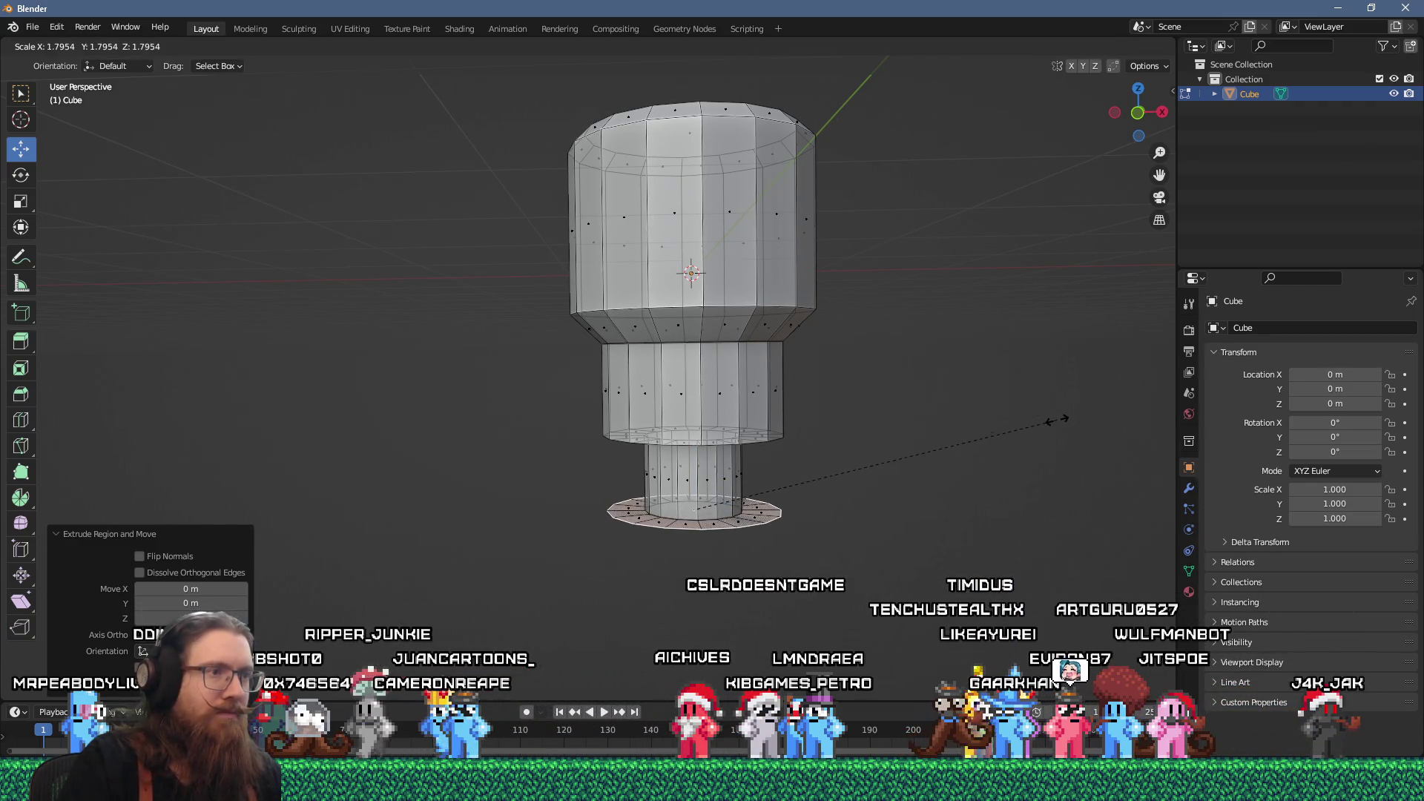
left_click(1035, 418)
key("e")
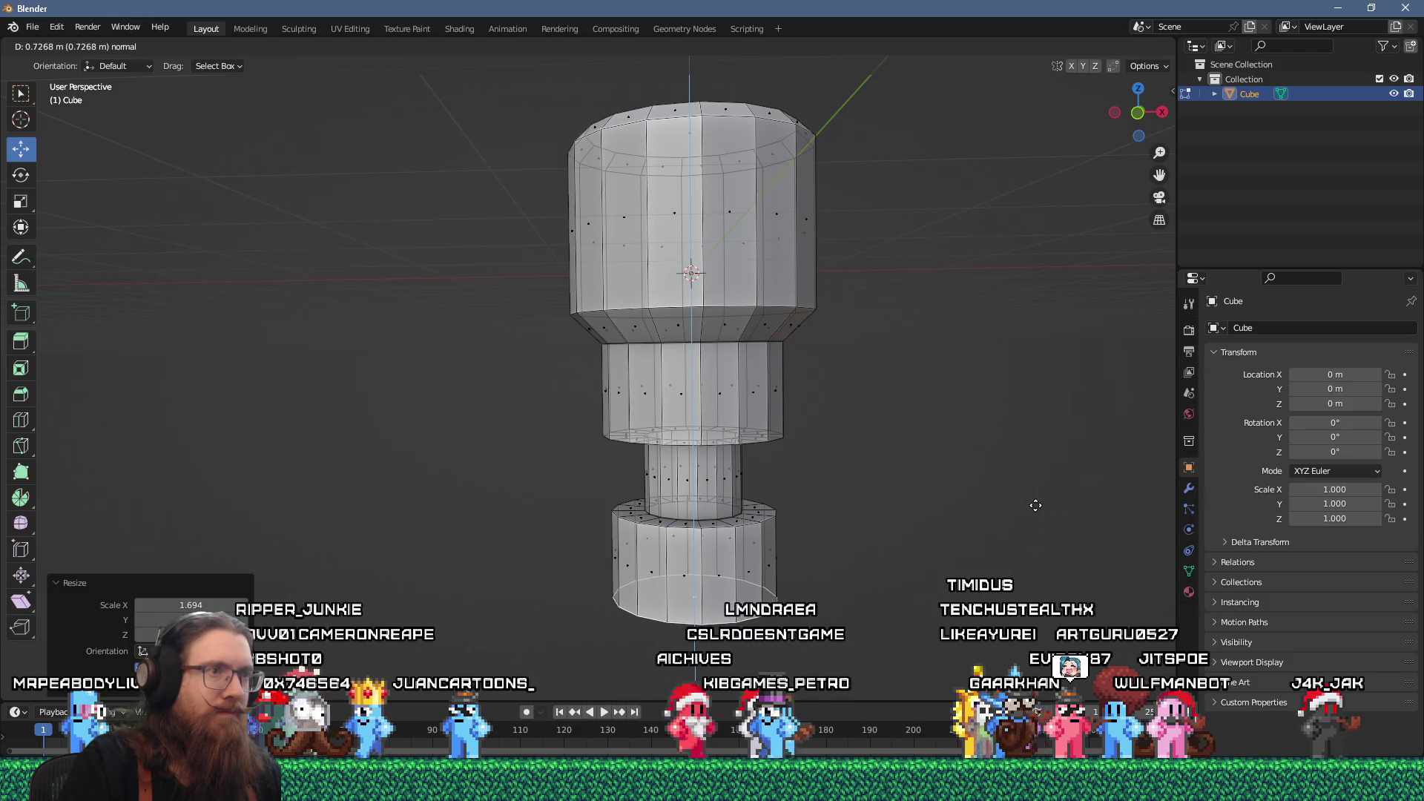
key("Escape")
- Inspect the stacked key mesh from several angles, then select the thin shaft section
left_click_drag(858, 436, 665, 441)
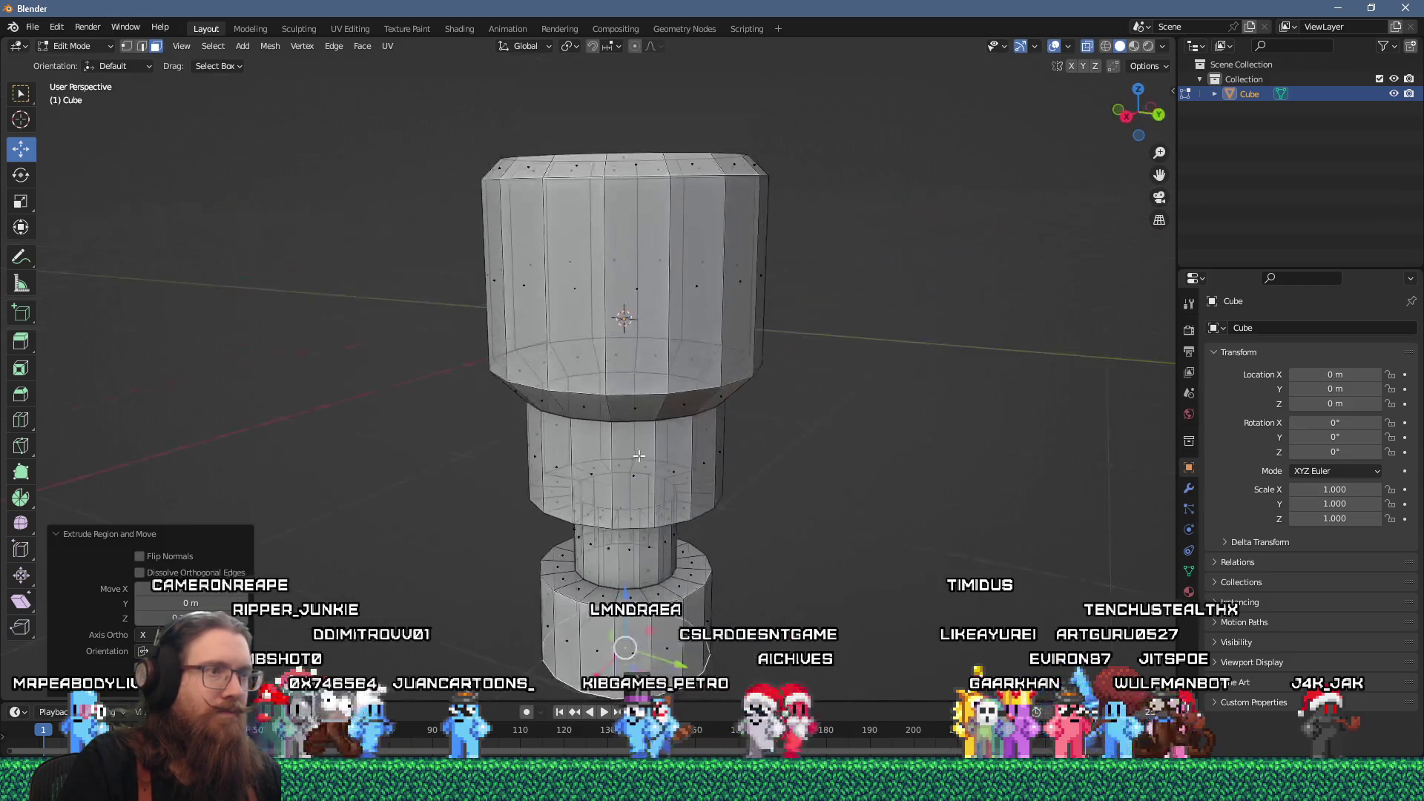
scroll(666, 441, "down", 5)
mouse_move(728, 480)
left_mouse_down()
mouse_move(823, 455)
mouse_move(906, 376)
left_mouse_up()
scroll(692, 385, "up", 3)
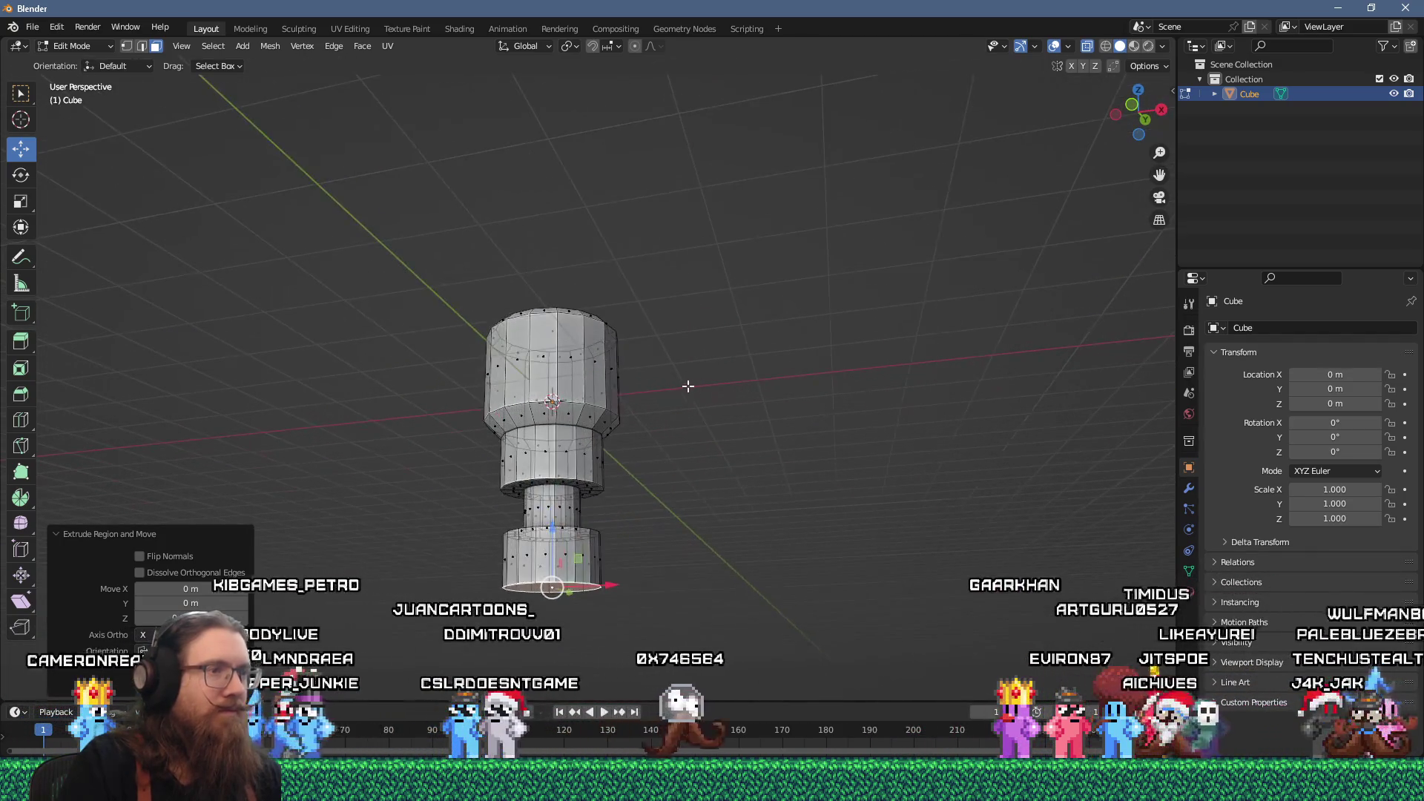
scroll(659, 335, "up", 2)
left_click_drag(659, 336, 638, 383)
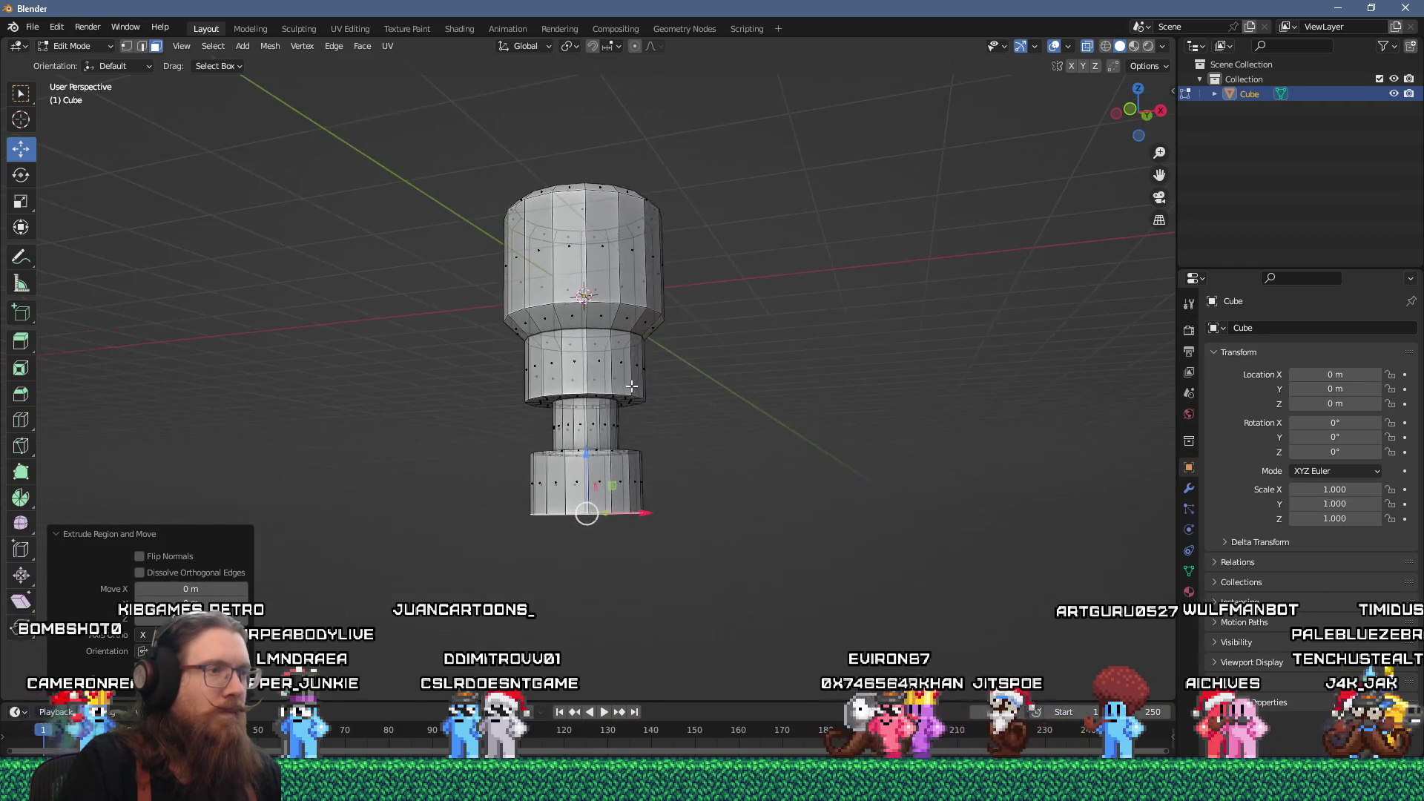
mouse_move(802, 437)
left_mouse_down()
mouse_move(754, 435)
mouse_move(768, 374)
left_mouse_up()
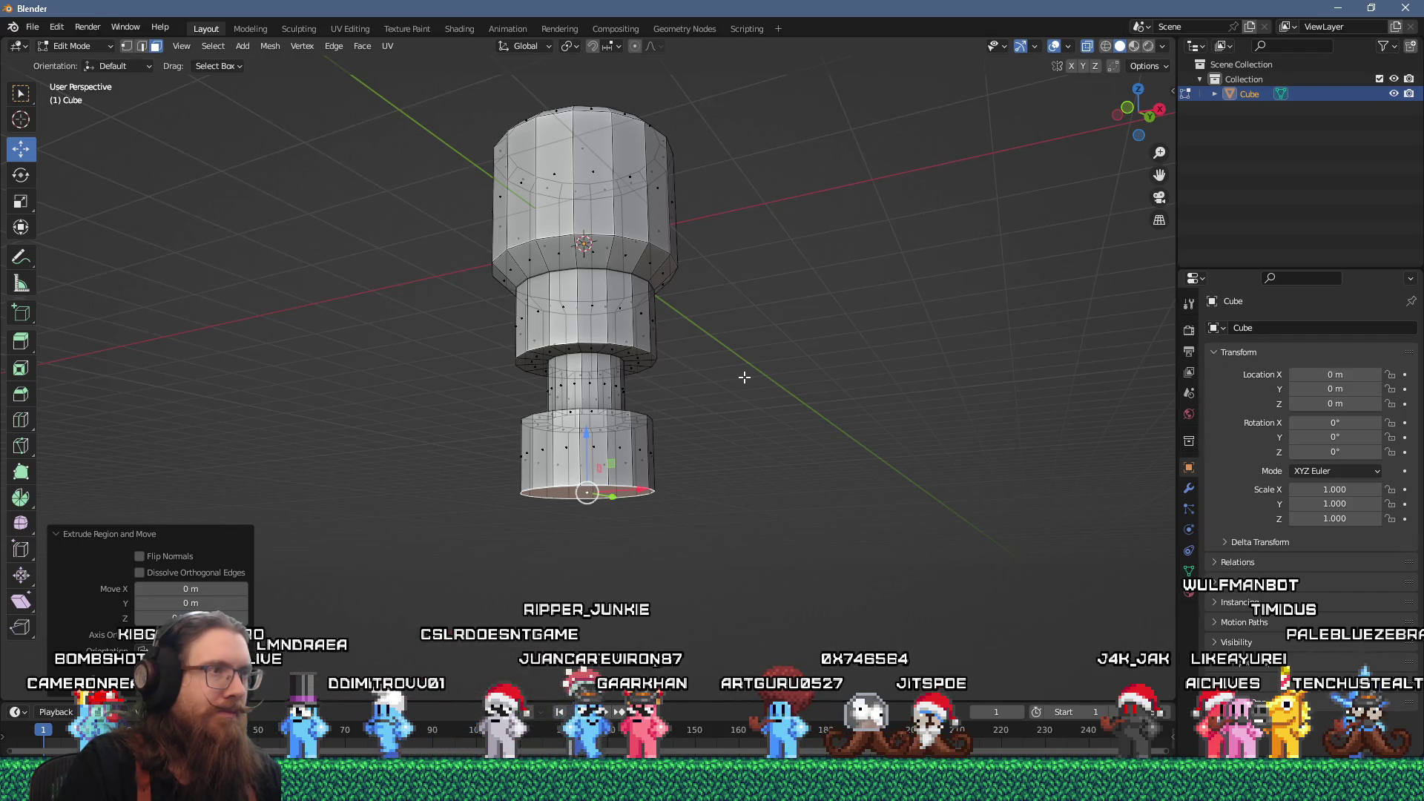
mouse_move(744, 377)
left_mouse_down()
mouse_move(697, 509)
mouse_move(694, 449)
mouse_move(728, 369)
left_mouse_up()
scroll(694, 448, "up", 3)
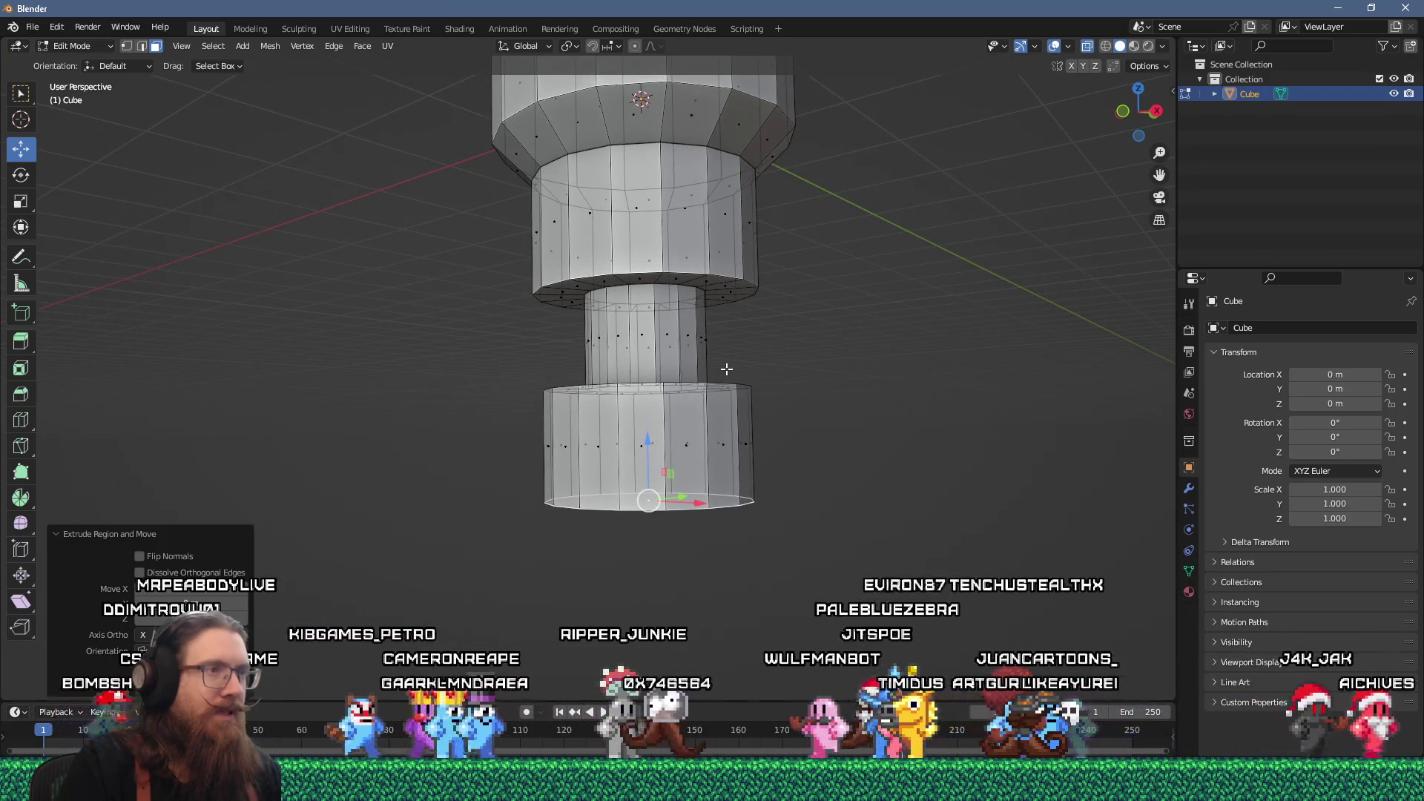
left_click_drag(558, 323, 762, 354)
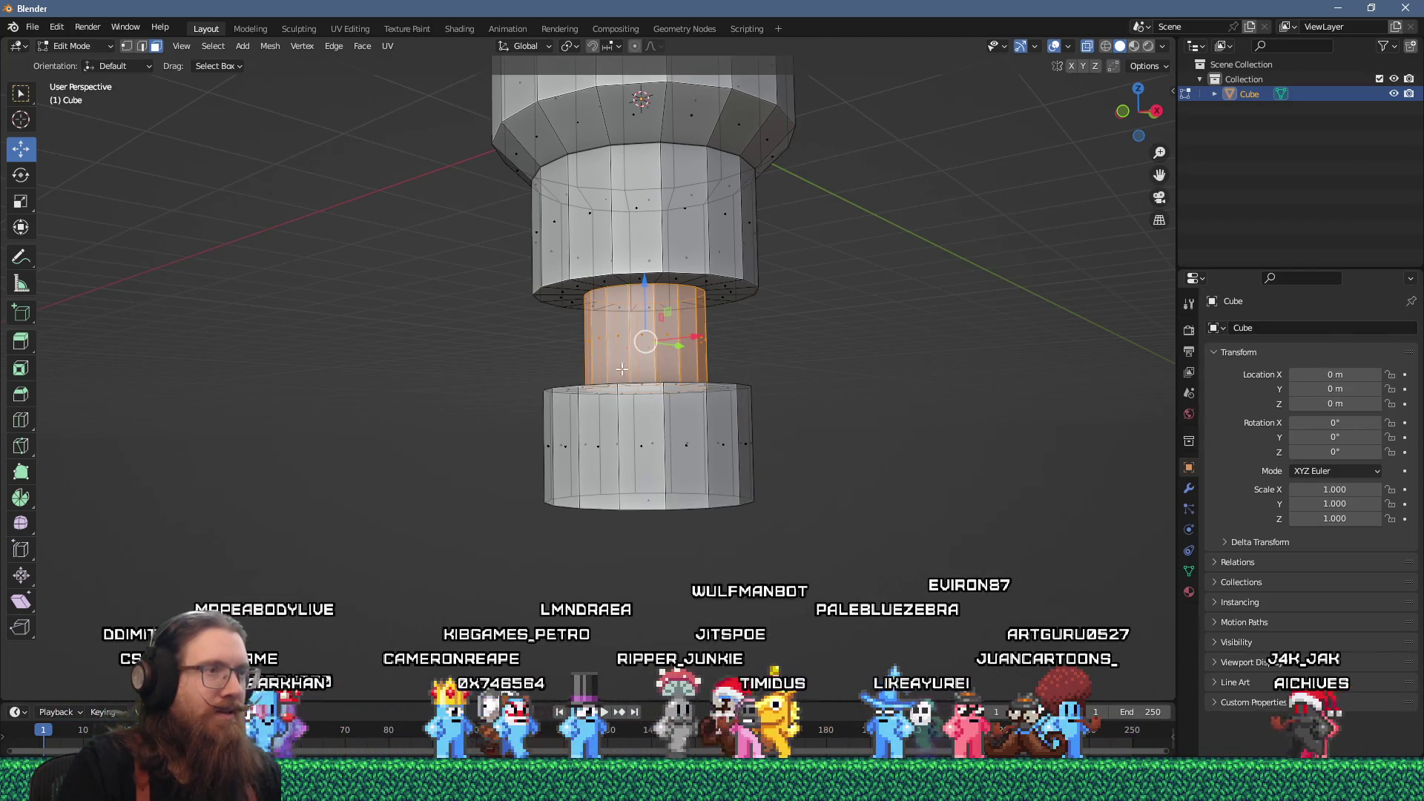
- Delete the ring of faces under the neck, leaving the shaft unseparated
scroll(629, 369, "down", 1)
scroll(623, 373, "down", 4)
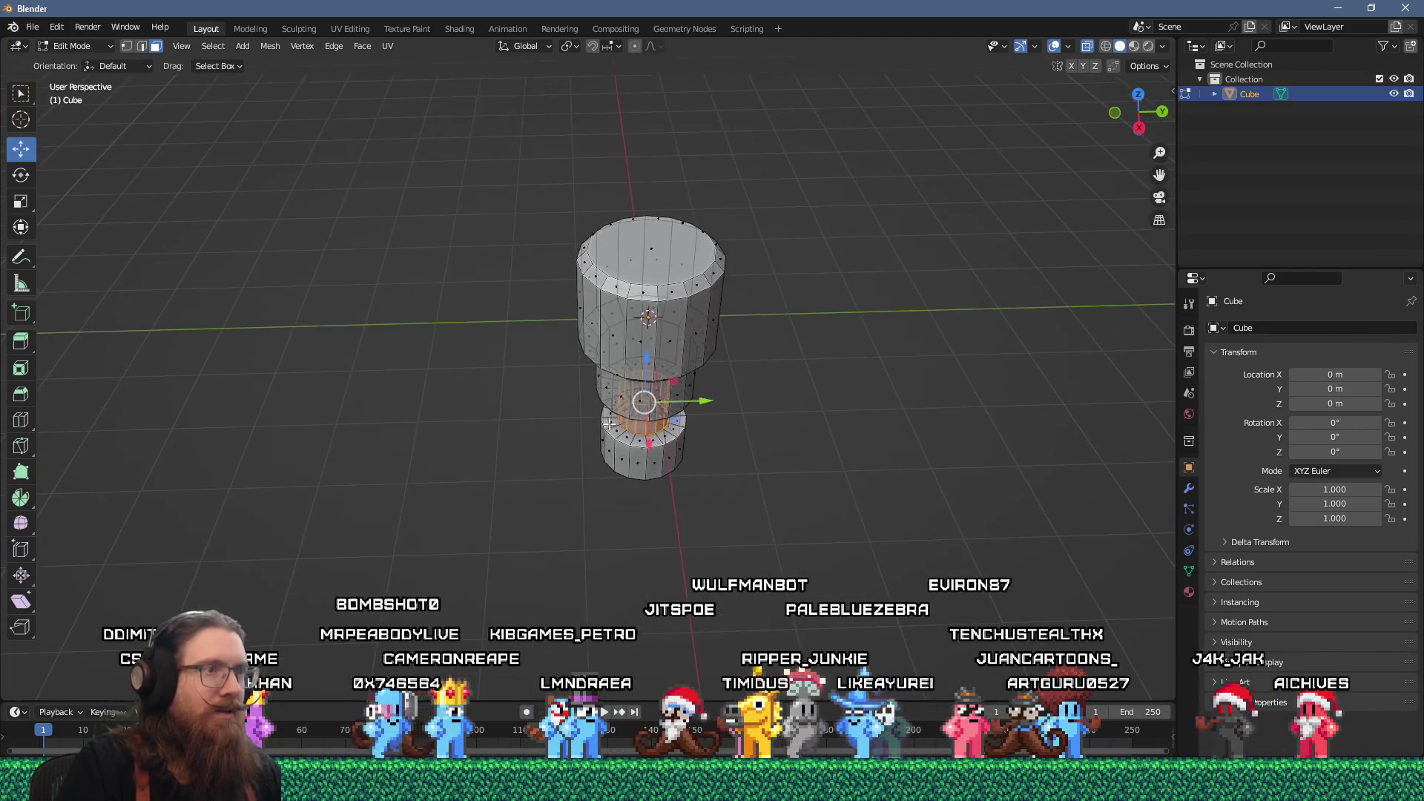
scroll(609, 424, "up", 3)
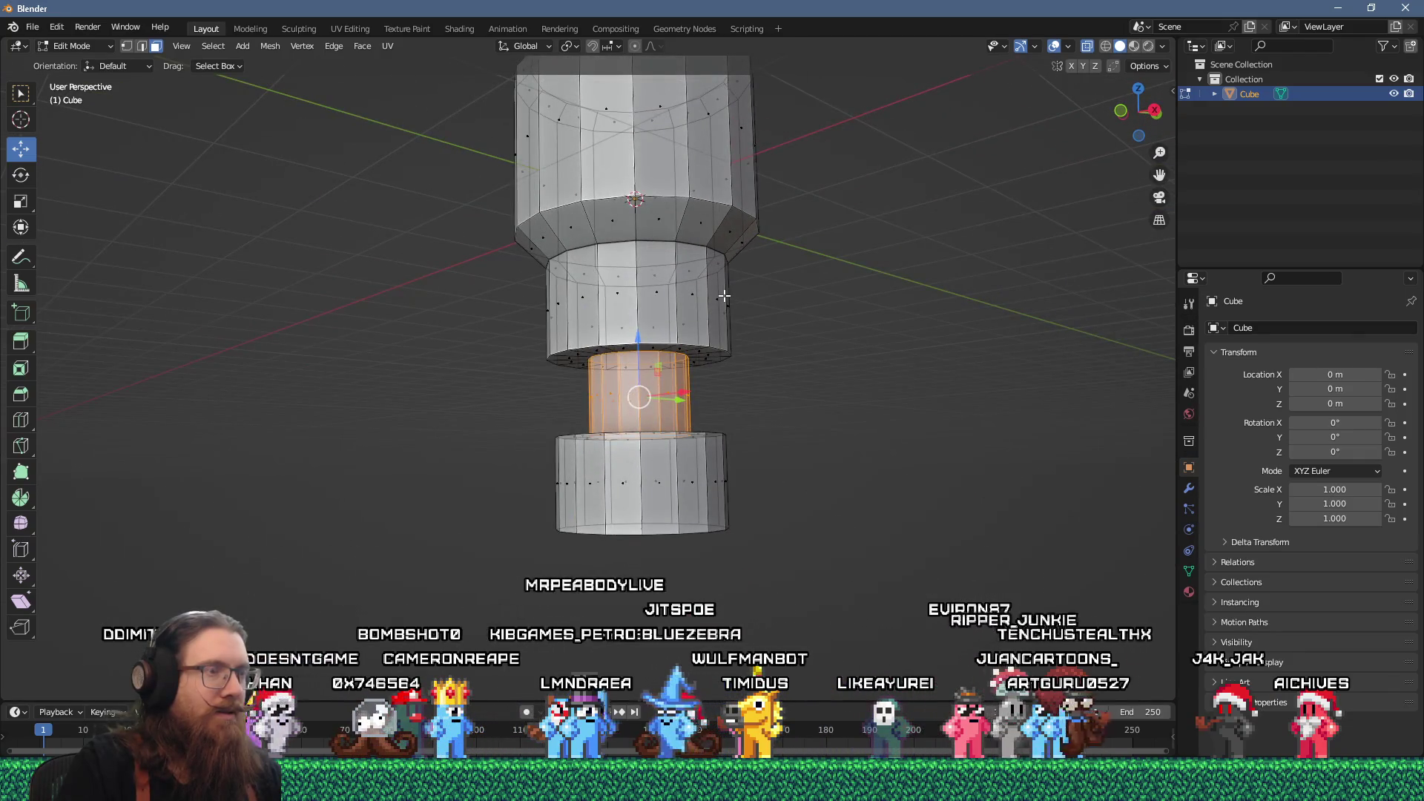
scroll(724, 296, "up", 3)
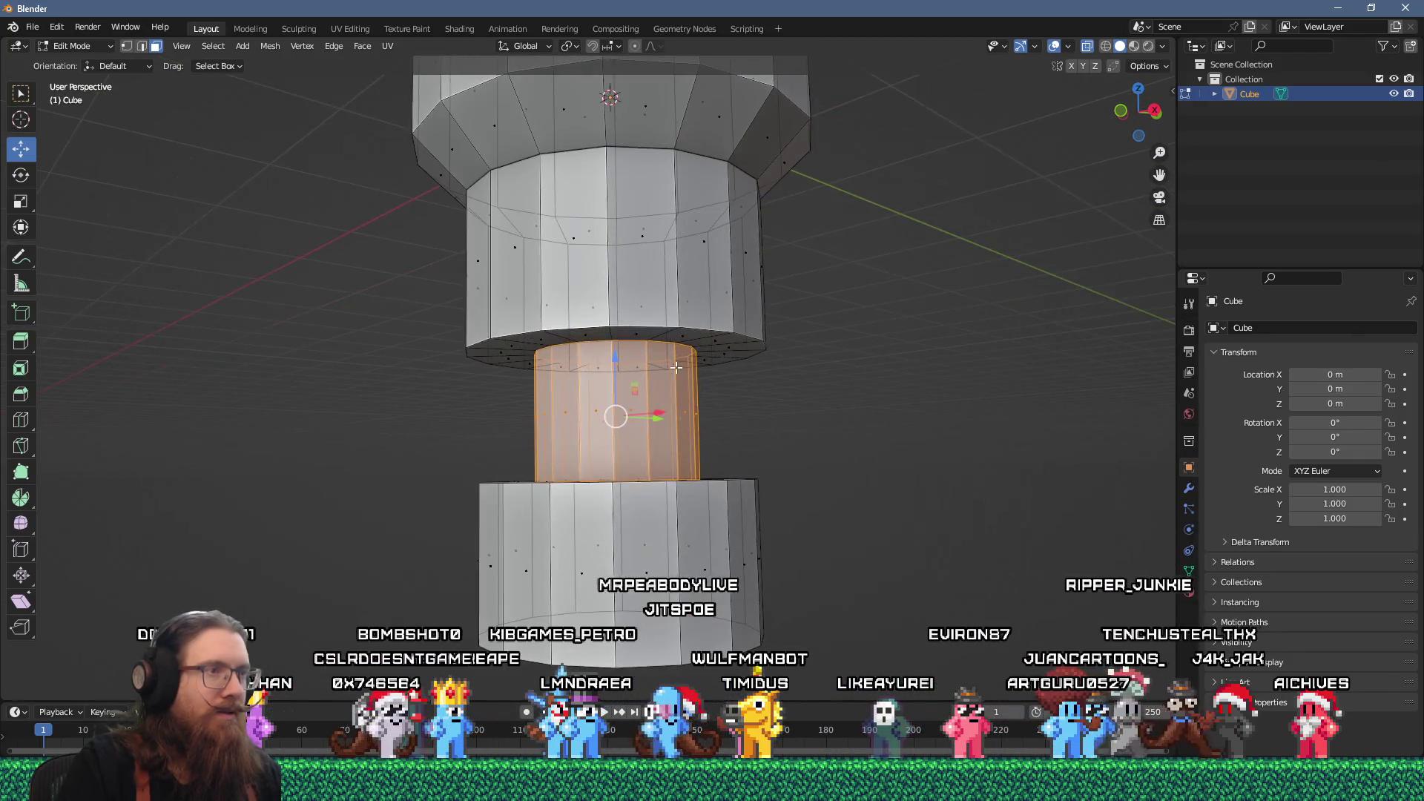
key("p")
left_click(719, 362)
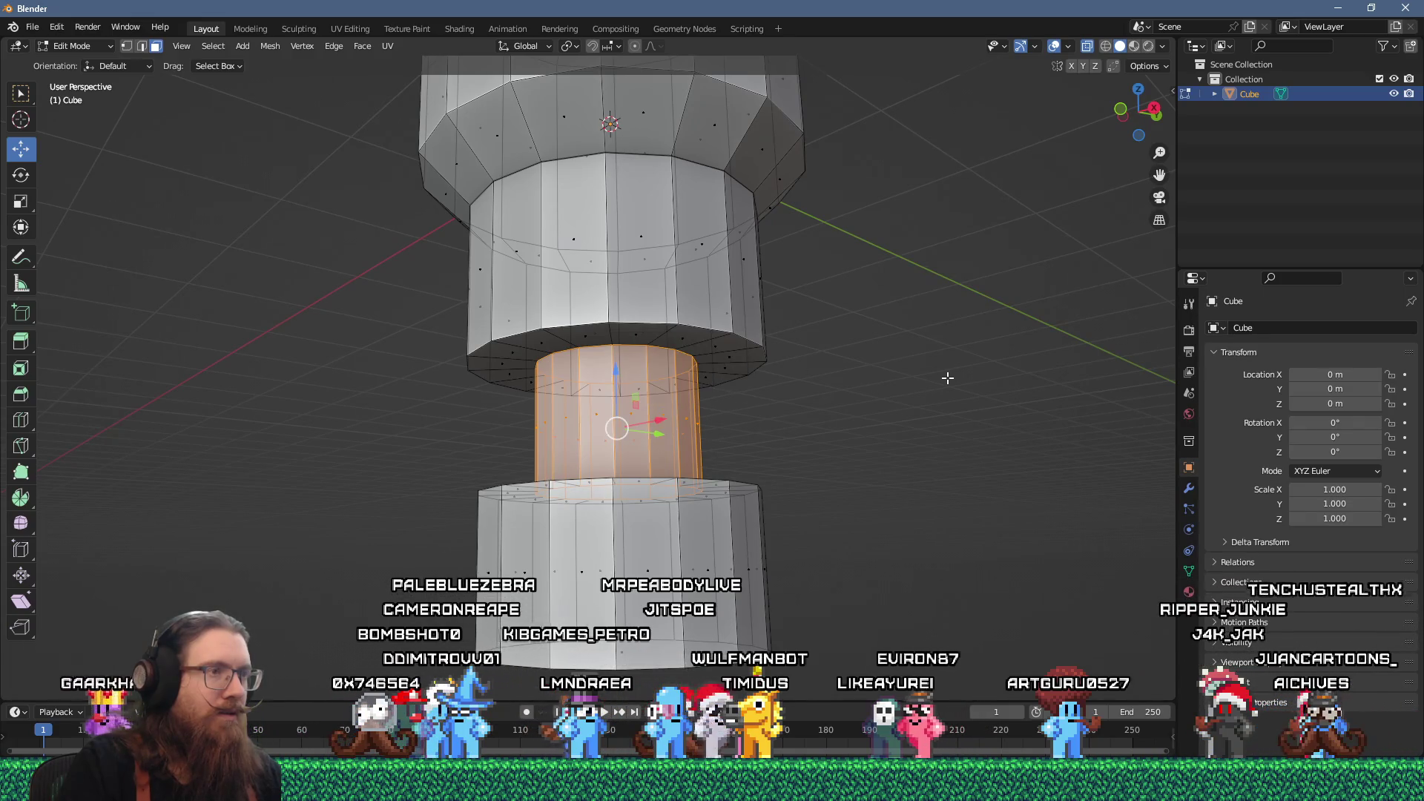
scroll(690, 363, "up", 1)
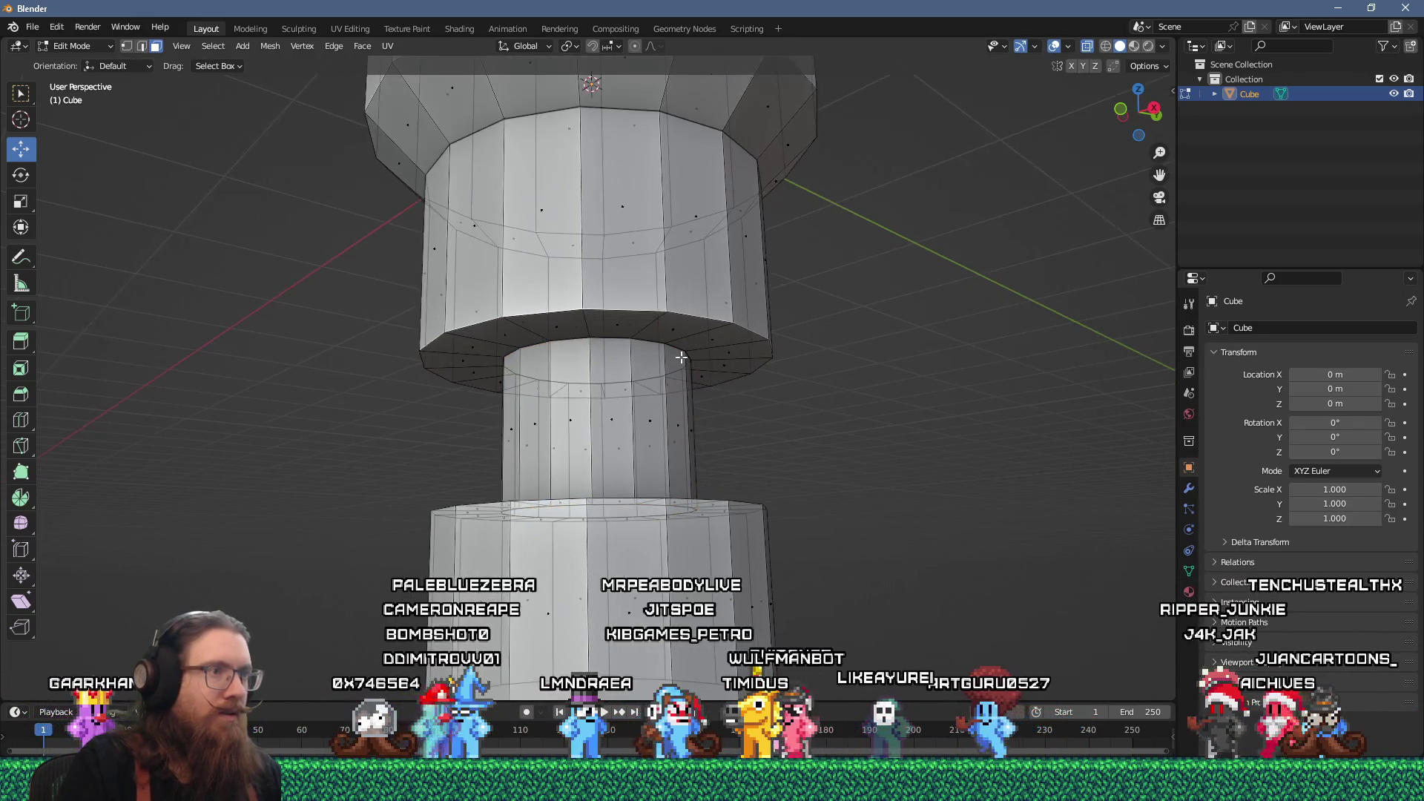
left_click(641, 327, "alt")
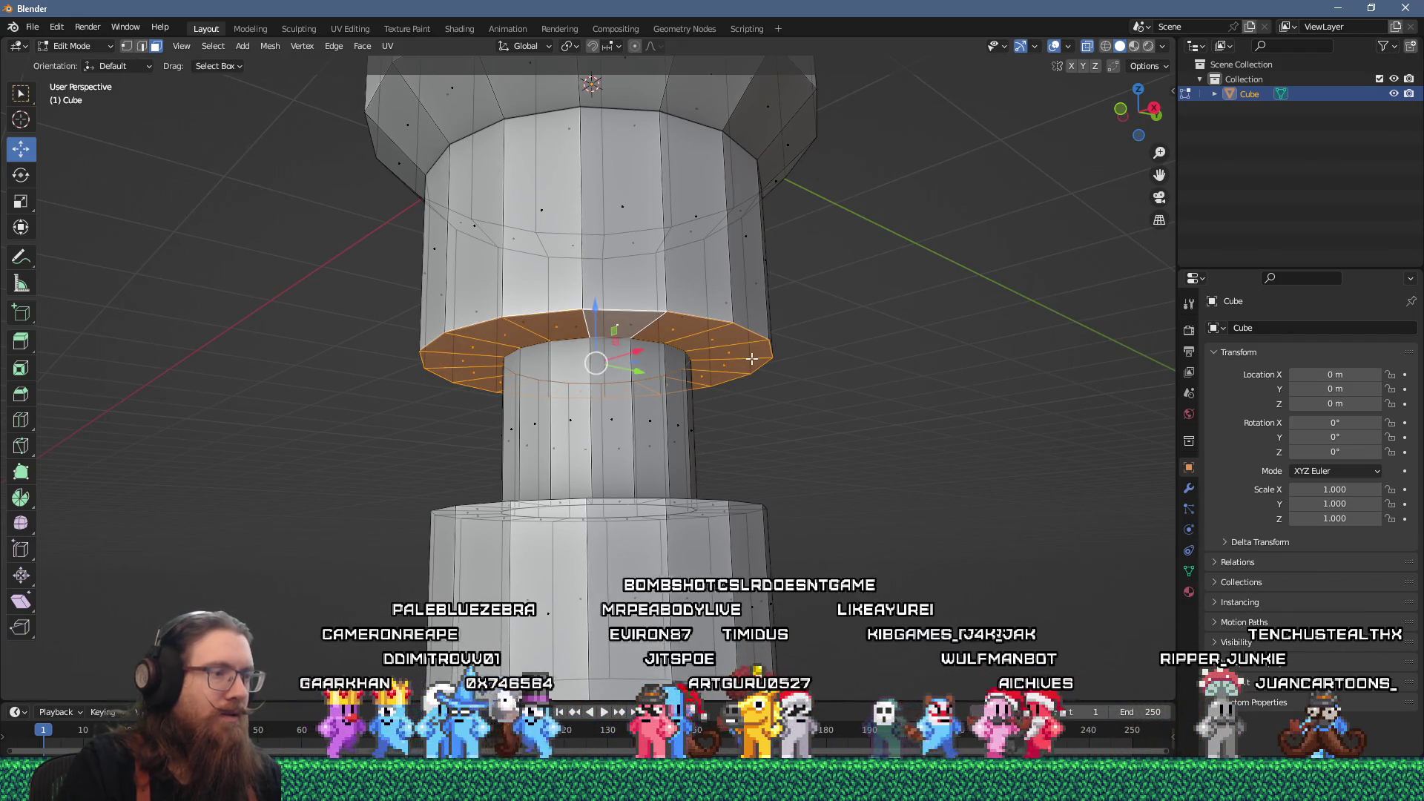
key("x")
key("Down")
key("Down")
key("Return")
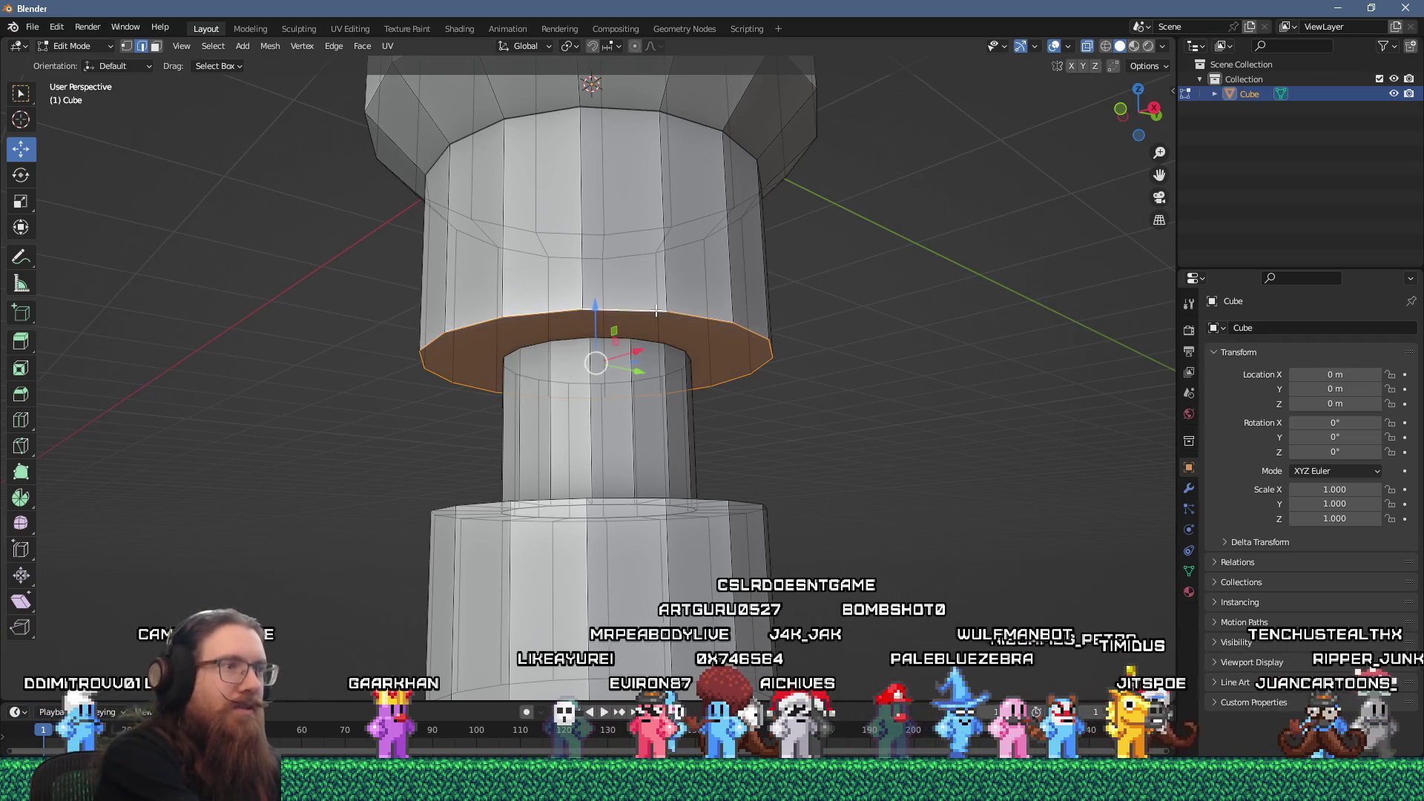
- Delete the lower section's top ring faces and fill the hole from its outer edge loop
left_click_drag(643, 302, 671, 438)
scroll(628, 481, "up", 2)
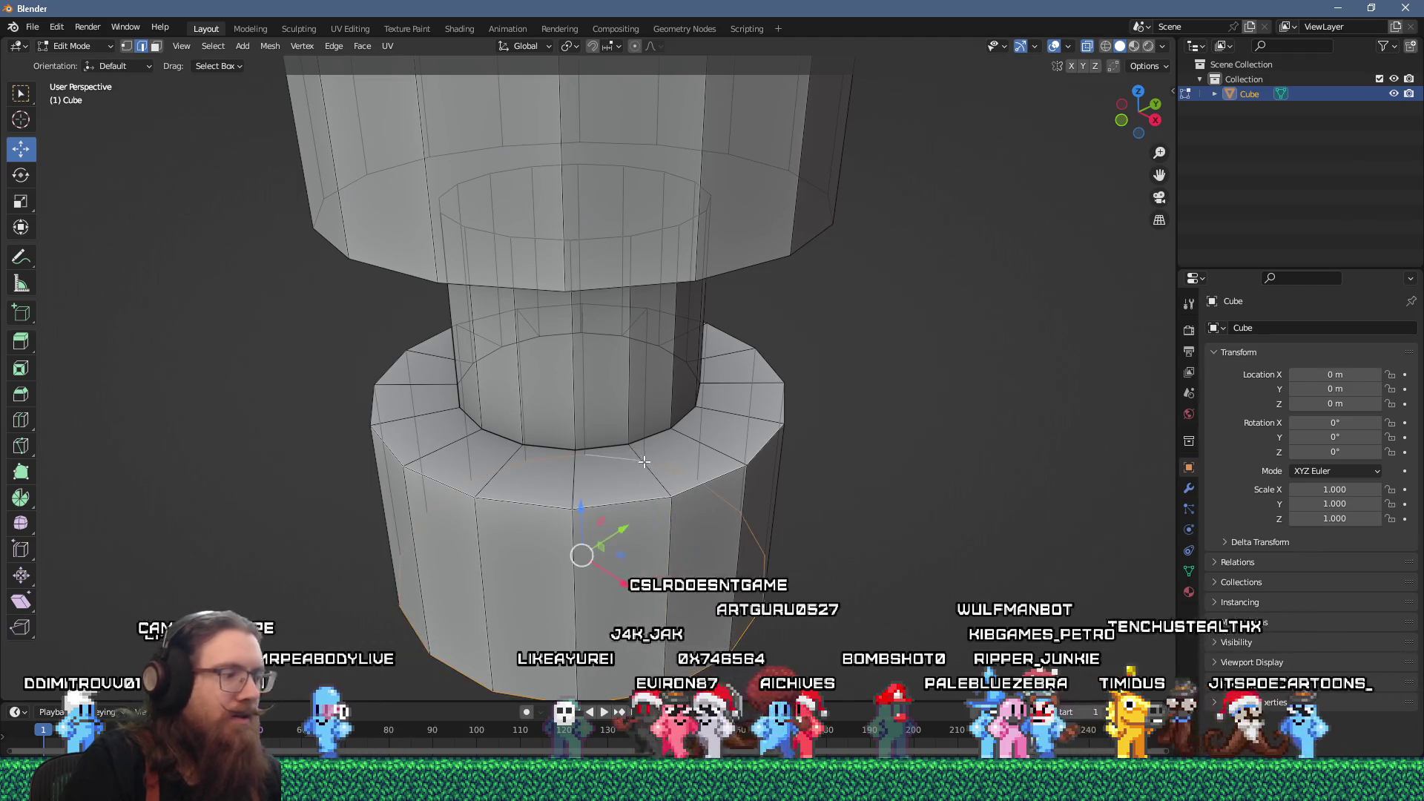
left_click(709, 441, "alt")
key("x")
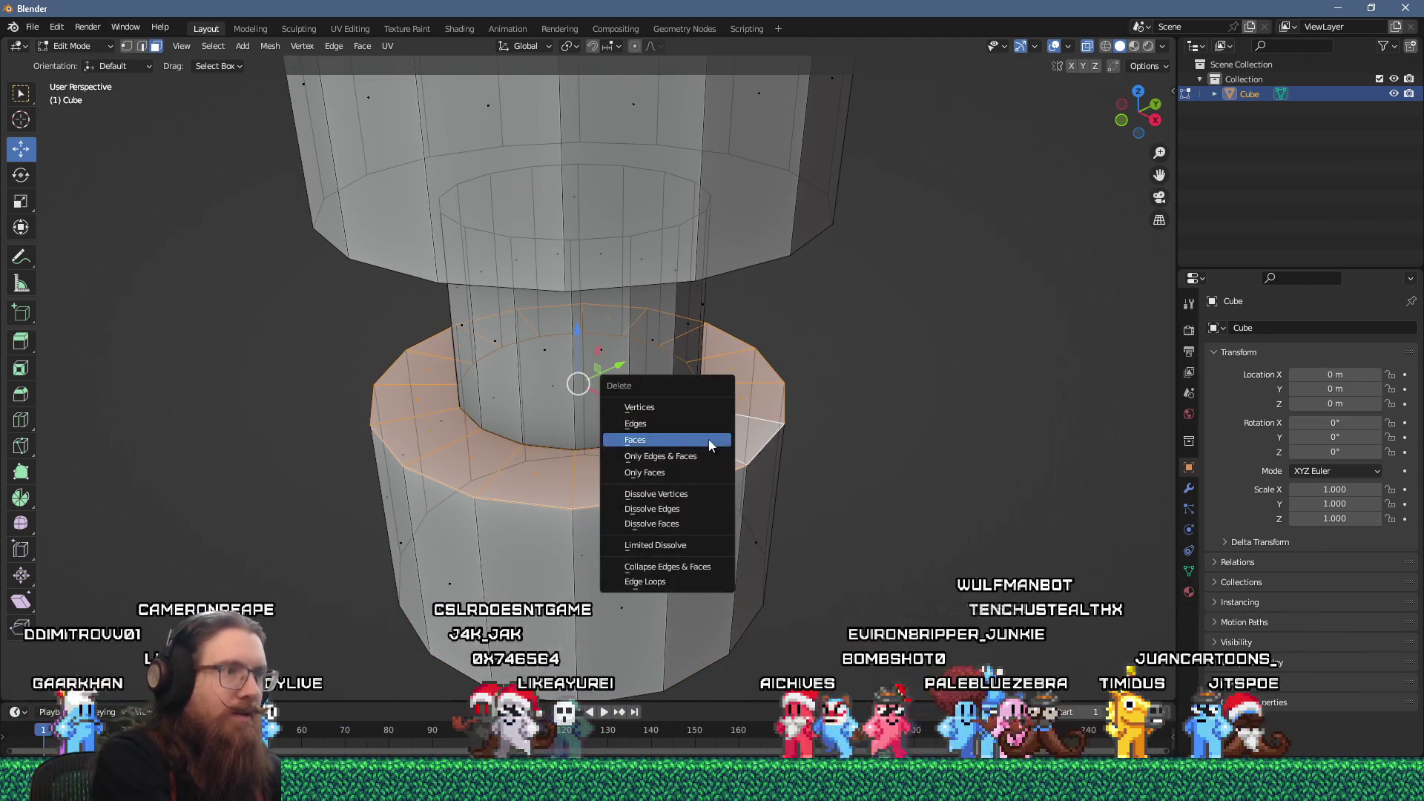
left_click(709, 440)
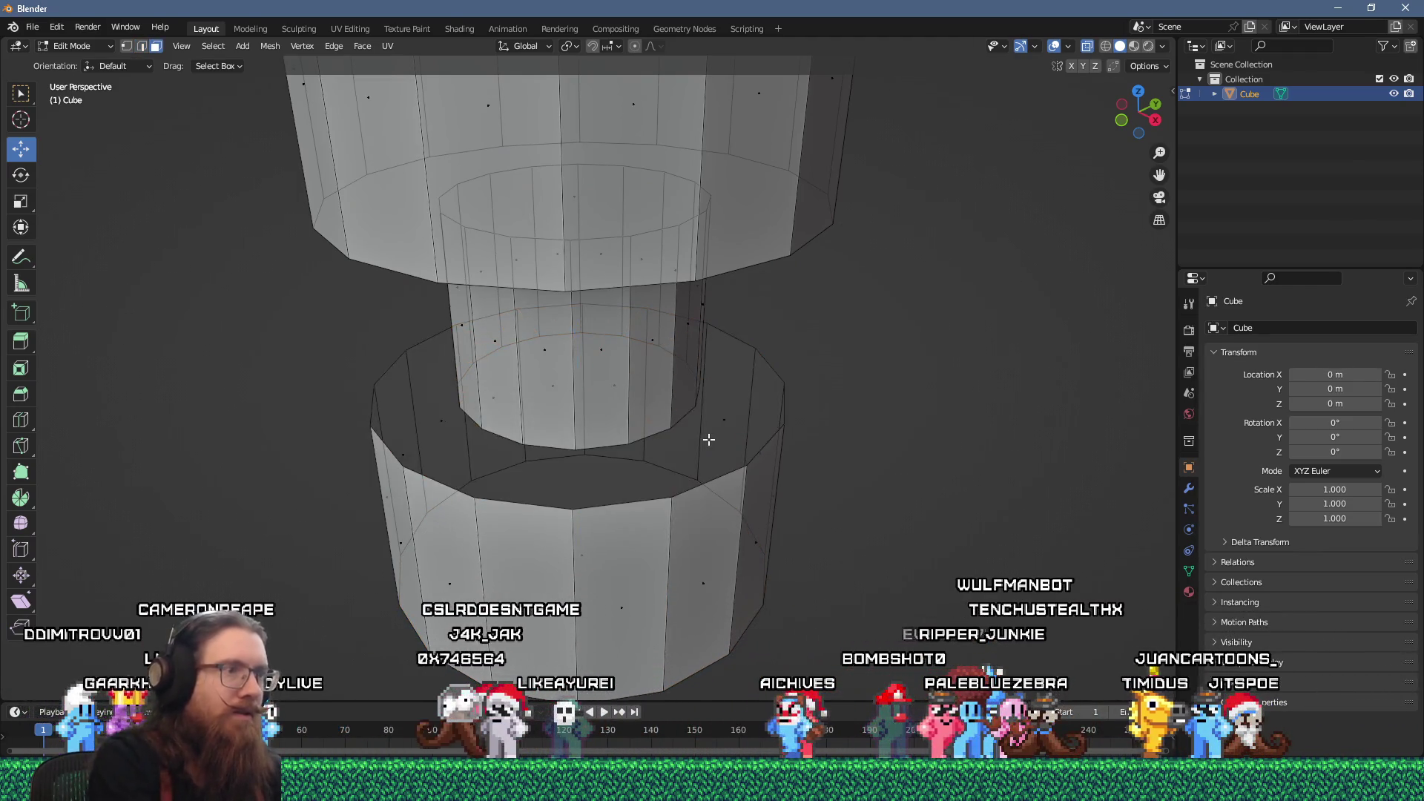
left_click(694, 490, "alt")
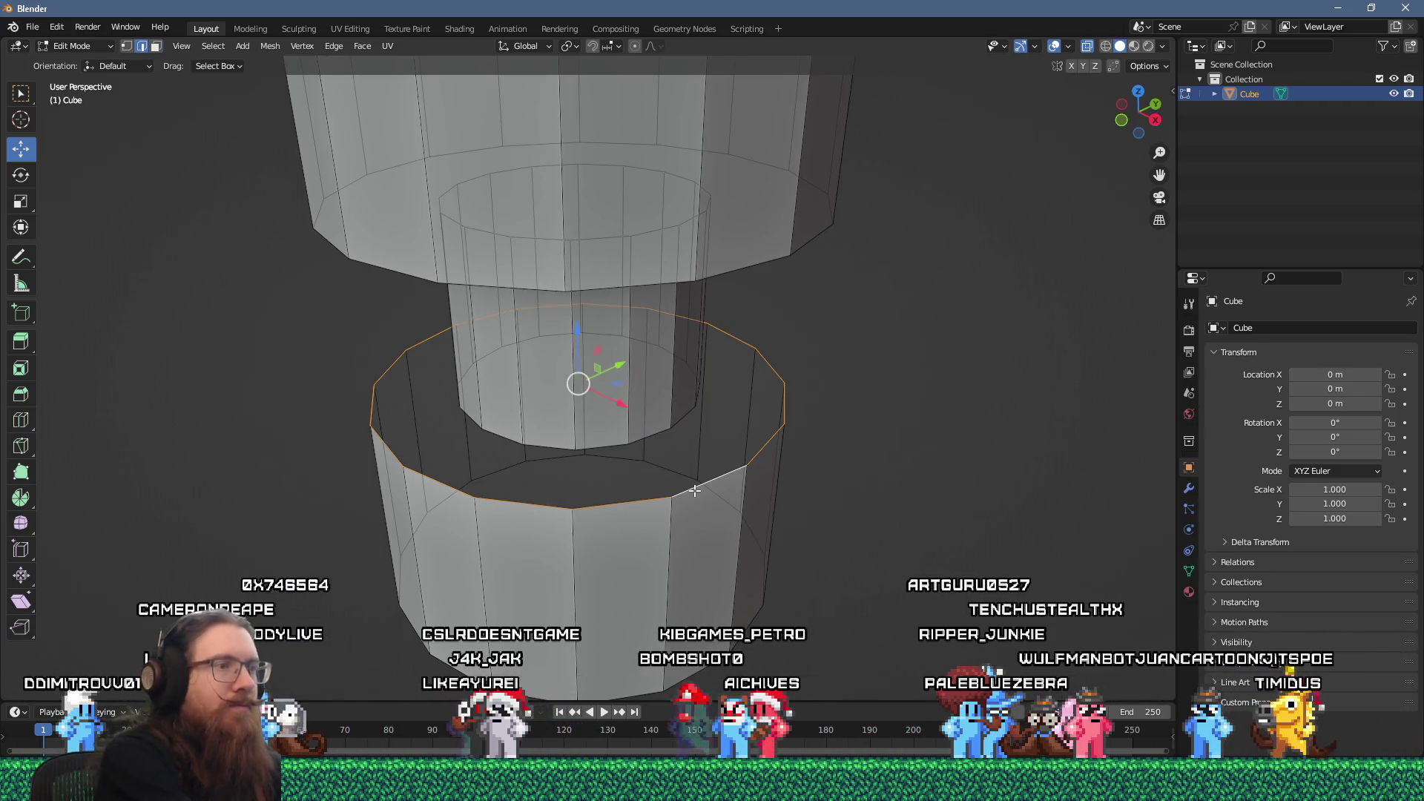
key("f")
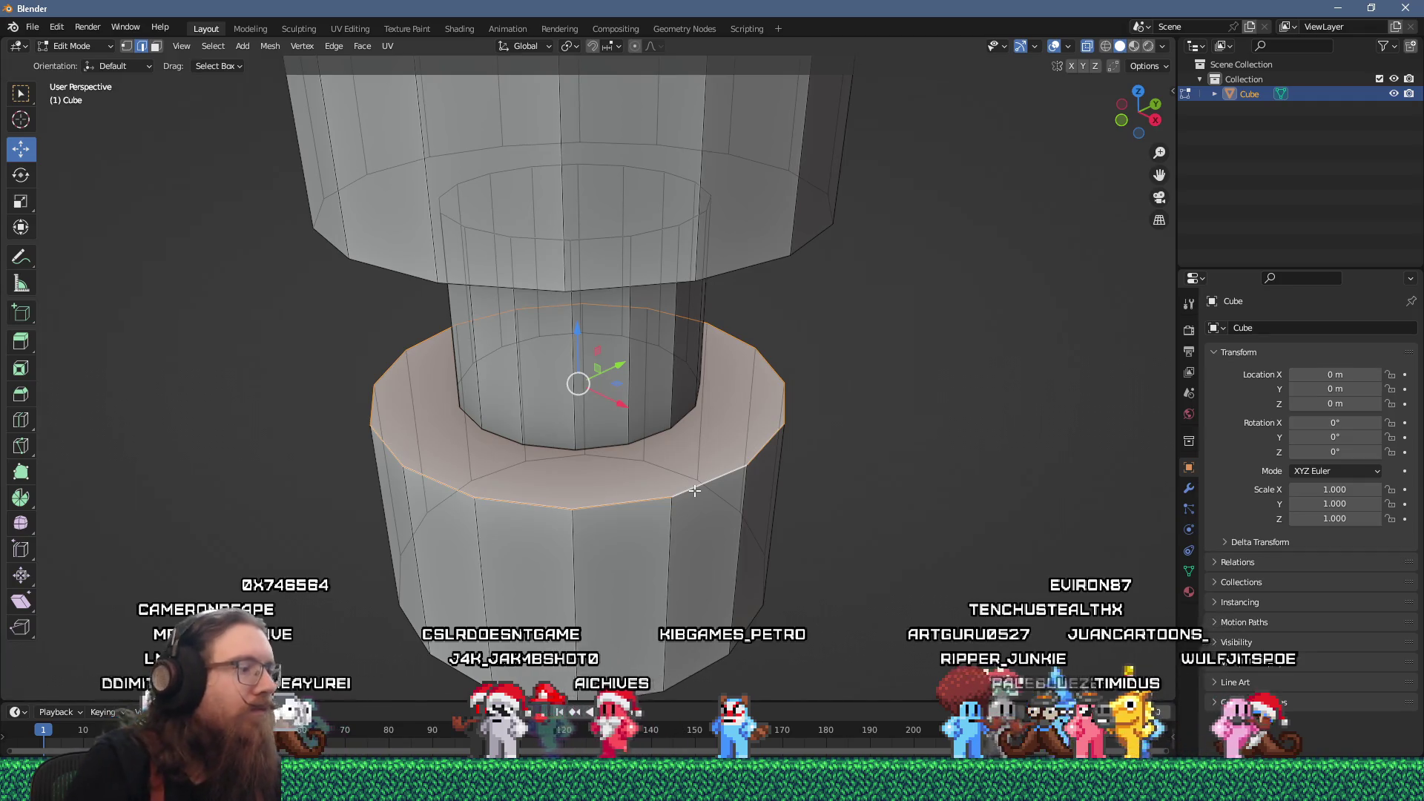
scroll(606, 503, "down", 3)
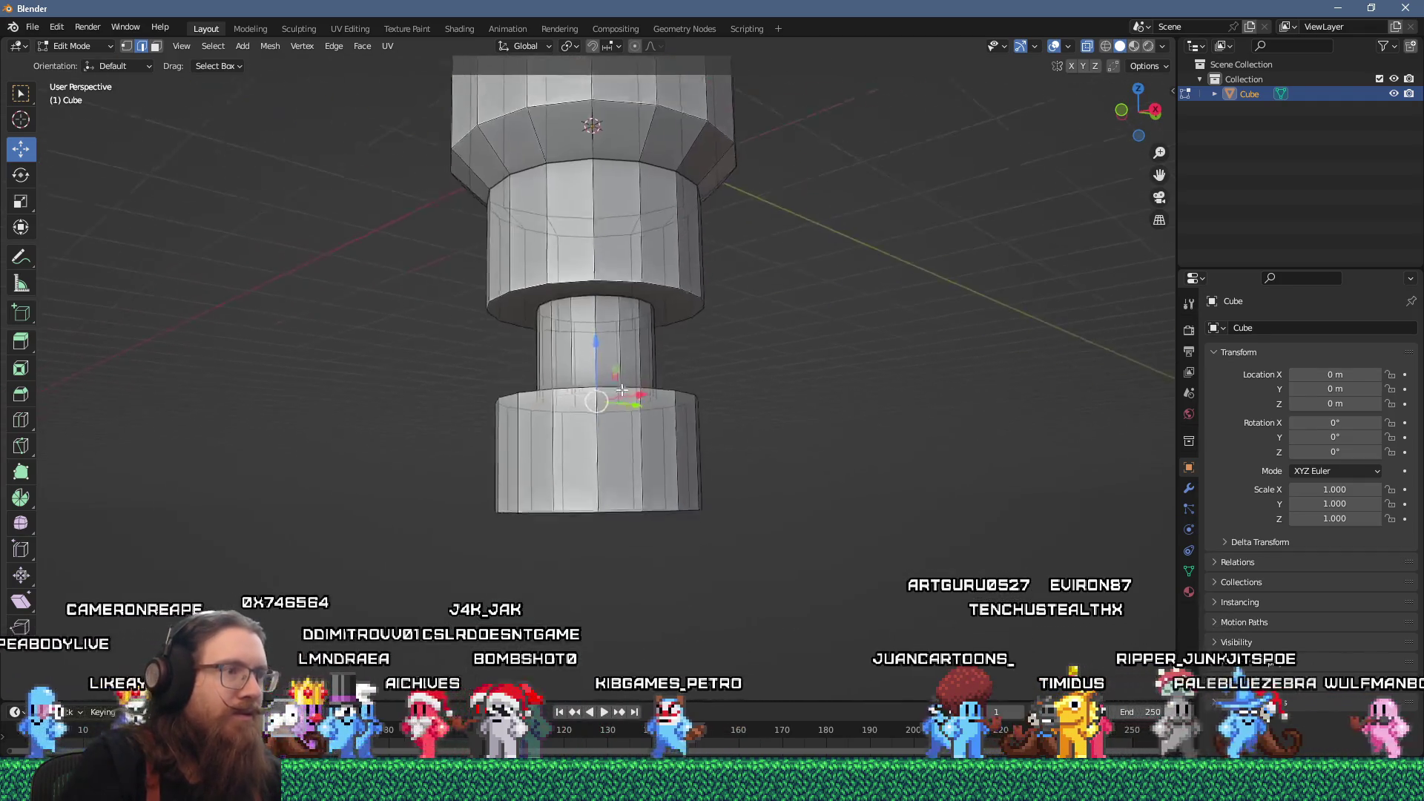
- Move the bottom end straight down along Z to form a short stub
key("g")
key("z")
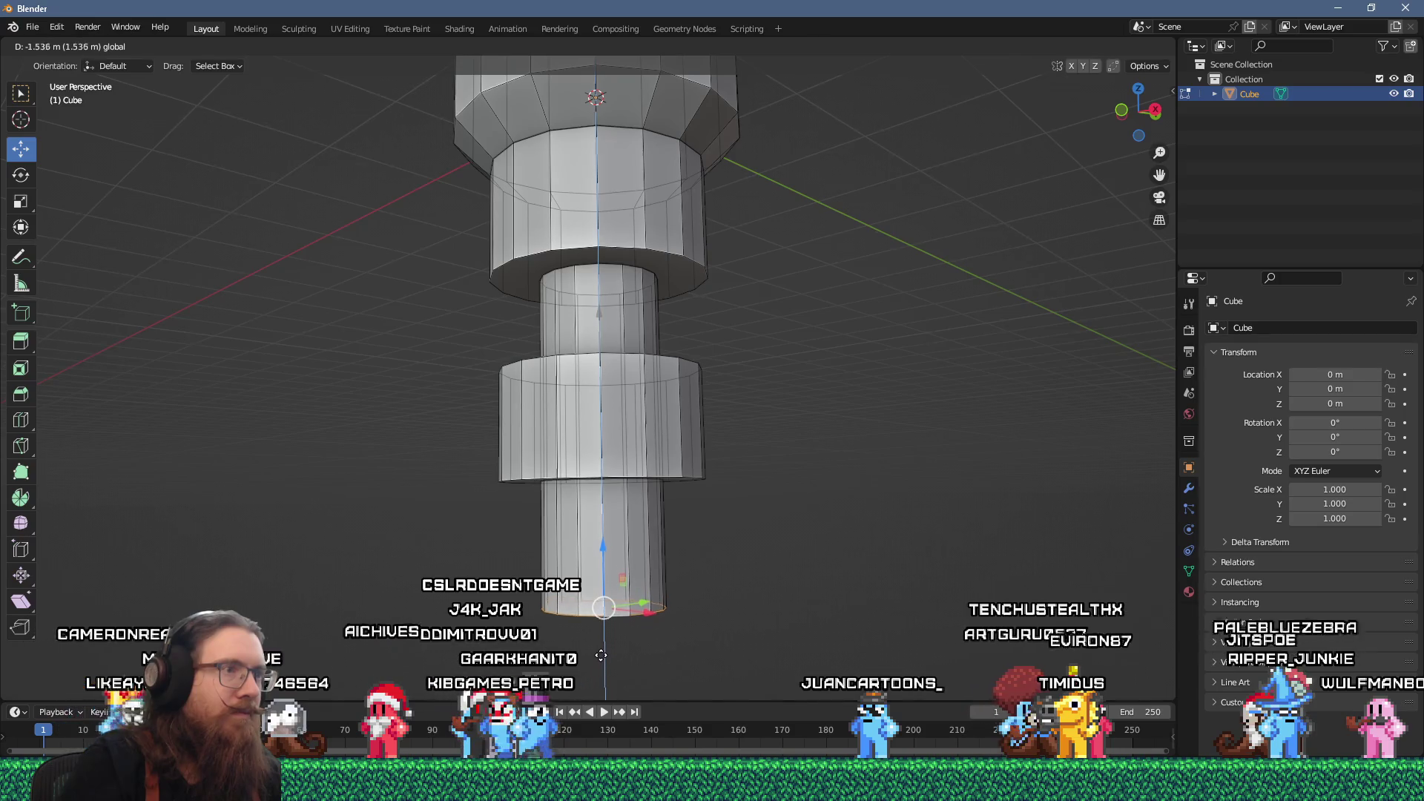
left_click(601, 654)
scroll(676, 578, "down", 3)
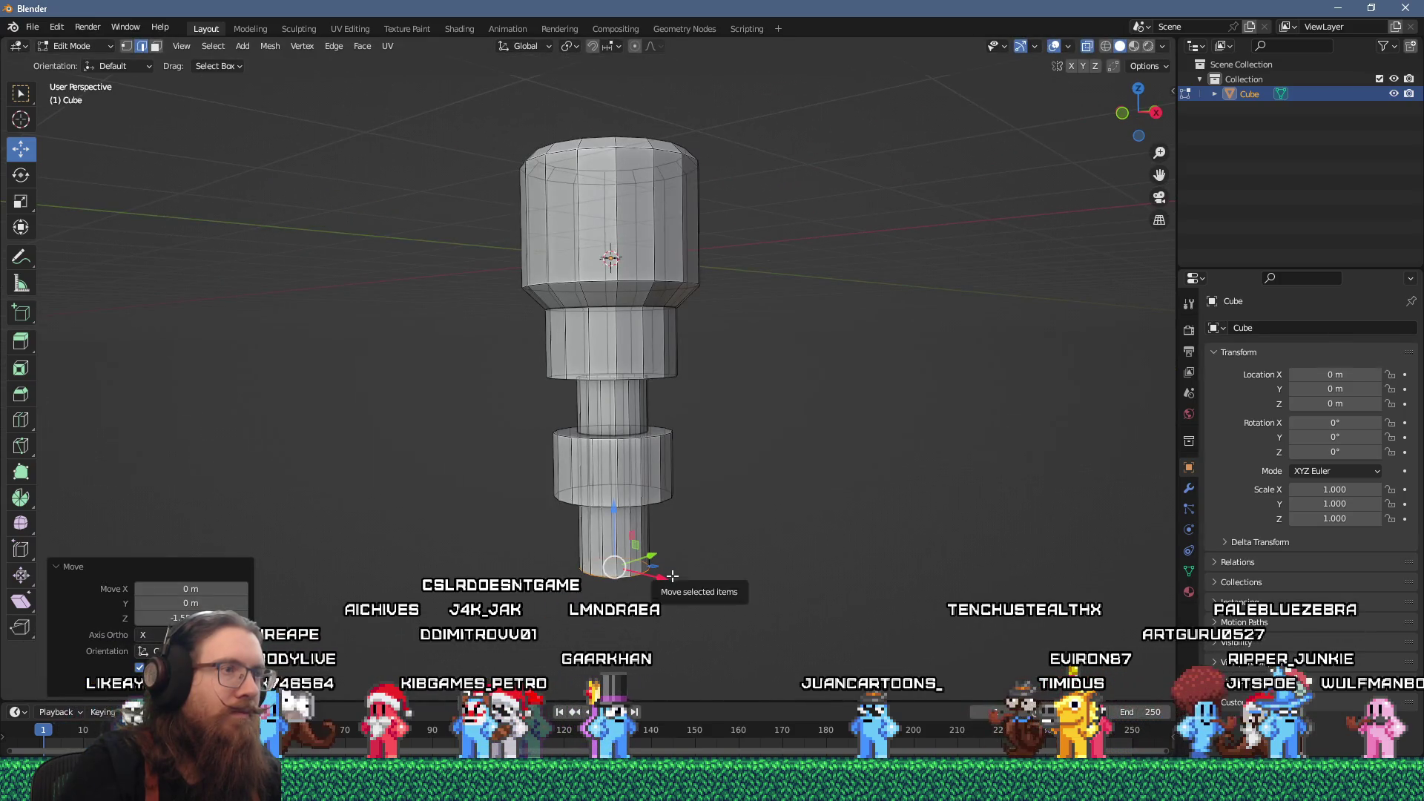
scroll(666, 571, "up", 2)
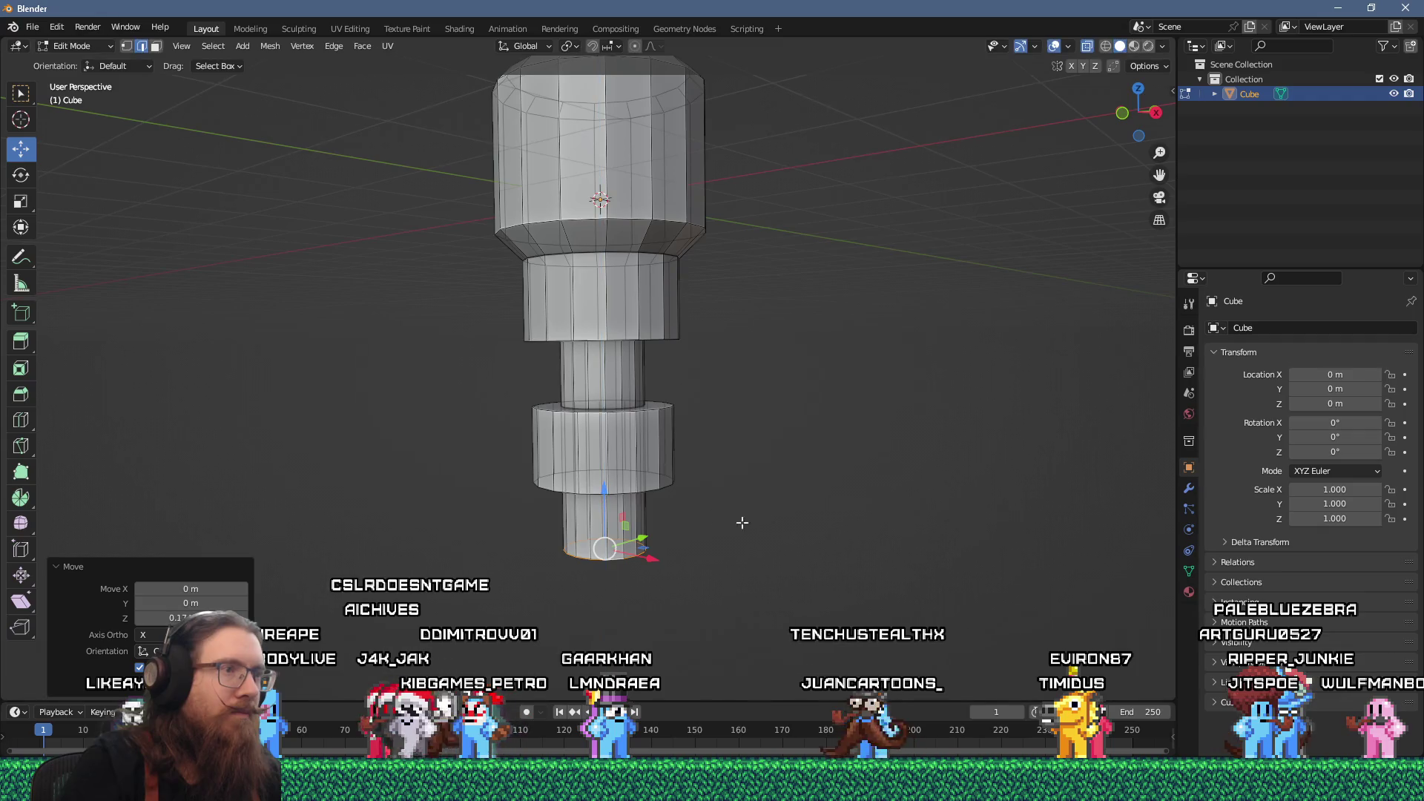
mouse_move(787, 509)
left_mouse_down()
mouse_move(719, 366)
mouse_move(666, 465)
mouse_move(725, 499)
mouse_move(622, 382)
mouse_move(632, 479)
mouse_move(744, 442)
mouse_move(744, 511)
mouse_move(725, 512)
left_mouse_up()
scroll(666, 465, "down", 3)
- Select the inner faces of the hollow top and bring up the Save As dialog
key("Tab")
scroll(622, 382, "up", 2)
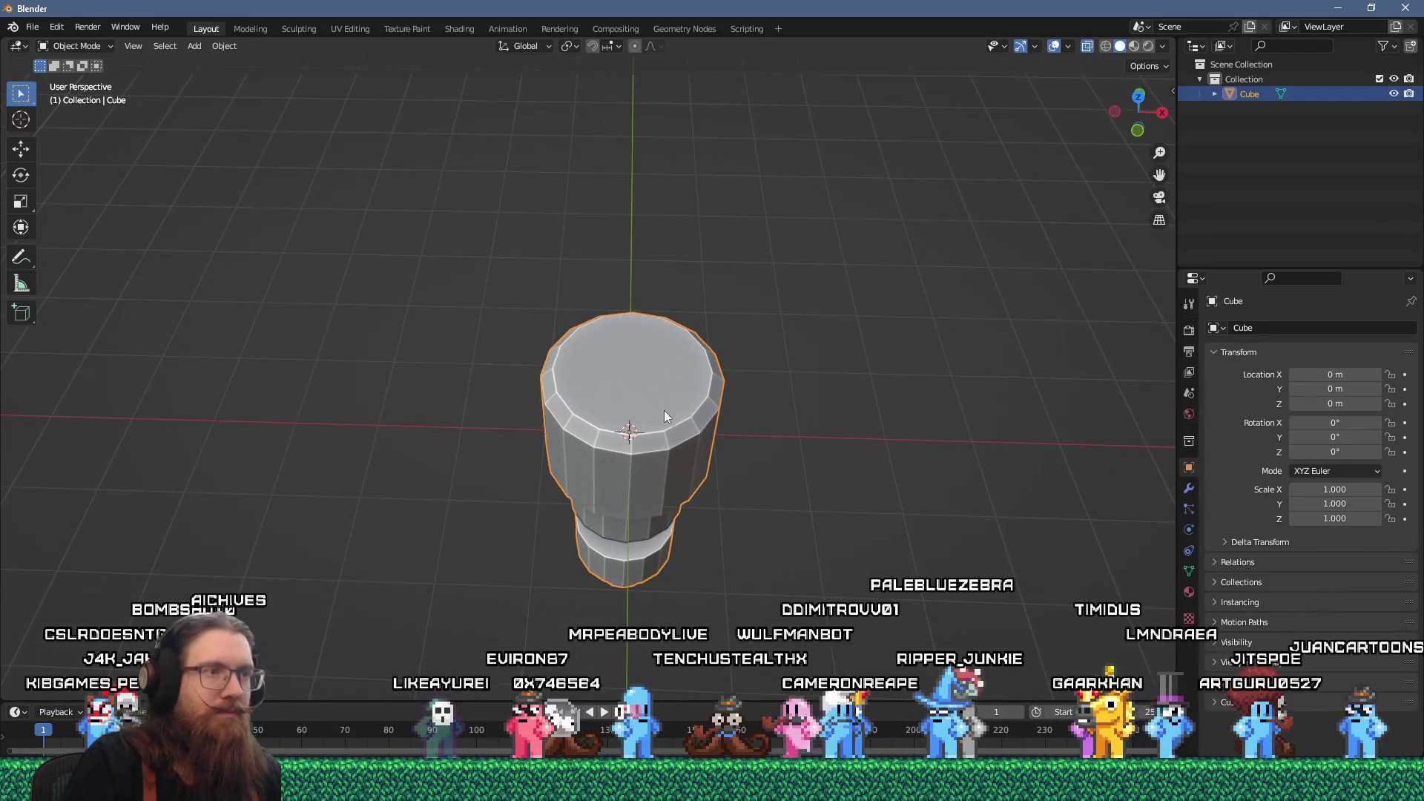
scroll(665, 414, "up", 2)
key("Tab")
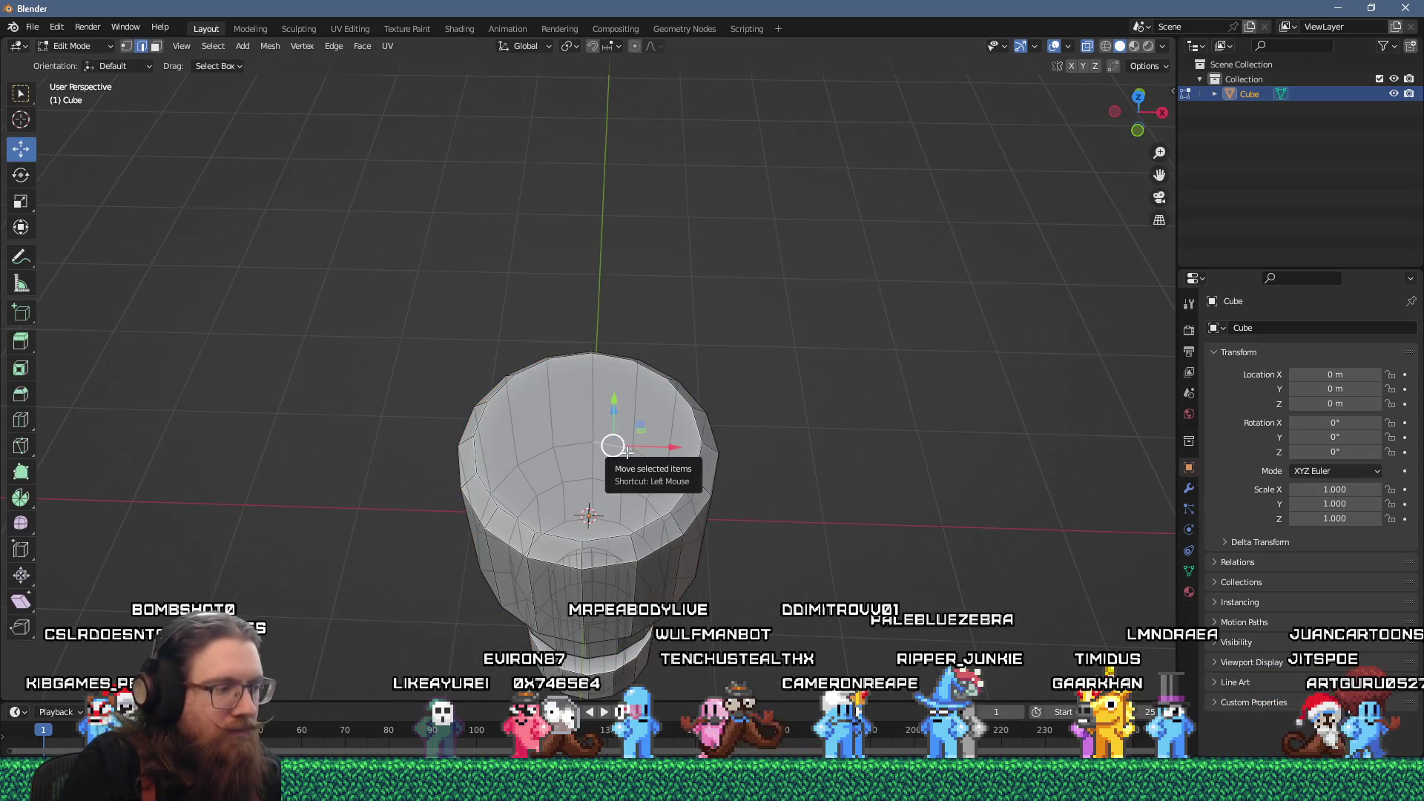
left_click(583, 439, "alt")
left_click_drag(583, 438, 694, 499)
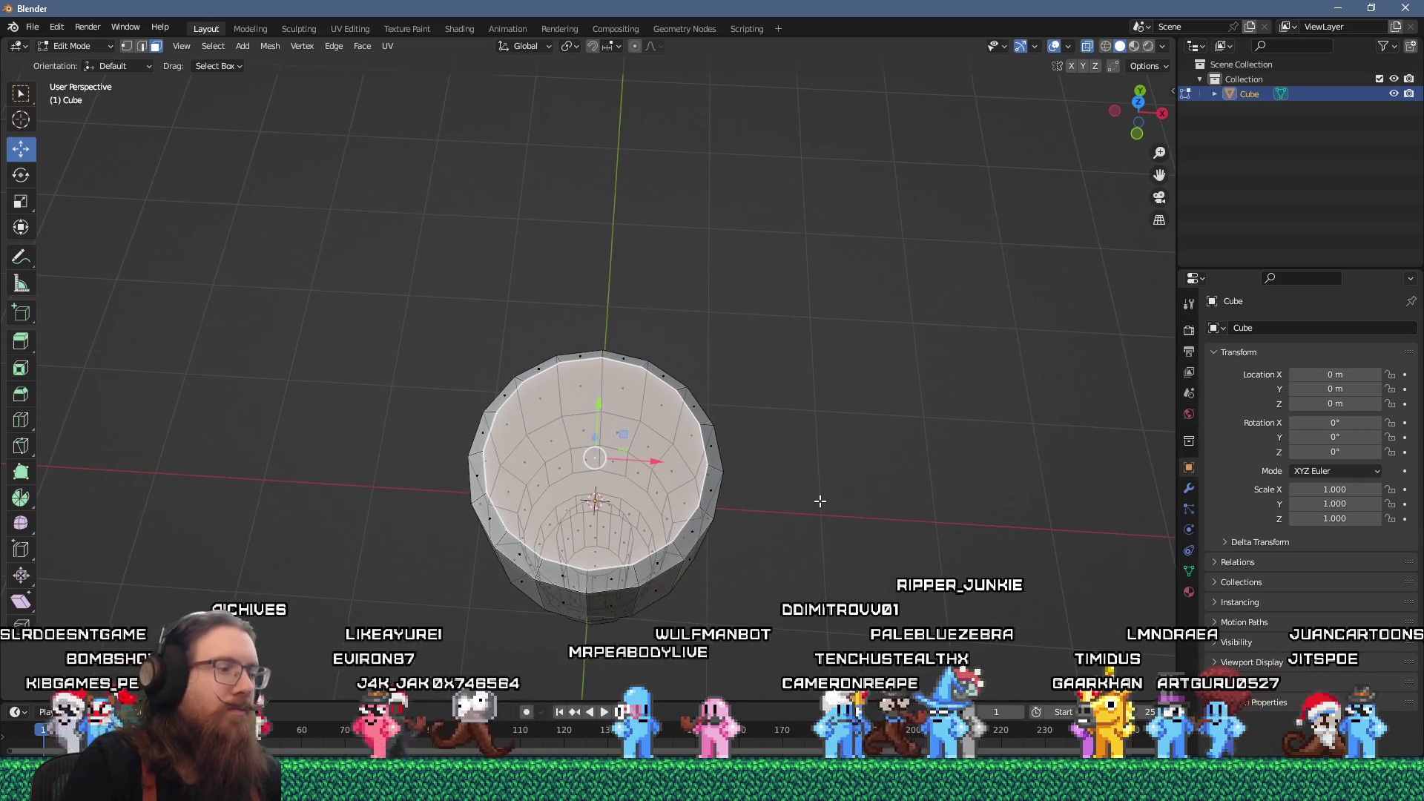
key("ctrl+s")
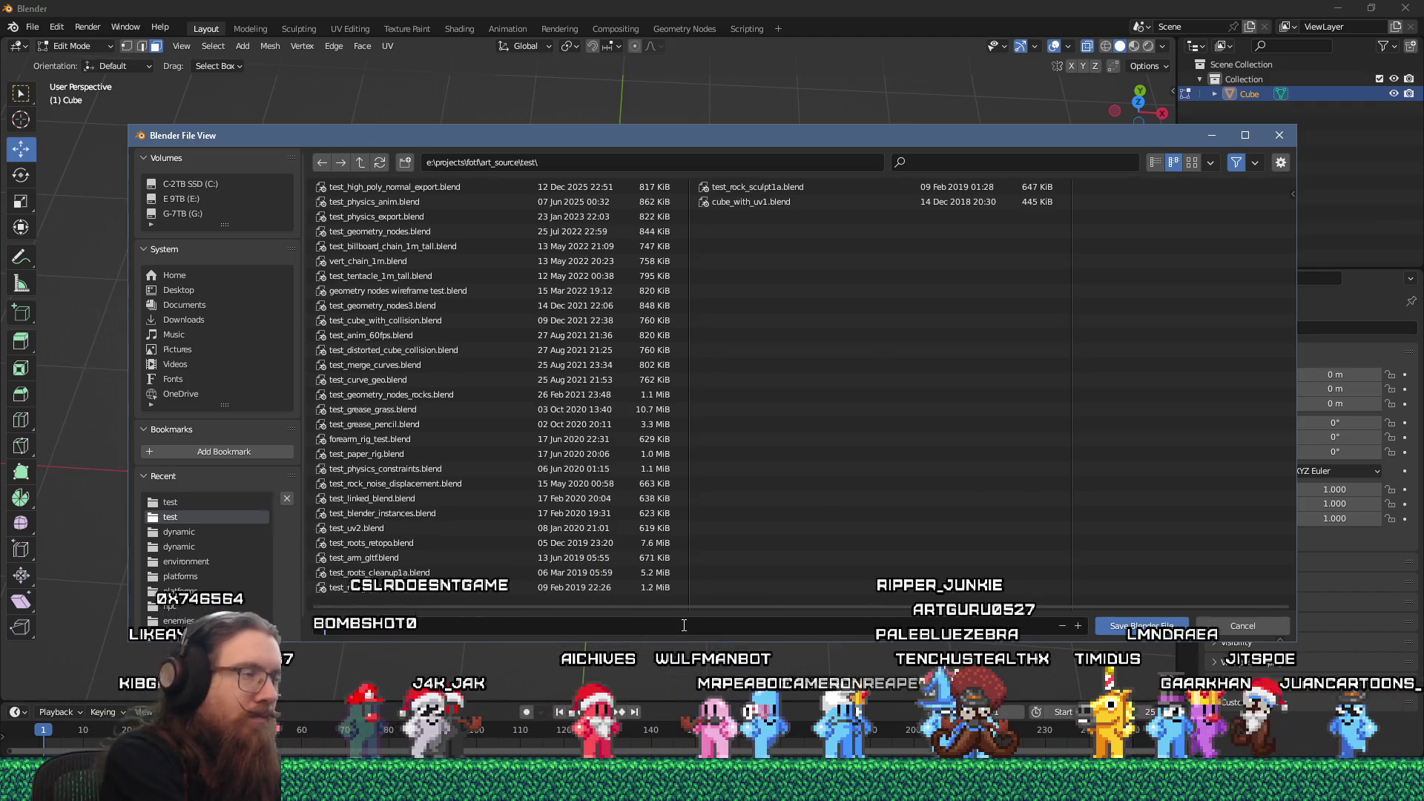
- Navigate the file browser from art_source into the pickups folder
type("e")
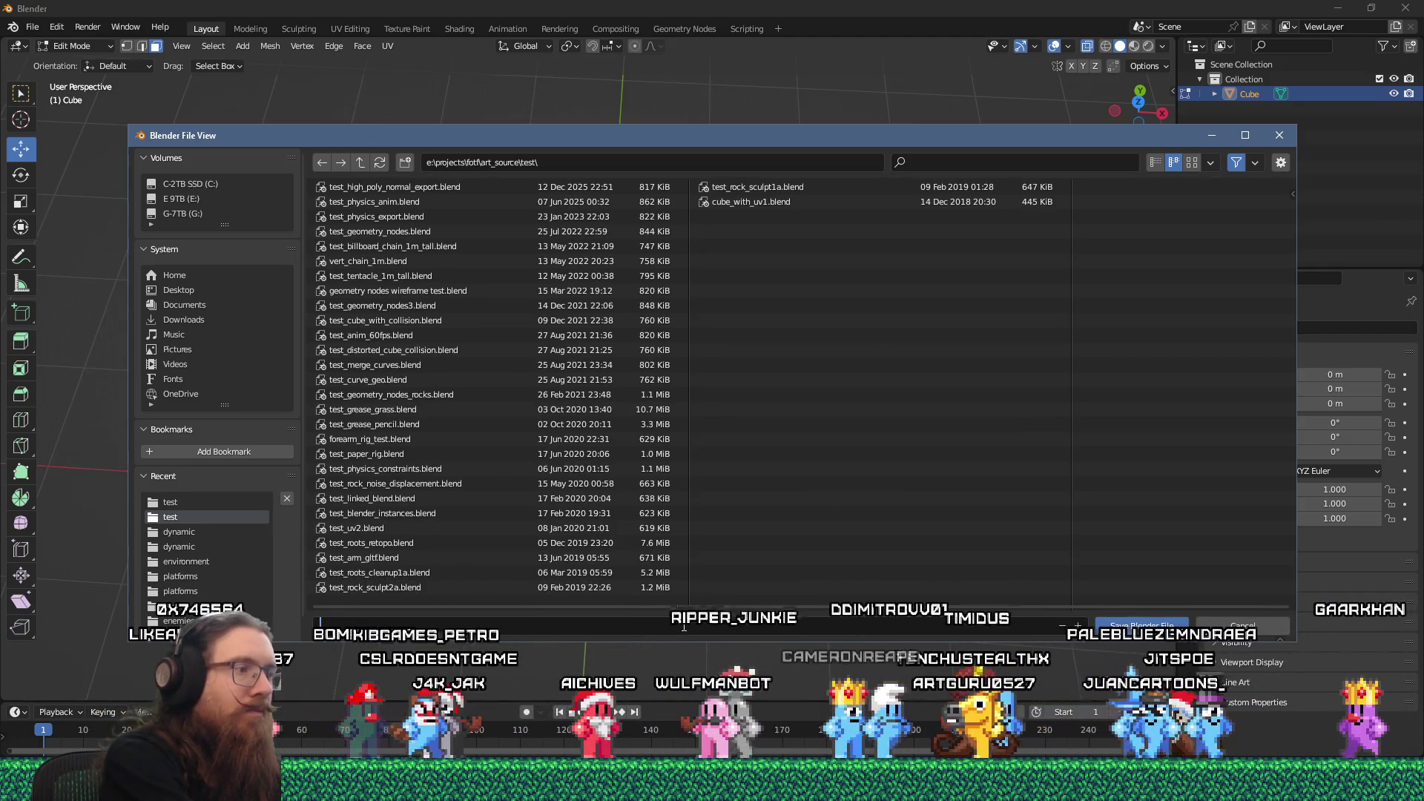
key("BackSpace")
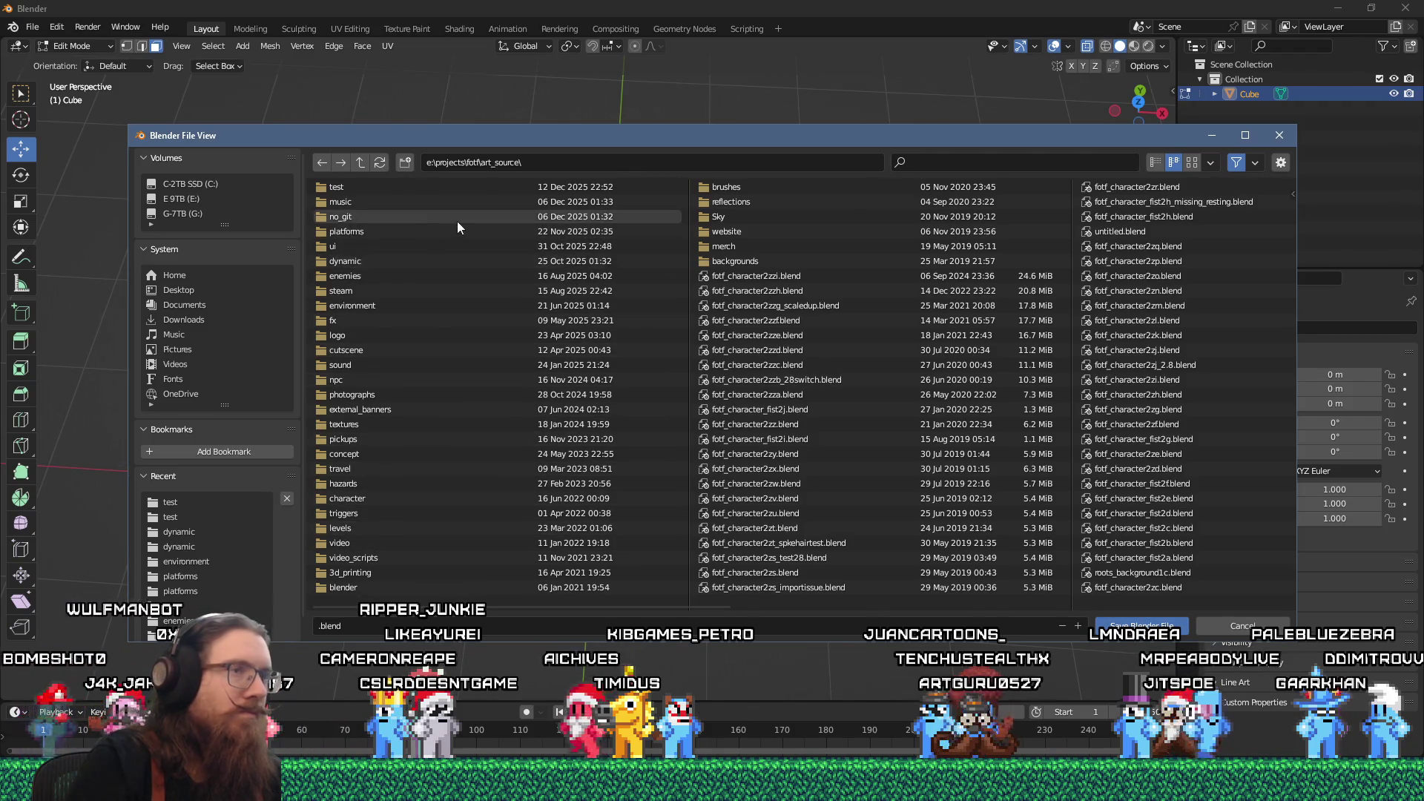
left_click(902, 164)
type("pi")
double_click(374, 191)
- Save the model as runic_key1.blend
left_click(365, 625)
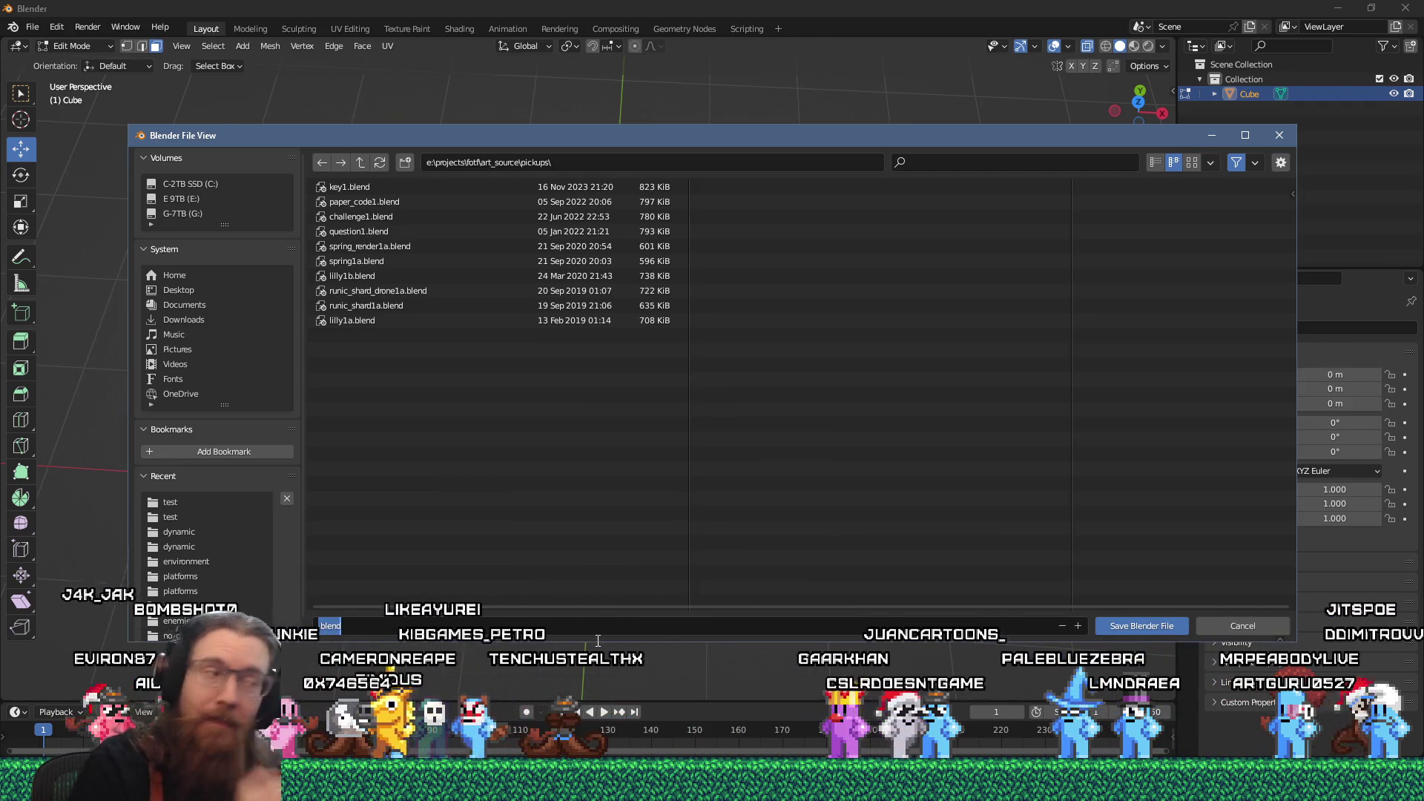
type("runic_")
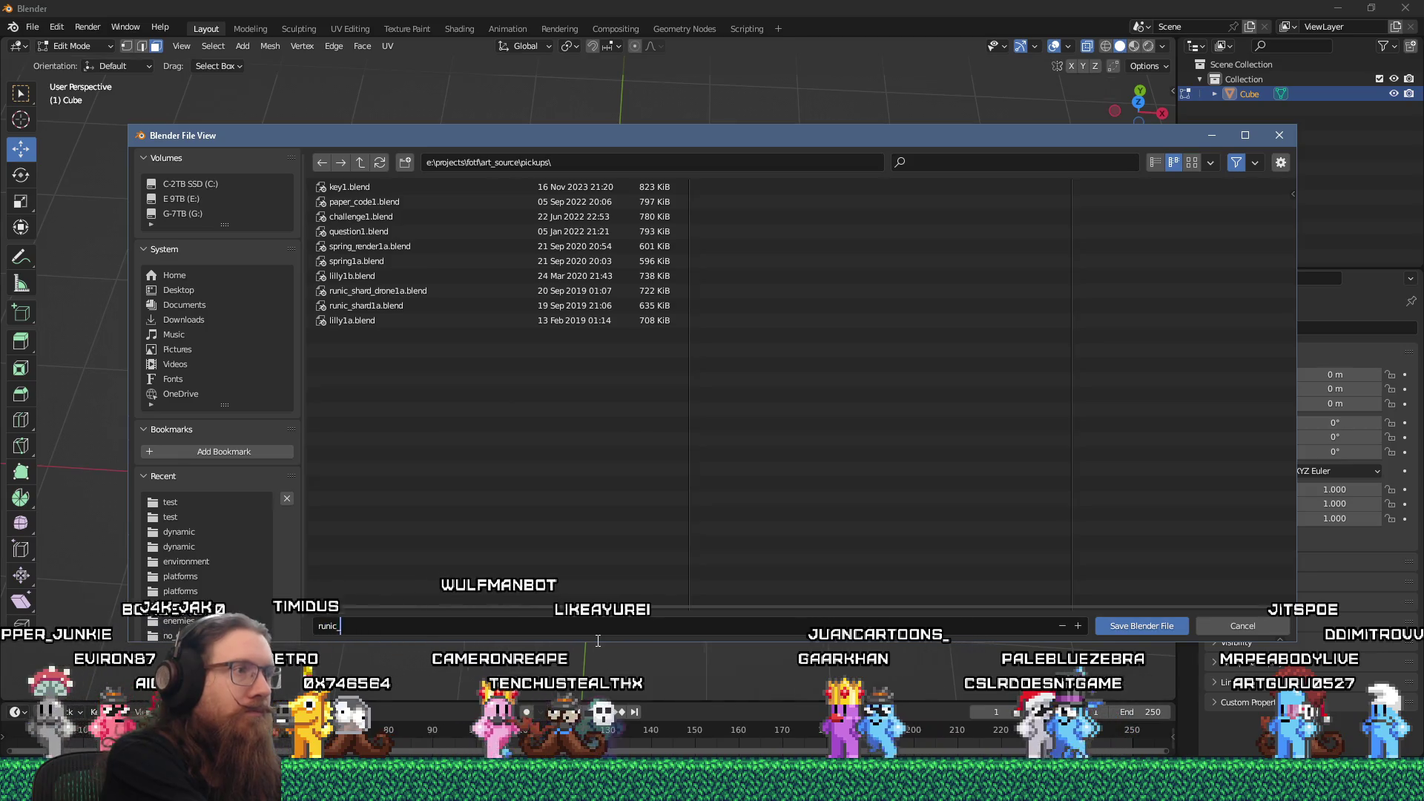
type("key")
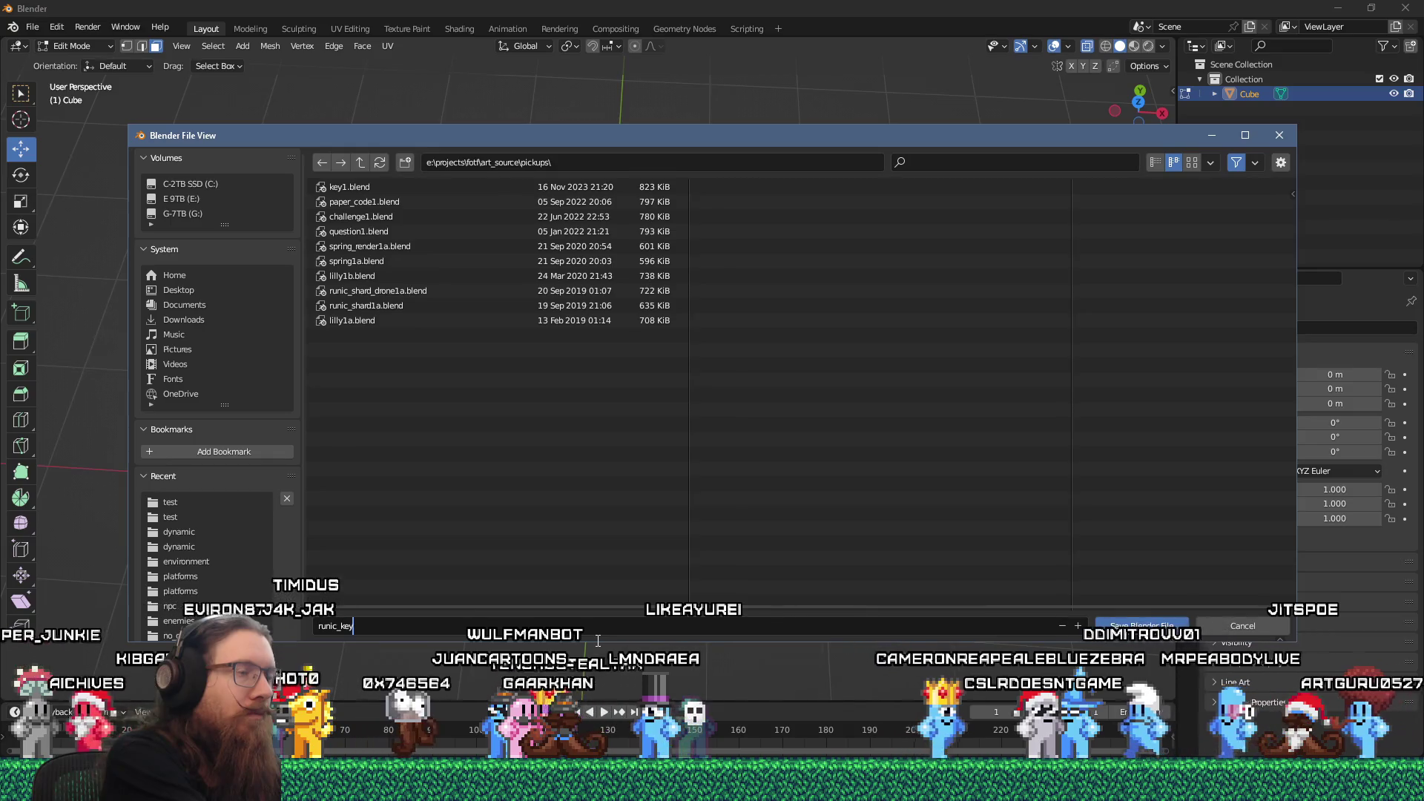
type("1.blend")
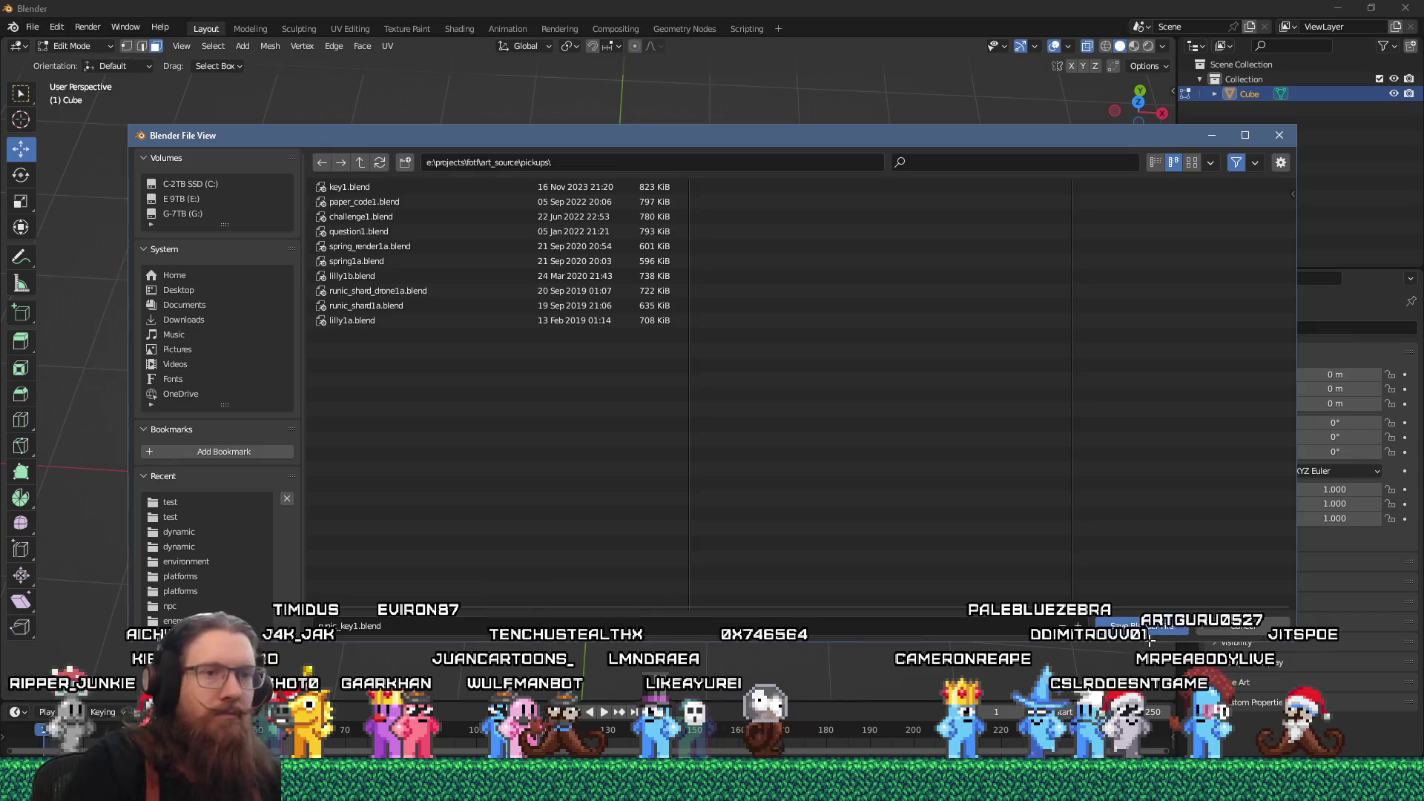
left_click(1164, 628)
left_click_drag(605, 478, 626, 473)
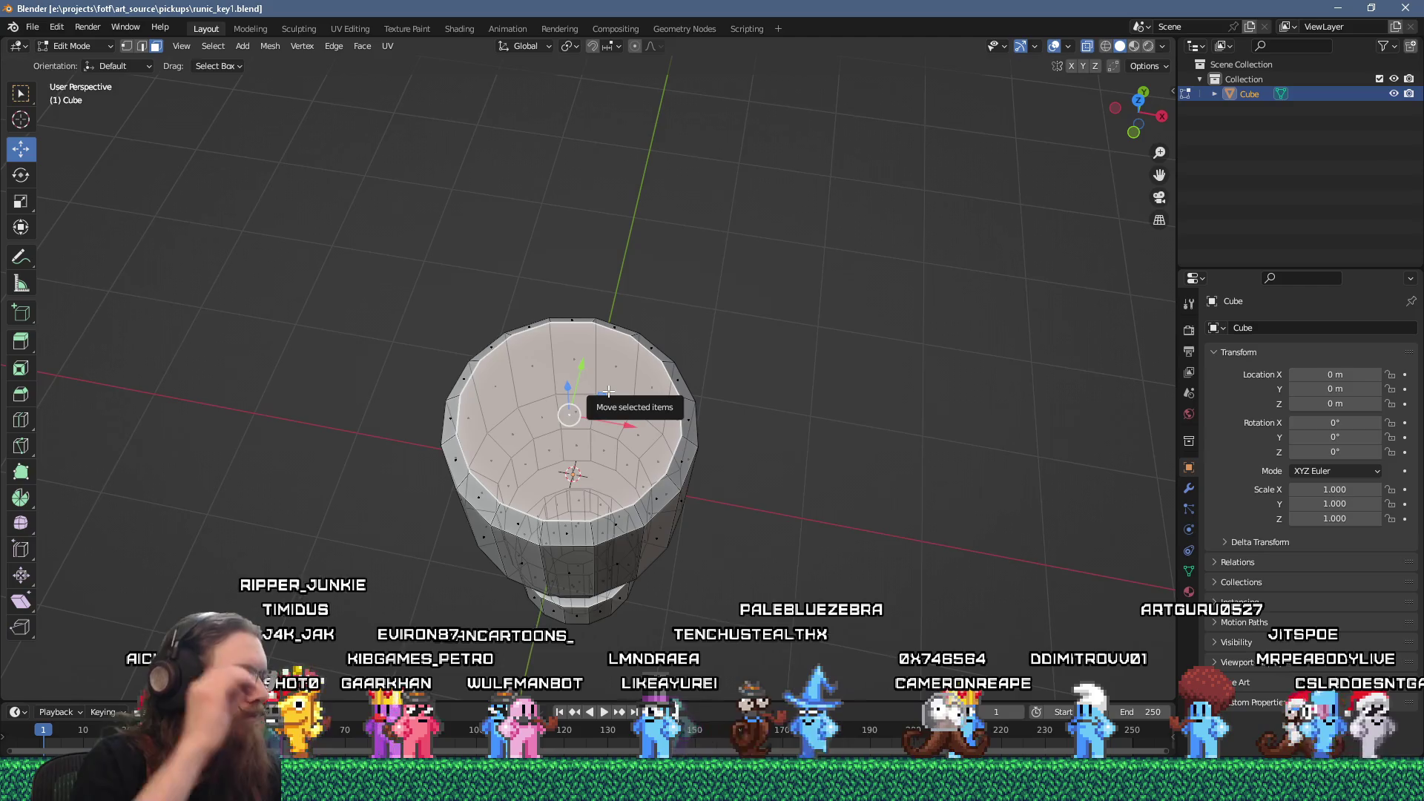
- Inset the key's top faces twice to create an inner ring
mouse_move(609, 391)
left_mouse_down()
mouse_move(600, 380)
mouse_move(631, 370)
left_mouse_up()
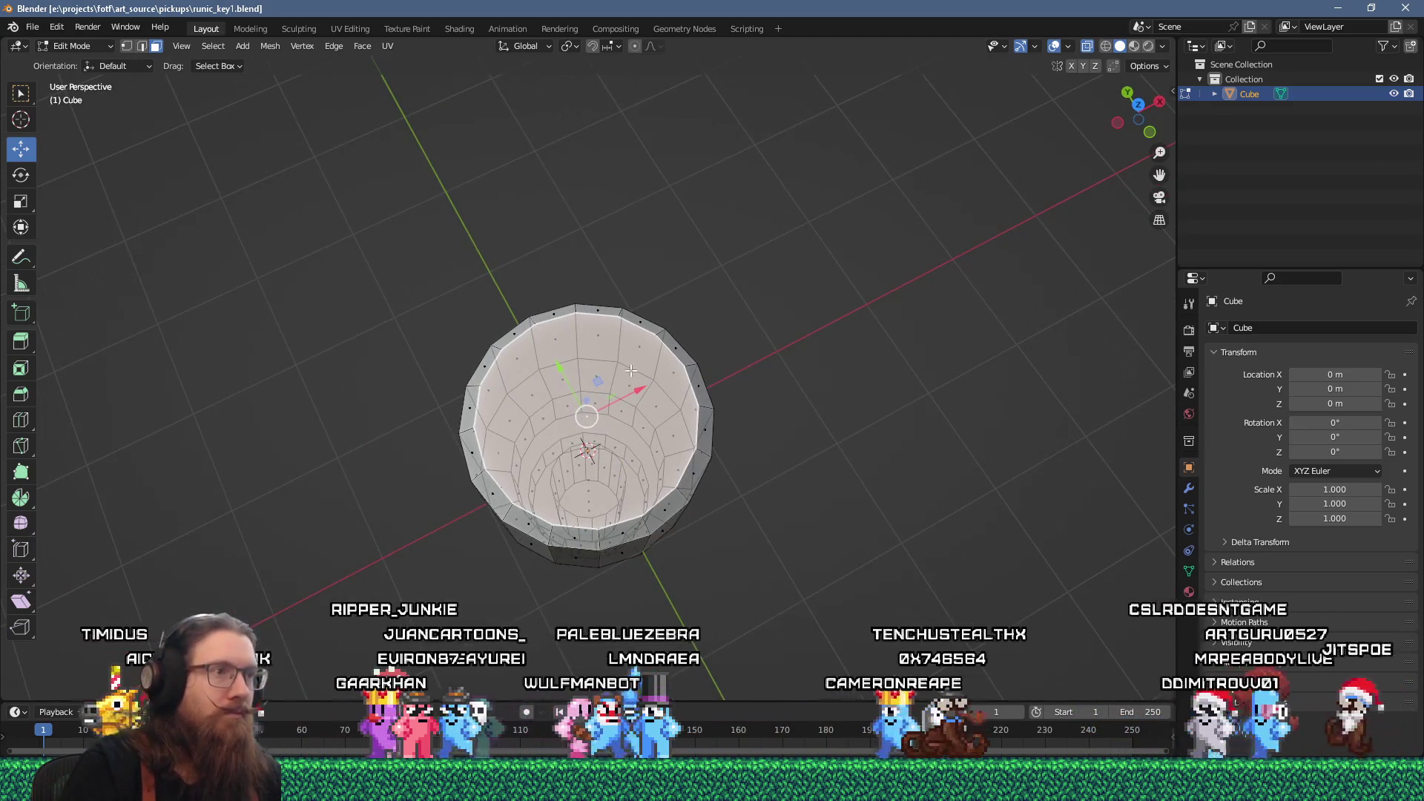
scroll(631, 371, "up", 2)
key("i")
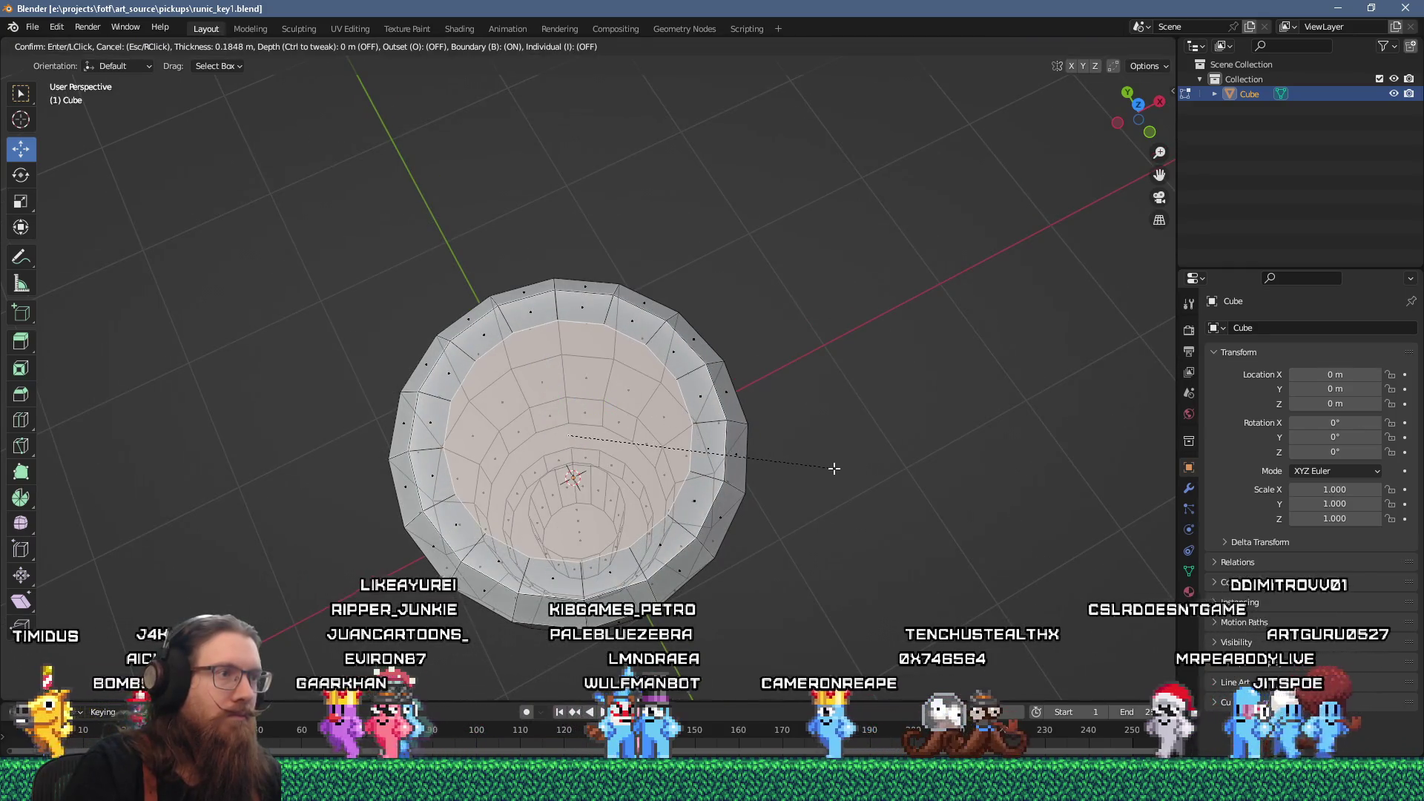
left_click(828, 470)
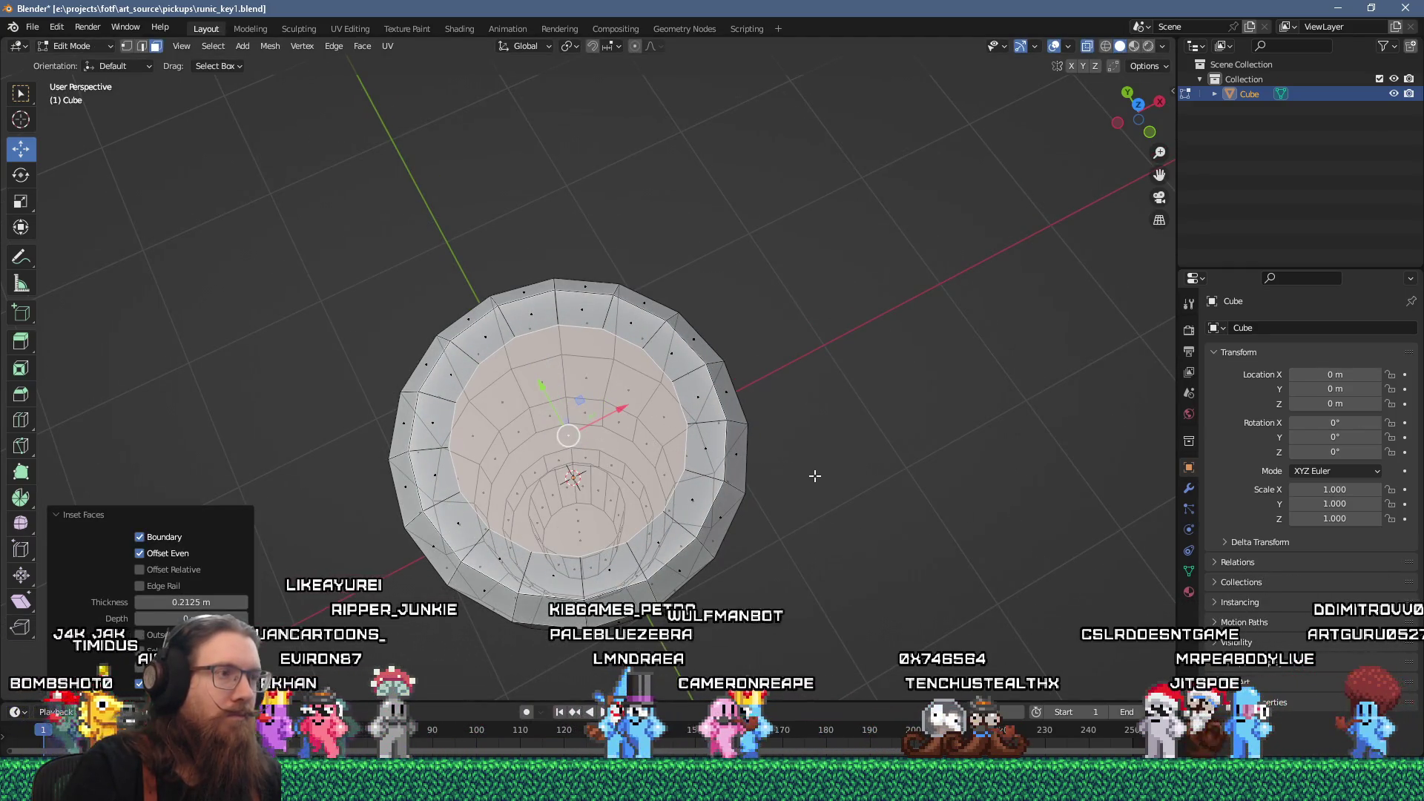
key("i")
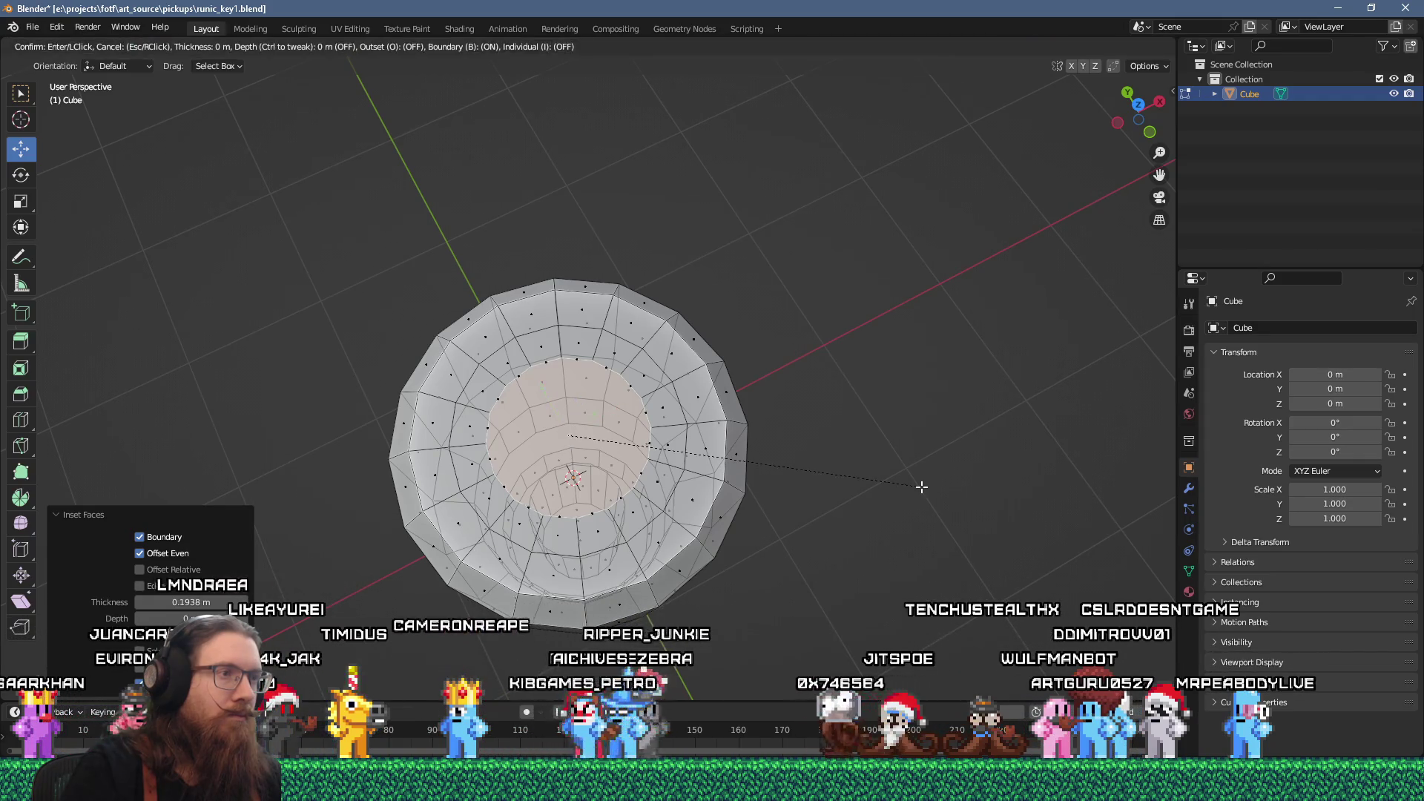
left_click(882, 493)
- Try a downward extrusion of the recessed ring, then undo it
key("e")
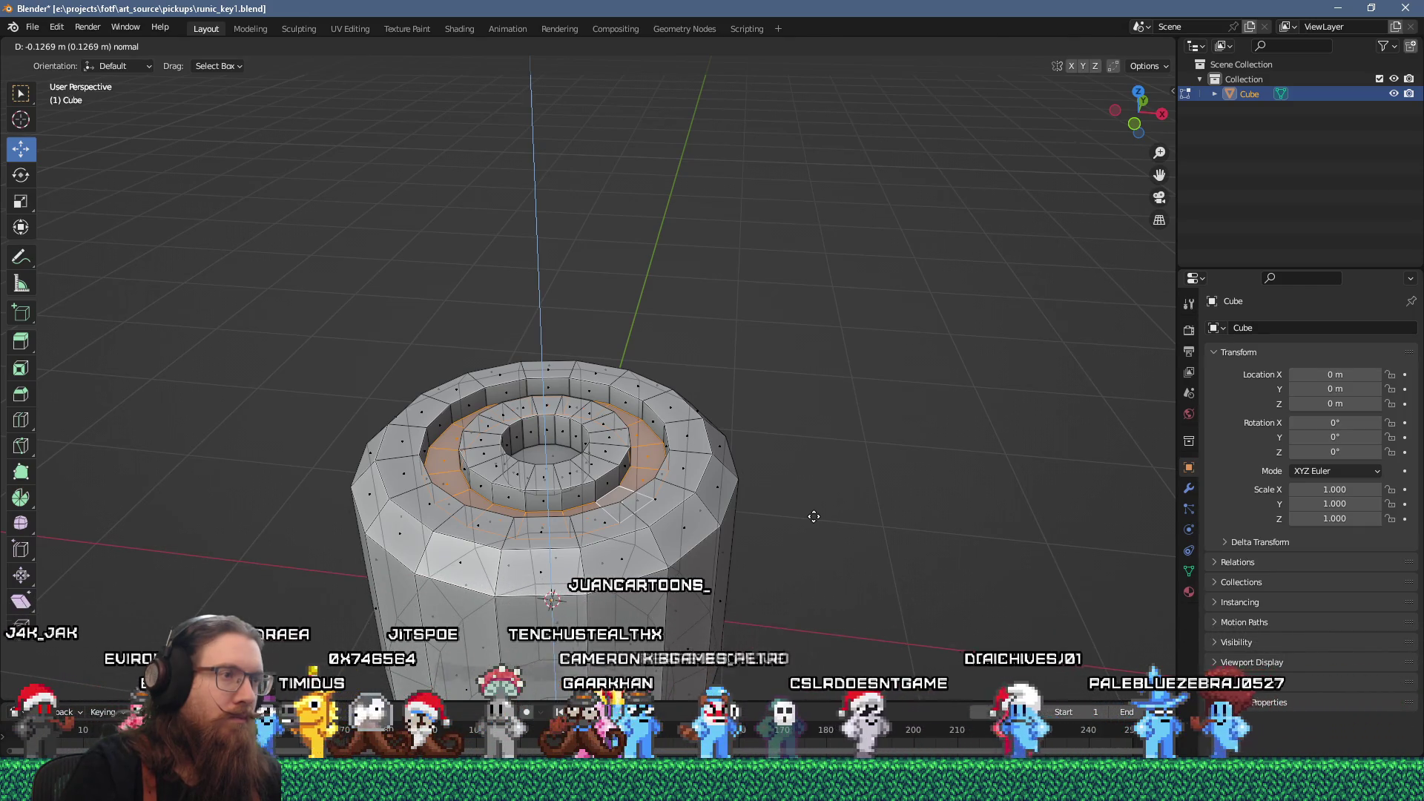
left_click(814, 516)
mouse_move(812, 500)
left_mouse_down()
mouse_move(810, 579)
mouse_move(925, 483)
mouse_move(878, 575)
mouse_move(751, 502)
mouse_move(786, 579)
mouse_move(831, 586)
mouse_move(890, 508)
mouse_move(849, 554)
mouse_move(834, 541)
mouse_move(825, 428)
mouse_move(802, 401)
mouse_move(758, 446)
mouse_move(828, 450)
left_mouse_up()
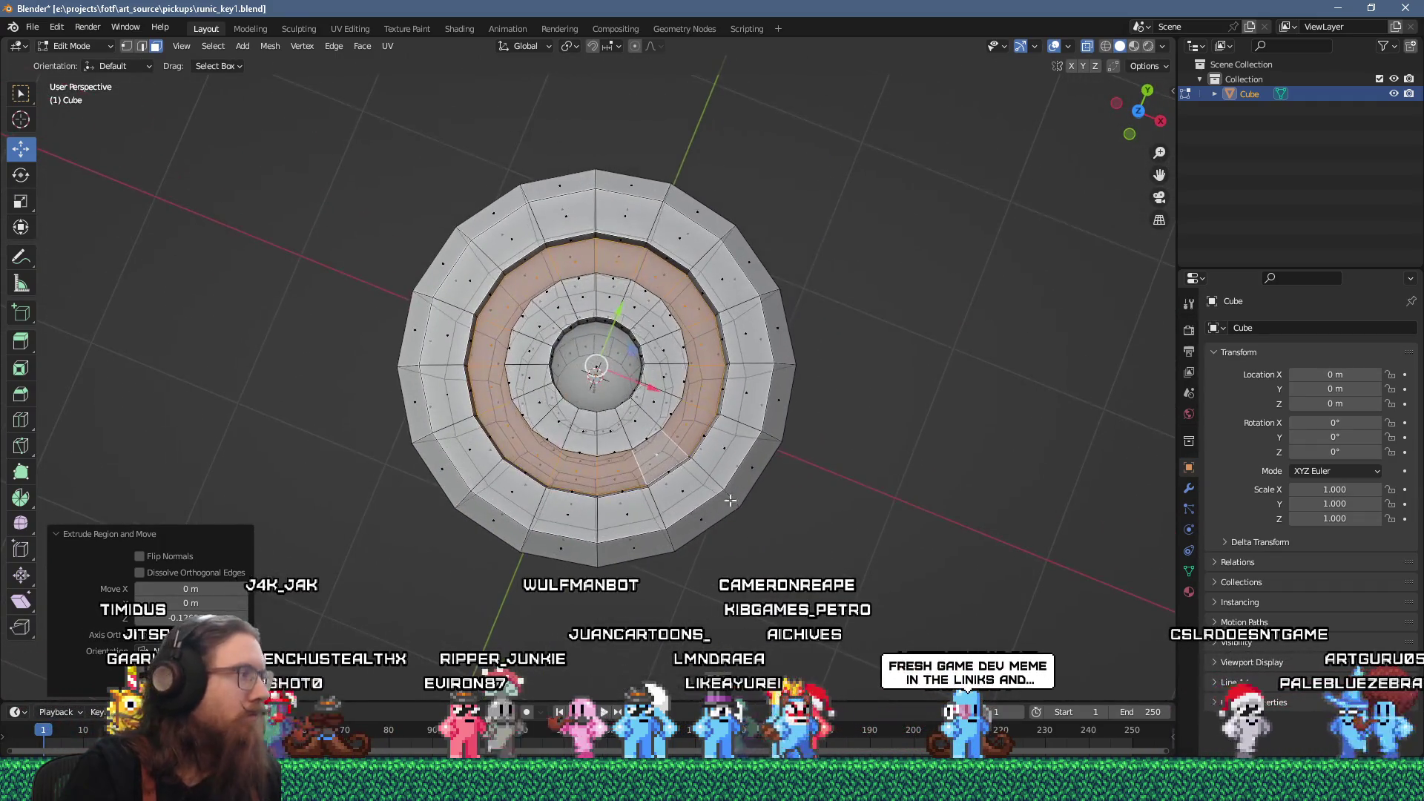
key("ctrl+z")
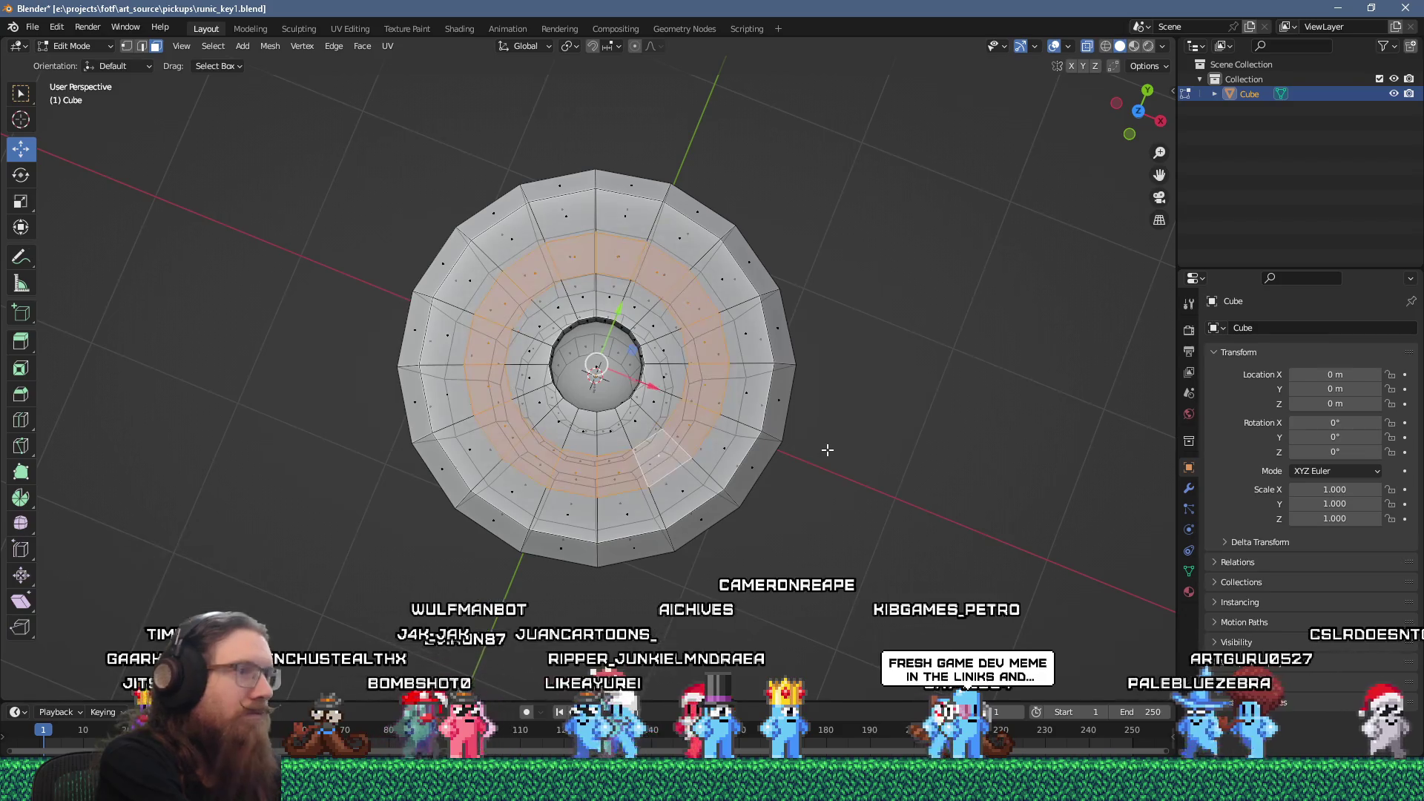
left_click_drag(828, 451, 748, 436)
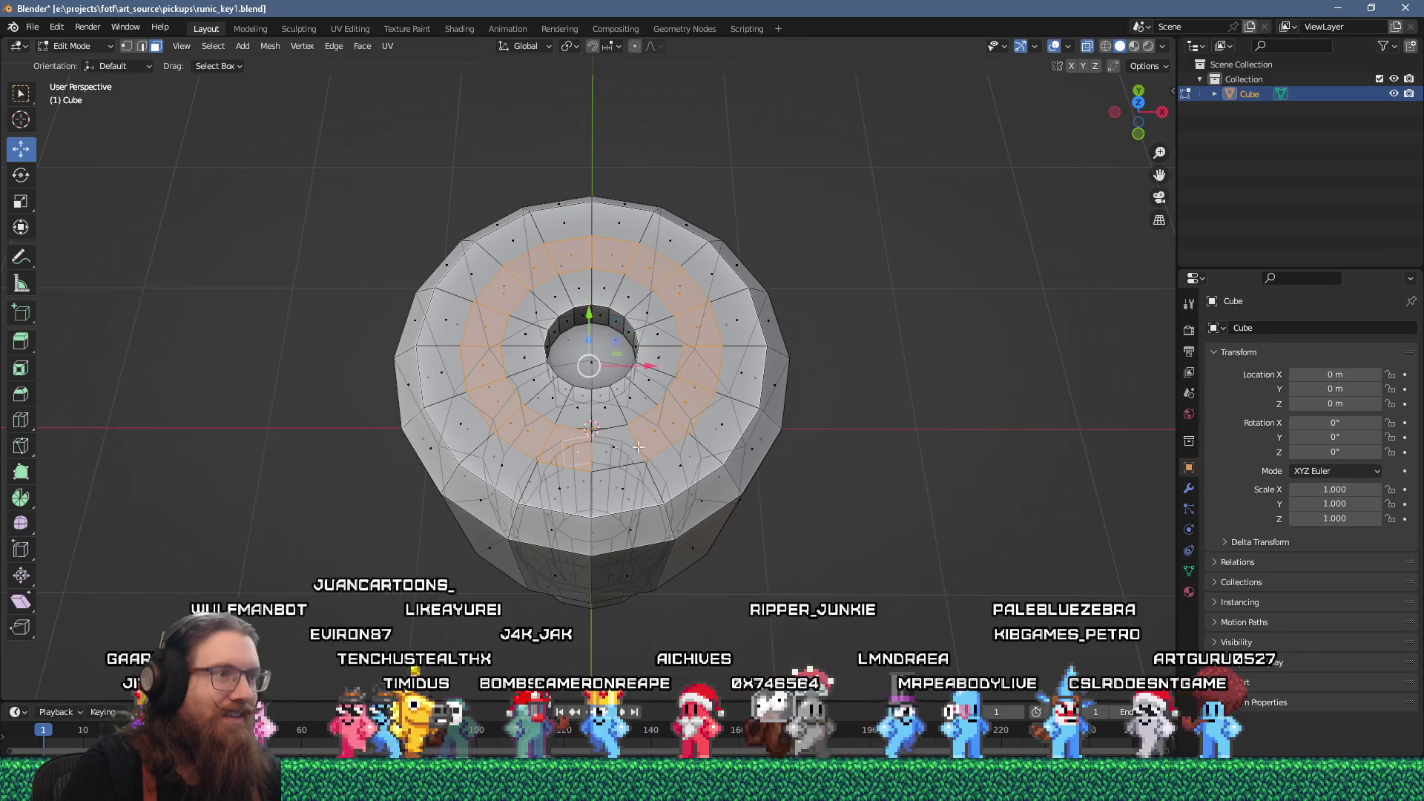
left_click_drag(587, 457, 504, 403)
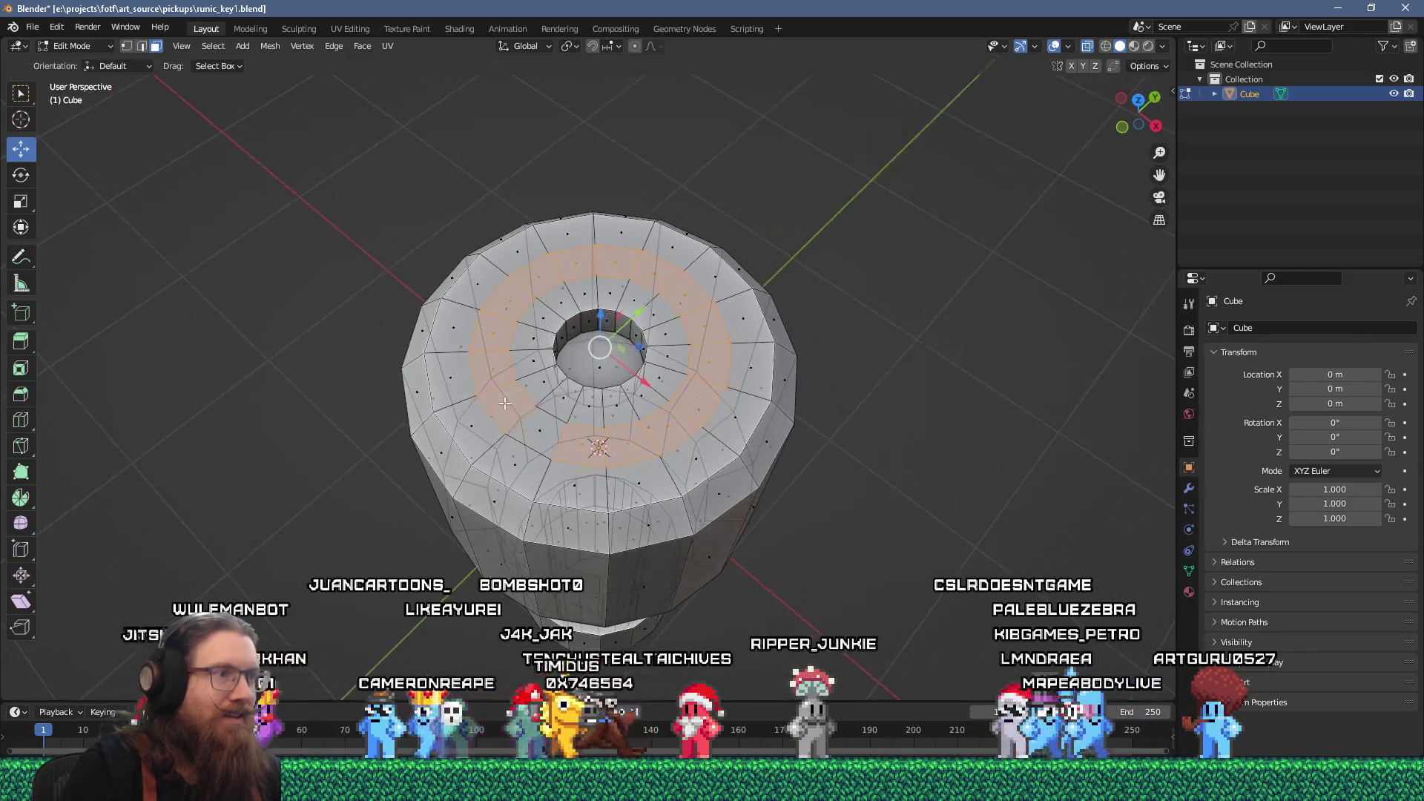
- Extrude the spiral faces inward into a 0.182 m groove and return to Object Mode
key("e")
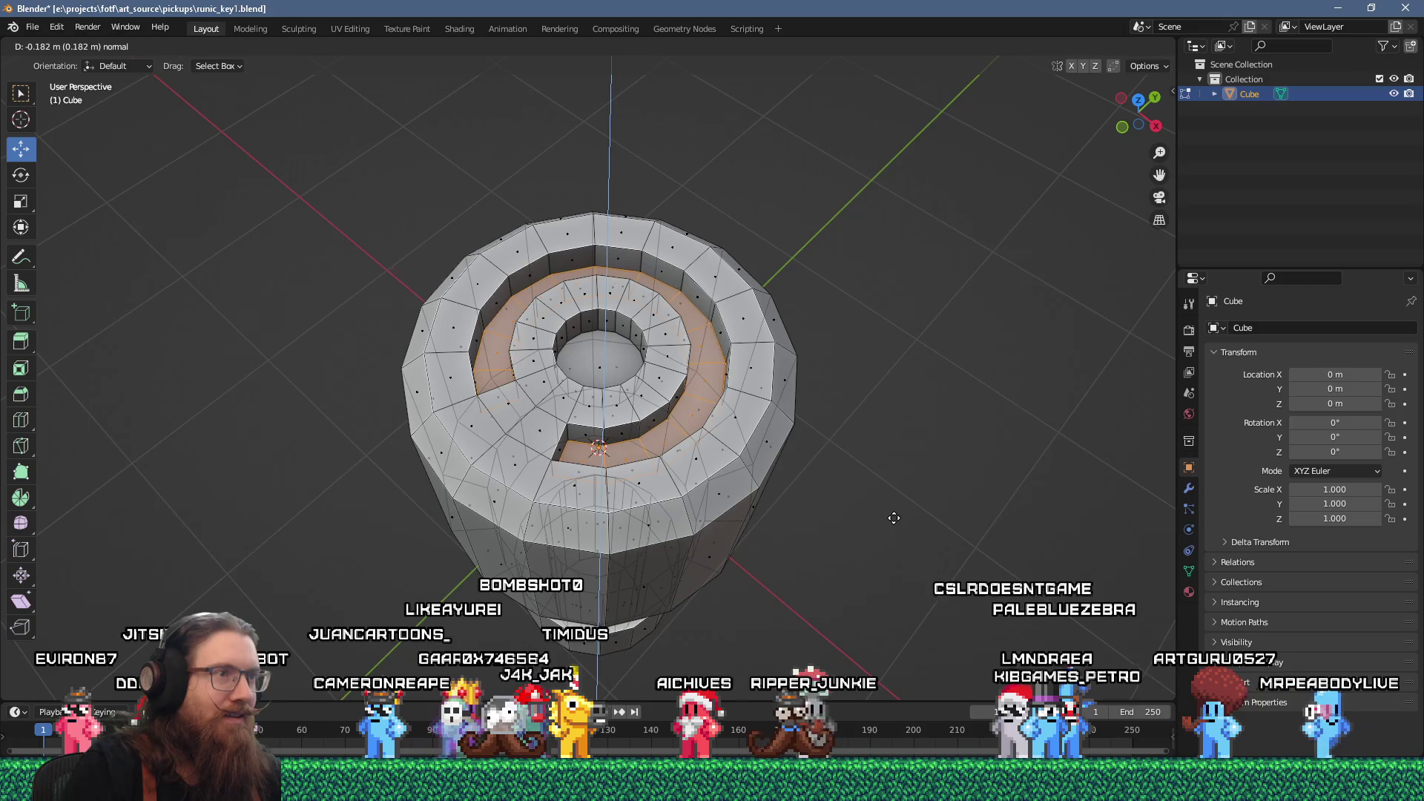
left_click(895, 519)
scroll(896, 519, "down", 5)
key("Tab")
mouse_move(912, 519)
left_mouse_down()
mouse_move(947, 461)
mouse_move(862, 551)
mouse_move(528, 498)
mouse_move(620, 413)
left_mouse_up()
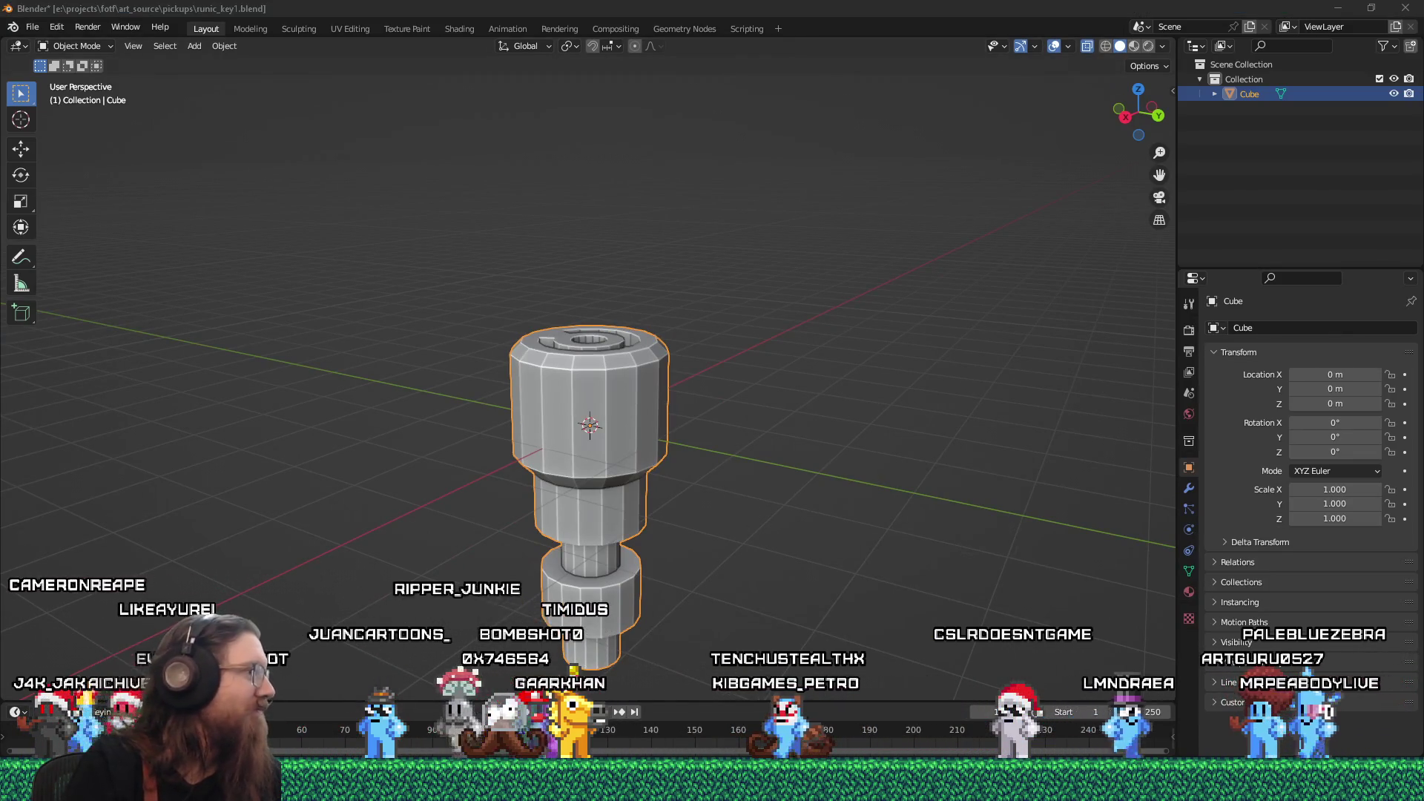
- Apply Shade Smooth to the key object and go back into Edit Mode
key("alt+Tab")
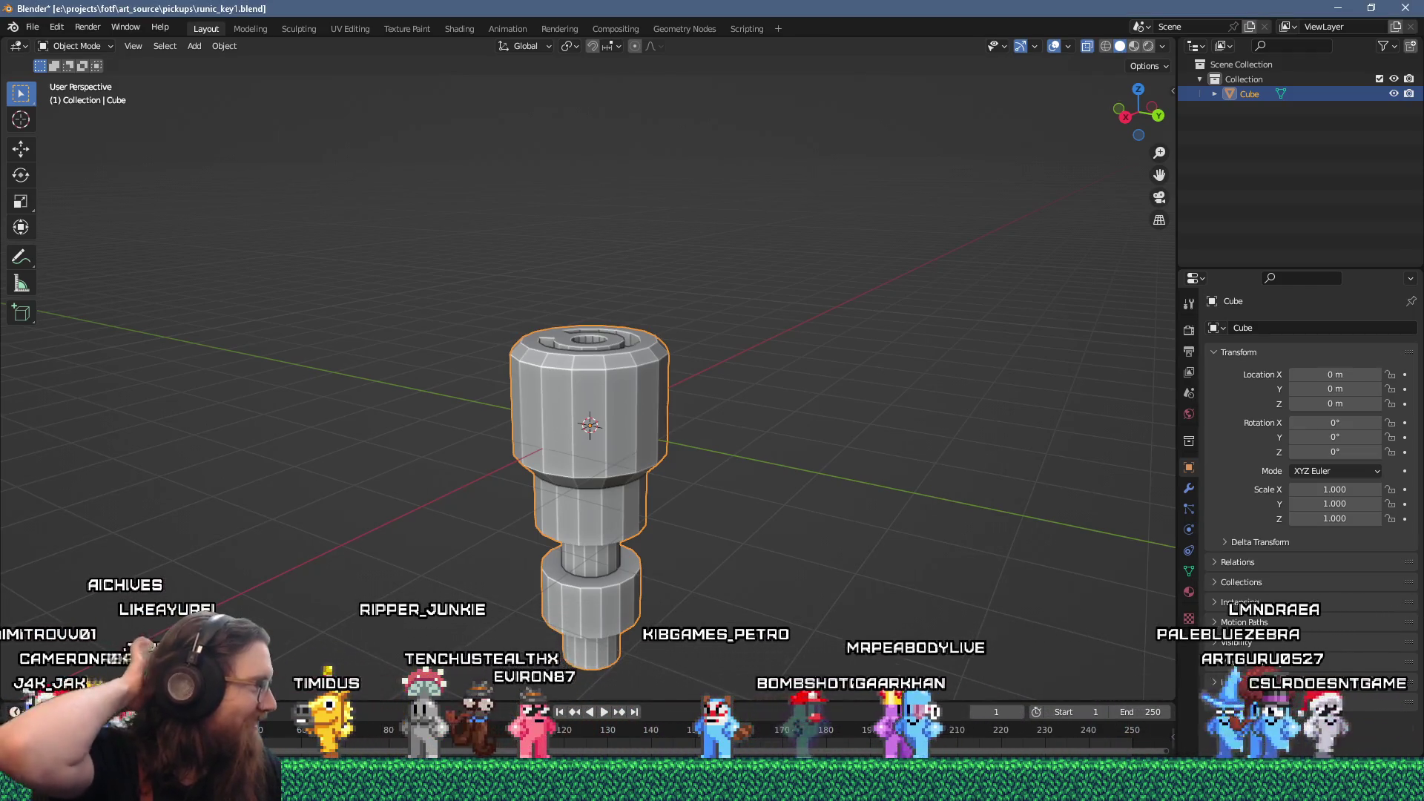
mouse_move(398, 551)
left_mouse_down()
mouse_move(607, 546)
mouse_move(578, 520)
mouse_move(616, 385)
mouse_move(561, 310)
mouse_move(515, 294)
mouse_move(580, 226)
mouse_move(728, 340)
mouse_move(611, 325)
mouse_move(653, 404)
left_mouse_up()
key("Tab")
key("a")
right_click(644, 386)
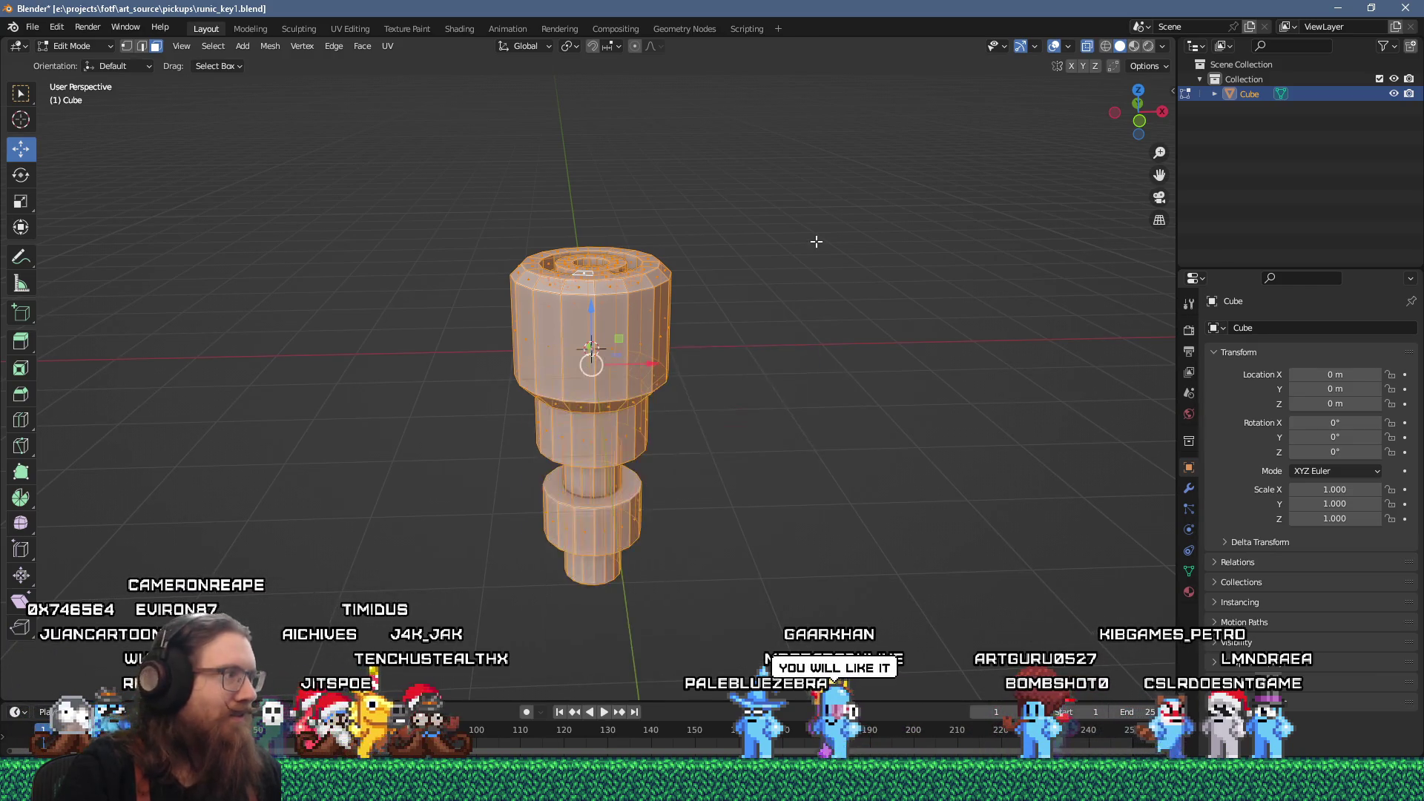
key("Tab")
right_click(646, 336)
left_click(645, 335)
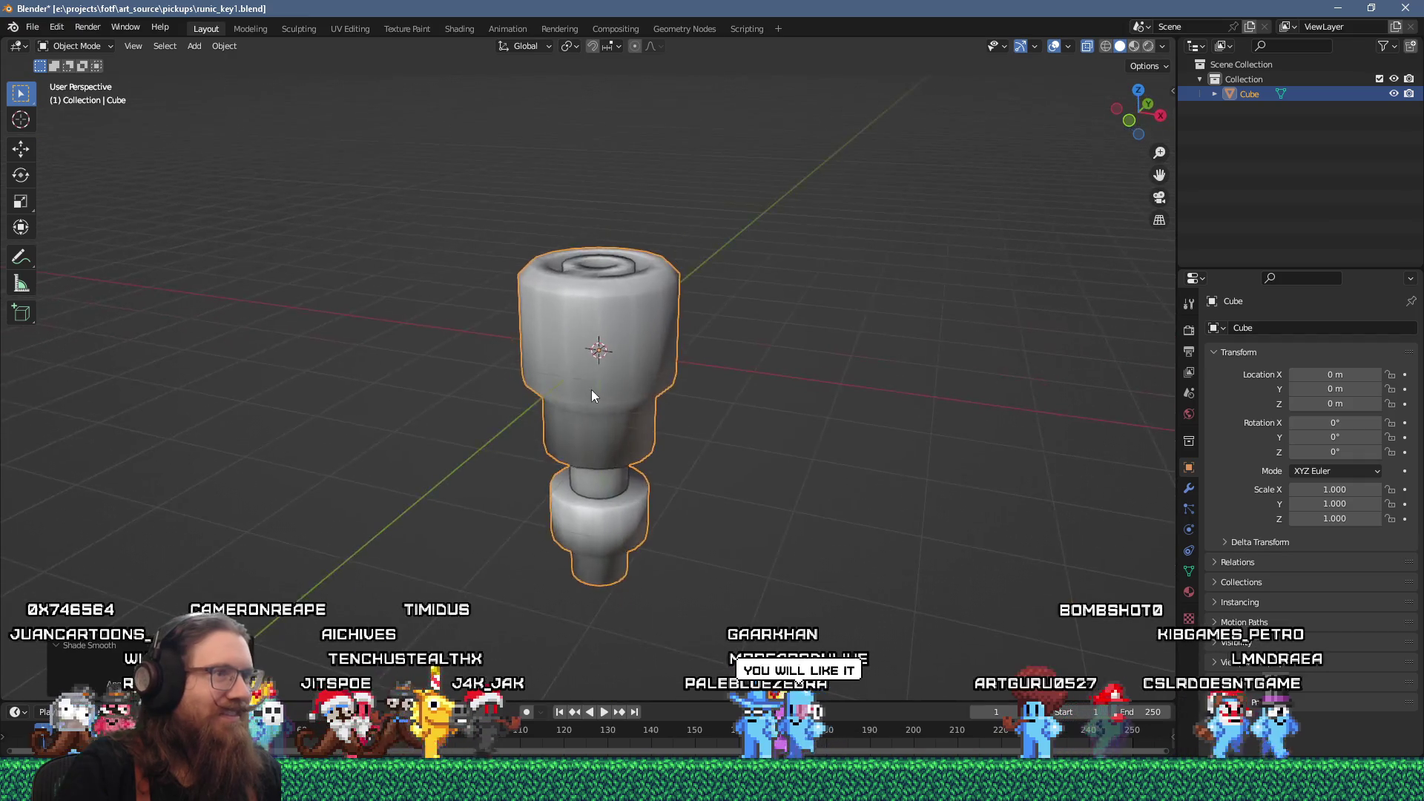
key("Tab")
mouse_move(621, 371)
left_mouse_down()
mouse_move(667, 398)
mouse_move(680, 445)
mouse_move(648, 445)
mouse_move(656, 489)
left_mouse_up()
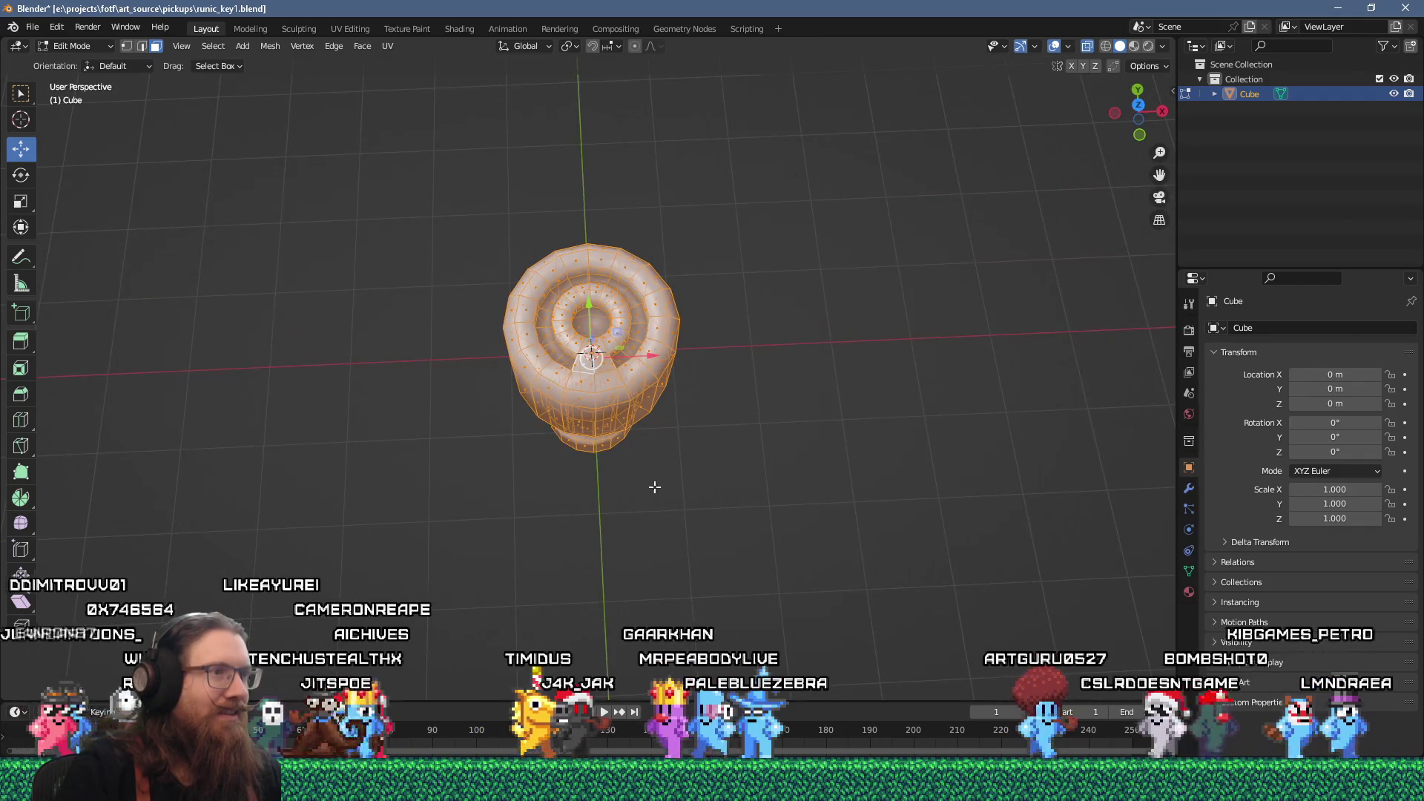
- Select a shortest-path band of faces around the inner spiral ring, then switch to Discord
scroll(656, 490, "up", 2)
left_click(521, 368)
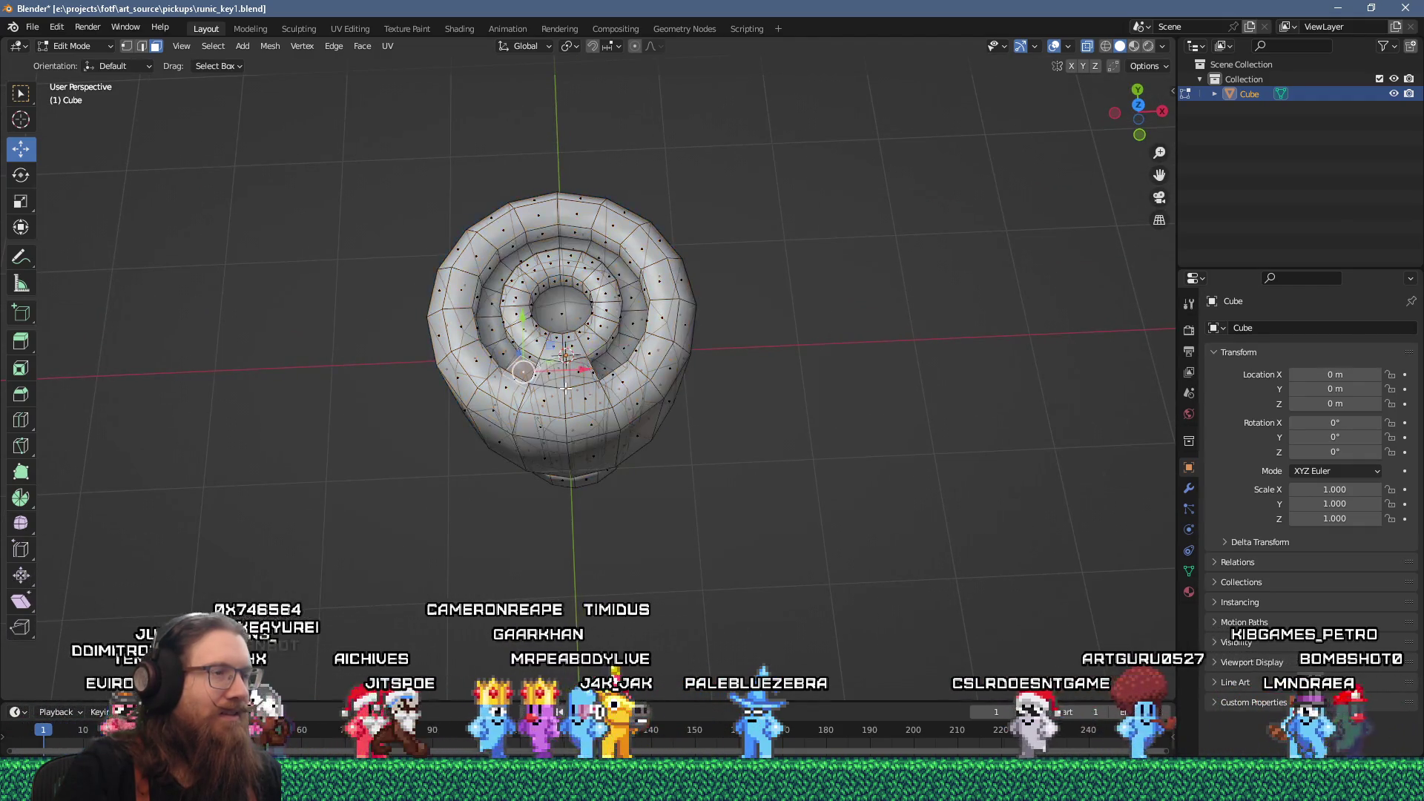
left_click_drag(521, 367, 603, 415)
scroll(604, 416, "up", 2)
left_click(598, 199, "ctrl")
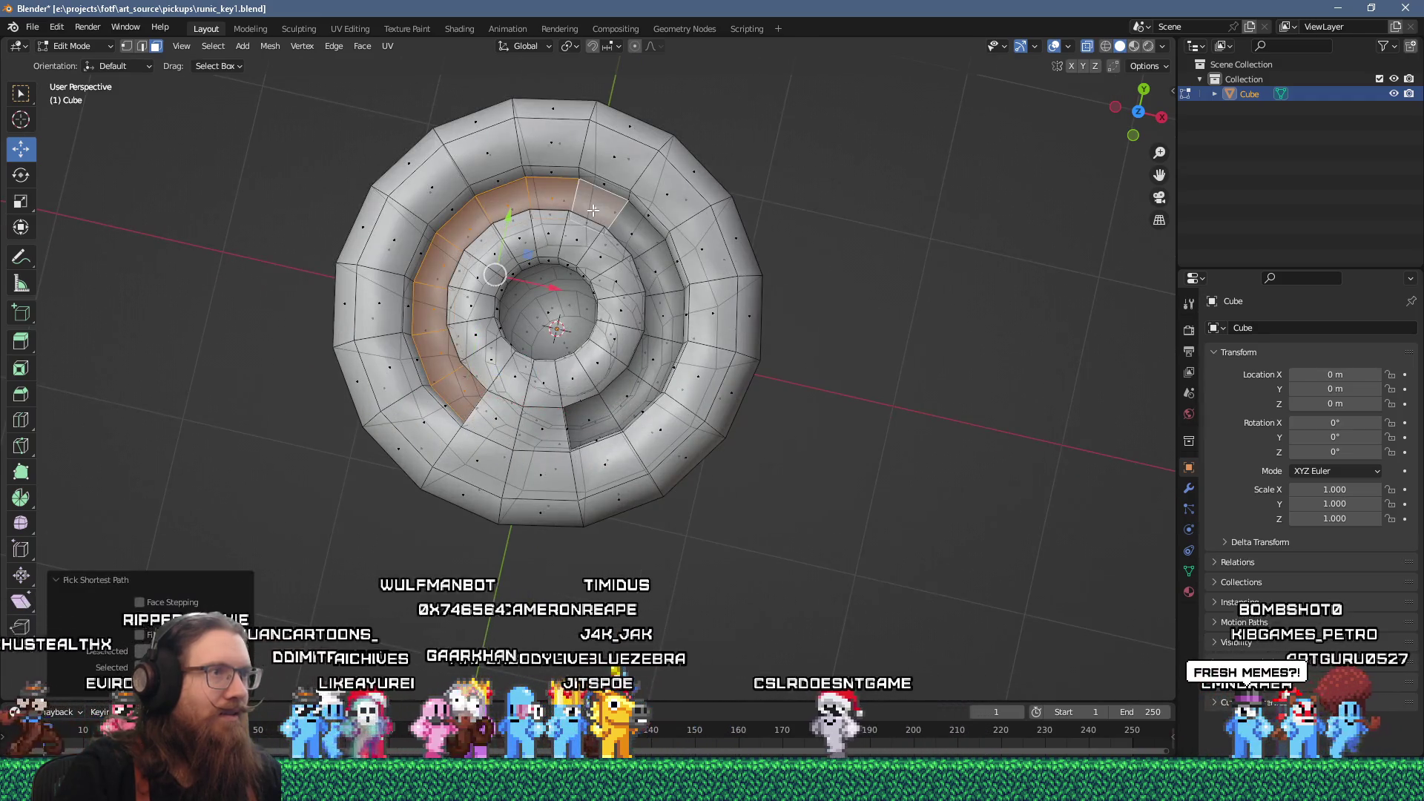
left_click(591, 414, "ctrl")
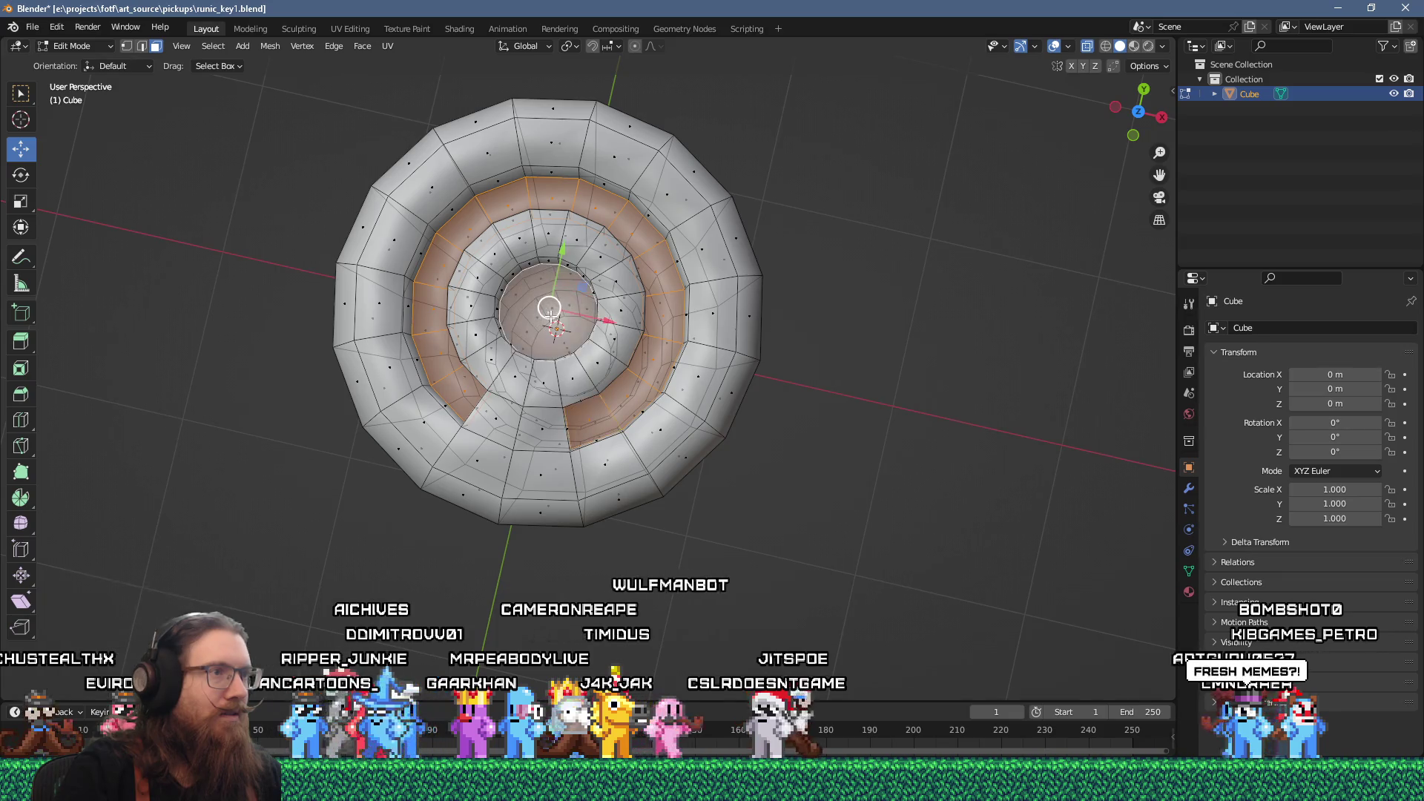
mouse_move(566, 421)
left_mouse_down()
mouse_move(606, 400)
mouse_move(598, 325)
left_mouse_up()
mouse_move(562, 453)
left_mouse_down()
mouse_move(526, 495)
mouse_move(537, 545)
mouse_move(633, 509)
mouse_move(639, 404)
mouse_move(624, 367)
left_mouse_up()
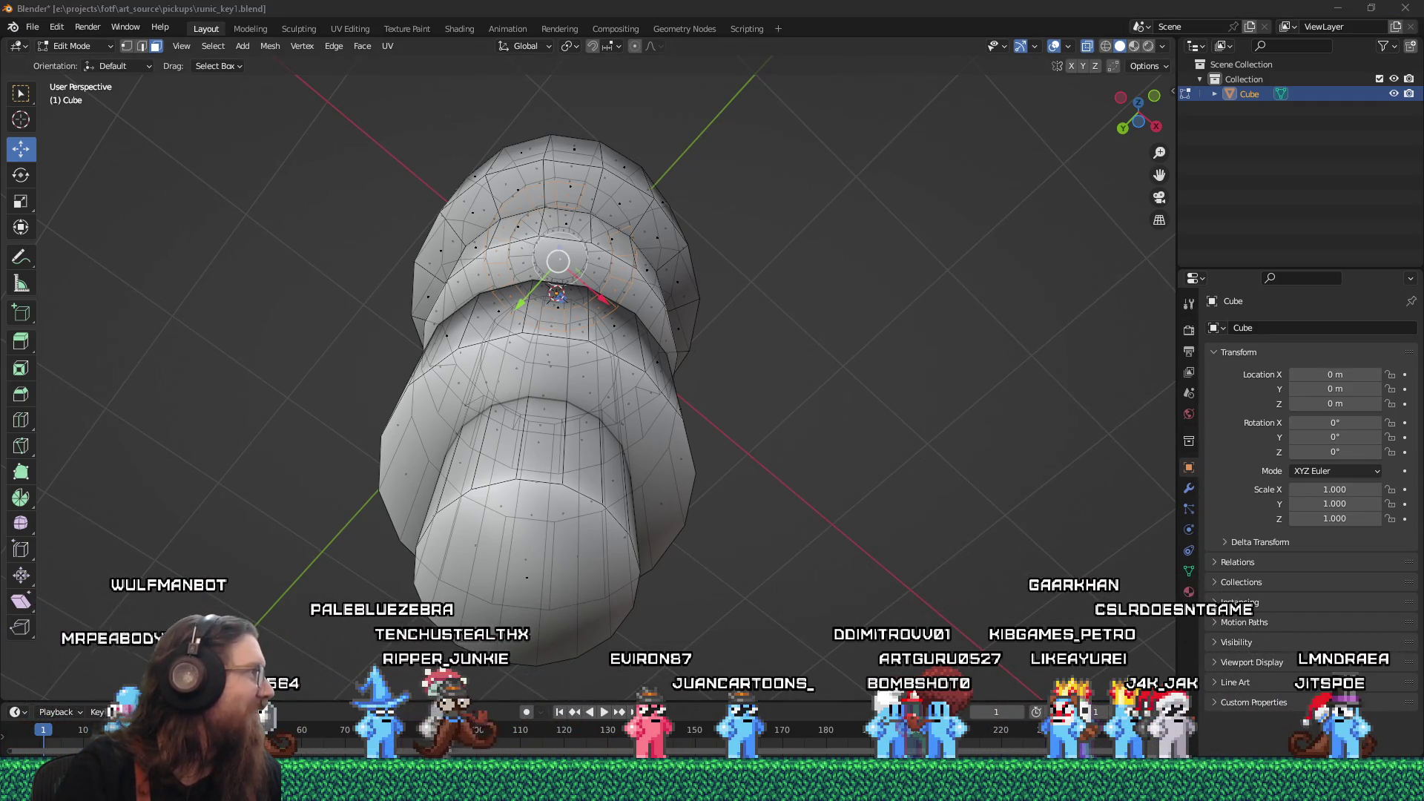
key("alt+Tab")
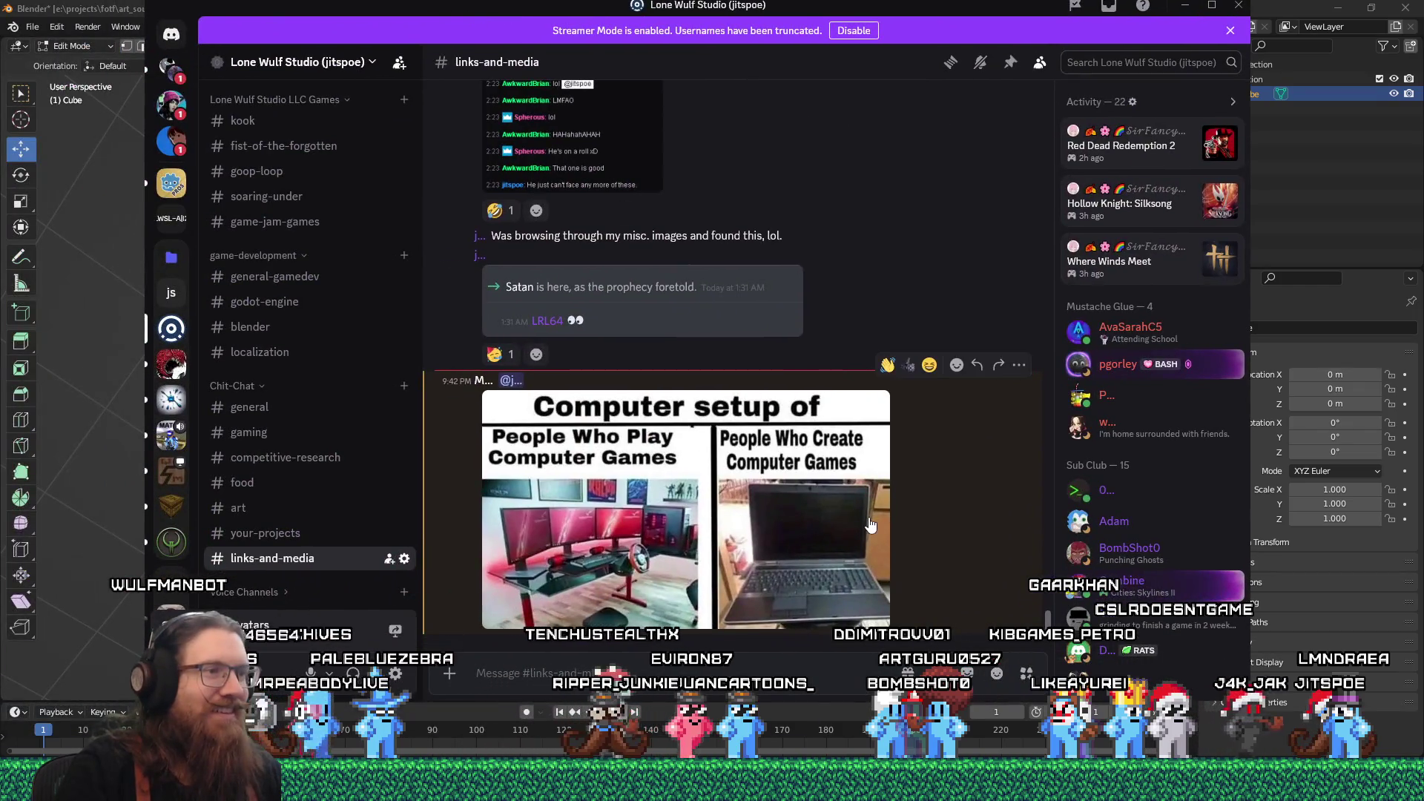
left_click(699, 508)
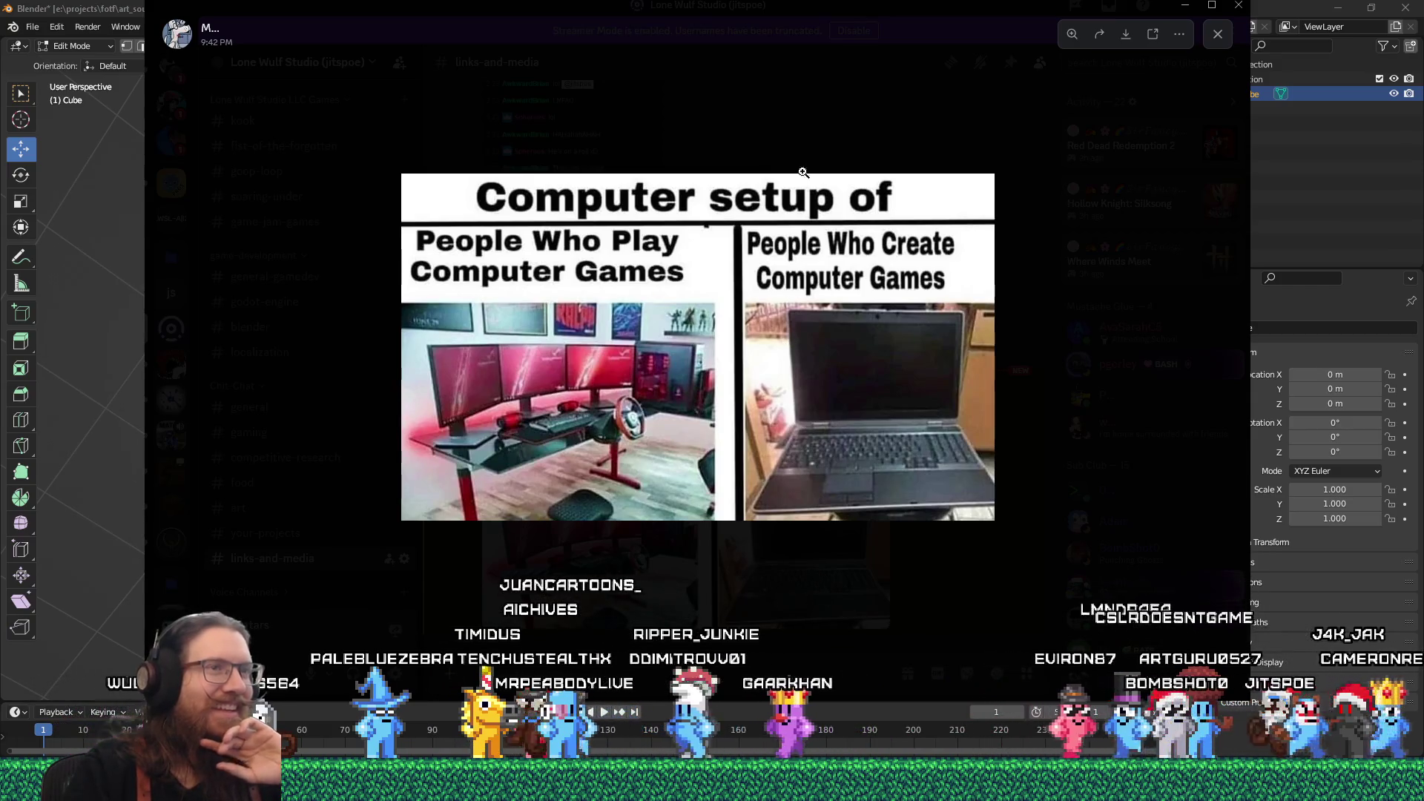
mouse_move(1019, 11)
left_mouse_down()
mouse_move(945, 33)
mouse_move(0, 81)
left_mouse_up()
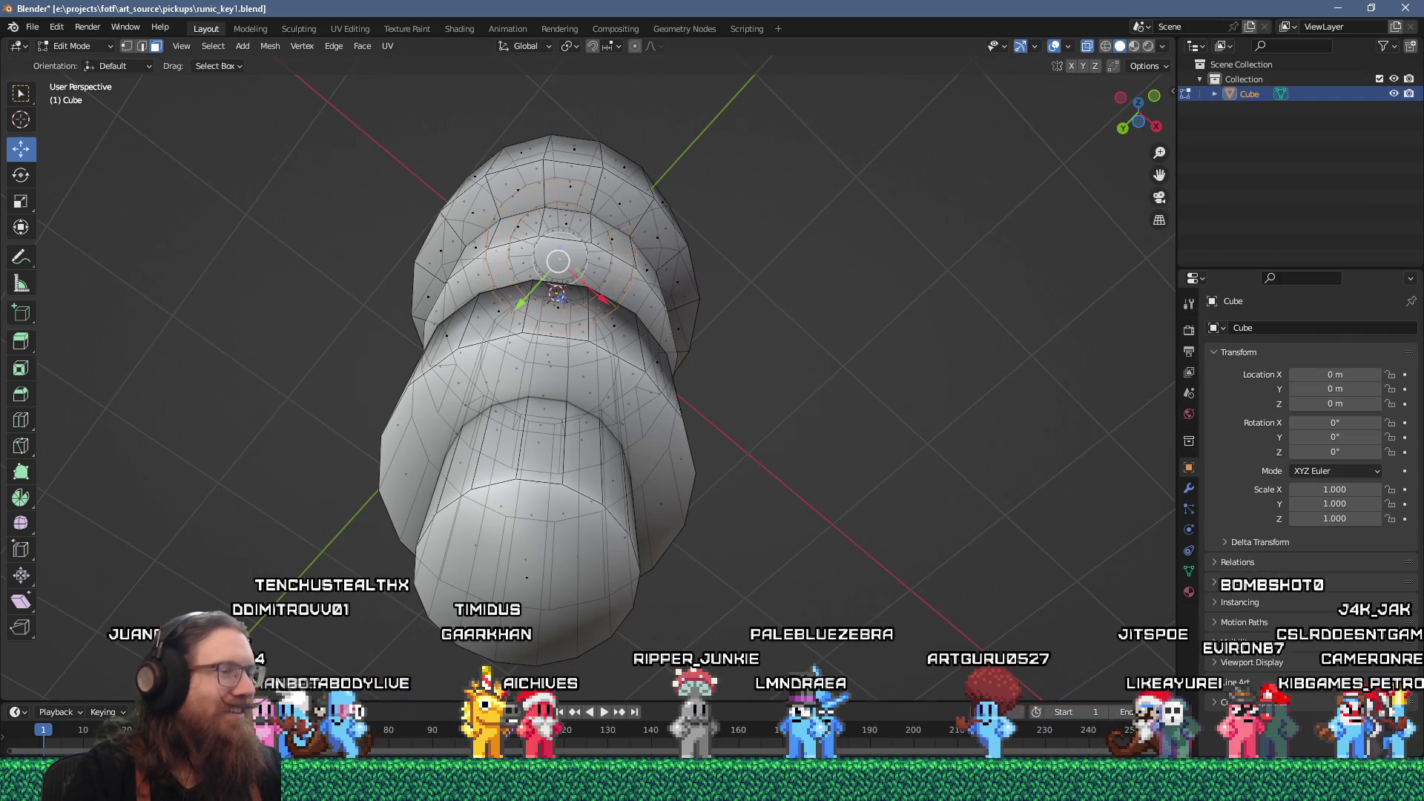
- Switch to the Texture Paint workspace and set the key's mode to Vertex Paint
mouse_move(684, 185)
left_mouse_down()
mouse_move(687, 349)
mouse_move(709, 458)
left_mouse_up()
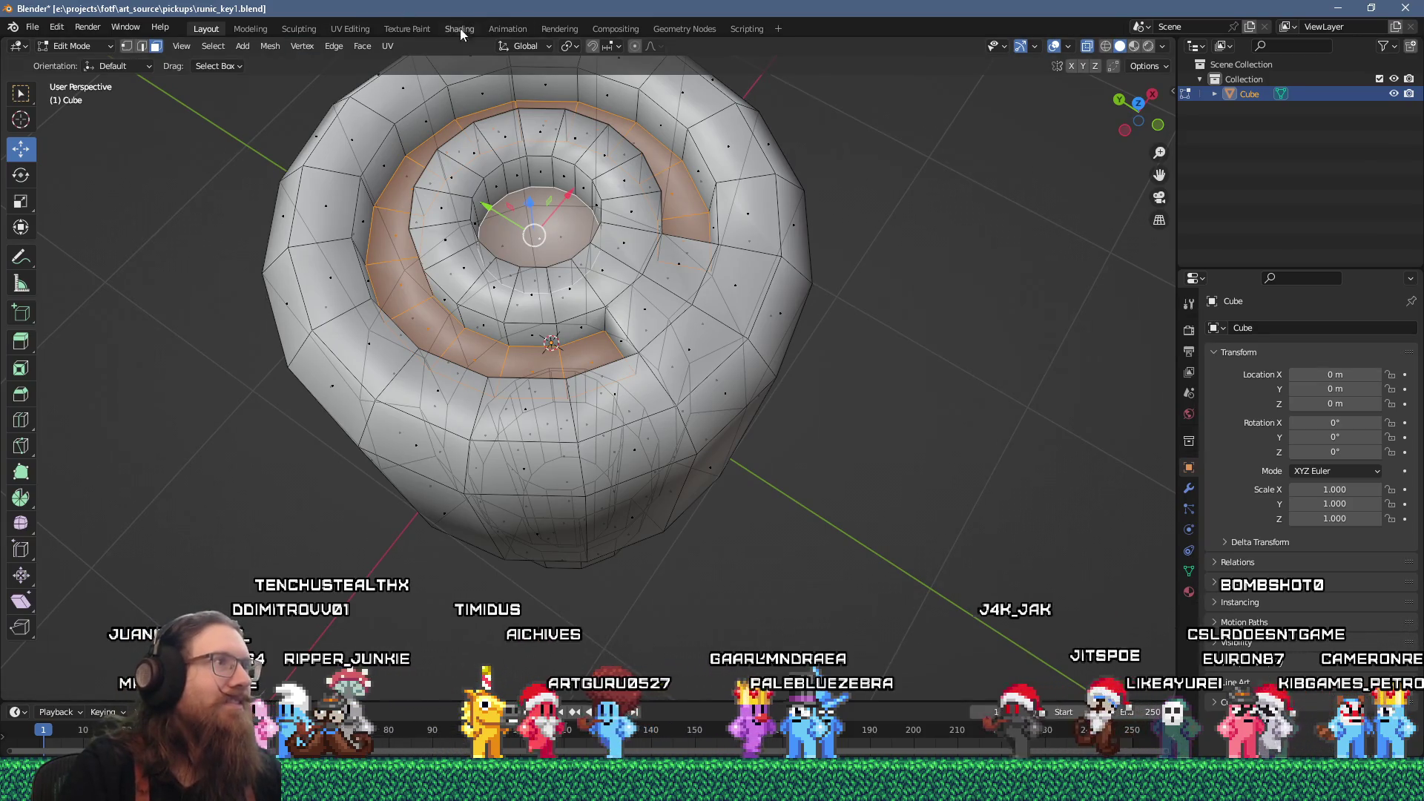
left_click(414, 28)
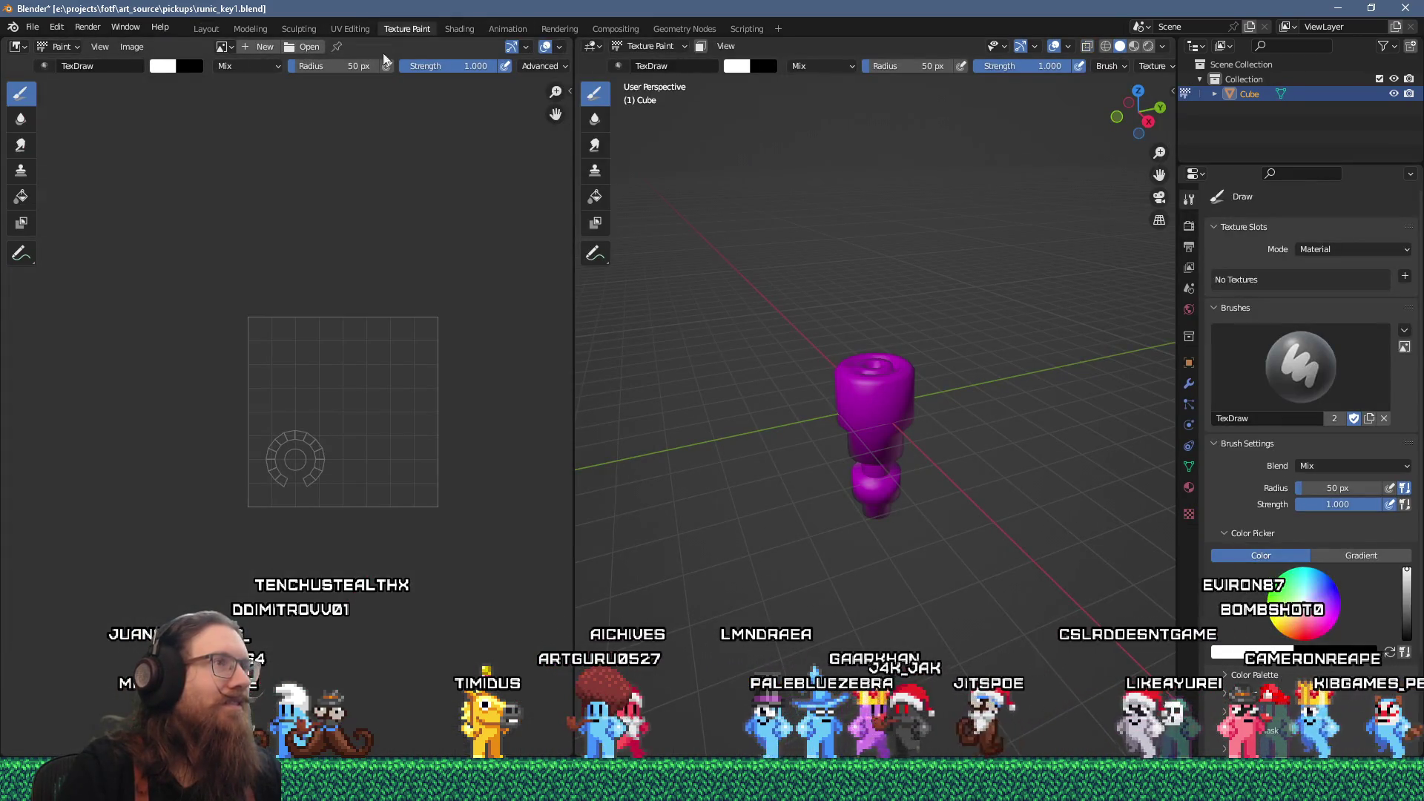
left_click(679, 47)
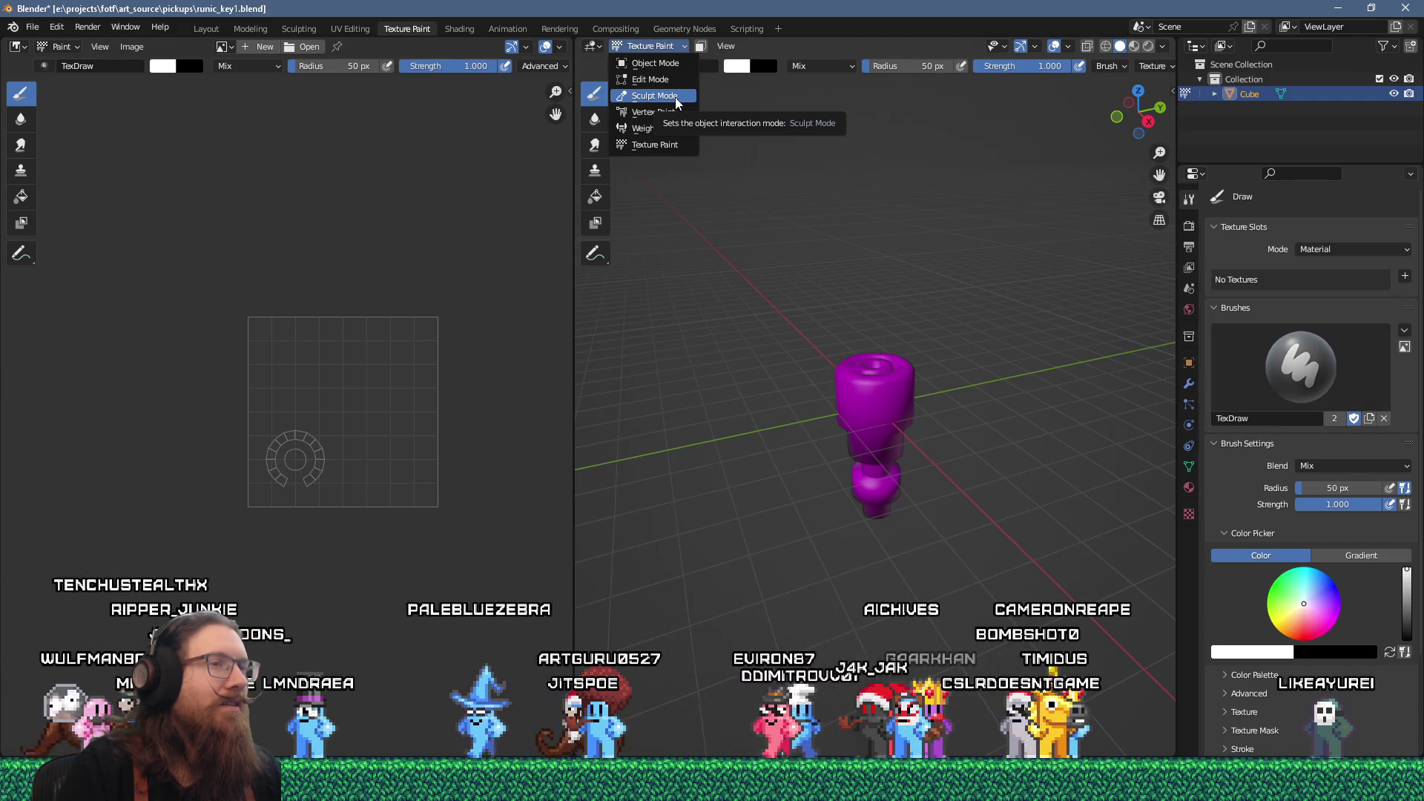
left_click(675, 118)
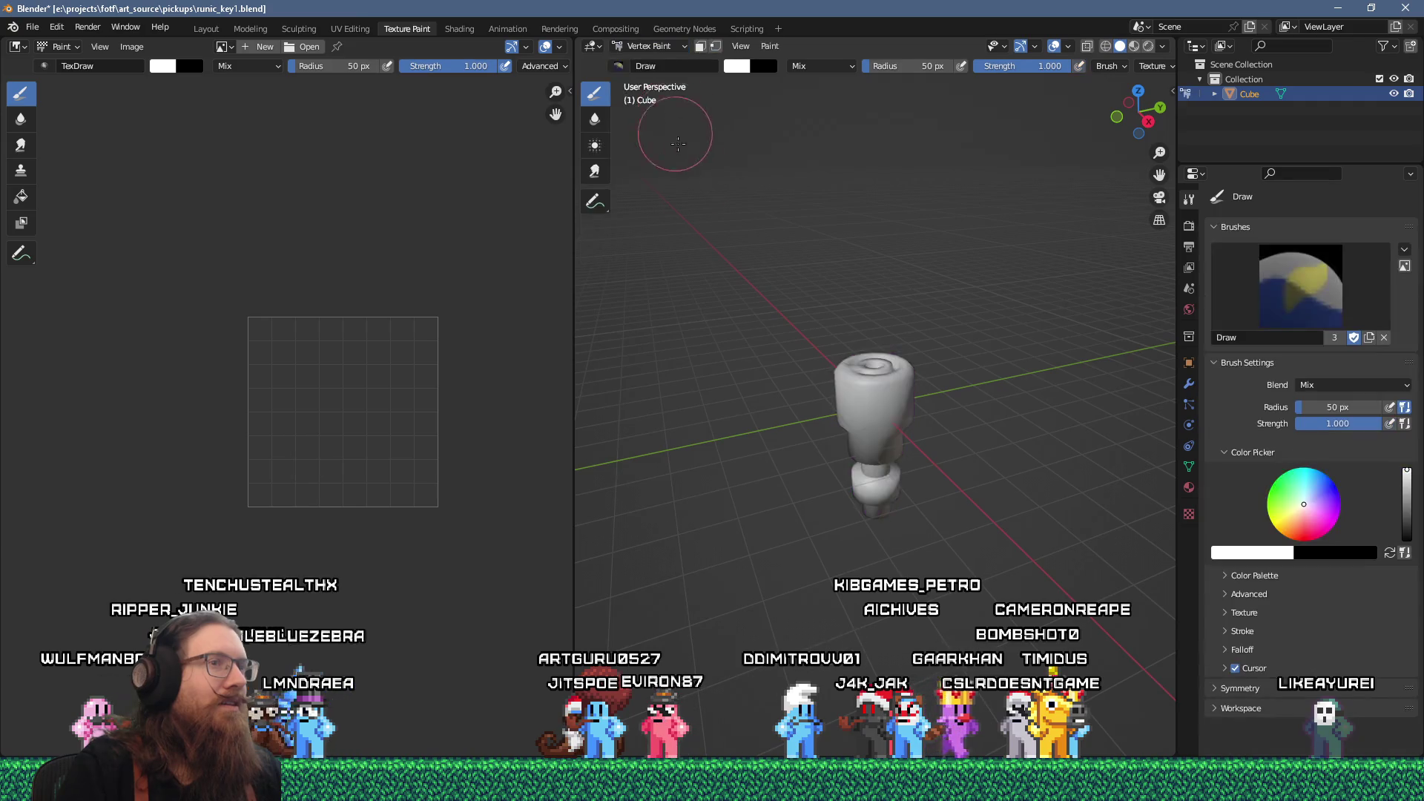
- Enter Edit Mode and select all of the key's geometry
scroll(853, 271, "up", 3)
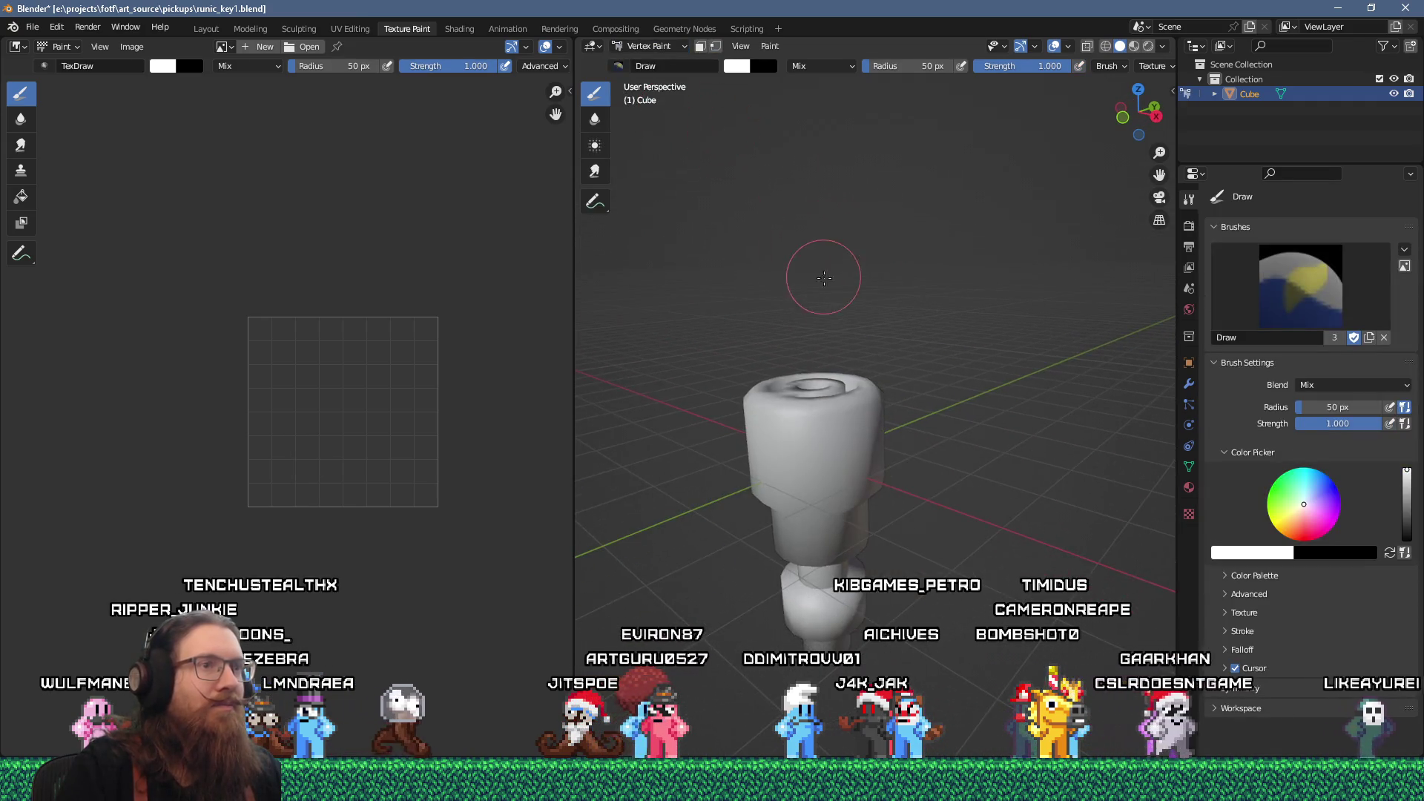
key("Tab")
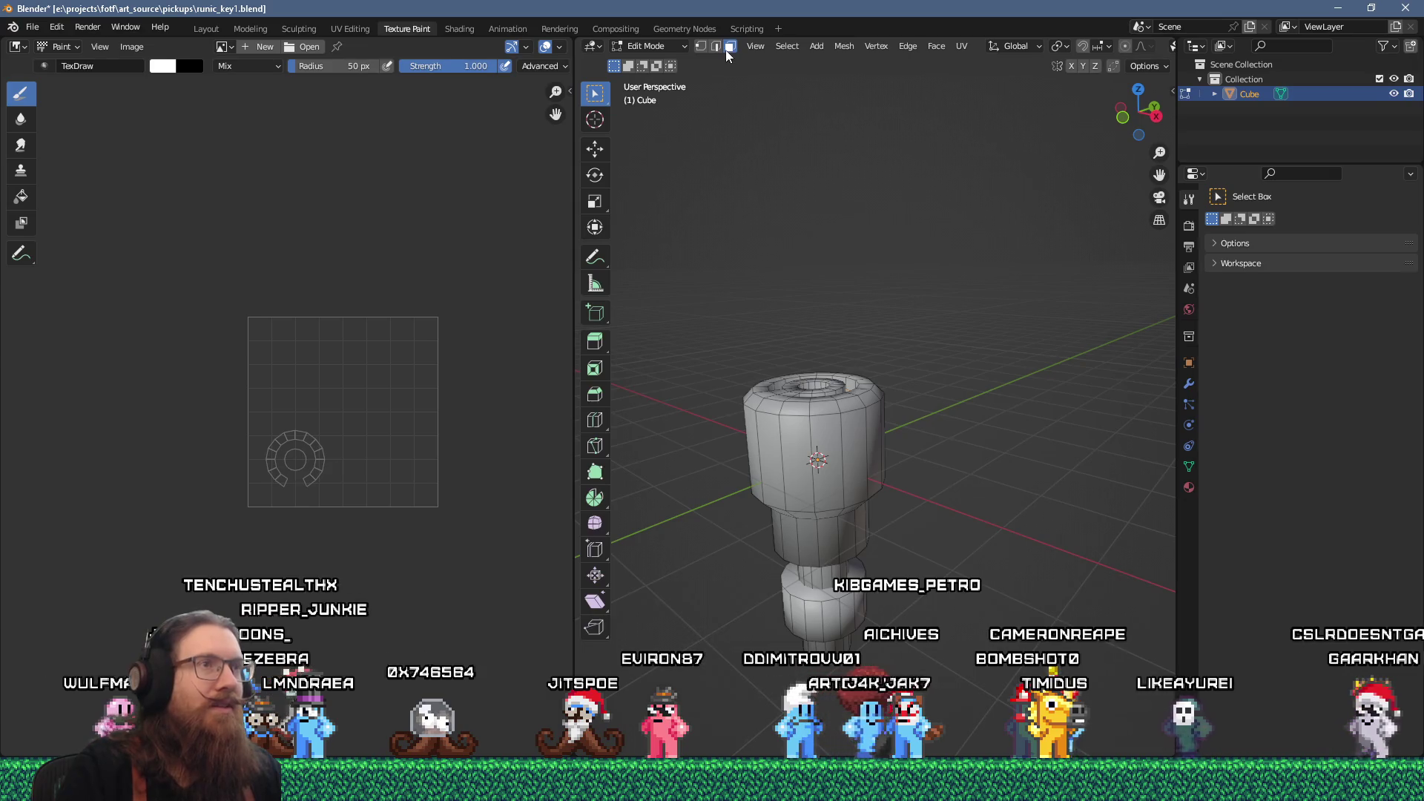
key("a")
mouse_move(821, 175)
left_mouse_down()
mouse_move(821, 140)
mouse_move(810, 302)
mouse_move(779, 245)
mouse_move(814, 83)
left_mouse_up()
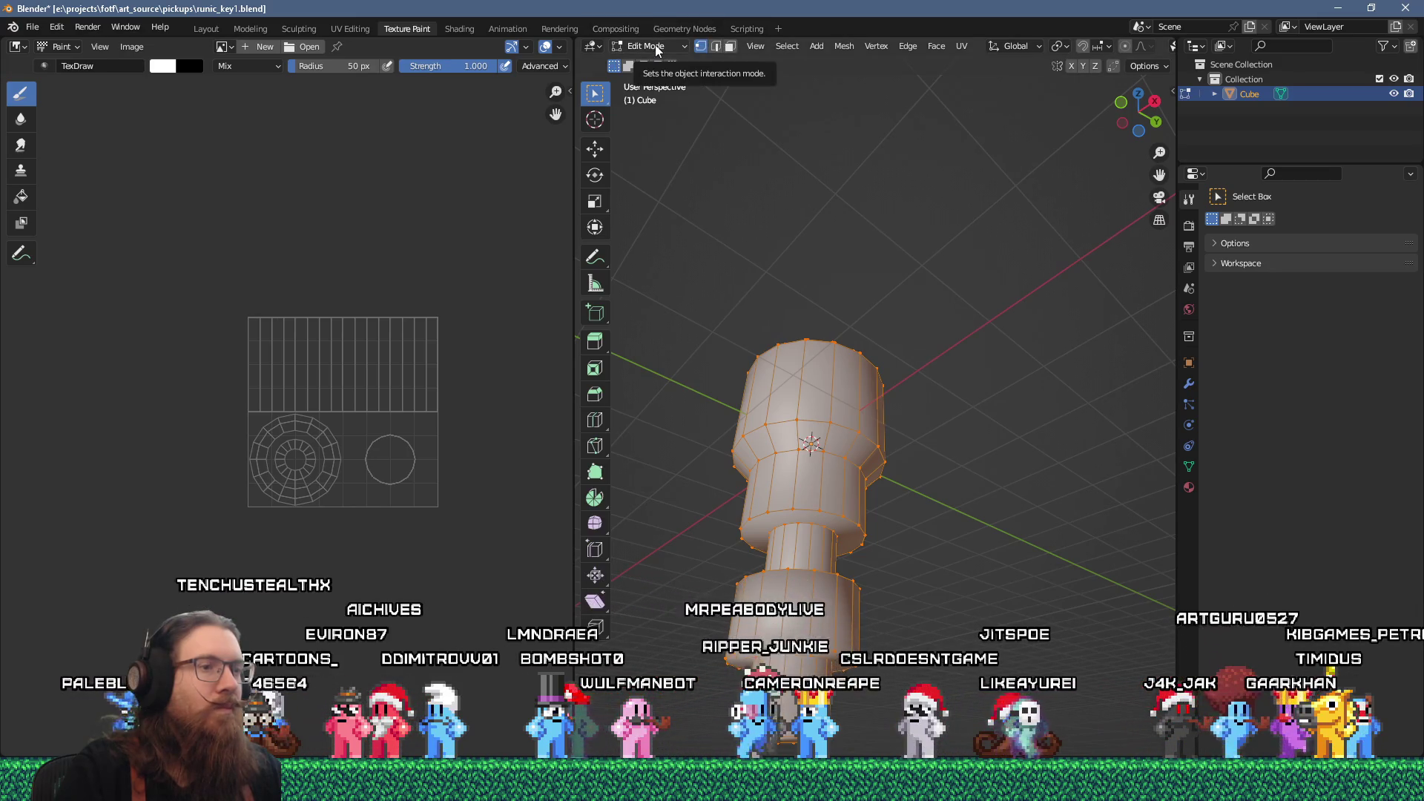
mouse_move(845, 112)
left_mouse_down()
mouse_move(858, 213)
mouse_move(785, 421)
mouse_move(797, 482)
left_mouse_up()
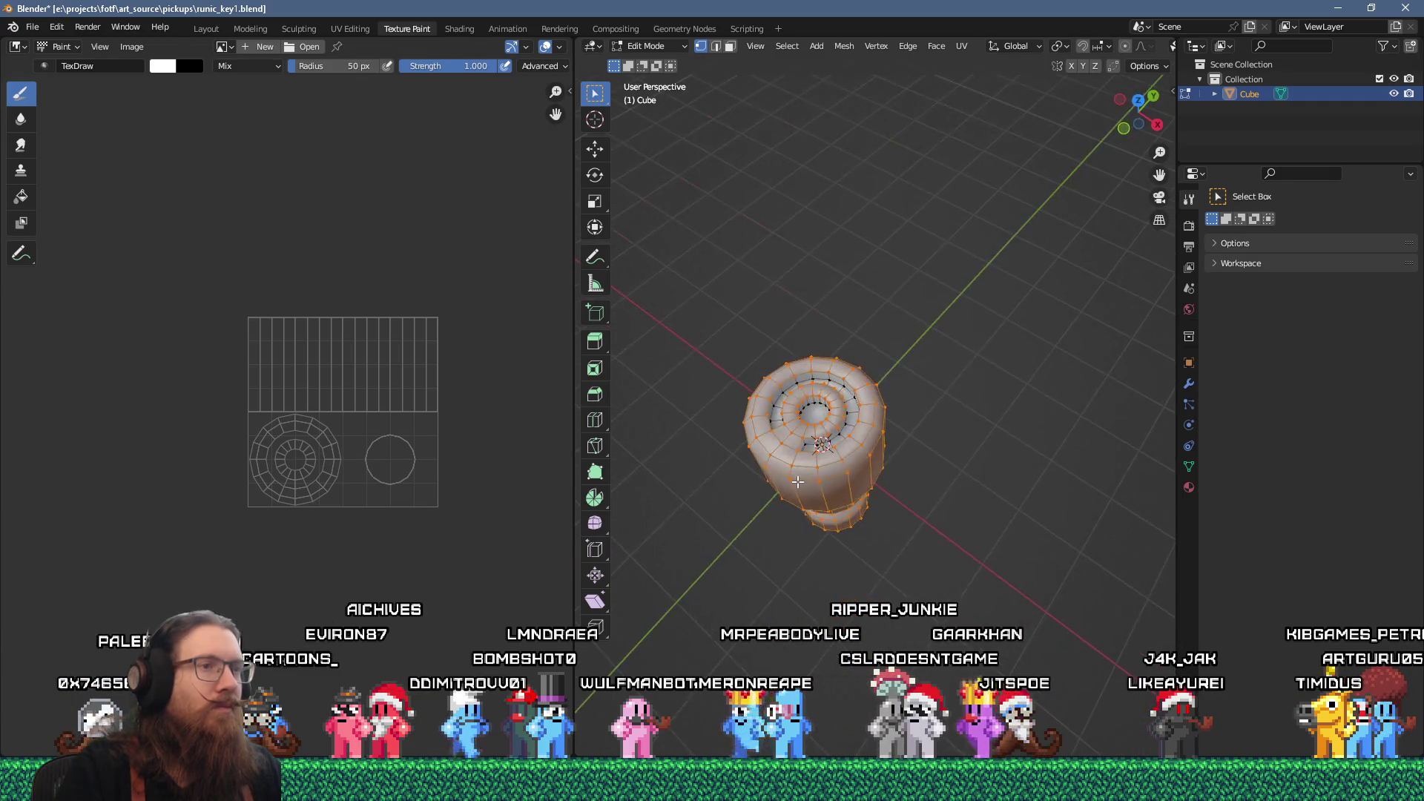
- Put the key into Vertex Paint mode from the mode menu
left_click(683, 49)
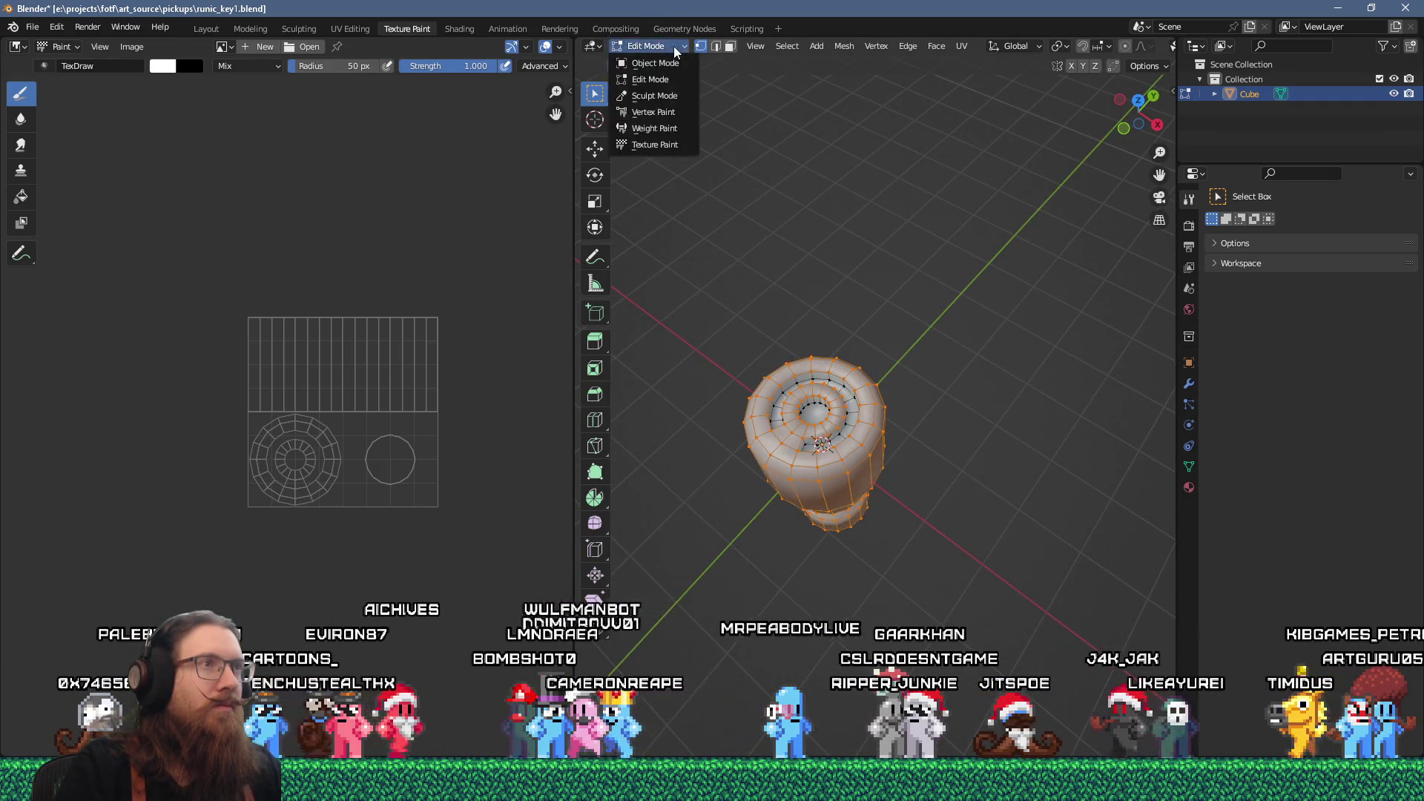
left_click(684, 49)
left_click(687, 49)
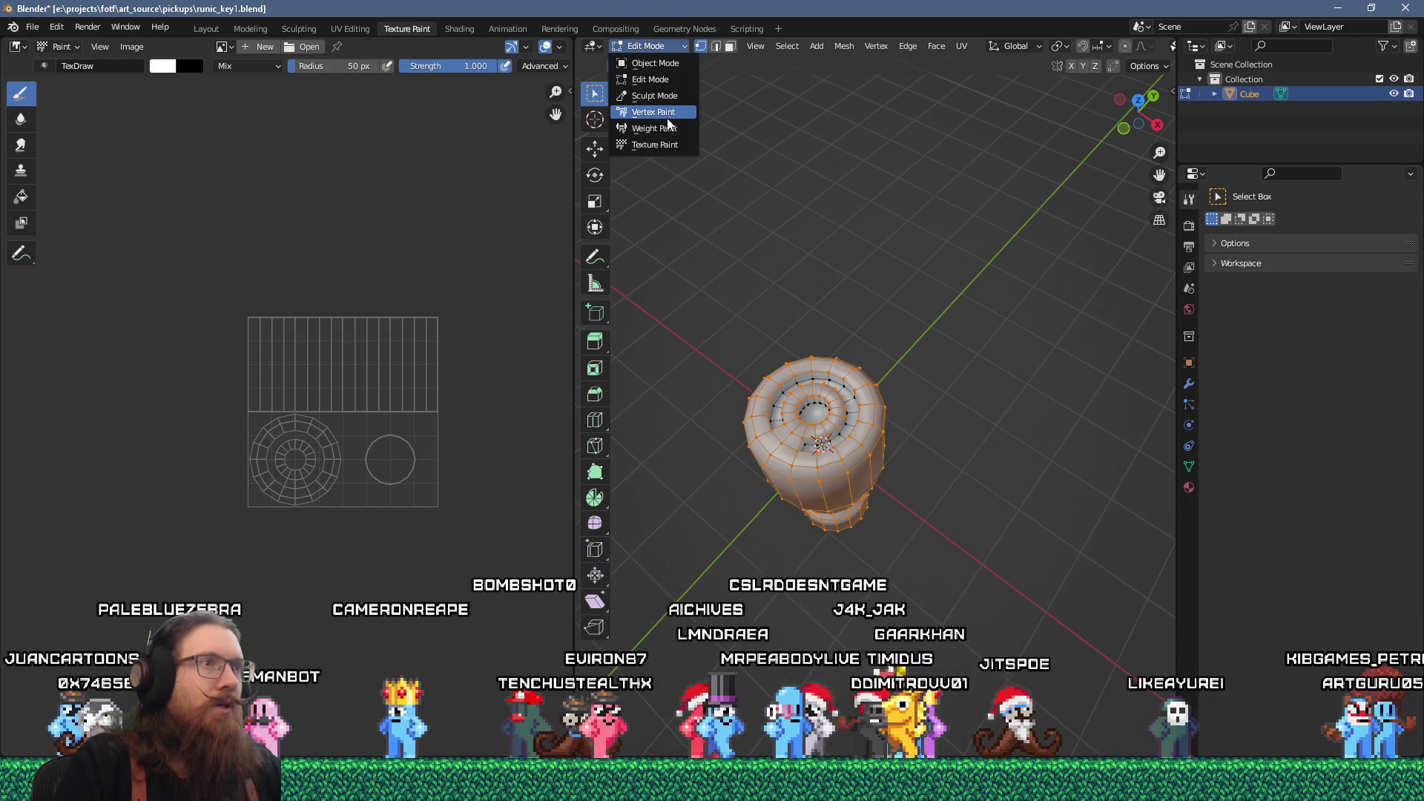
left_click(653, 112)
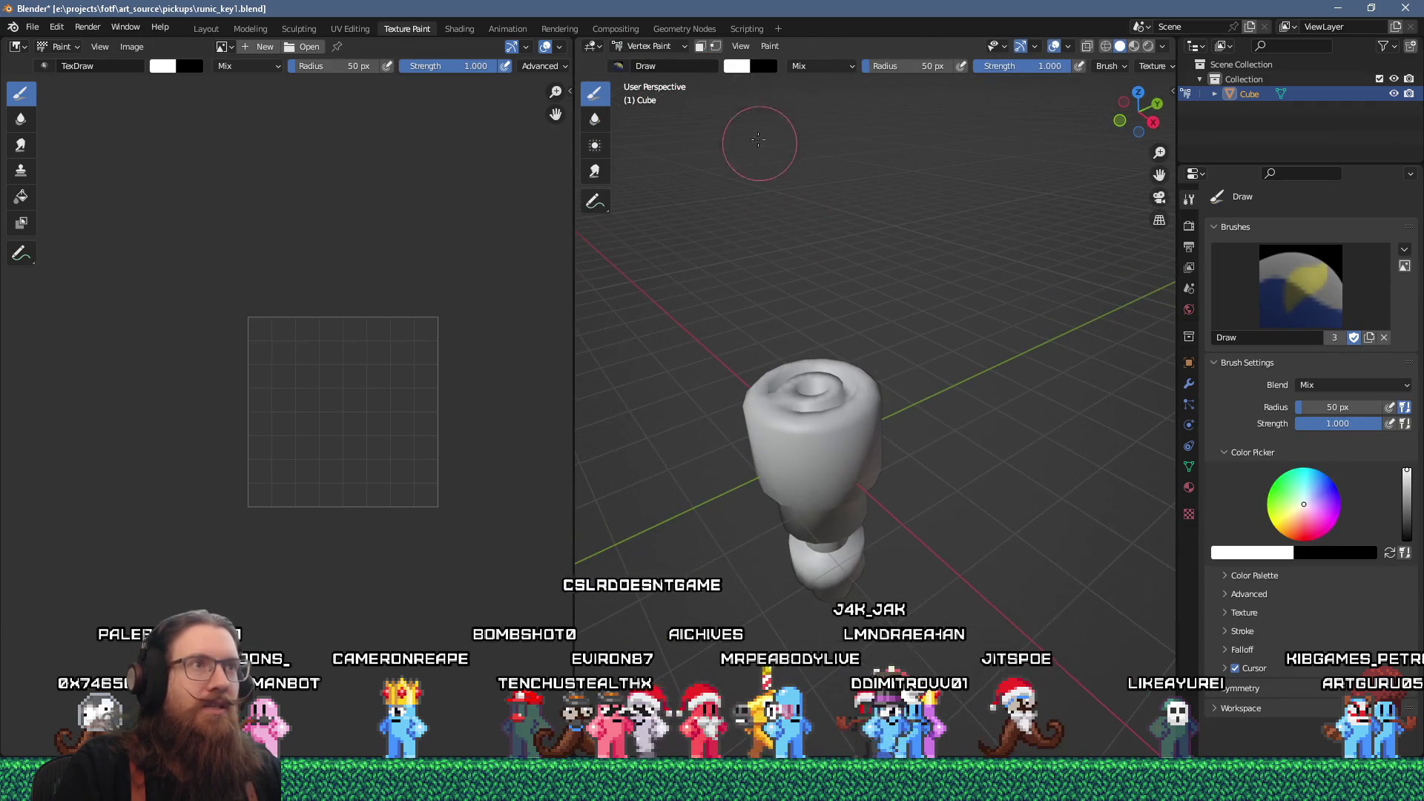
mouse_move(742, 111)
left_mouse_down()
mouse_move(809, 245)
mouse_move(816, 302)
left_mouse_up()
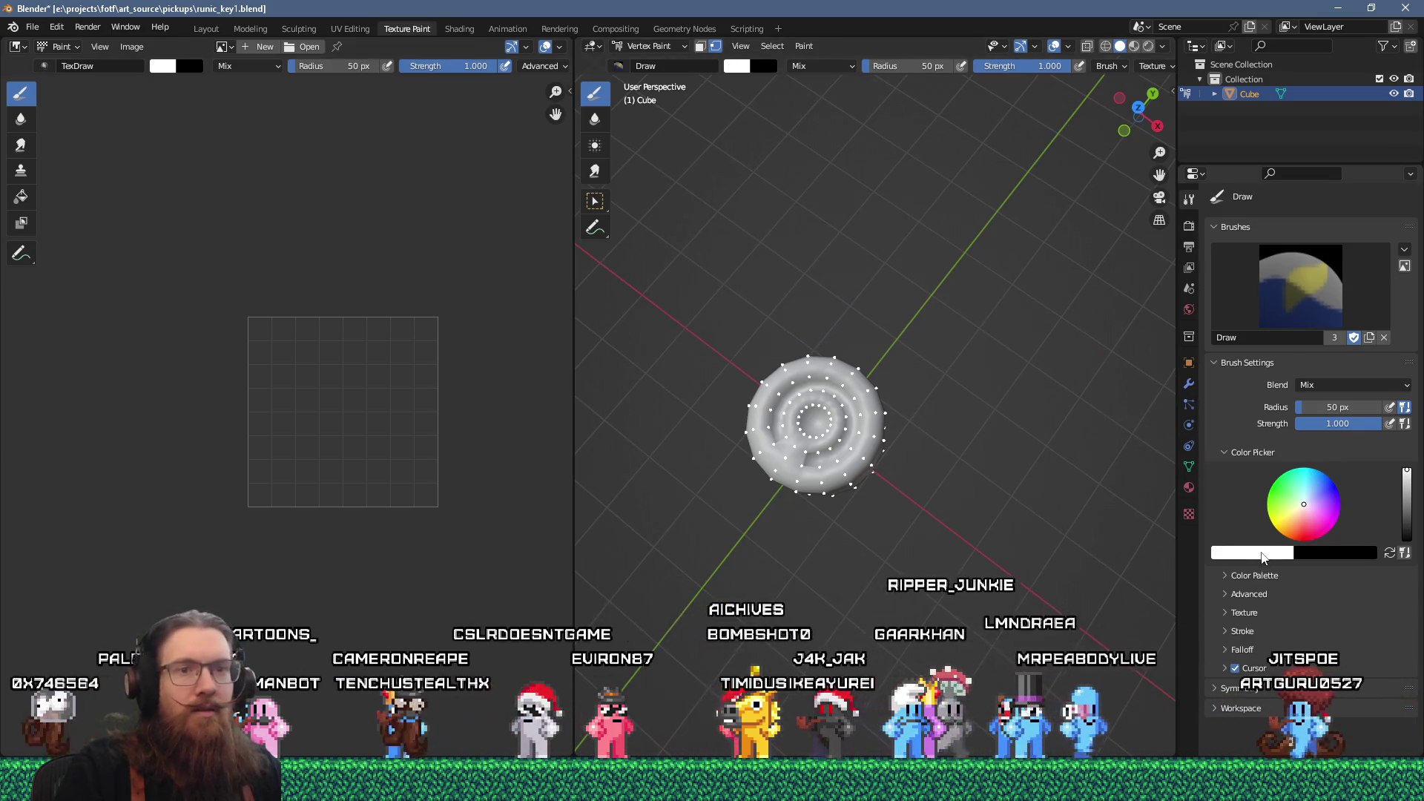
- Set the brush colour value to 0 (black) and fill the whole mesh with it
left_click(1263, 553)
left_click_drag(1261, 528, 1172, 530)
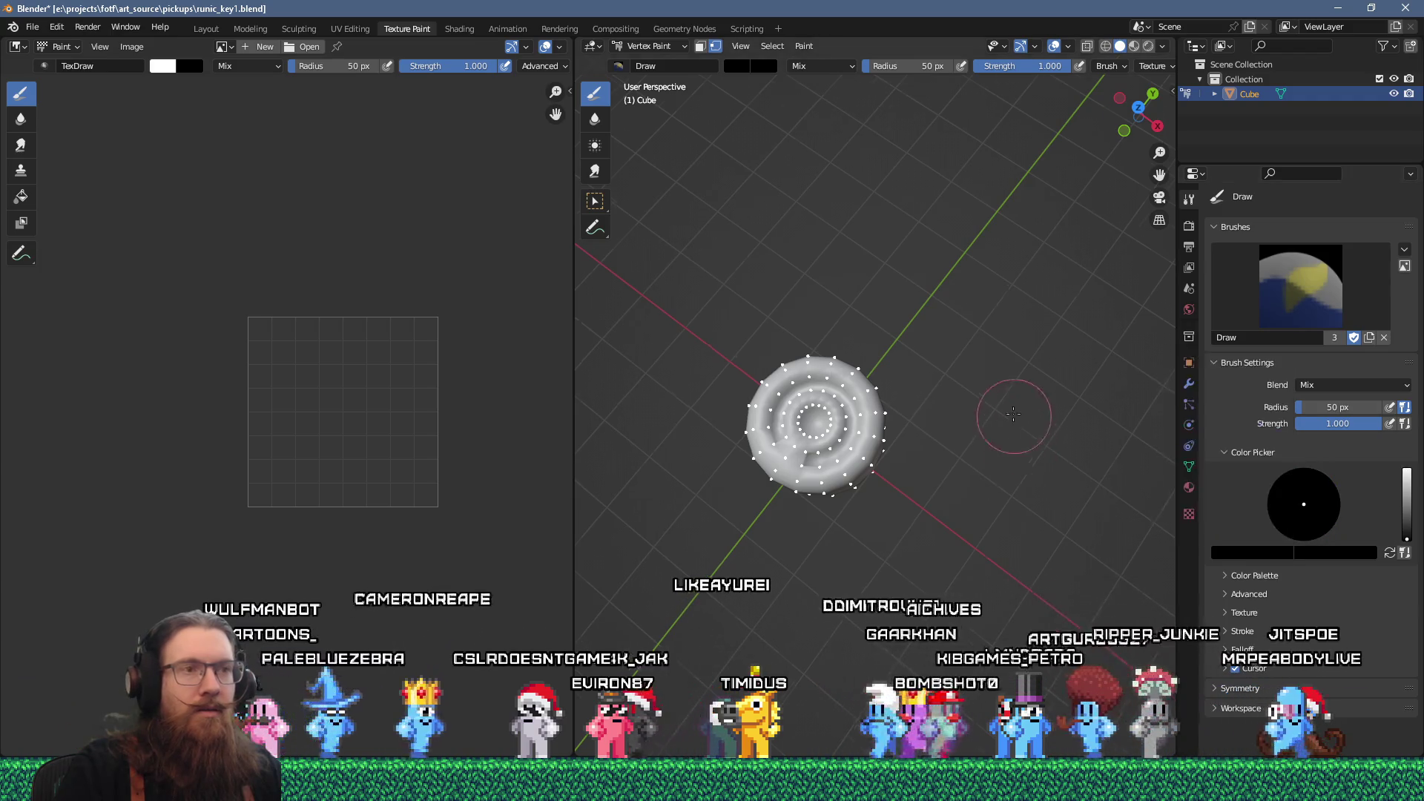
left_click_drag(1018, 415, 1002, 353)
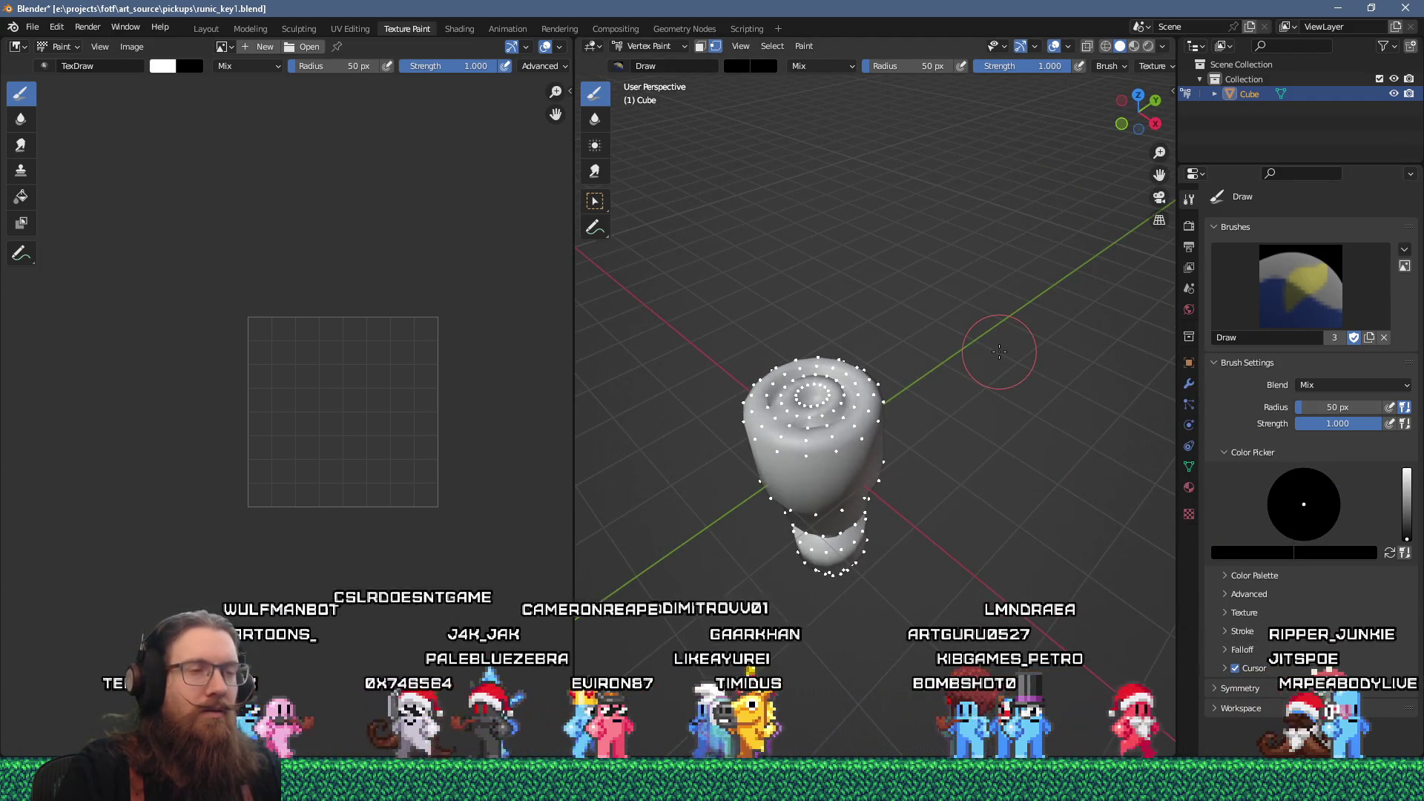
key("shift+k")
mouse_move(968, 356)
left_mouse_down()
mouse_move(934, 393)
mouse_move(954, 369)
mouse_move(1010, 401)
mouse_move(932, 248)
mouse_move(897, 263)
left_mouse_up()
key("Tab")
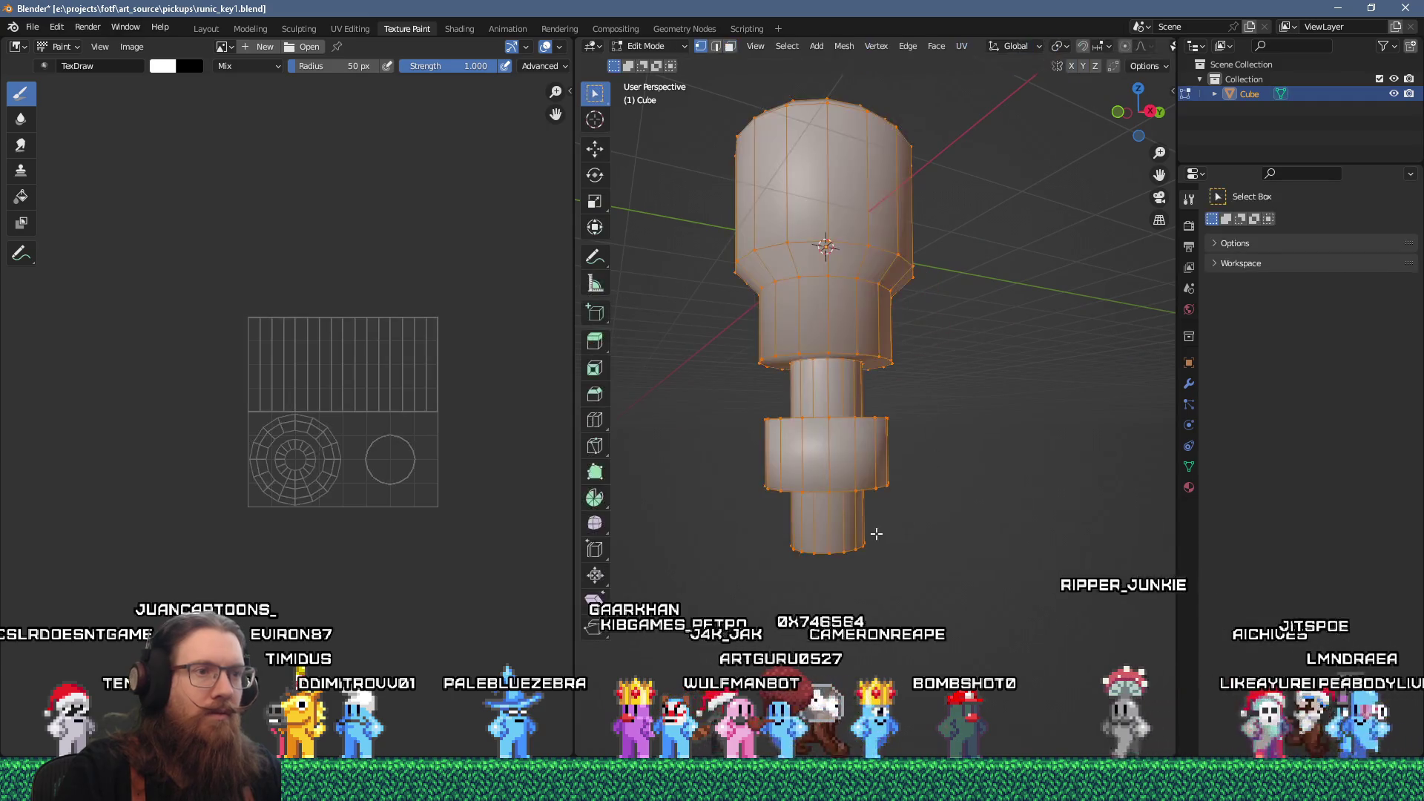
- Select the key's narrow bottom shaft in Edit Mode
left_click_drag(851, 544, 821, 479)
left_click(821, 476)
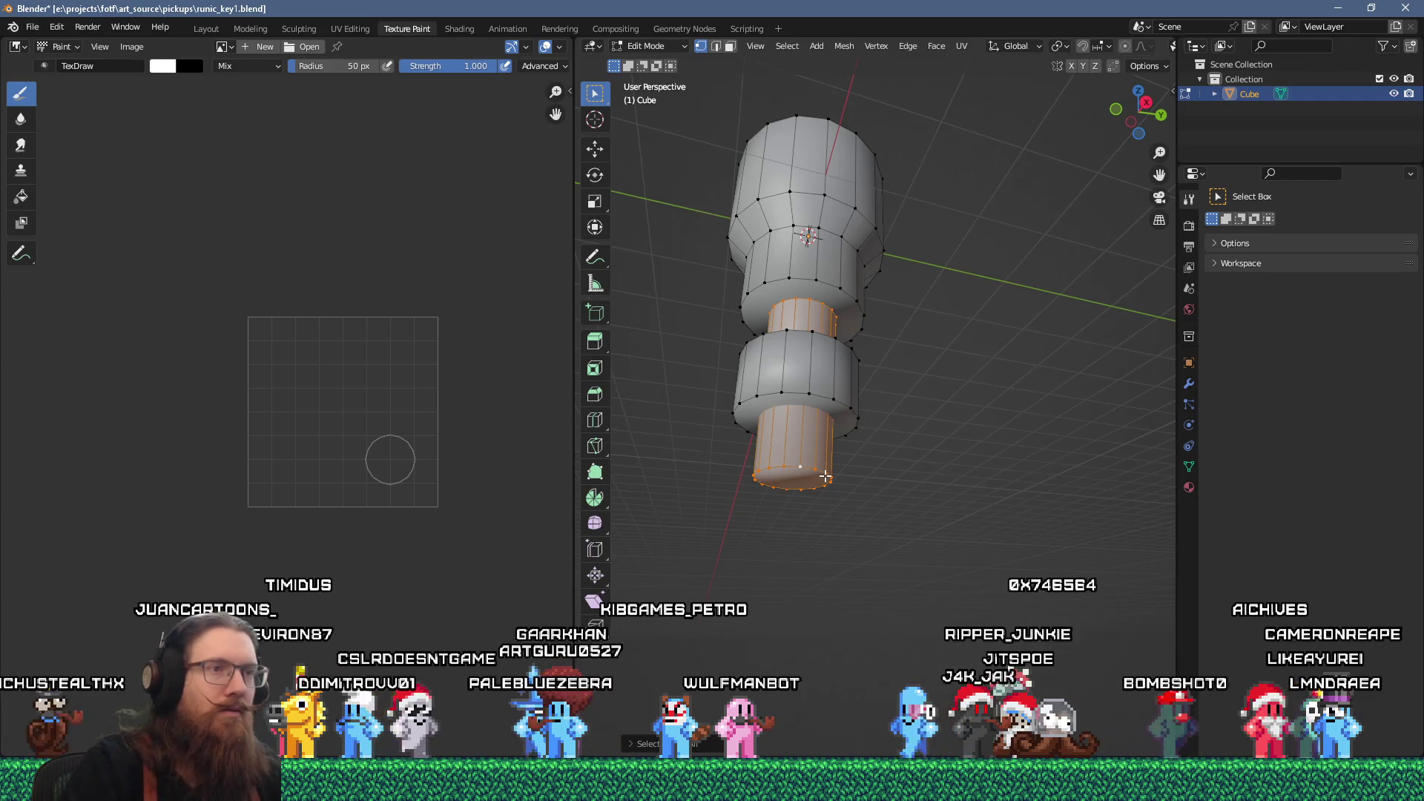
scroll(707, 283, "up", 3)
mouse_move(816, 338)
left_mouse_down()
mouse_move(828, 388)
mouse_move(756, 301)
mouse_move(841, 395)
left_mouse_up()
- Paint the bottom shaft white in Vertex Paint, then switch over to Visual Studio
key("ctrl+Tab")
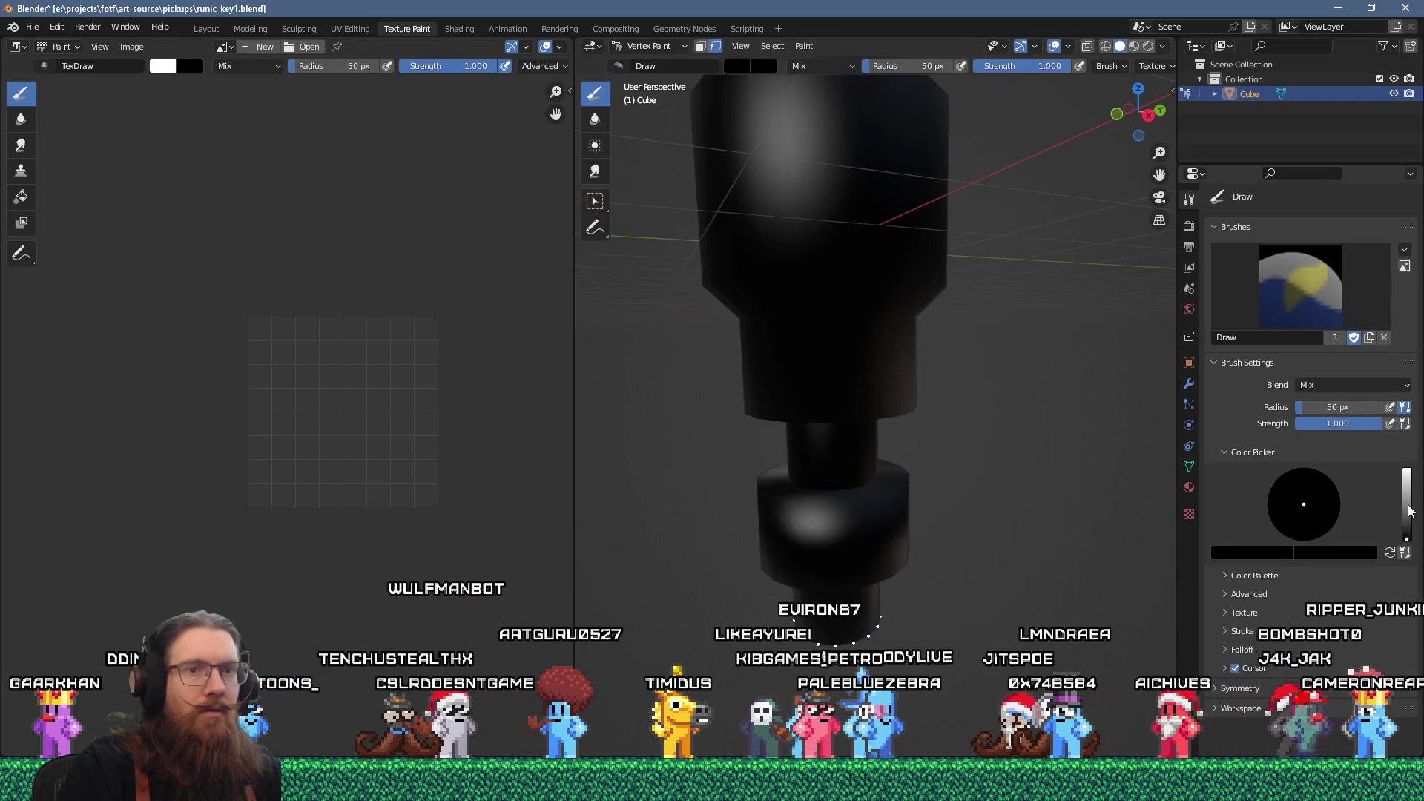
left_click_drag(1410, 510, 1408, 470)
left_click_drag(802, 445, 1075, 455)
mouse_move(957, 587)
left_mouse_down()
mouse_move(992, 479)
mouse_move(899, 408)
mouse_move(838, 307)
left_mouse_up()
scroll(900, 407, "down", 4)
scroll(848, 443, "up", 6)
key("Tab")
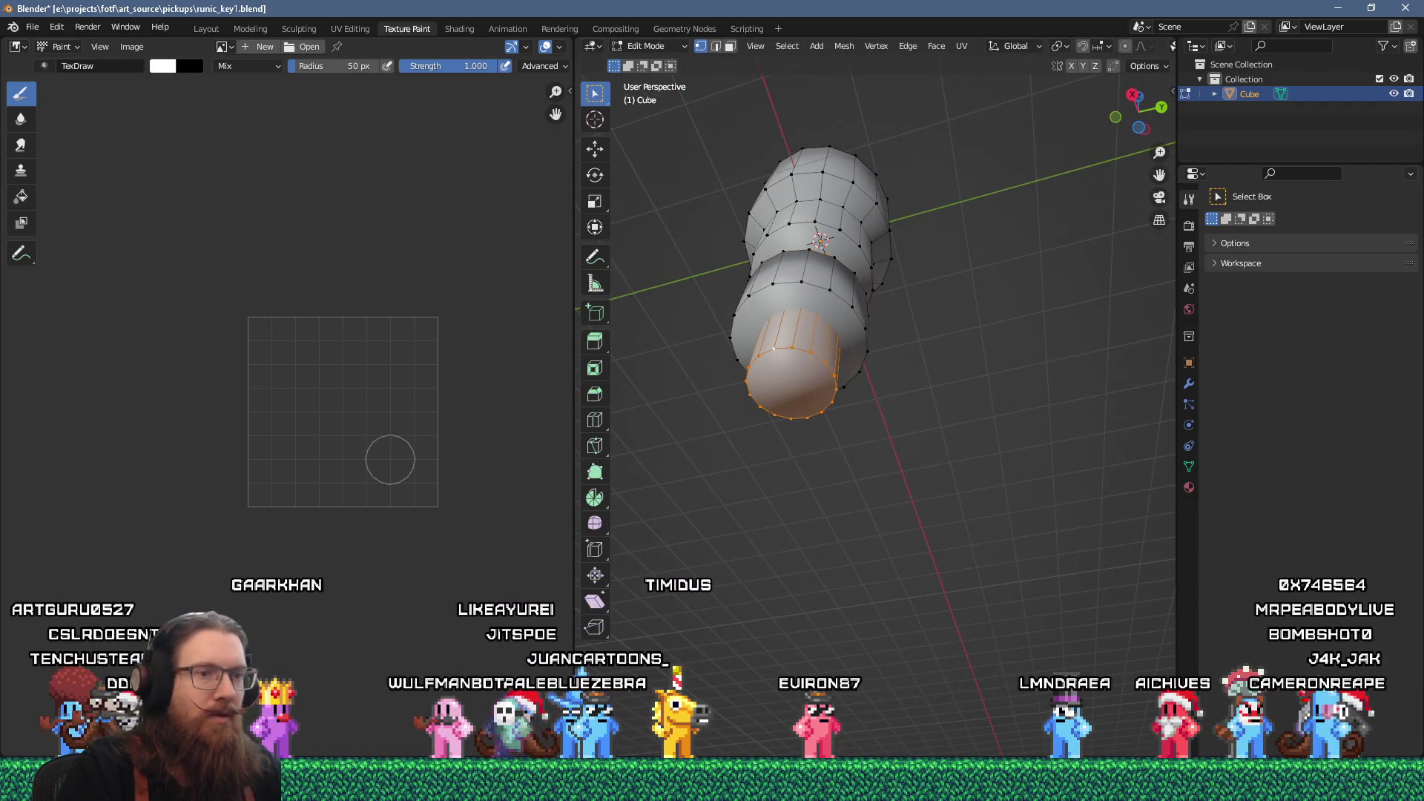
key("alt+Tab")
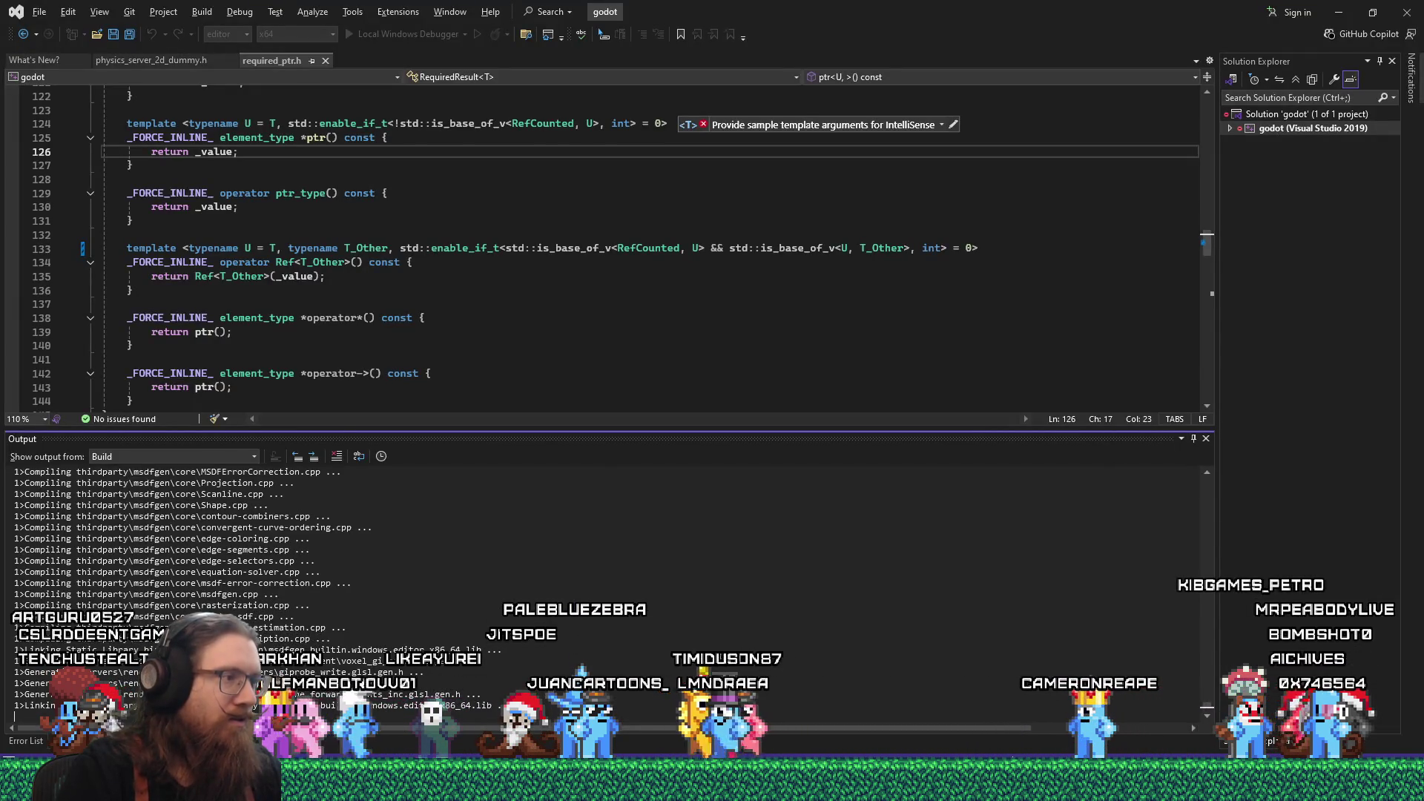
- Select the wide cylinder's top face ring, inset it, and merge the inset ring
key("alt+Tab")
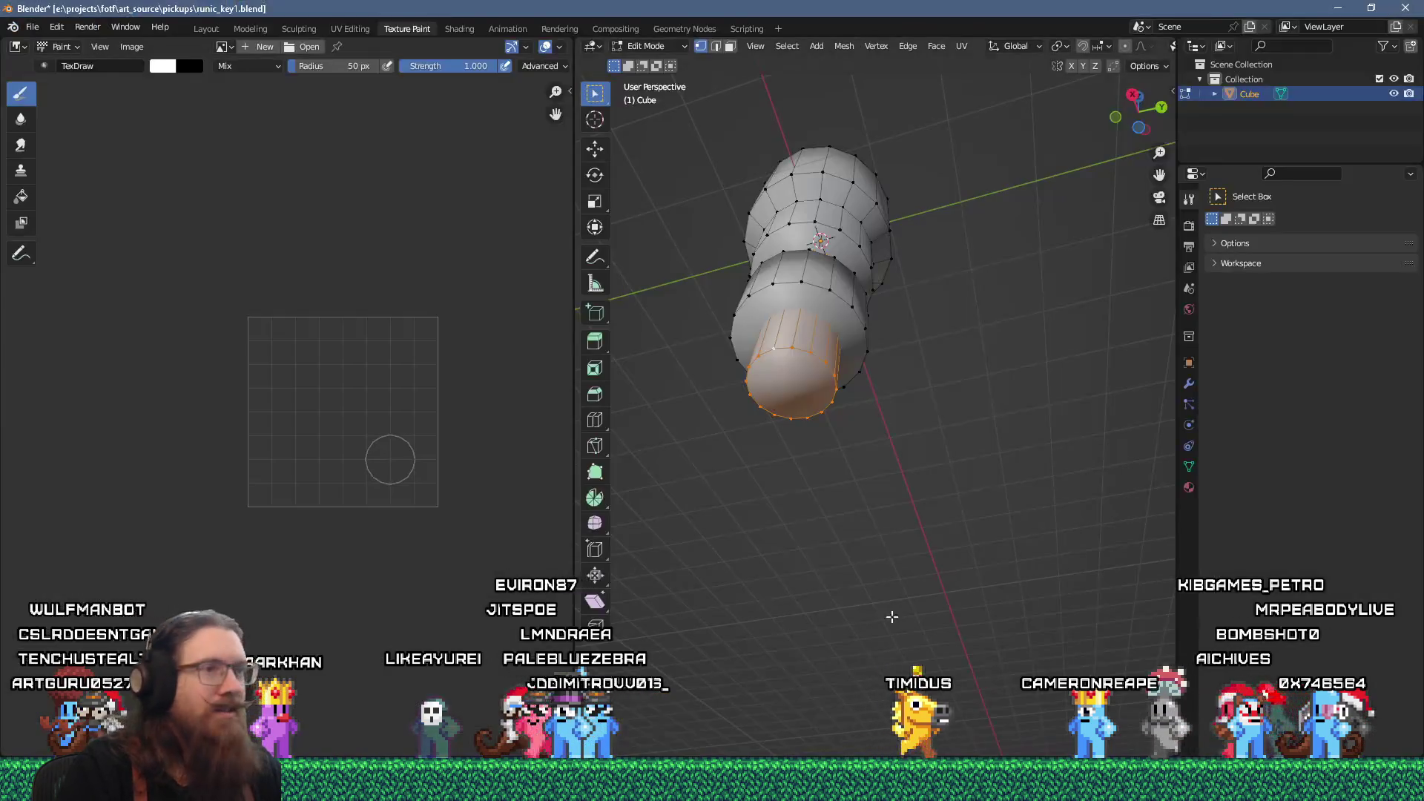
scroll(891, 603, "up", 2)
left_click(801, 513)
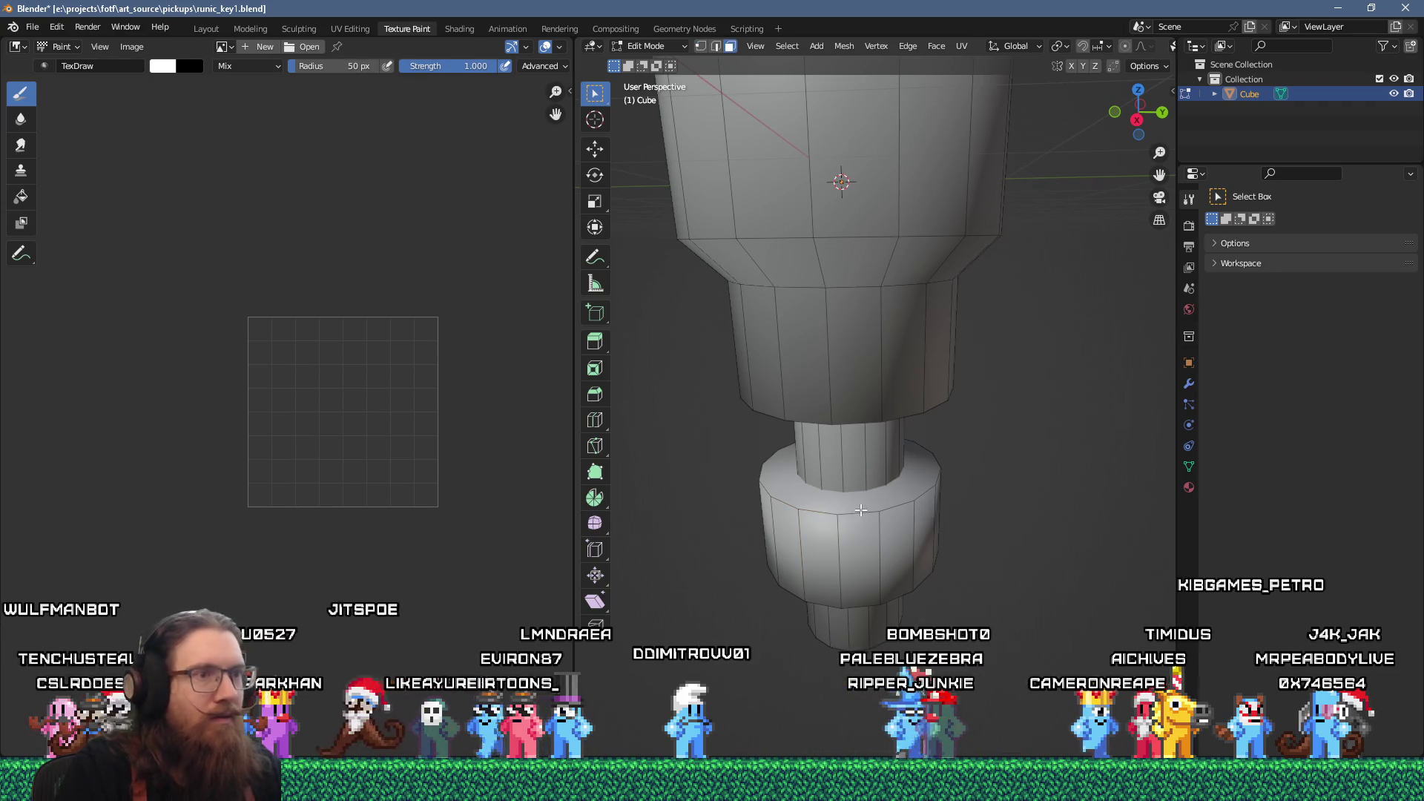
key("3")
left_click(870, 505, "alt")
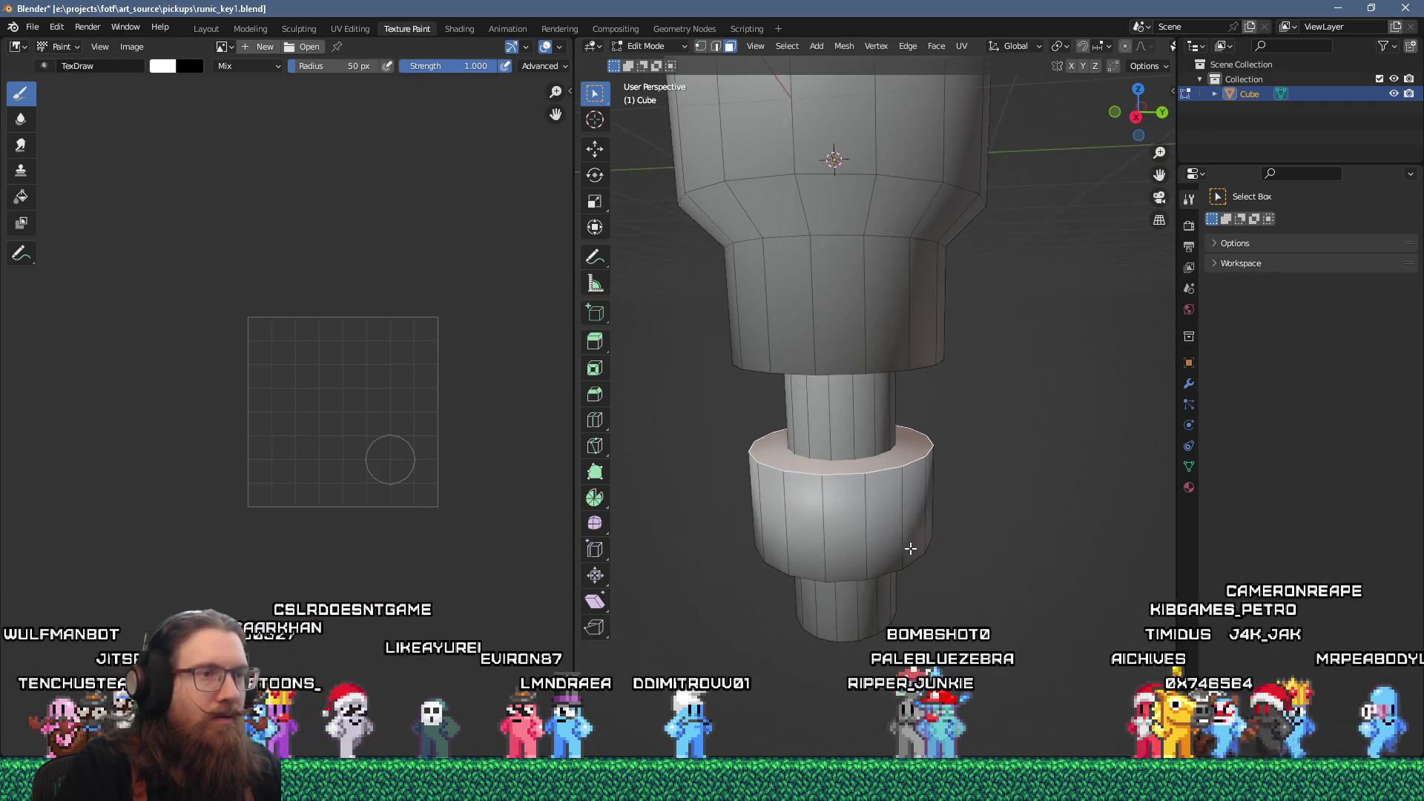
key("i")
left_click(998, 558)
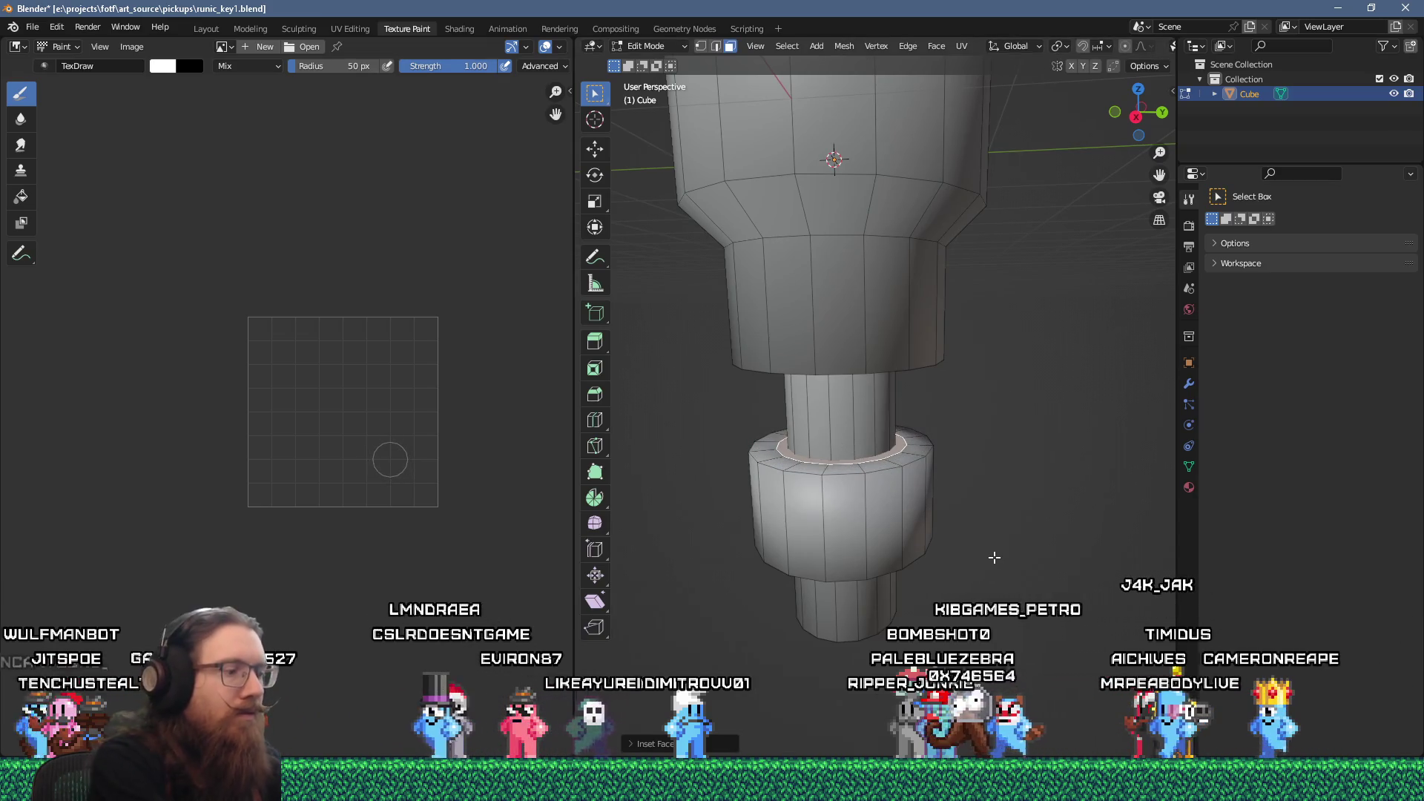
key("m")
left_click(995, 557)
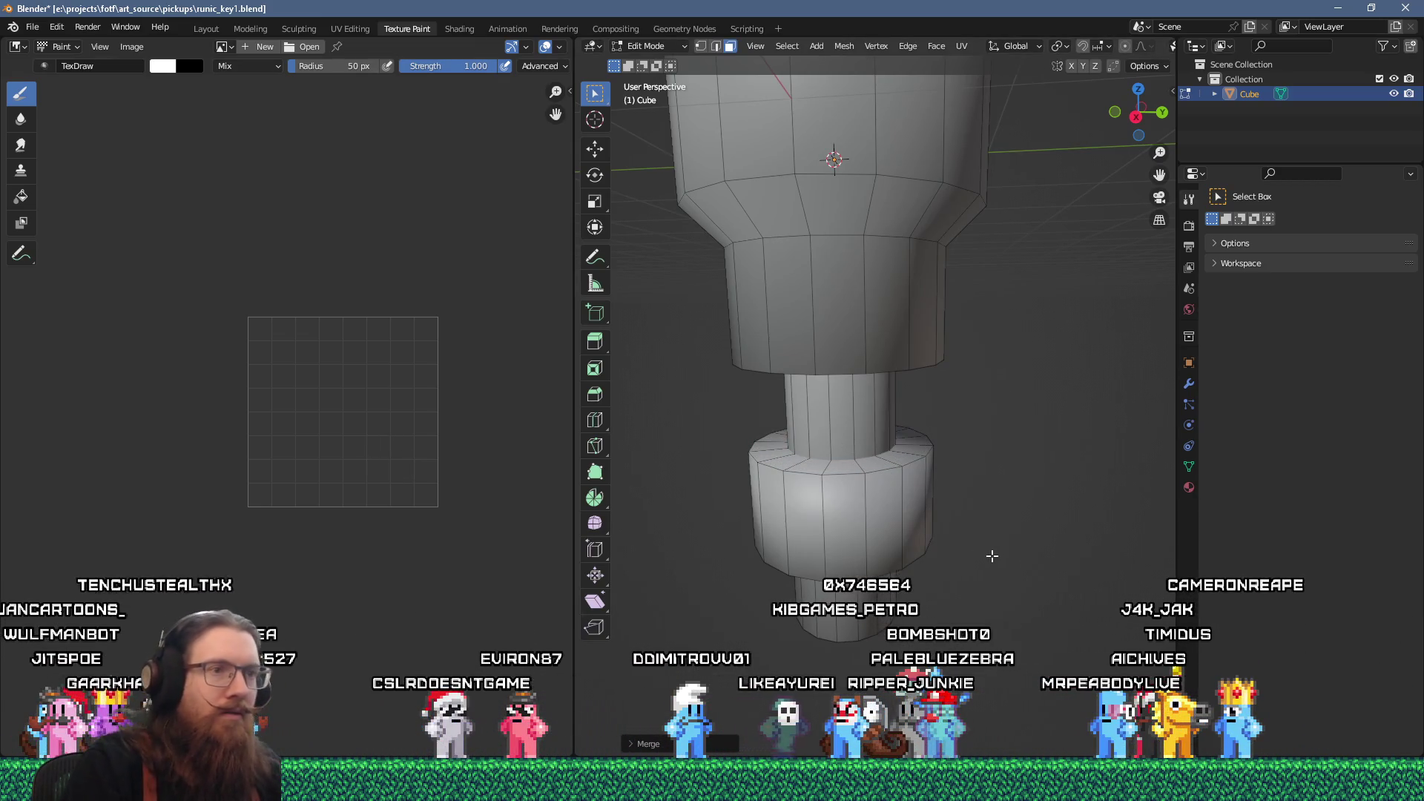
- Inset the cylinder's faces again and merge the new ring, redoing the merge after an undo
left_click_drag(995, 557, 908, 365)
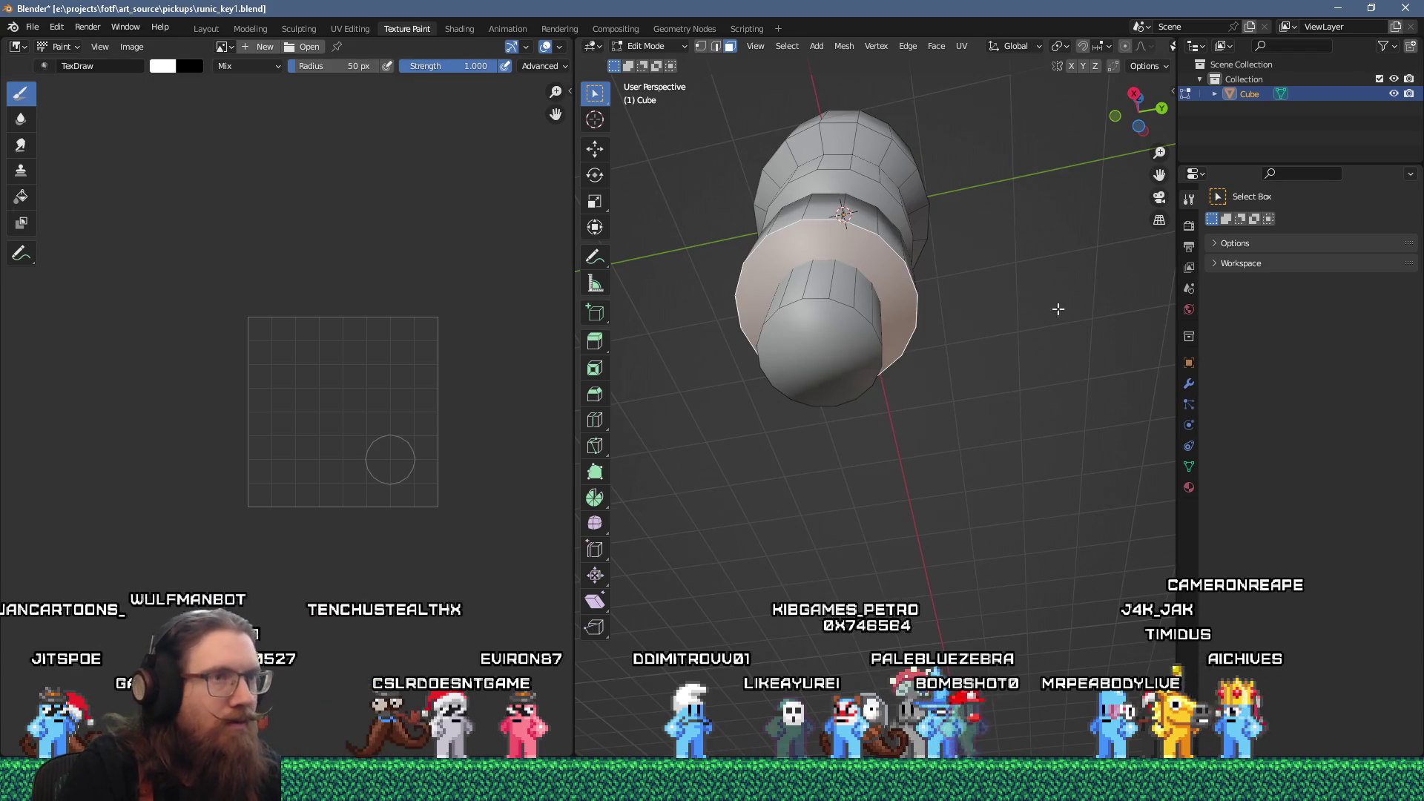
key("i")
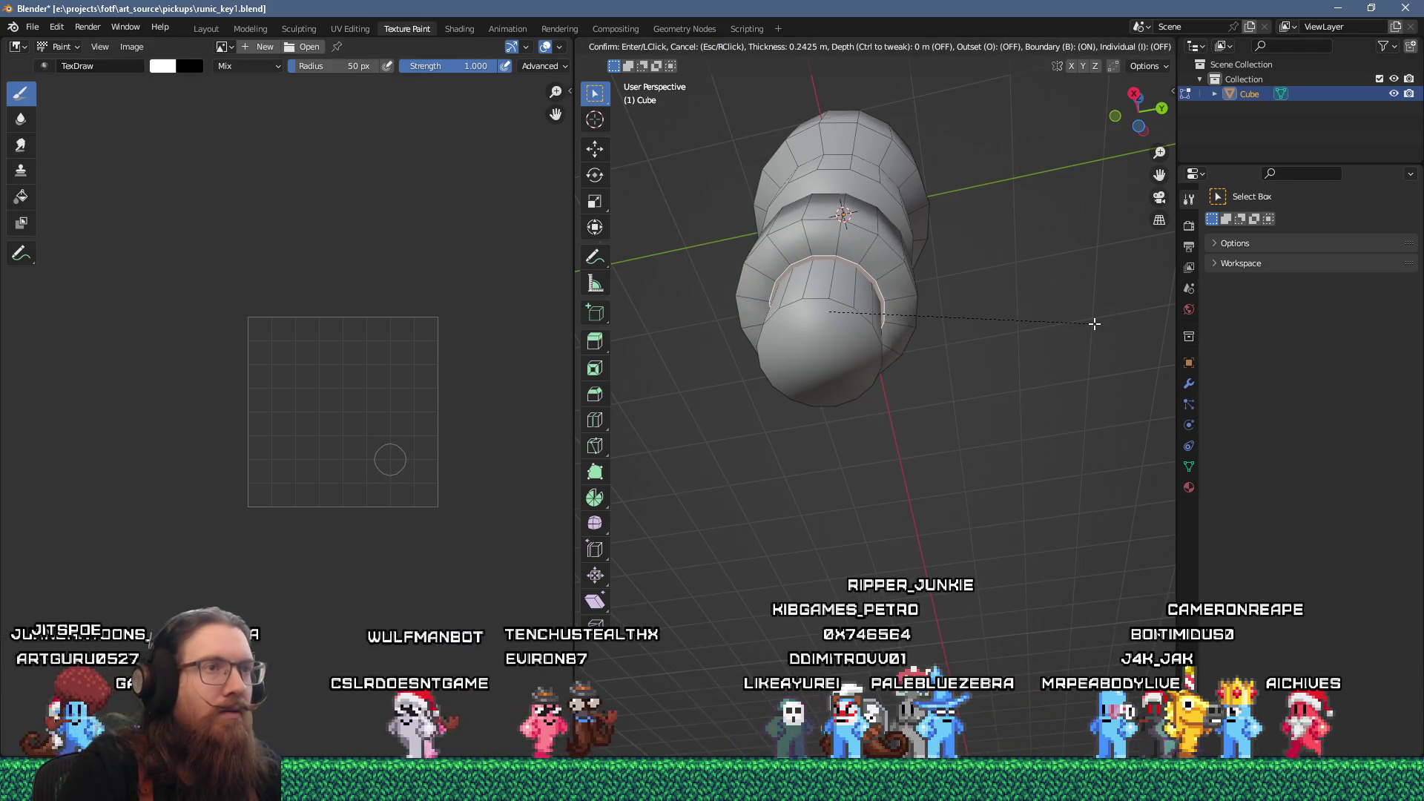
left_click(1094, 324)
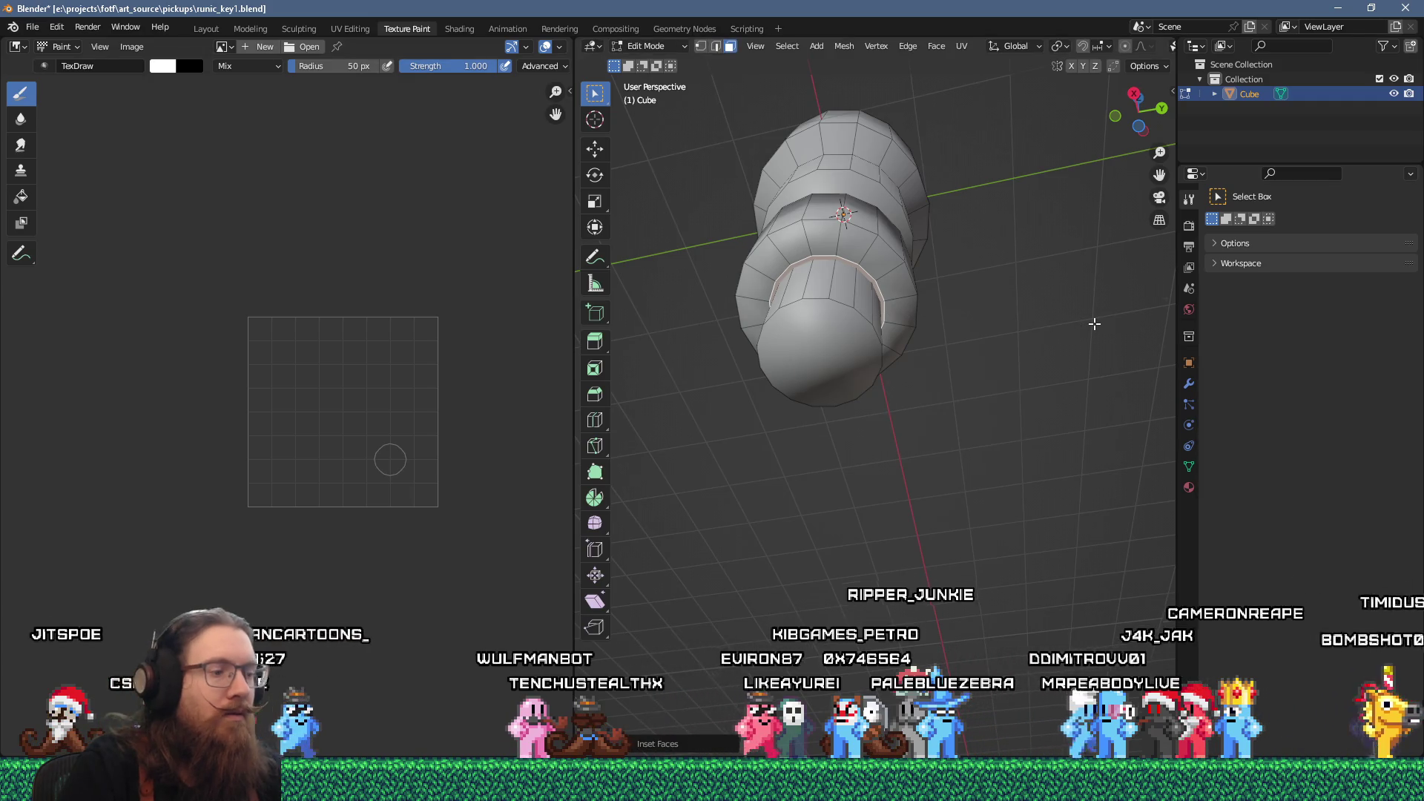
key("m")
left_click(1095, 321)
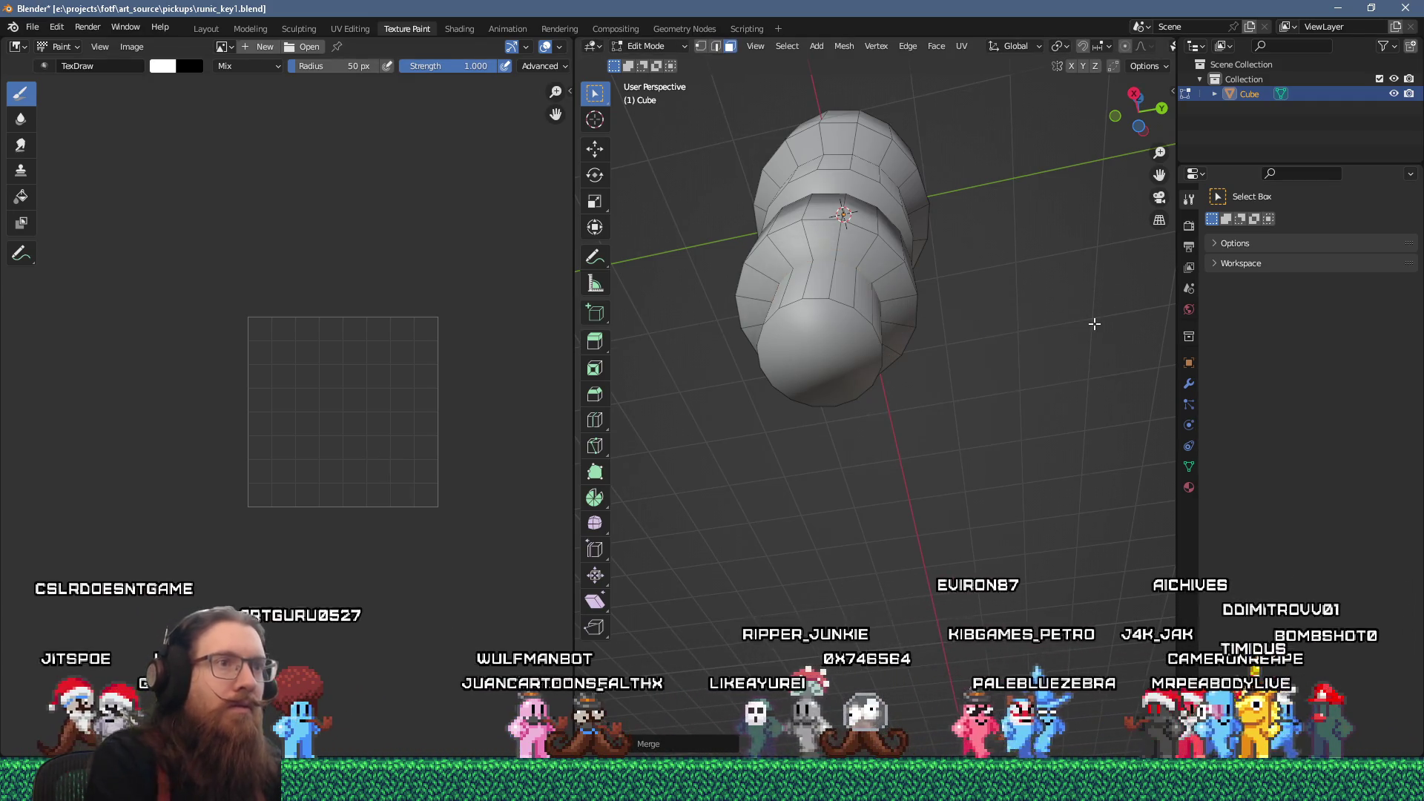
key("ctrl+z")
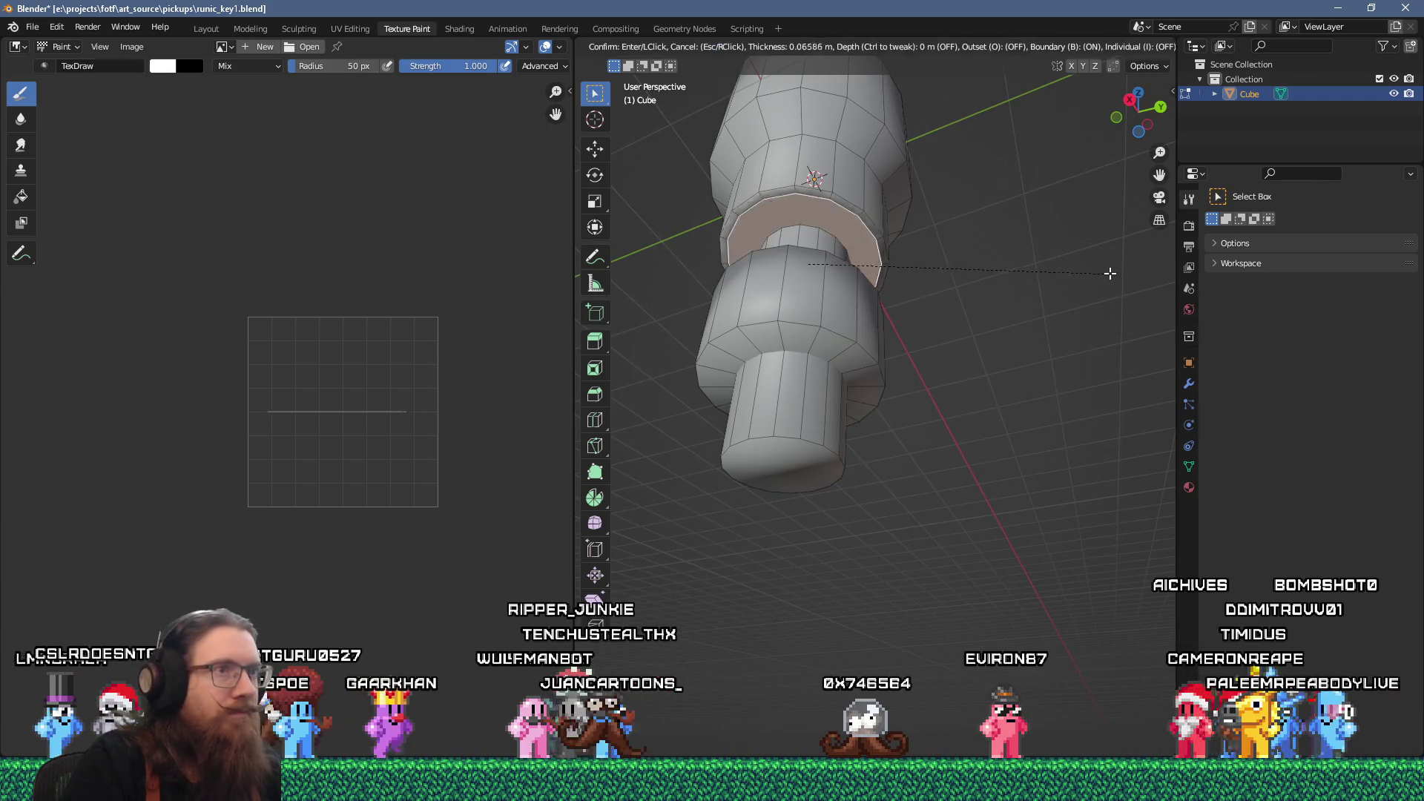
key("m")
left_click(1095, 274)
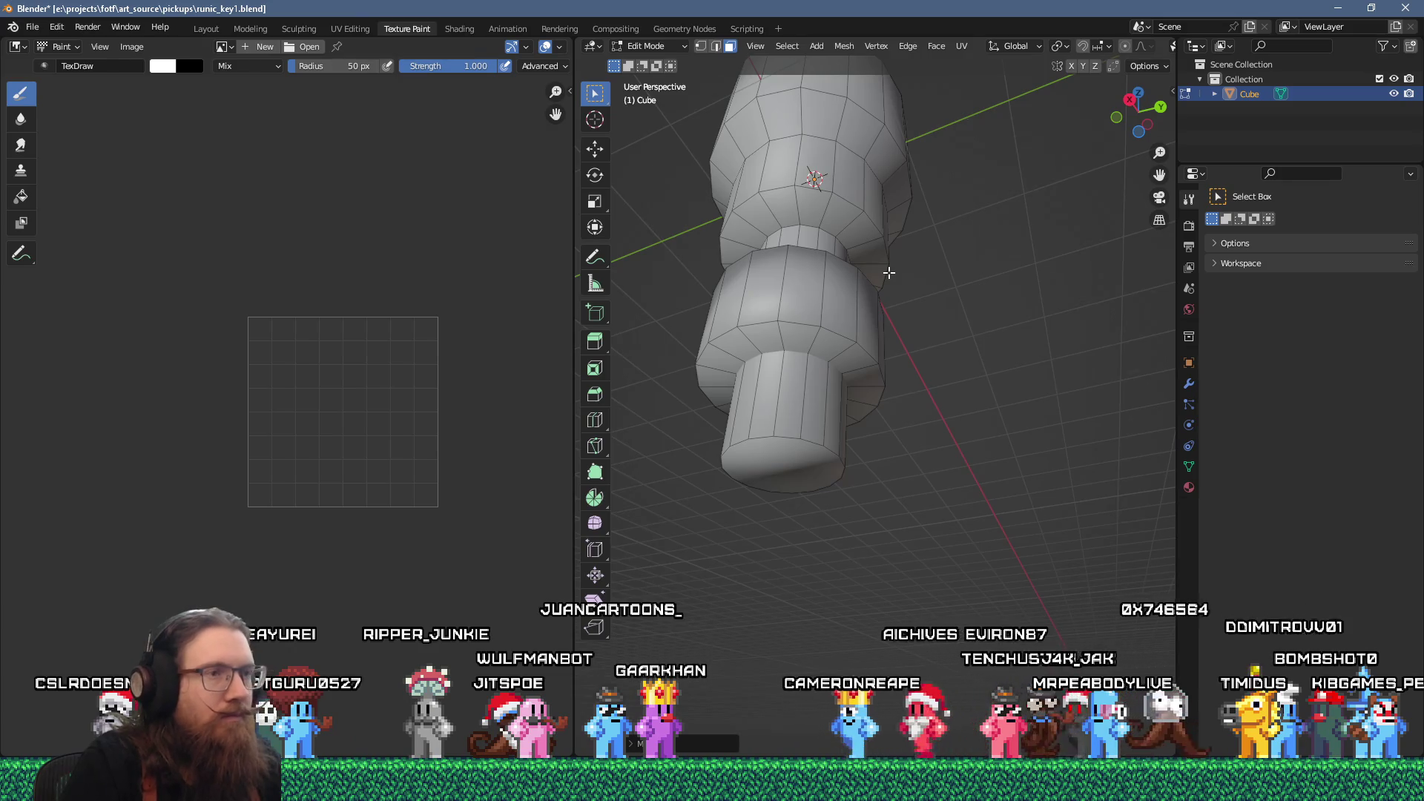
mouse_move(796, 383)
left_mouse_down()
mouse_move(803, 323)
mouse_move(770, 379)
mouse_move(756, 331)
mouse_move(799, 336)
mouse_move(818, 381)
left_mouse_up()
- Switch to wireframe shading, select a single vertex, and enter Vertex Paint mode
left_click(746, 330)
key("1")
left_click(751, 372)
key("ctrl+Tab")
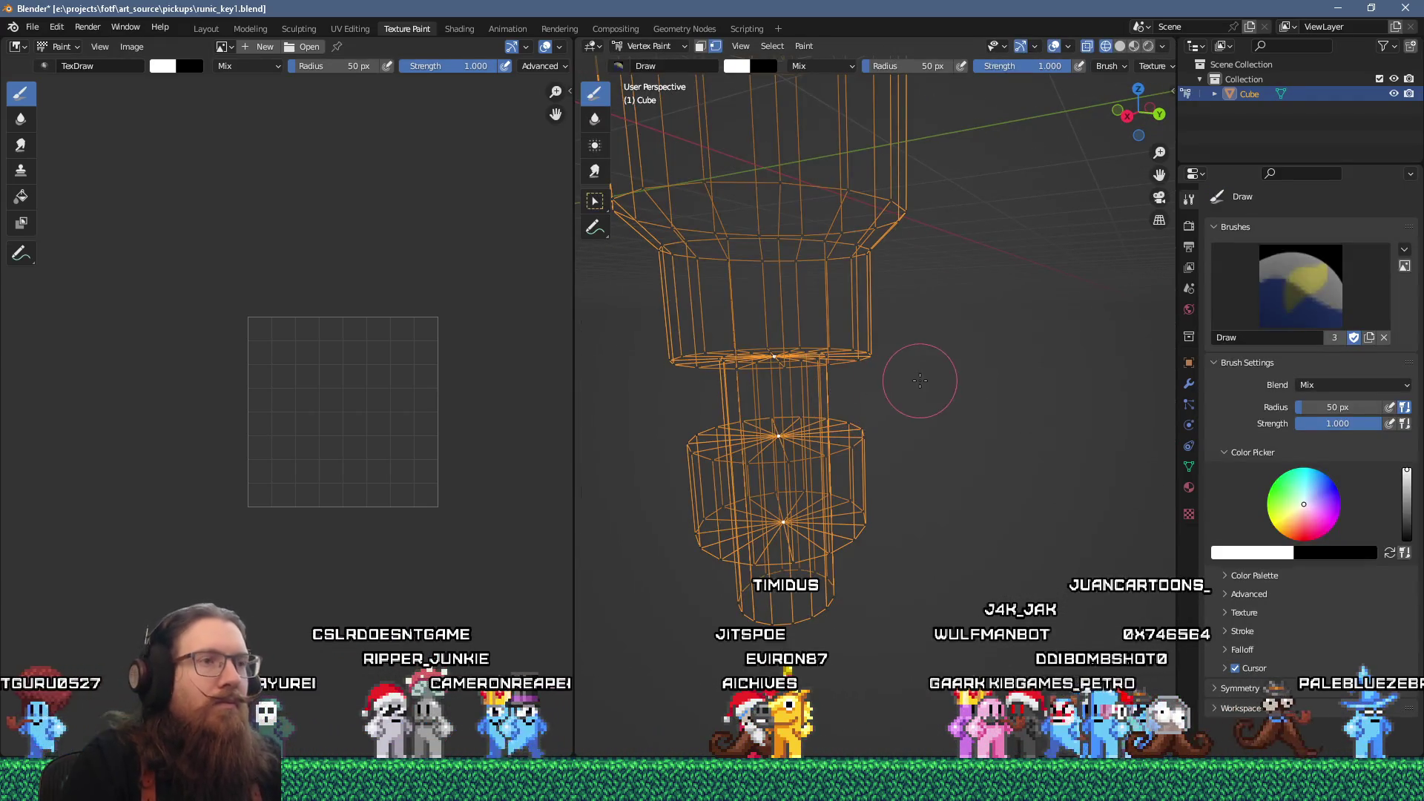
- Show the key with solid shading, orbit to inspect it, and return to Edit Mode
left_click(649, 45)
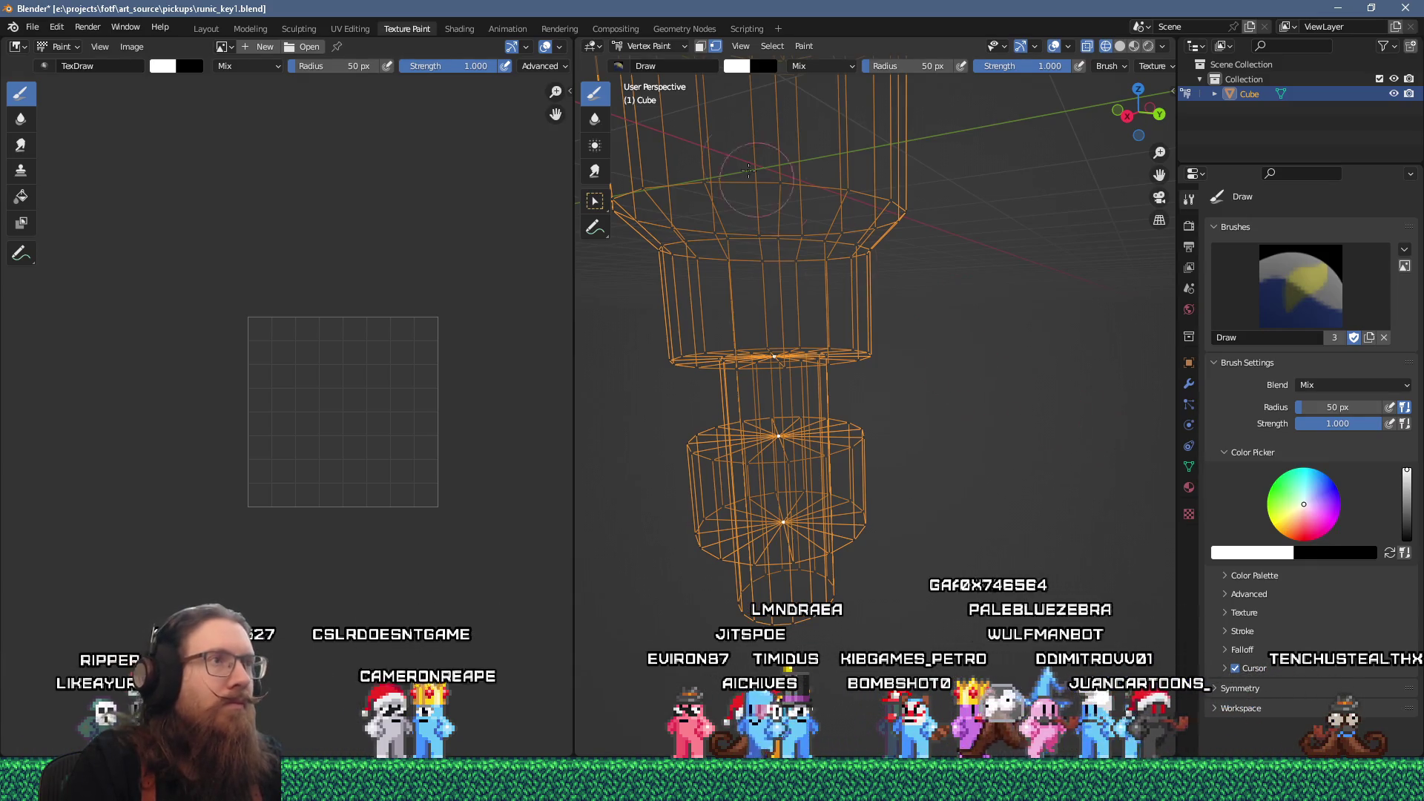
left_click(684, 48)
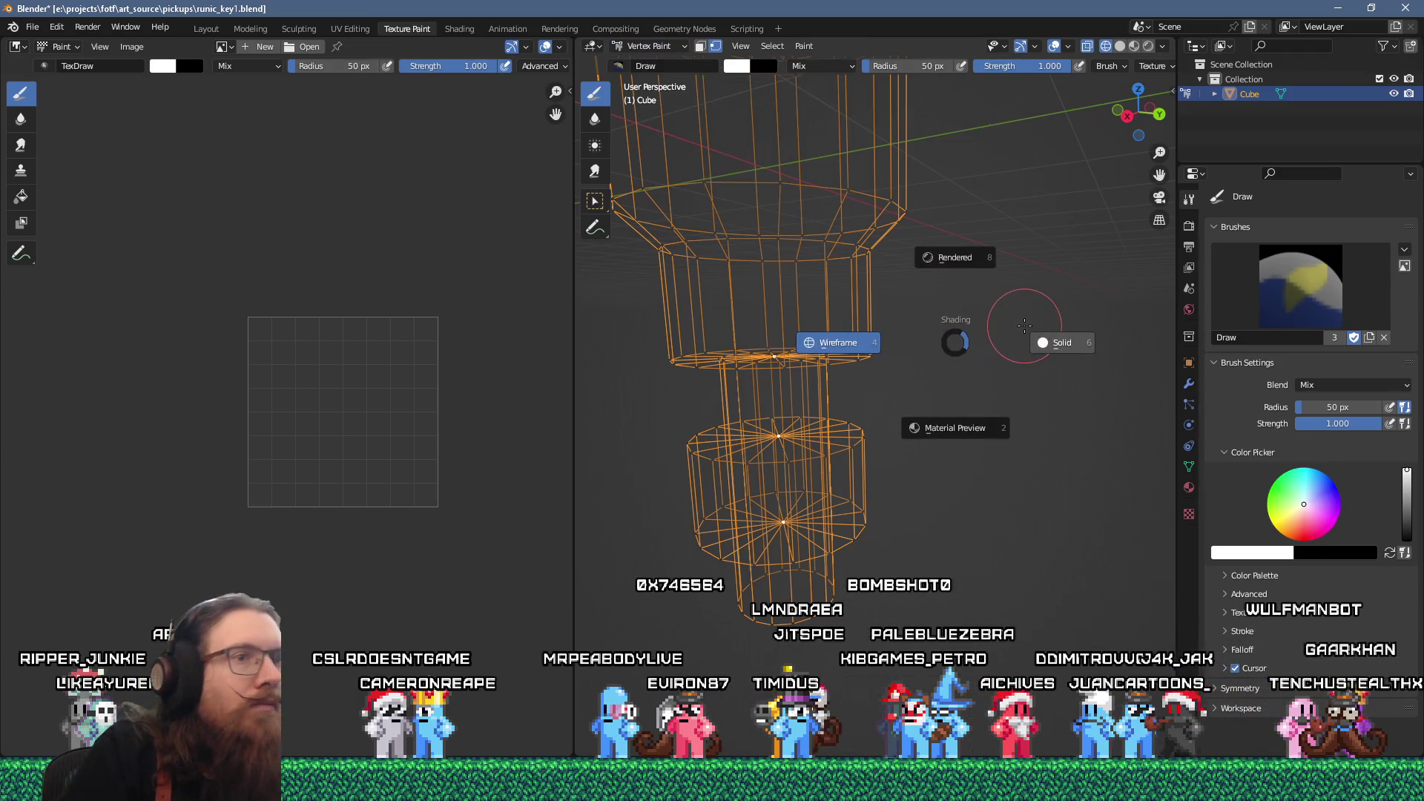
left_click(1066, 333)
mouse_move(1066, 333)
left_mouse_down()
mouse_move(811, 319)
mouse_move(819, 272)
mouse_move(1030, 508)
mouse_move(920, 435)
left_mouse_up()
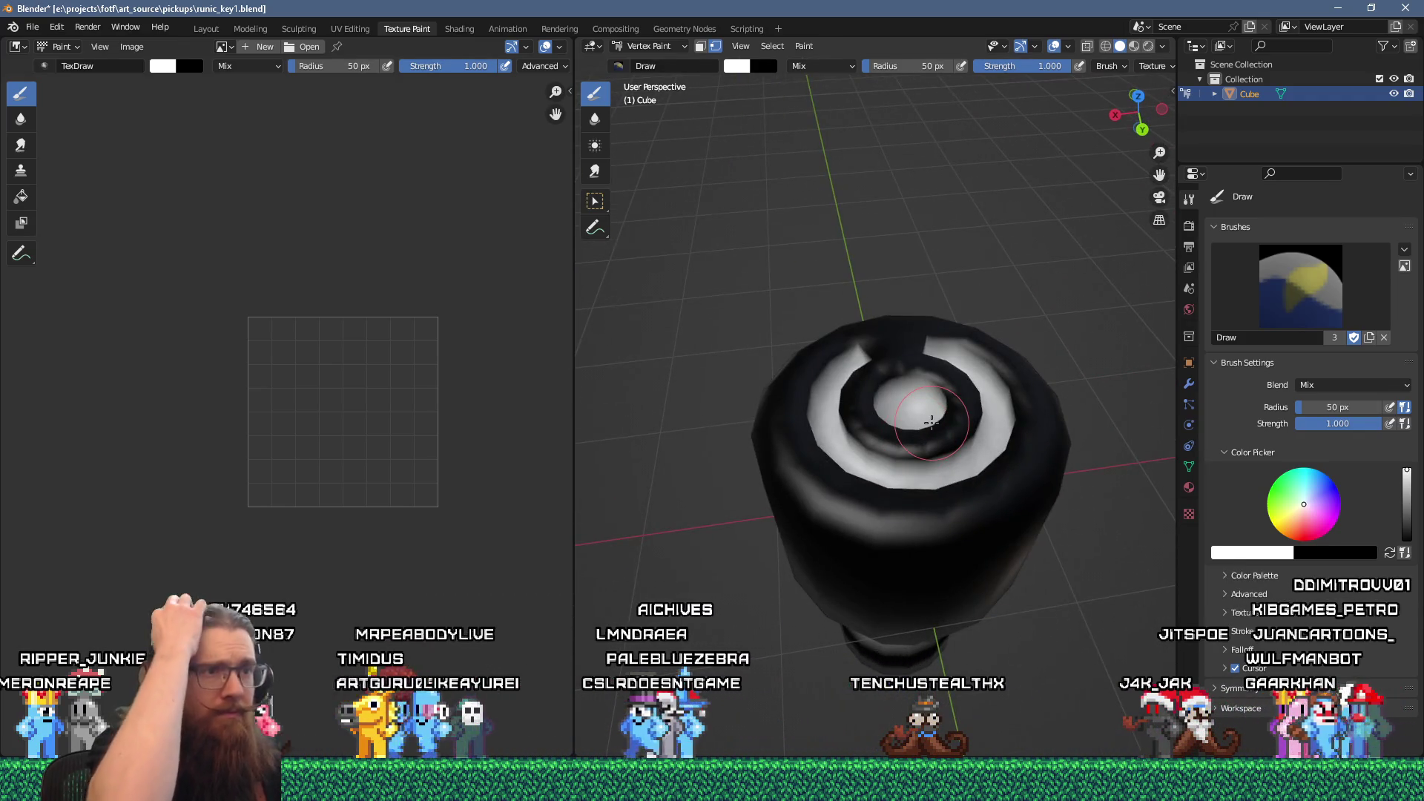
mouse_move(931, 421)
left_mouse_down()
mouse_move(941, 432)
mouse_move(1073, 228)
mouse_move(897, 334)
mouse_move(787, 208)
left_mouse_up()
key("Tab")
- Select the whole mesh to show its UVs, then return to the Layout workspace
key("a")
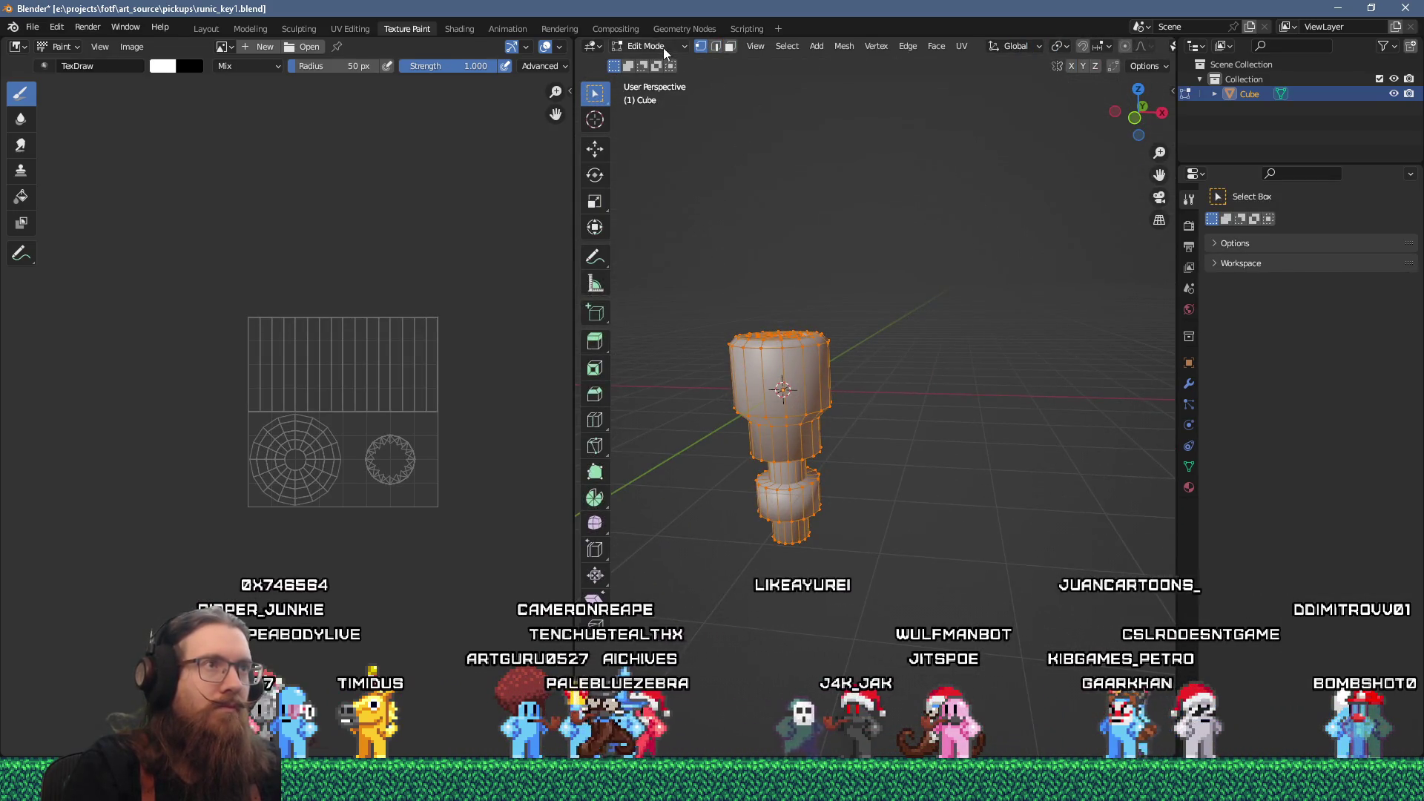
left_click(666, 52)
left_click(682, 50)
left_click(202, 30)
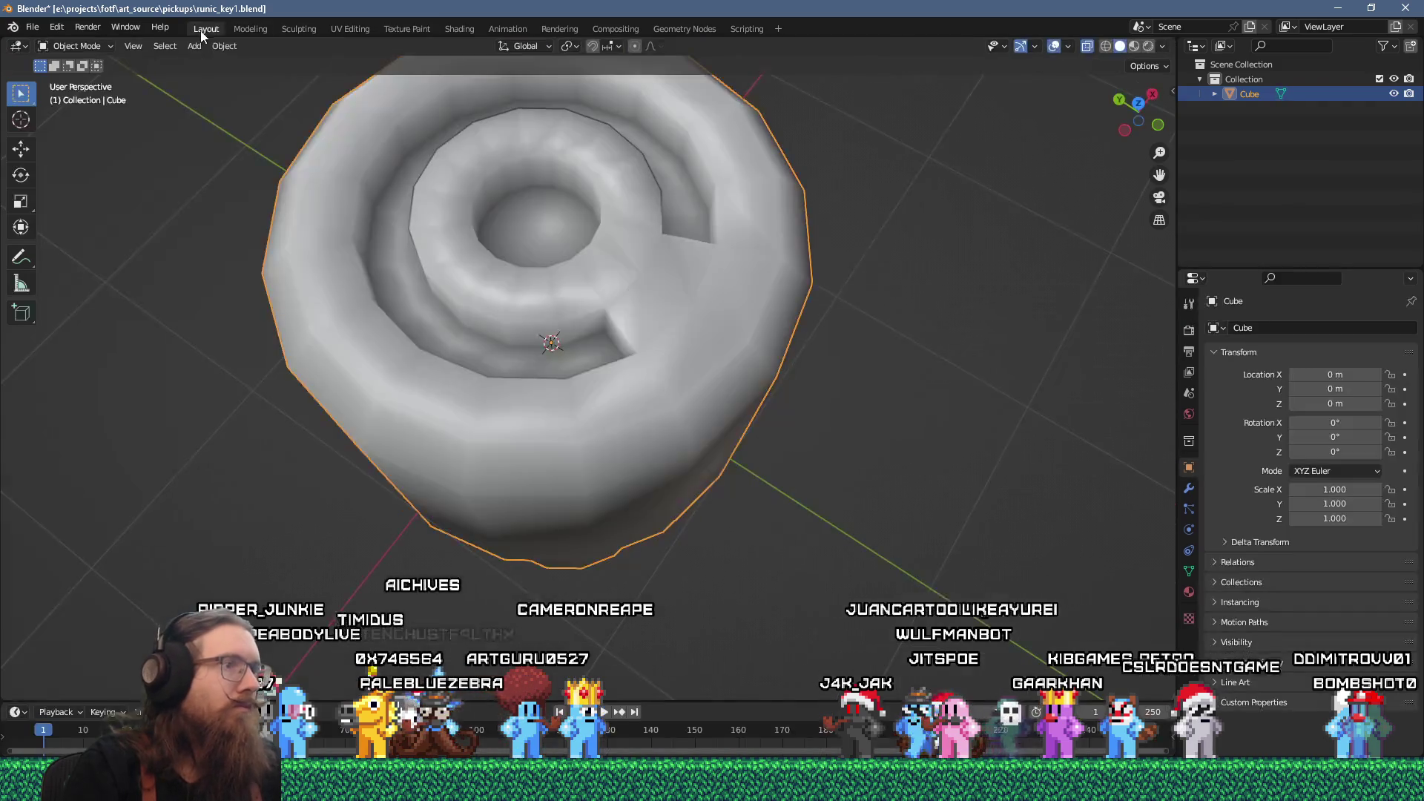
- Set the pivot point to the 3D cursor and raise the mesh 1 unit along Z
key("Tab")
scroll(595, 320, "down", 5)
left_click_drag(595, 320, 608, 276)
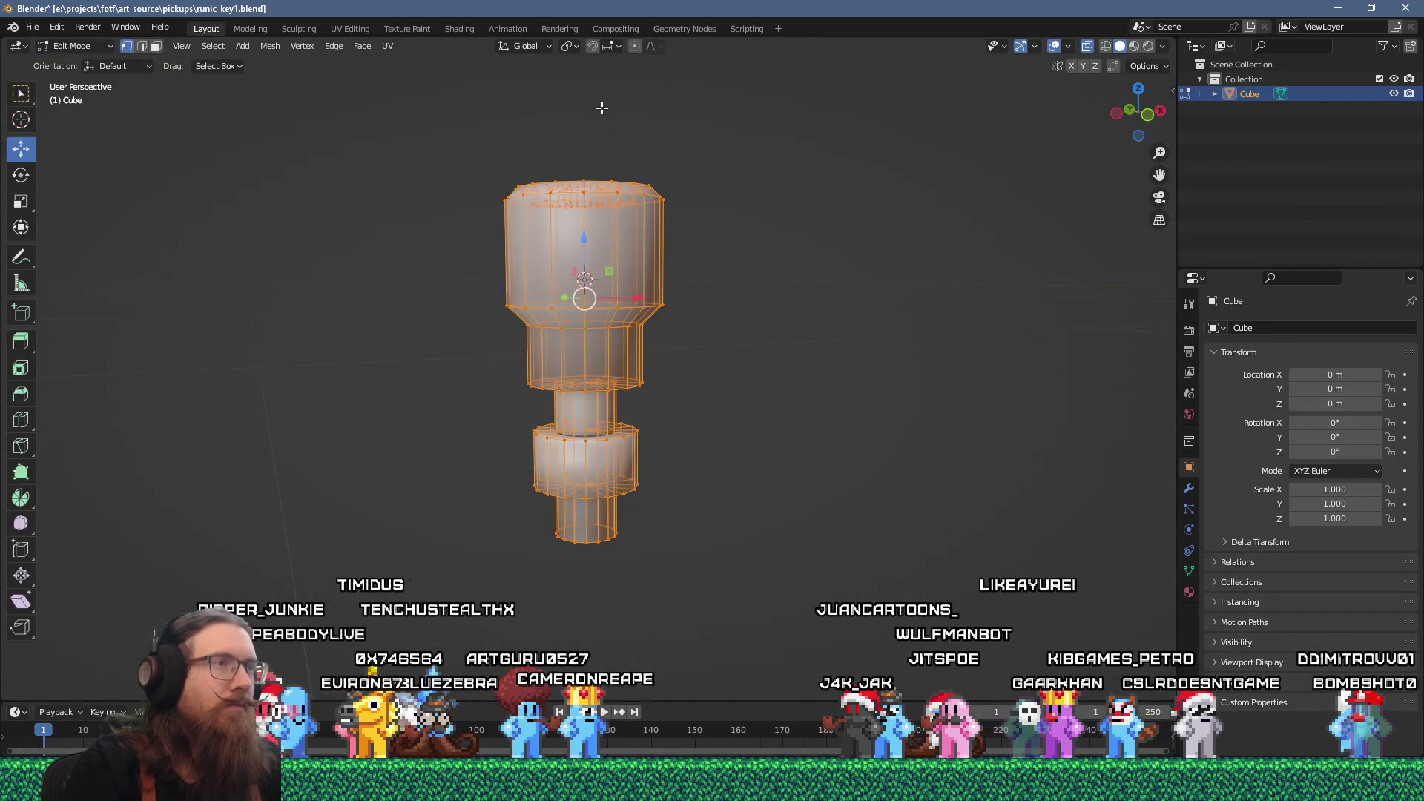
left_click(573, 48)
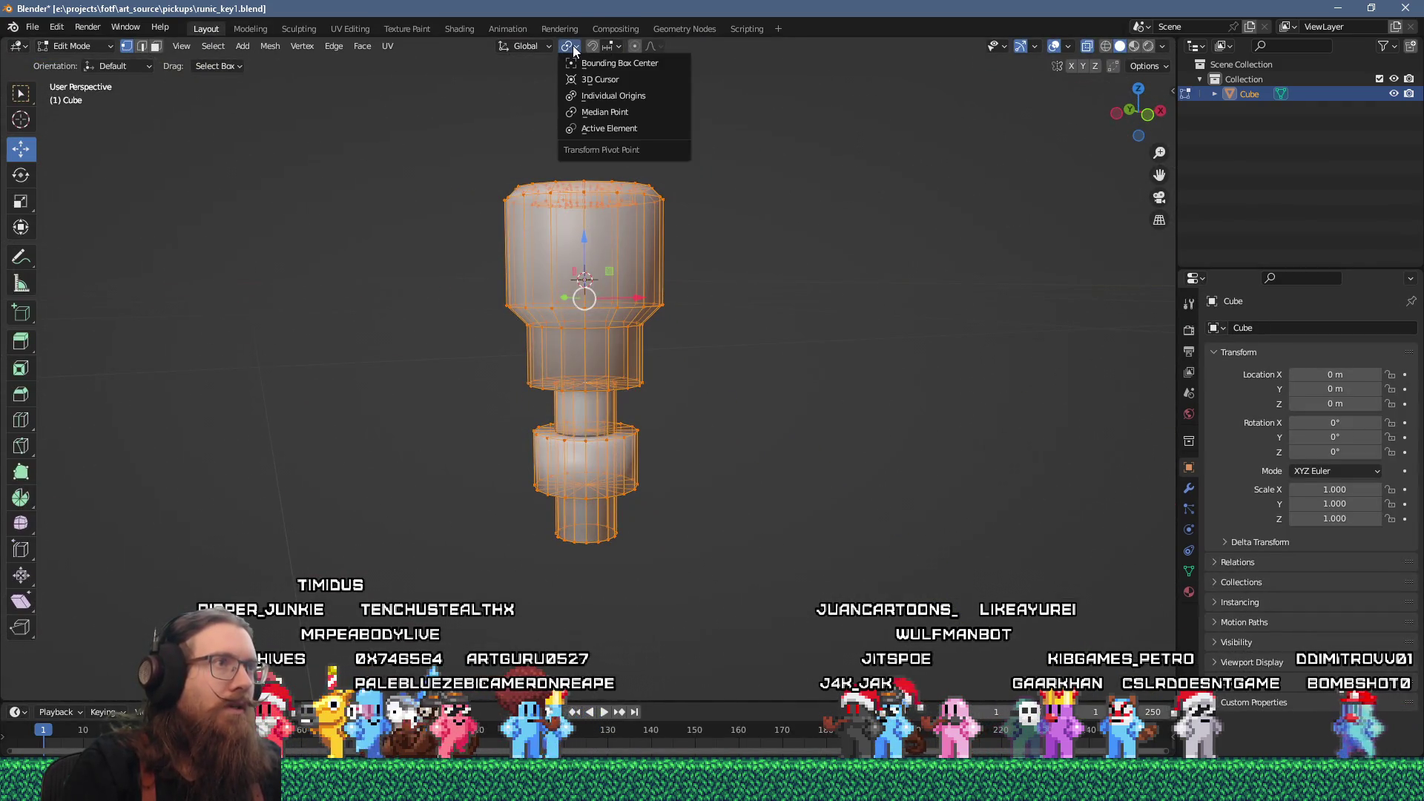
left_click(597, 79)
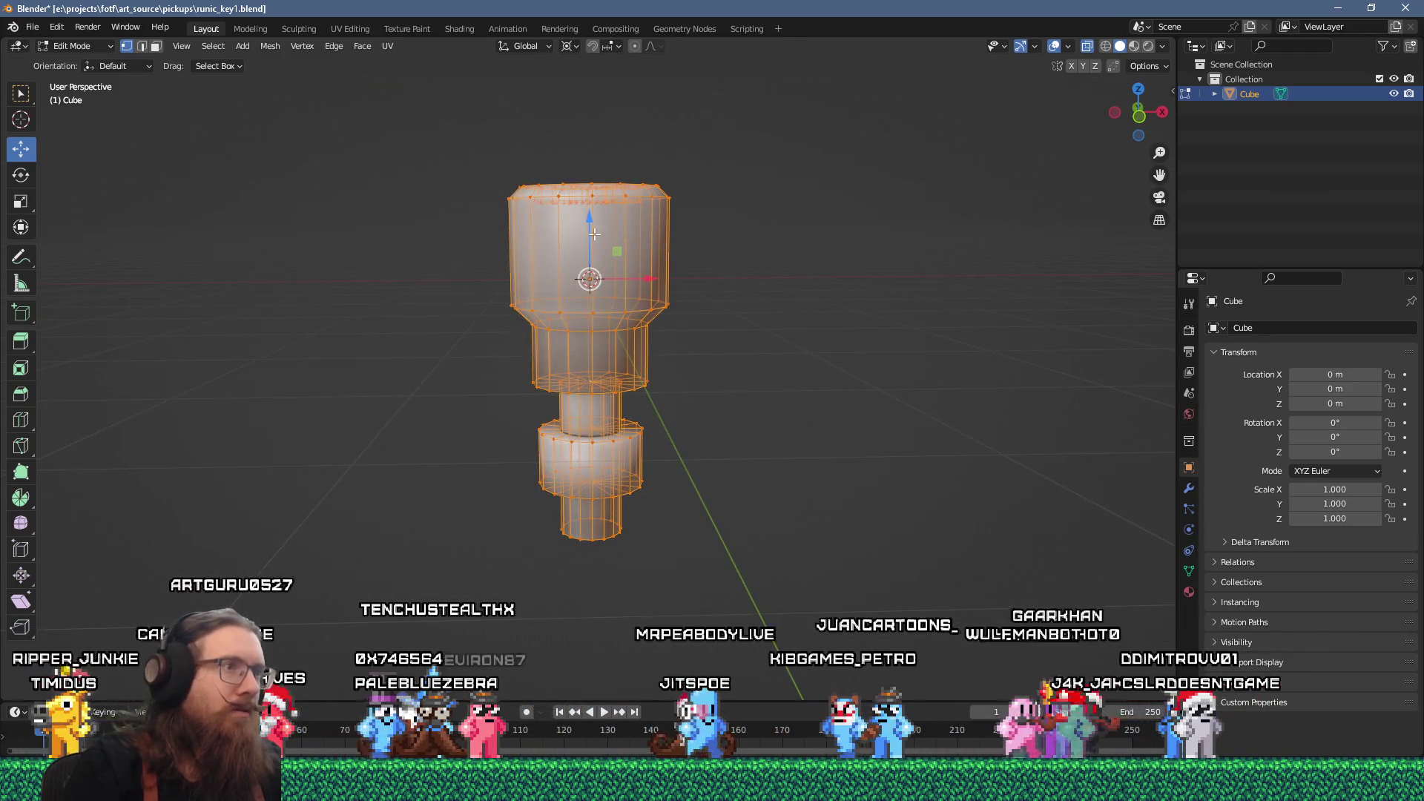
type("gz1")
key("Return")
key("KP_Decimal")
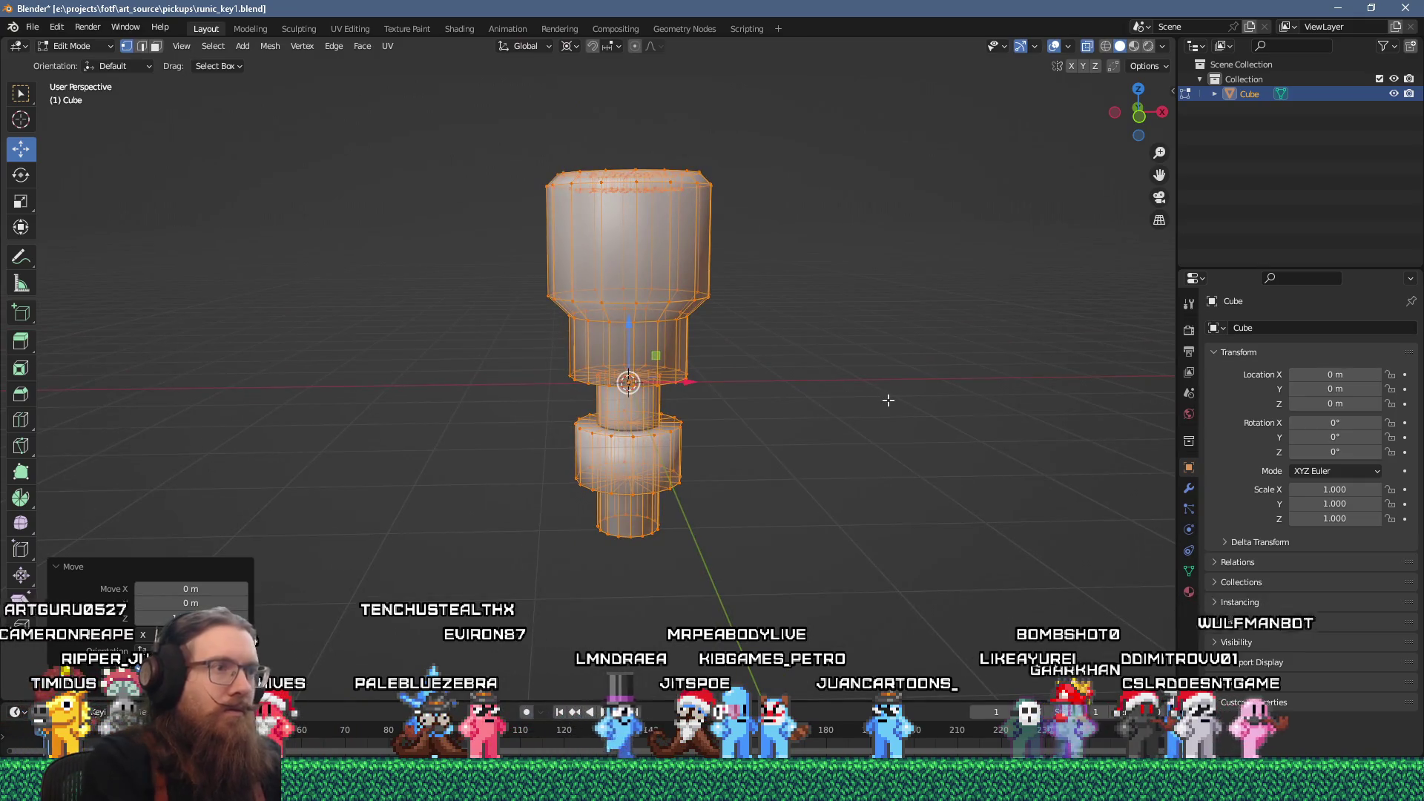
- Scale the mesh down, lower it along Z, and settle at 0.76 scale in Object Mode
key("s")
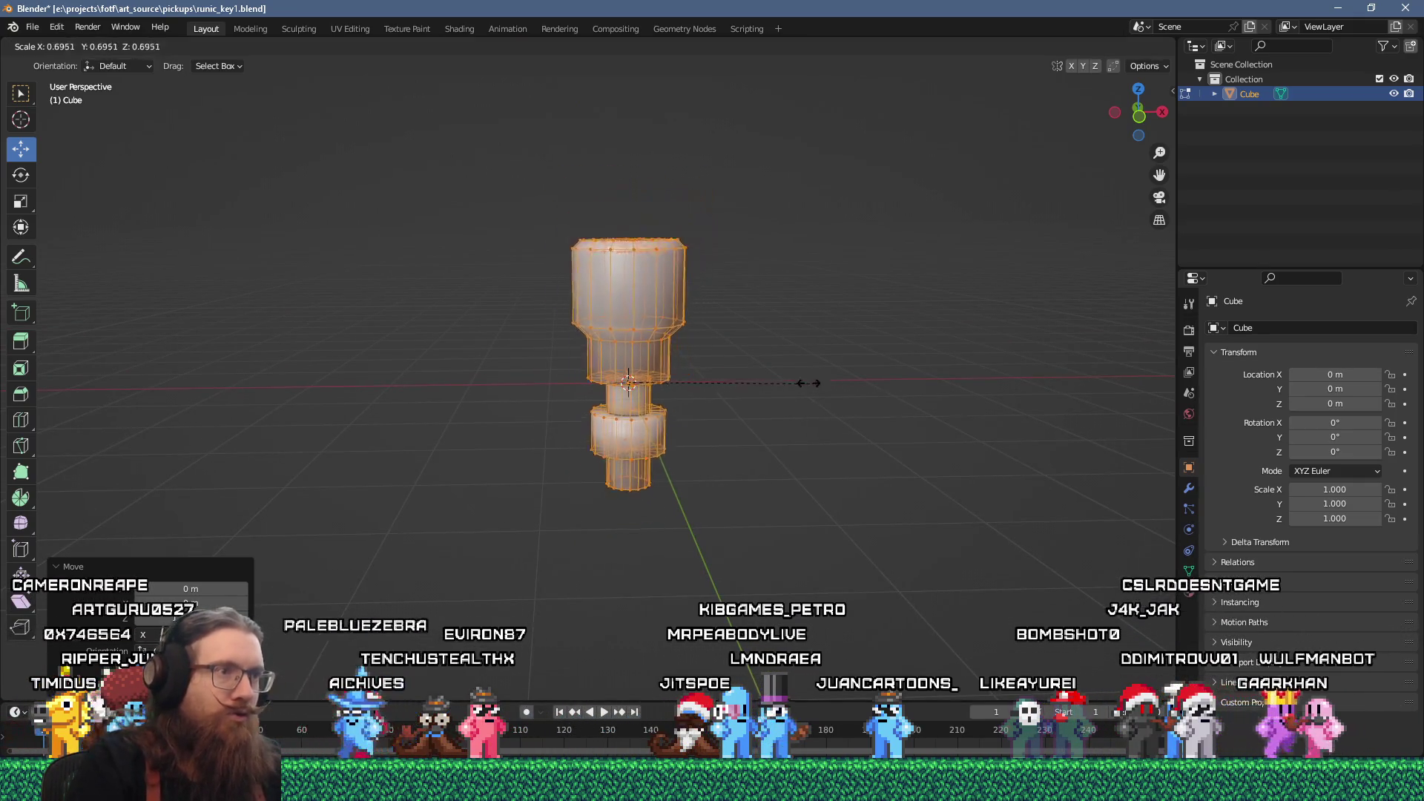
left_click(632, 339)
key("g")
key("z")
left_click(631, 339)
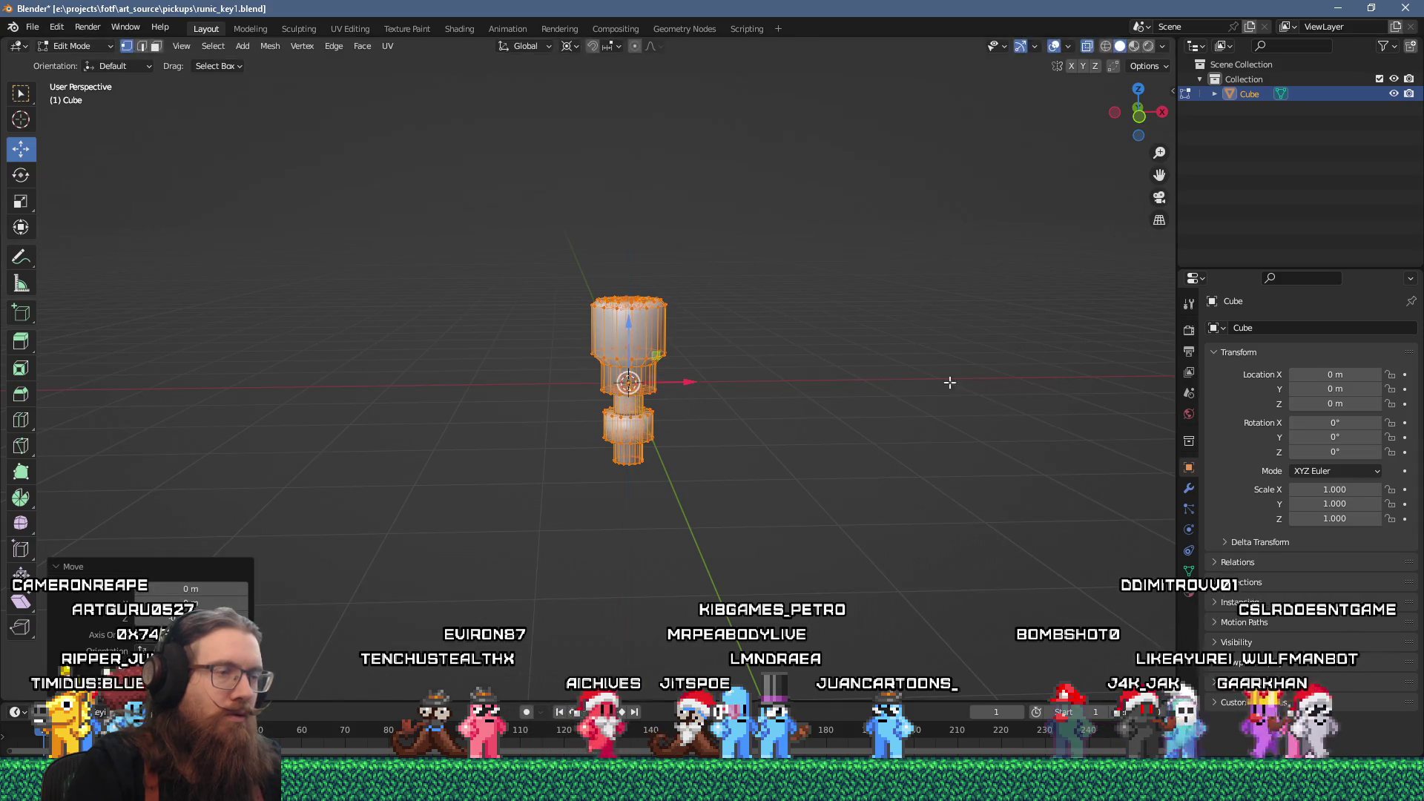
key("s")
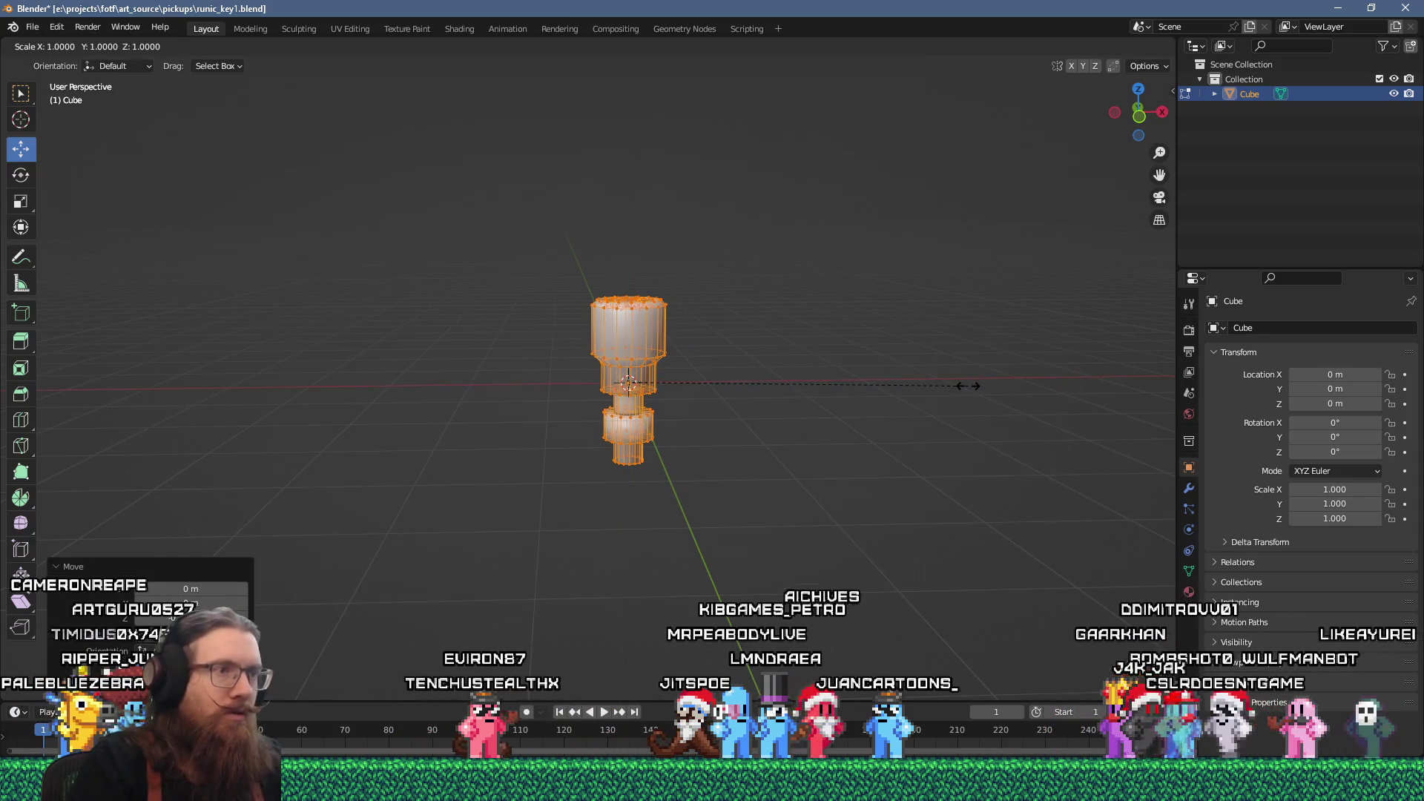
left_click(887, 380)
mouse_move(678, 373)
left_mouse_down()
mouse_move(920, 383)
mouse_move(713, 394)
mouse_move(448, 307)
mouse_move(511, 382)
mouse_move(691, 338)
mouse_move(650, 328)
left_mouse_up()
key("Tab")
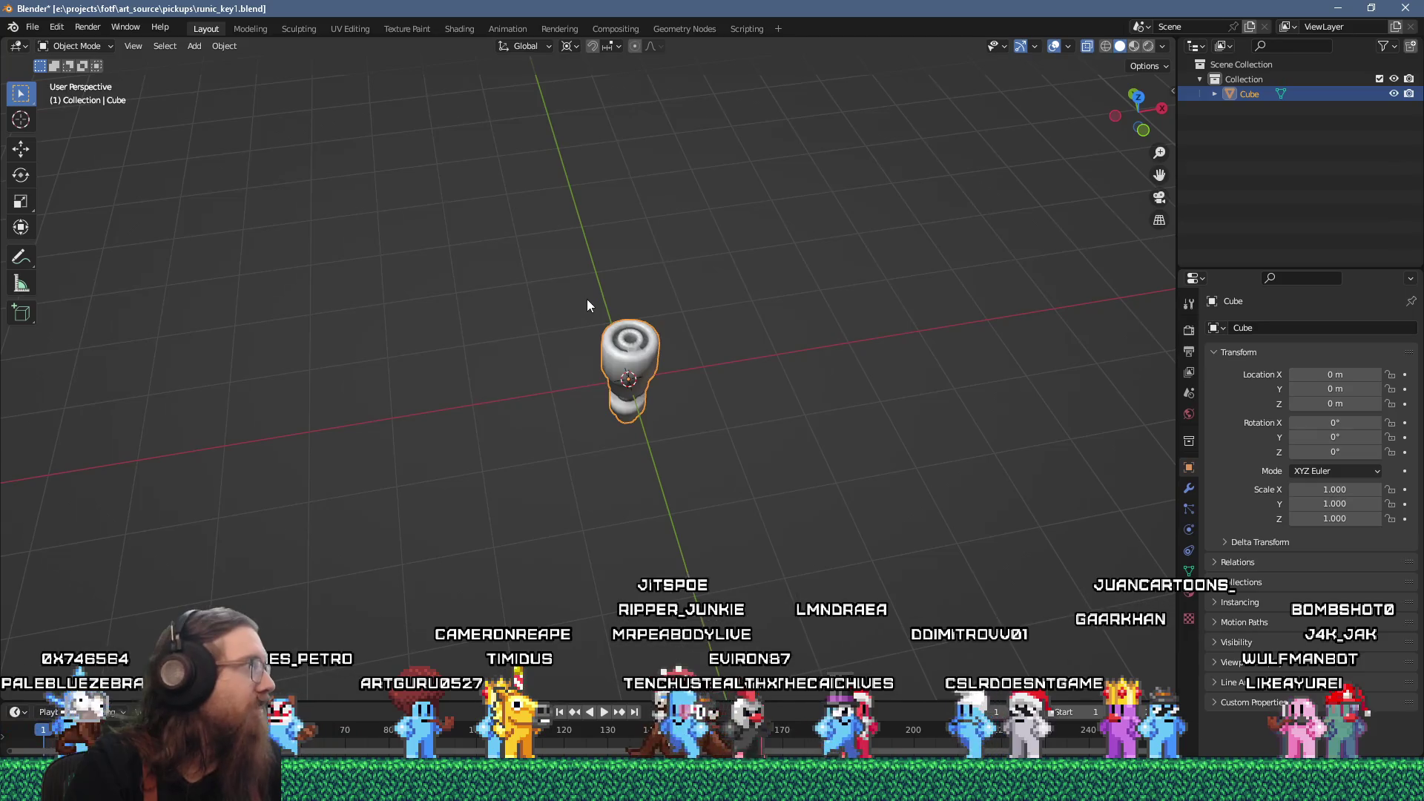
- Save the file as runic_key1.blend
left_click(33, 27)
left_click(66, 122)
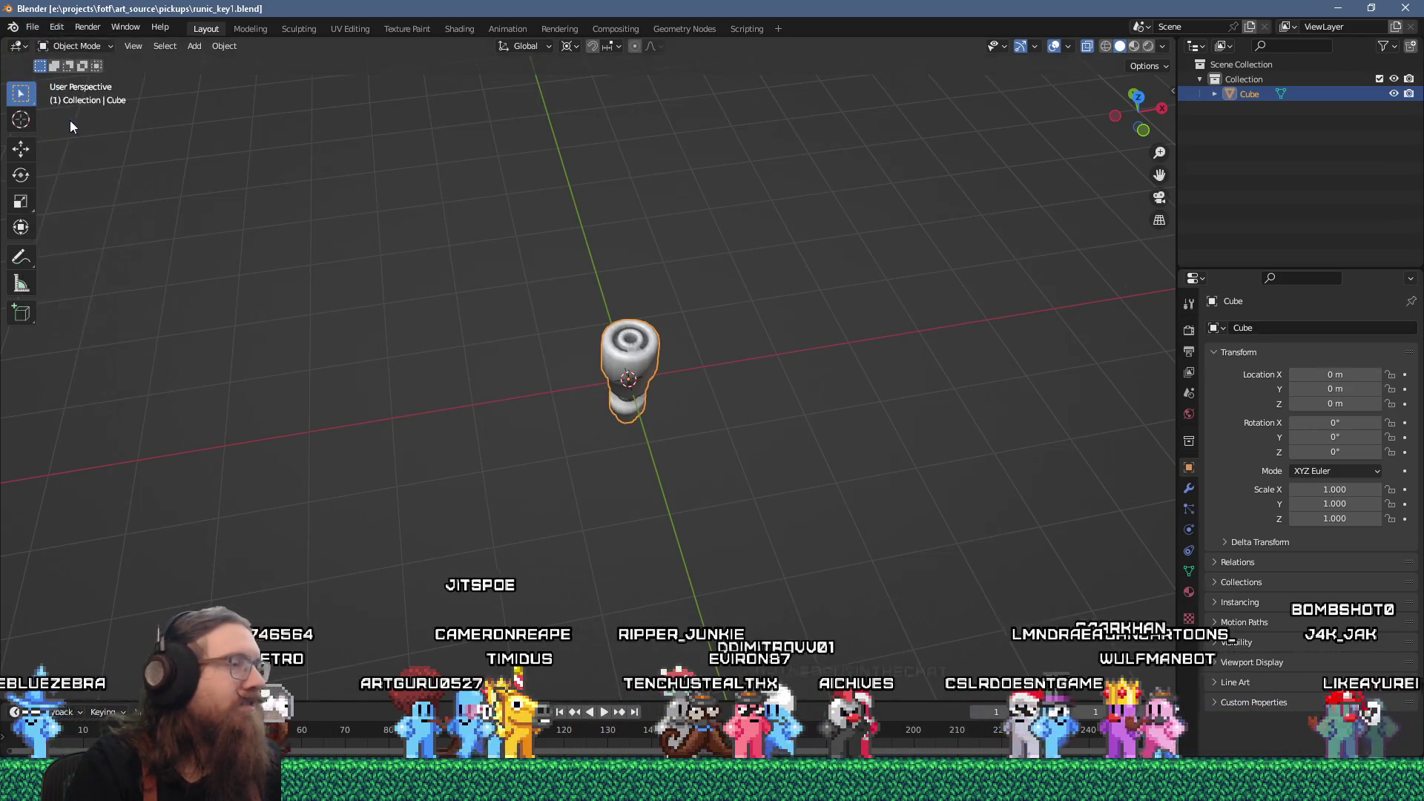
key("alt+Tab")
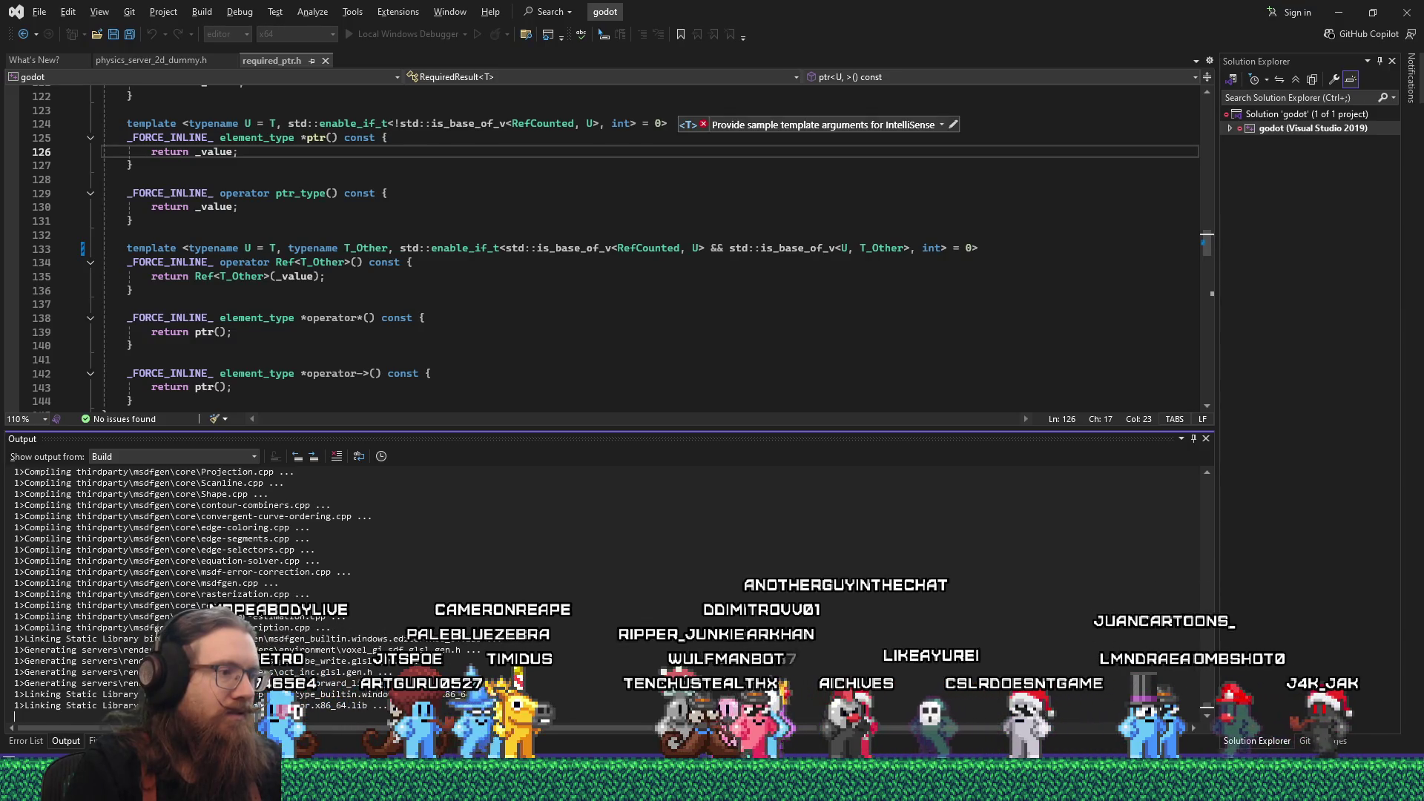
key("alt+Tab")
mouse_move(811, 490)
left_mouse_down()
mouse_move(684, 408)
mouse_move(672, 477)
left_mouse_up()
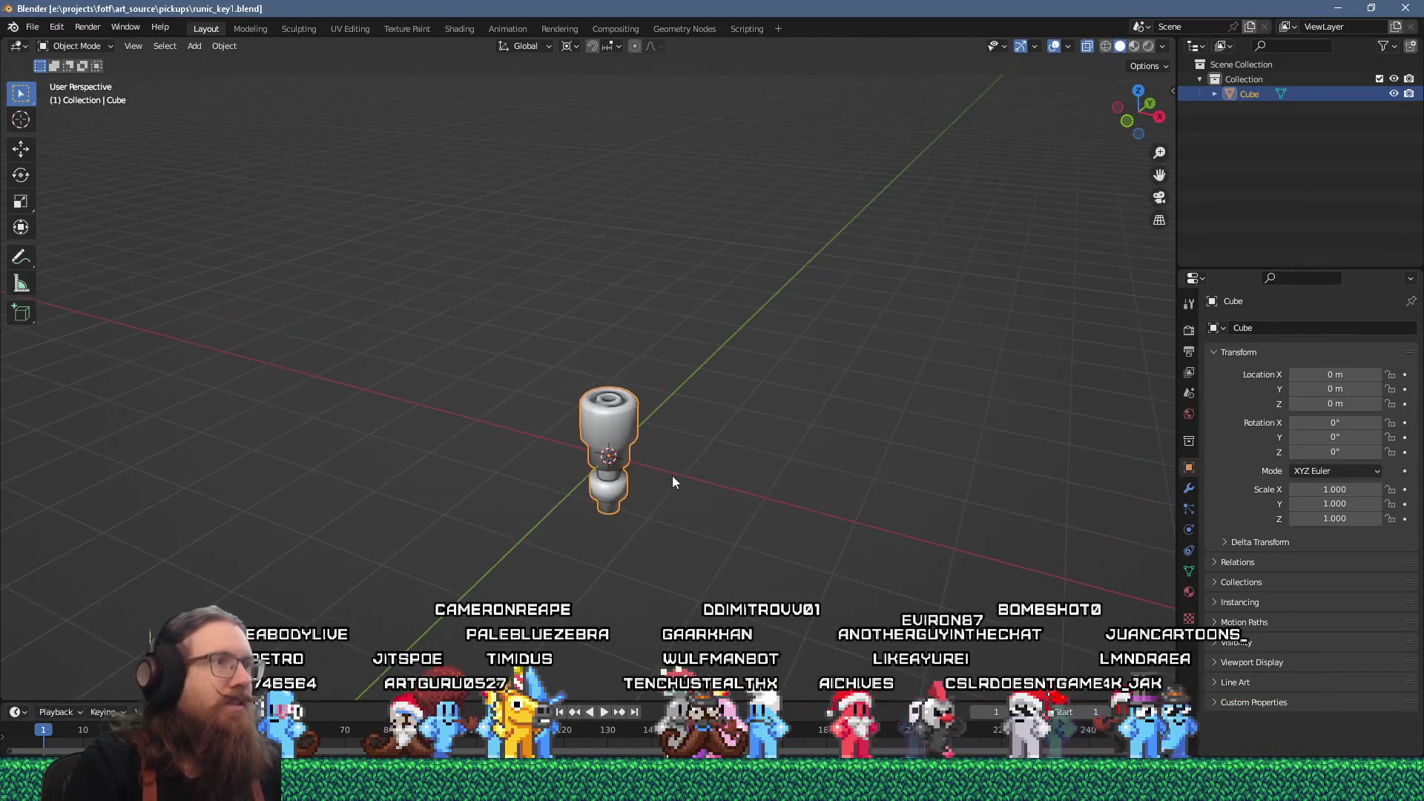
- Check the finished key, then bring up Godot and filter its files by 'pickup'
scroll(672, 473, "up", 3)
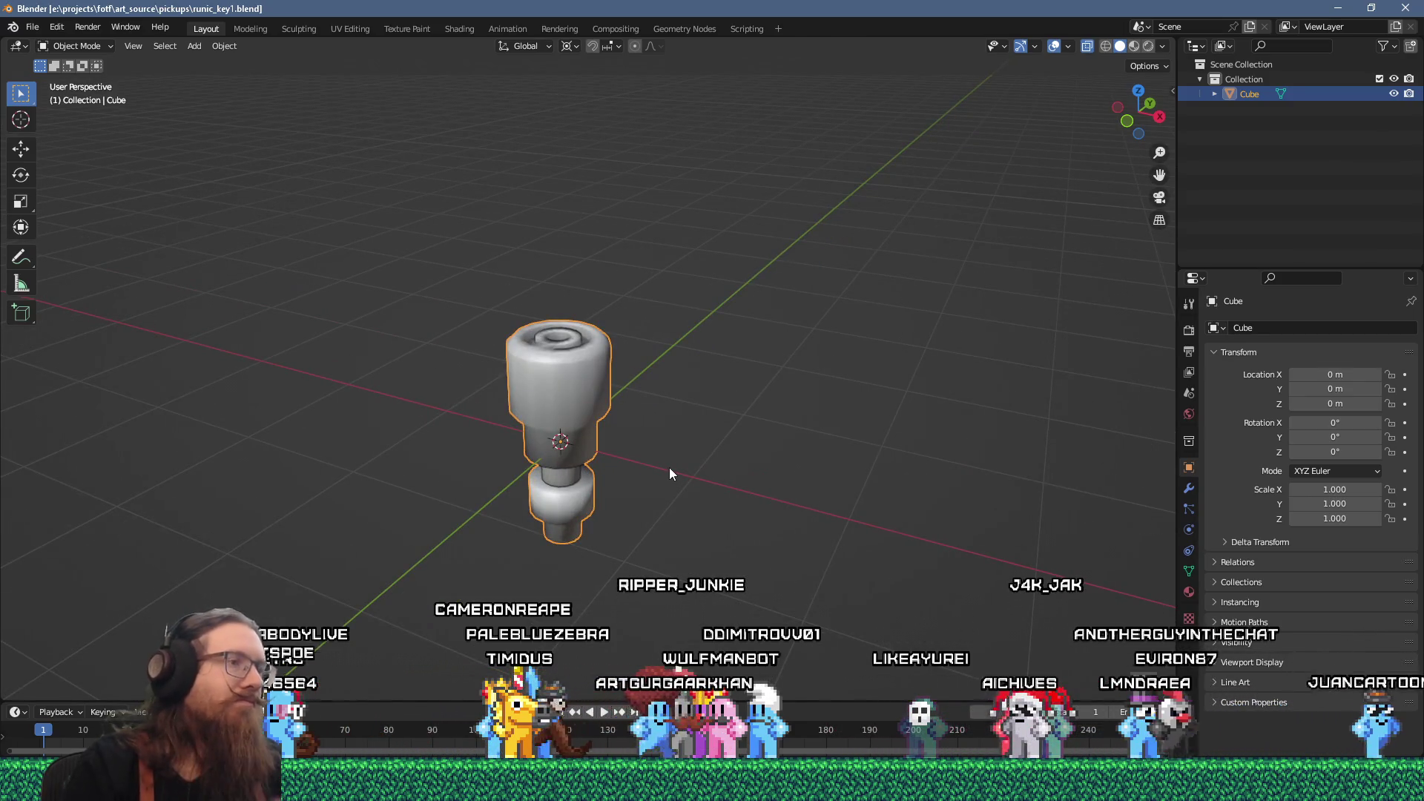
mouse_move(642, 491)
left_mouse_down()
mouse_move(706, 417)
mouse_move(760, 447)
mouse_move(771, 483)
mouse_move(683, 572)
mouse_move(626, 546)
left_mouse_up()
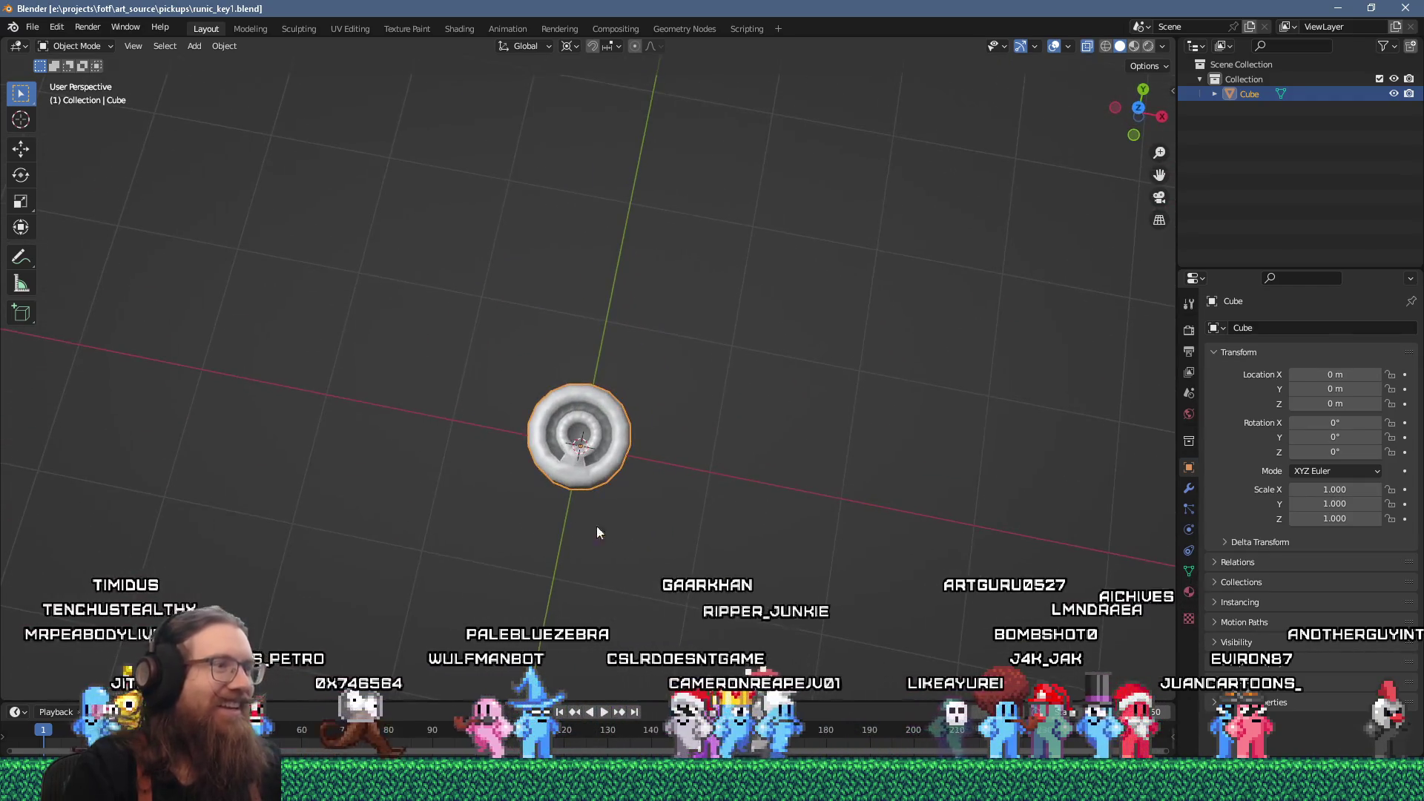
right_click(43, 106)
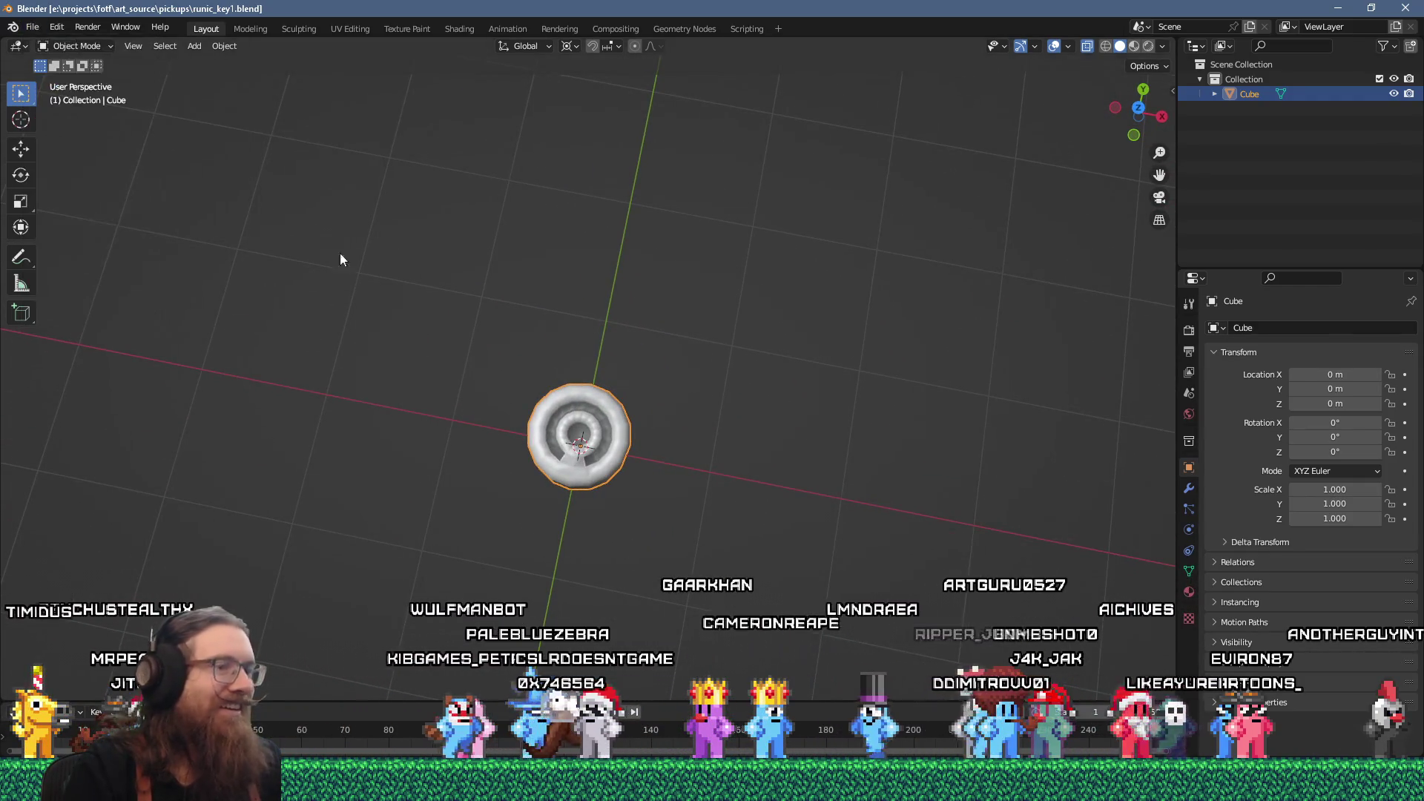
key("alt+Tab")
key("alt+Tab")
key("alt+Tab")
key("alt+Tab")
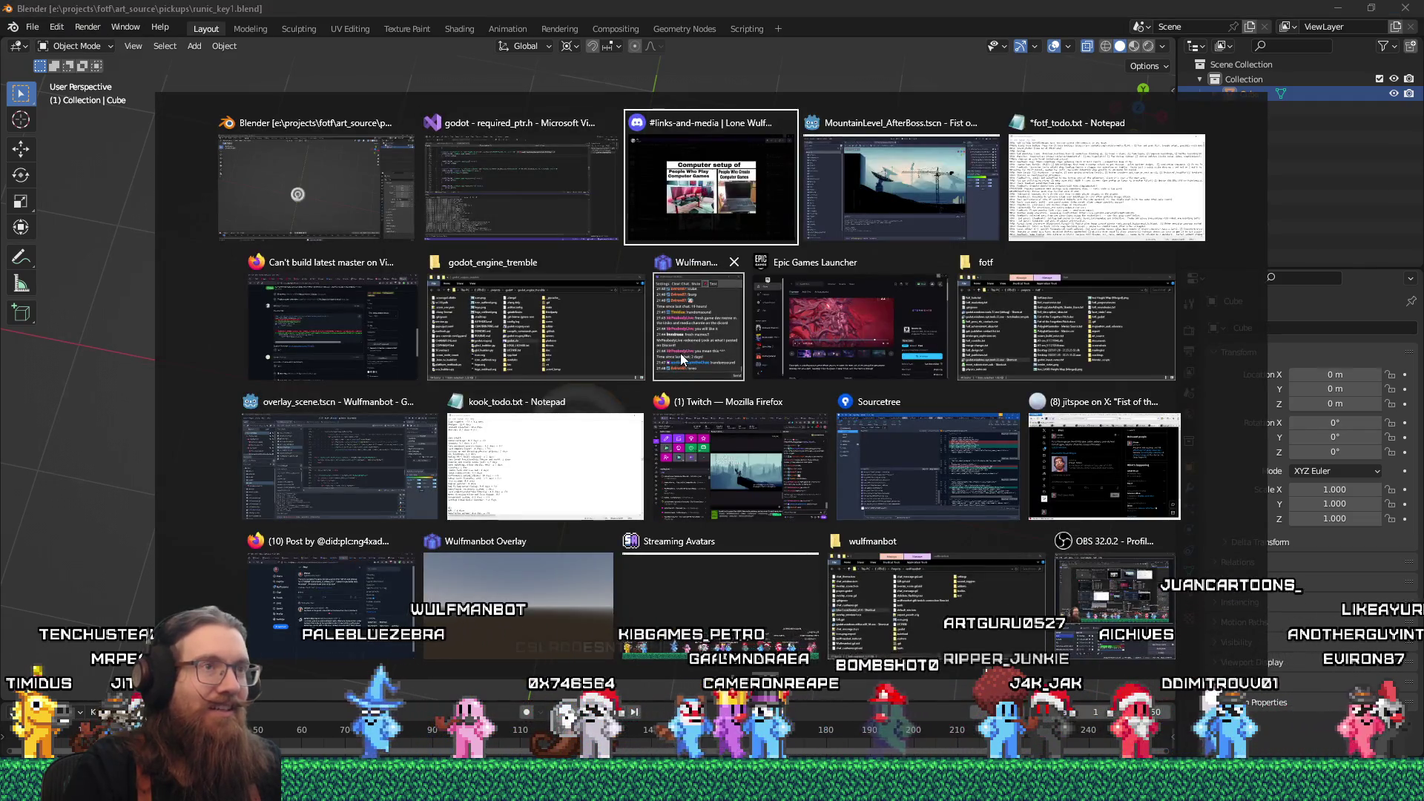
key("alt+shift+Tab")
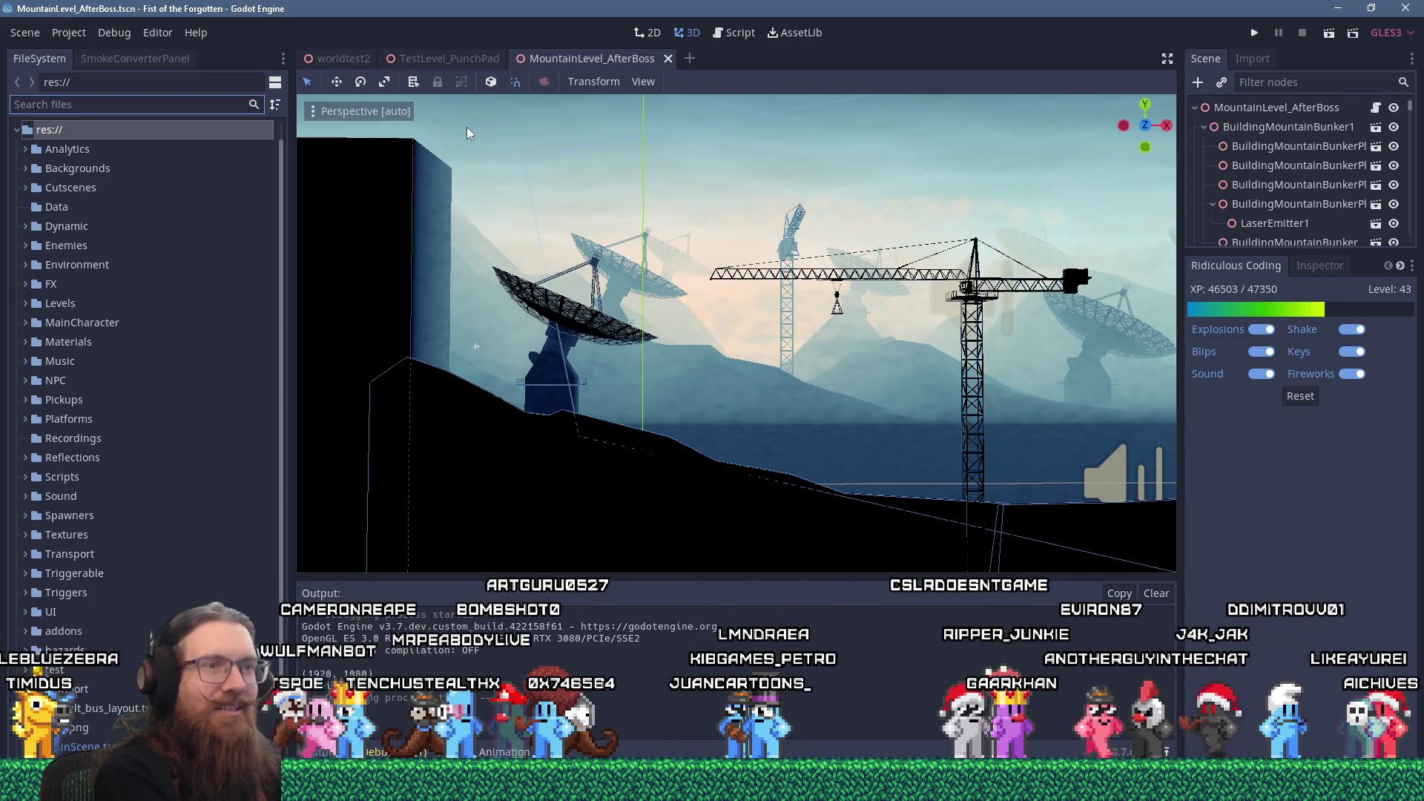
type("pickup")
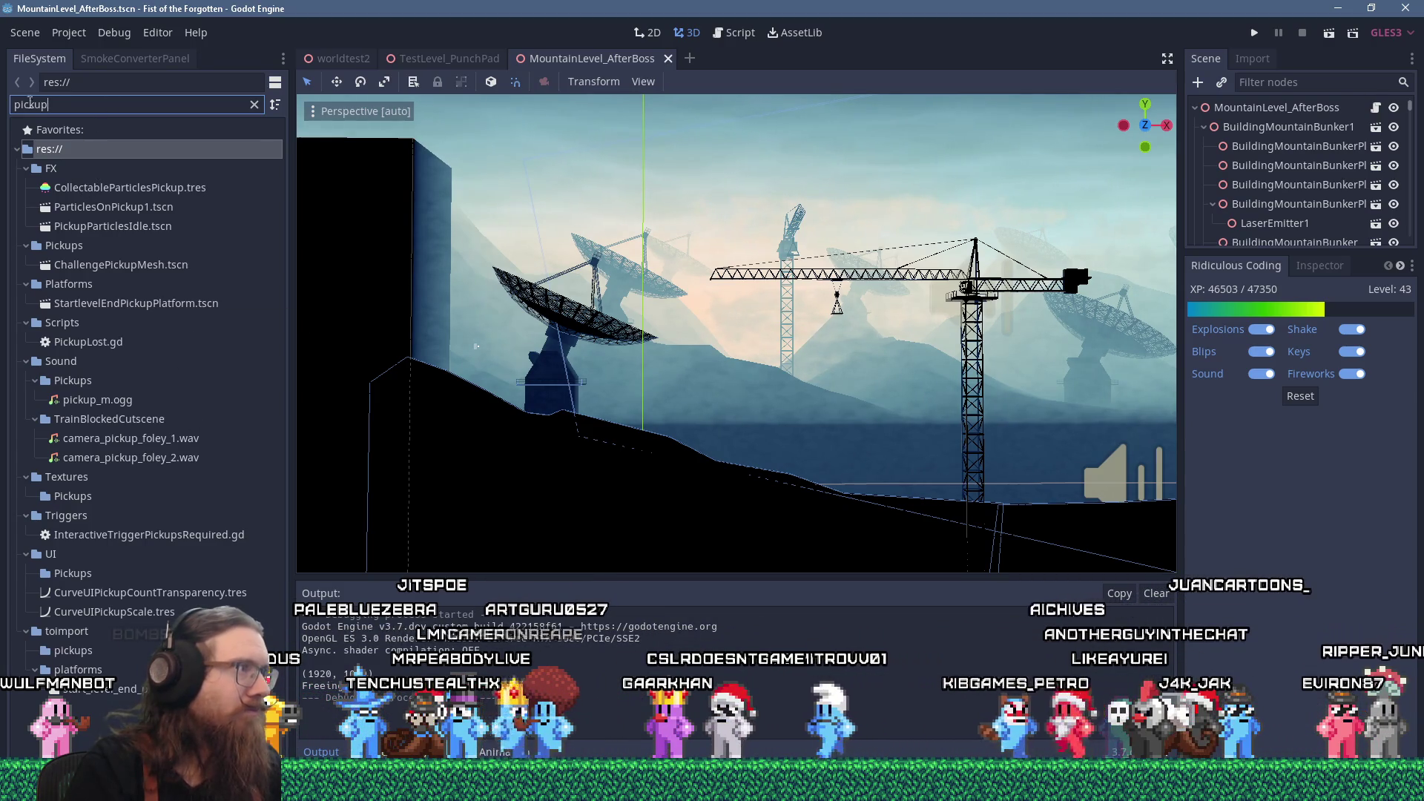
- Filter files for 'collec' and open CollectableRunicShard.tscn in its own tab to inspect the shard
key("ctrl+a")
type("collec")
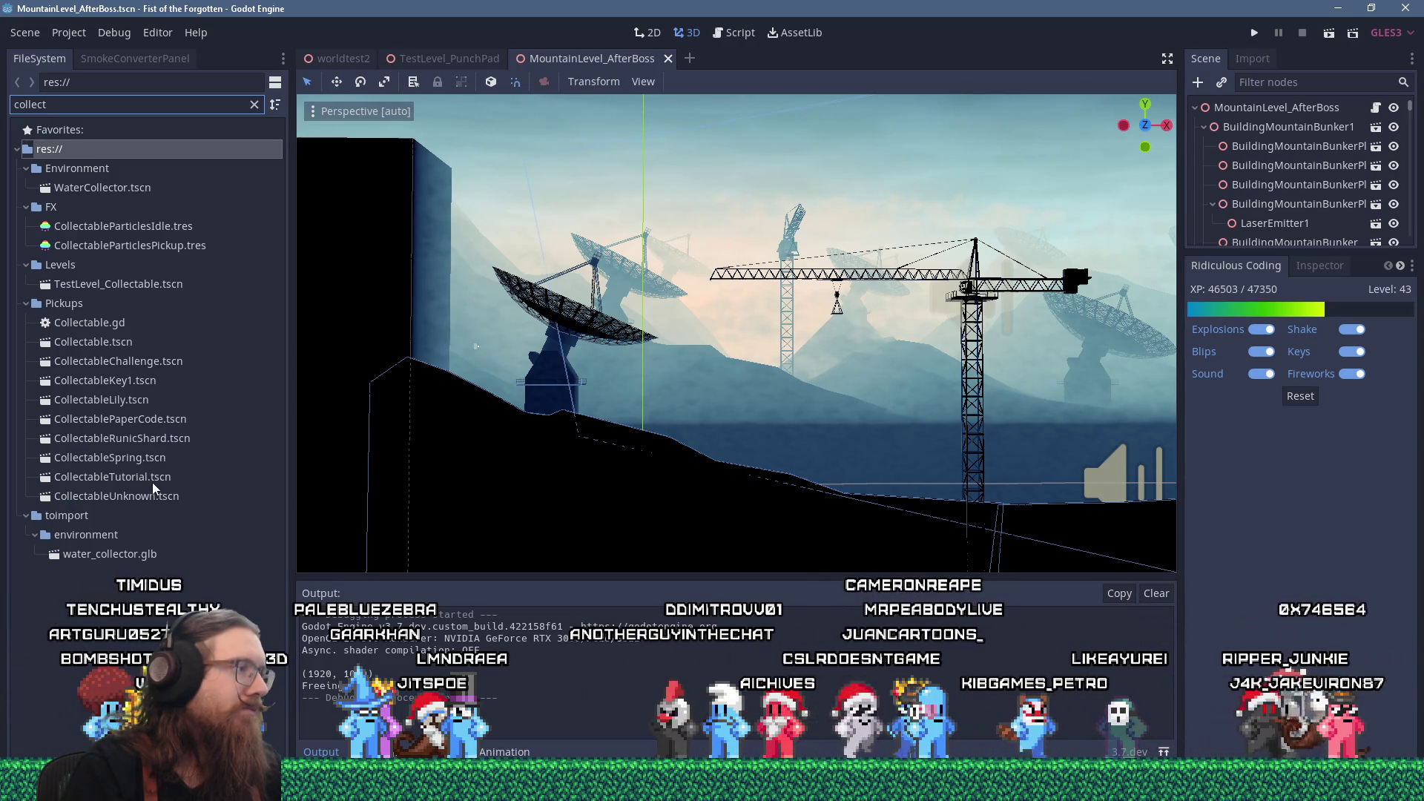
left_click(146, 444)
right_click(146, 444)
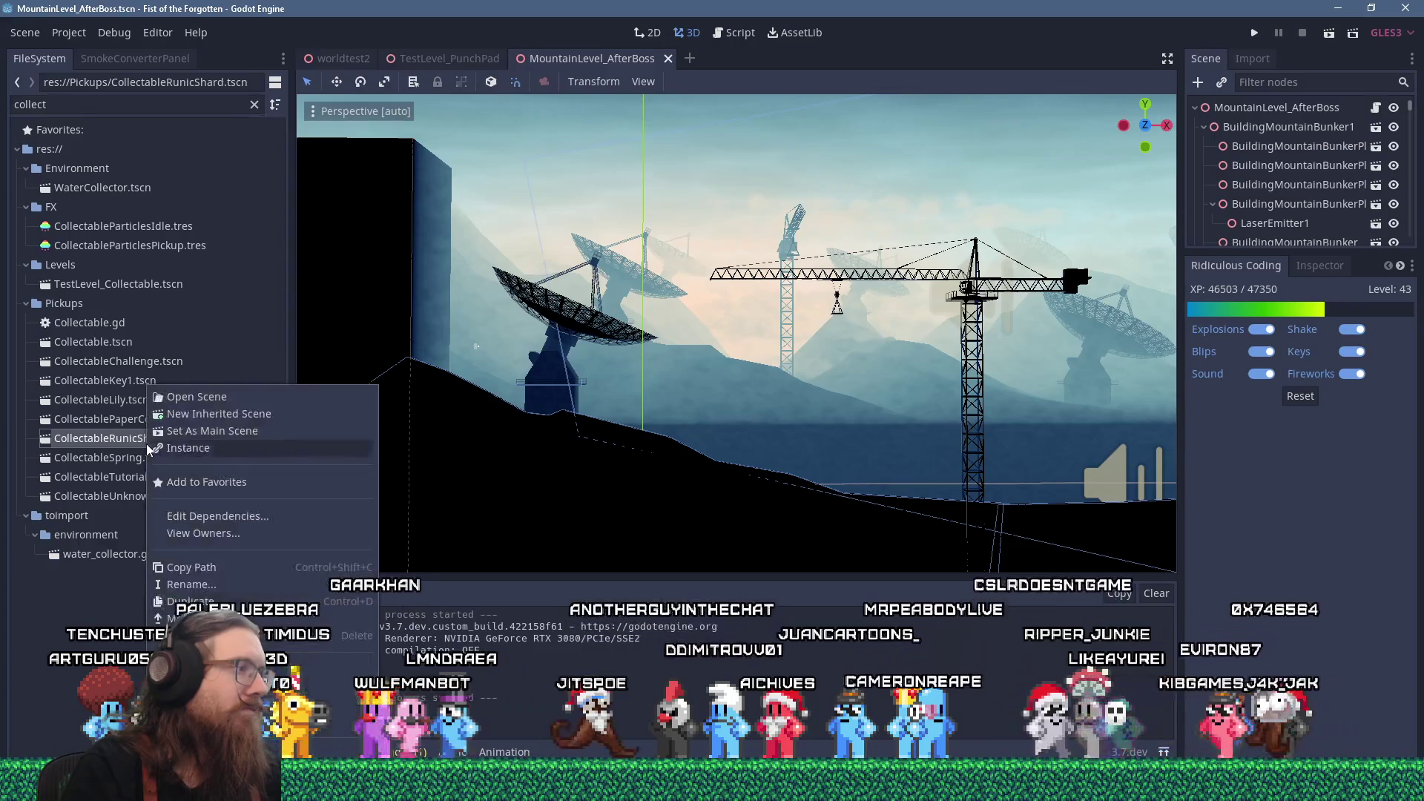
left_click(83, 436)
double_click(83, 436)
mouse_move(585, 349)
left_mouse_down()
mouse_move(870, 367)
mouse_move(714, 429)
mouse_move(835, 437)
mouse_move(782, 515)
mouse_move(594, 394)
mouse_move(519, 460)
mouse_move(1061, 420)
mouse_move(555, 412)
left_mouse_up()
mouse_move(773, 381)
left_mouse_down()
mouse_move(728, 398)
mouse_move(604, 366)
mouse_move(783, 376)
left_mouse_up()
scroll(753, 393, "down", 3)
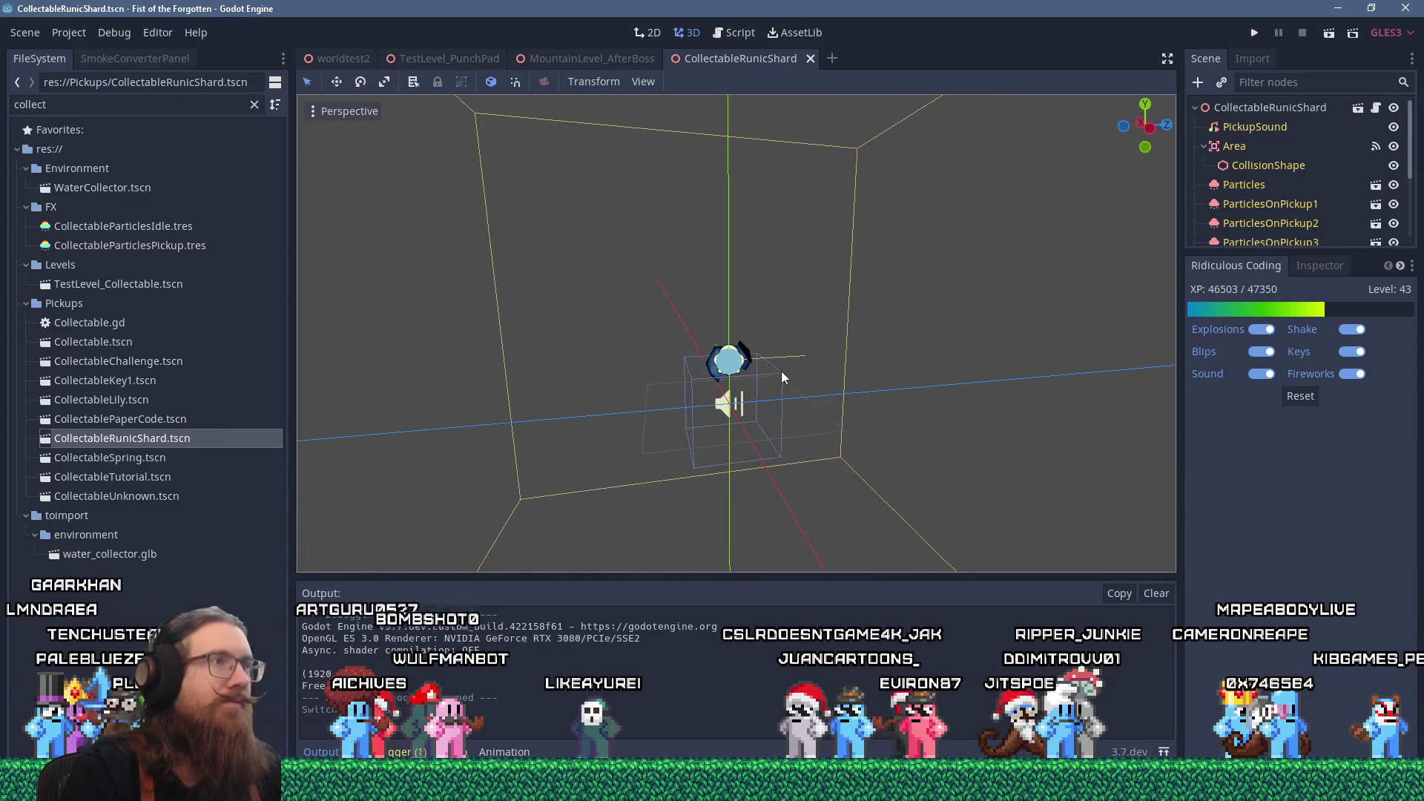
- Duplicate CollectableRunicShard.tscn, replacing the 'Shard' part of the copy's name
right_click(161, 445)
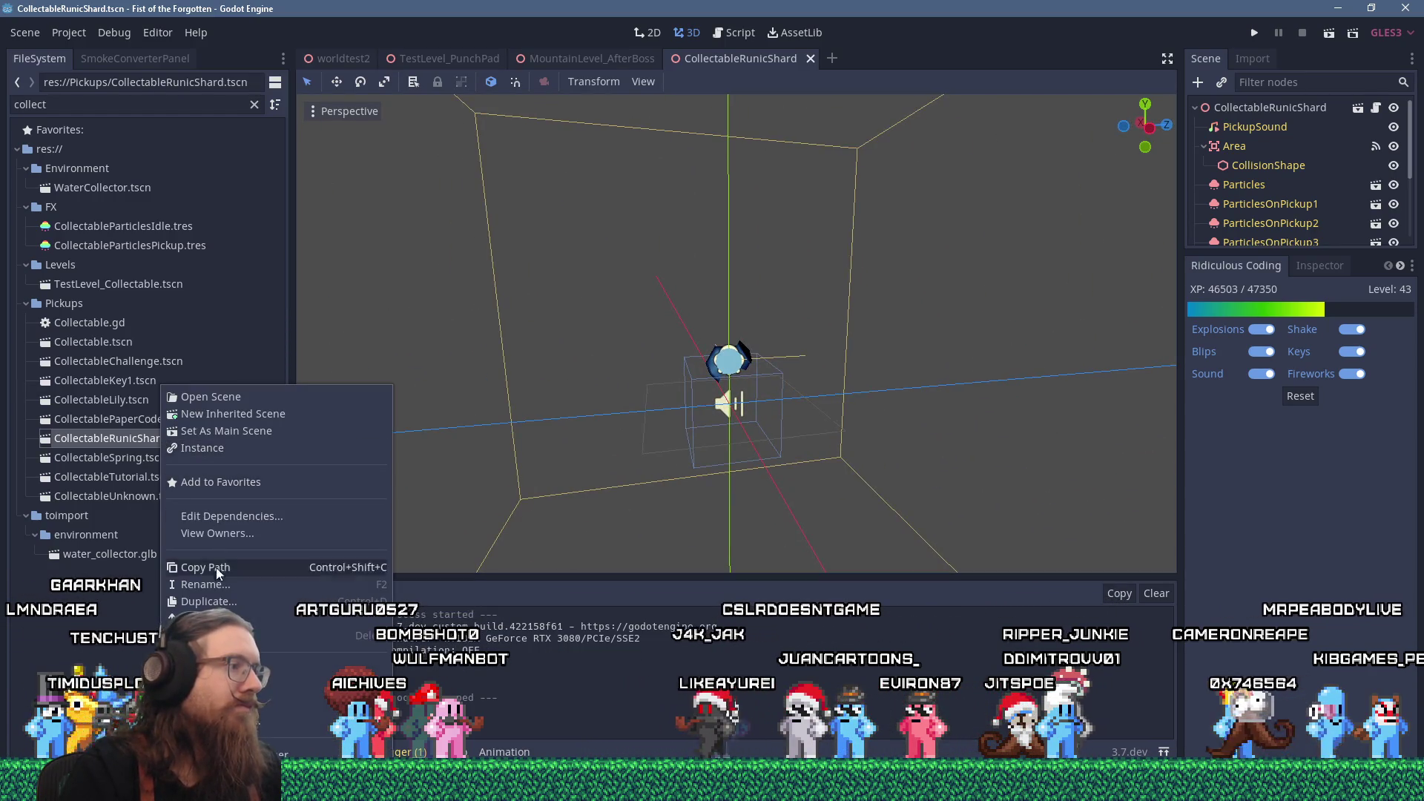
left_click(208, 602)
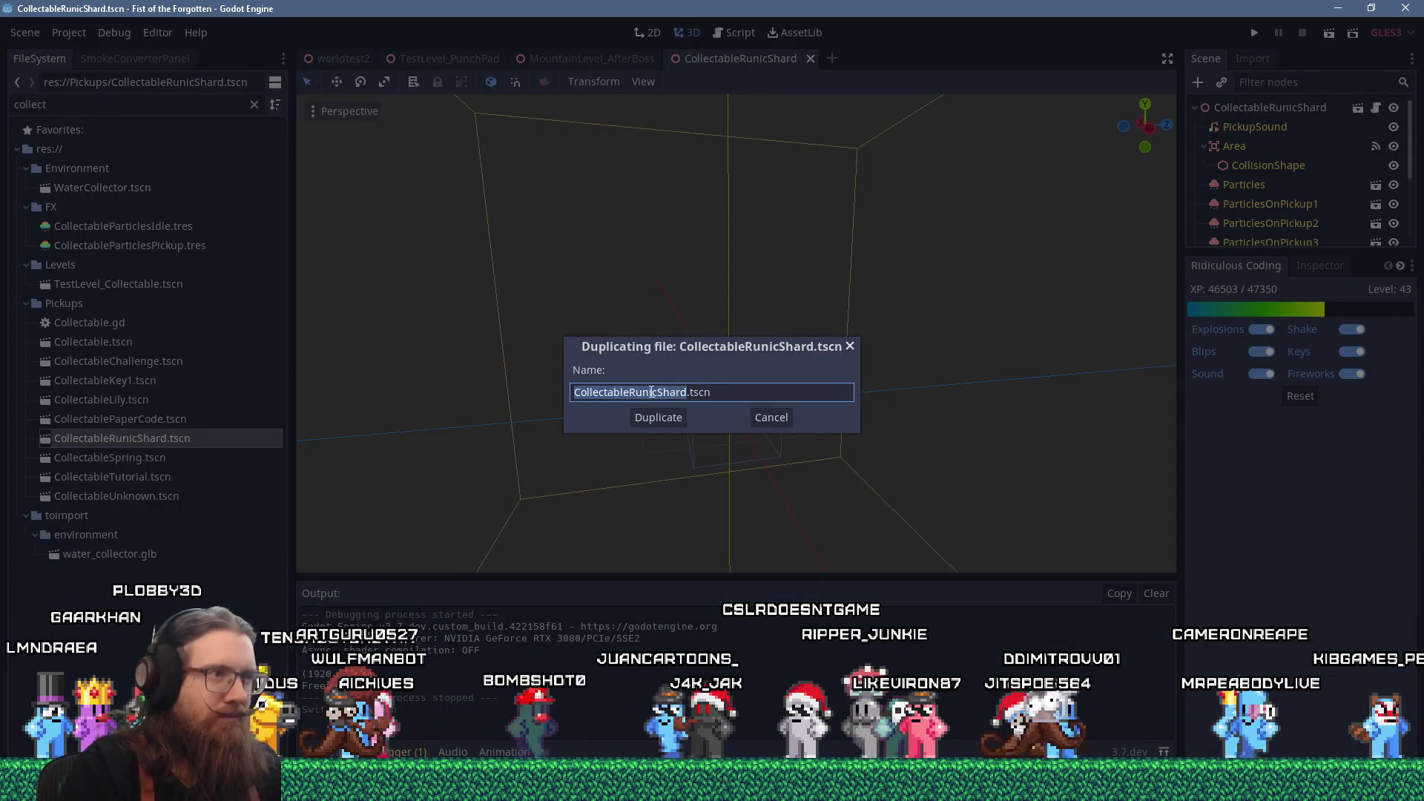
left_click_drag(658, 392, 688, 388)
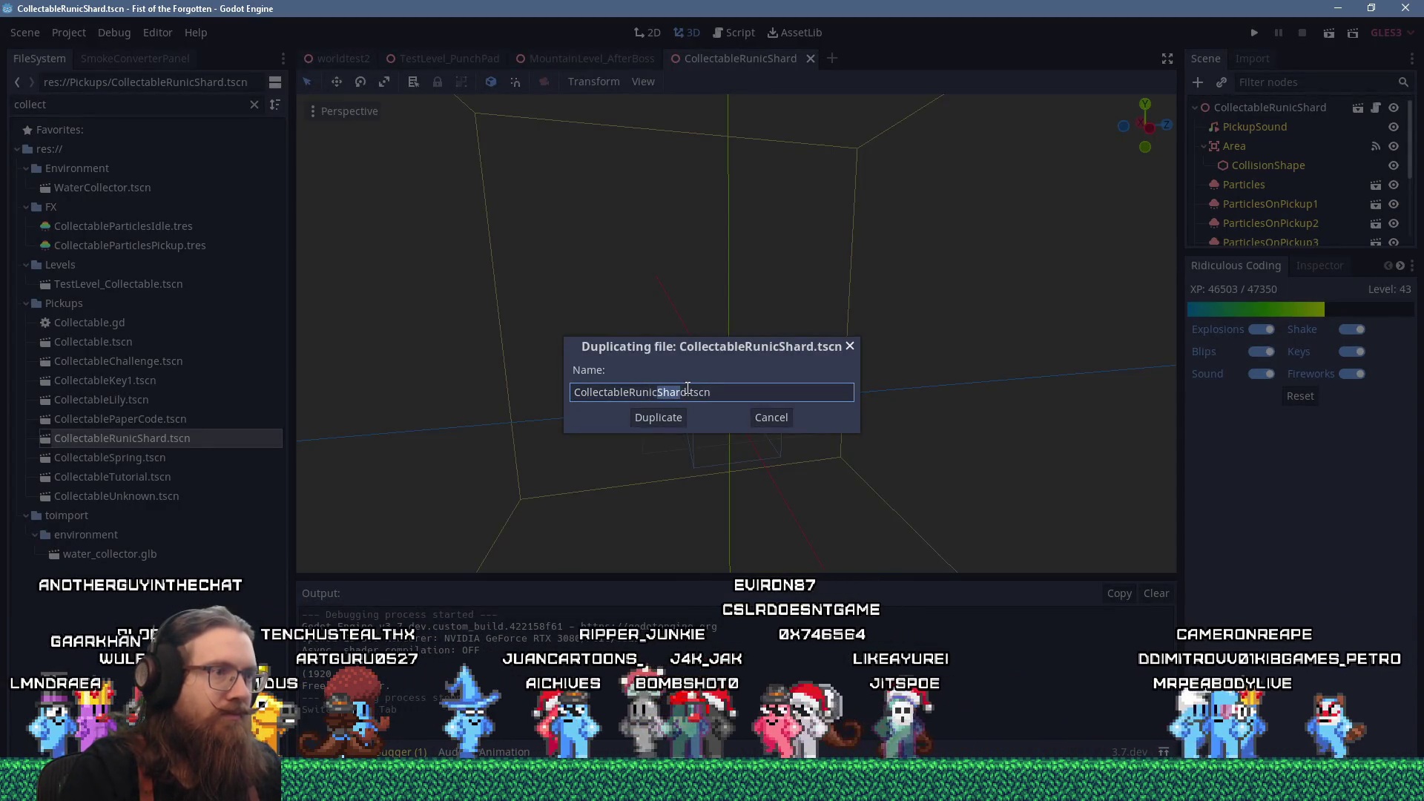
type("Gem")
key("Return")
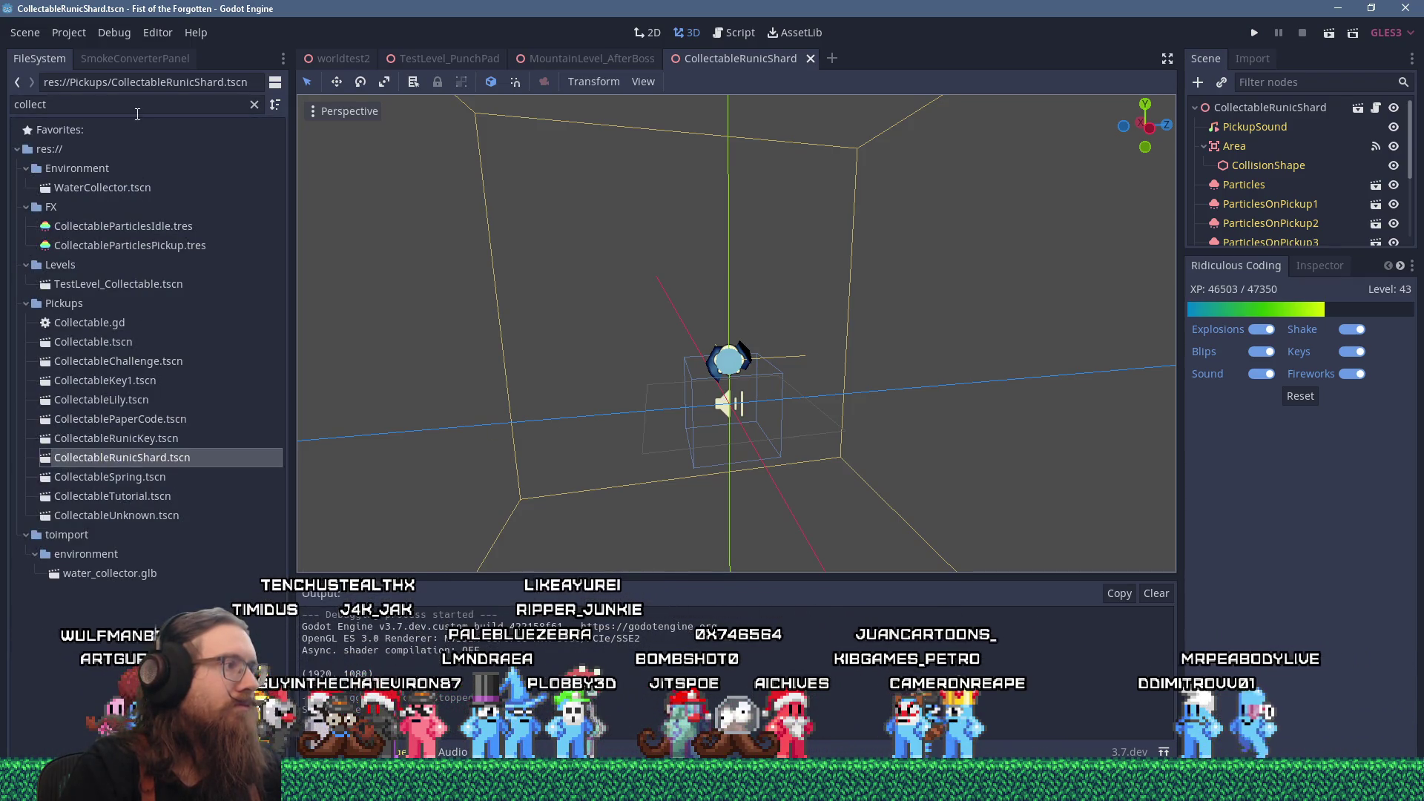
- Open CollectableRunicKey.tscn and rename its root node to CollectableRunicKey
double_click(191, 438)
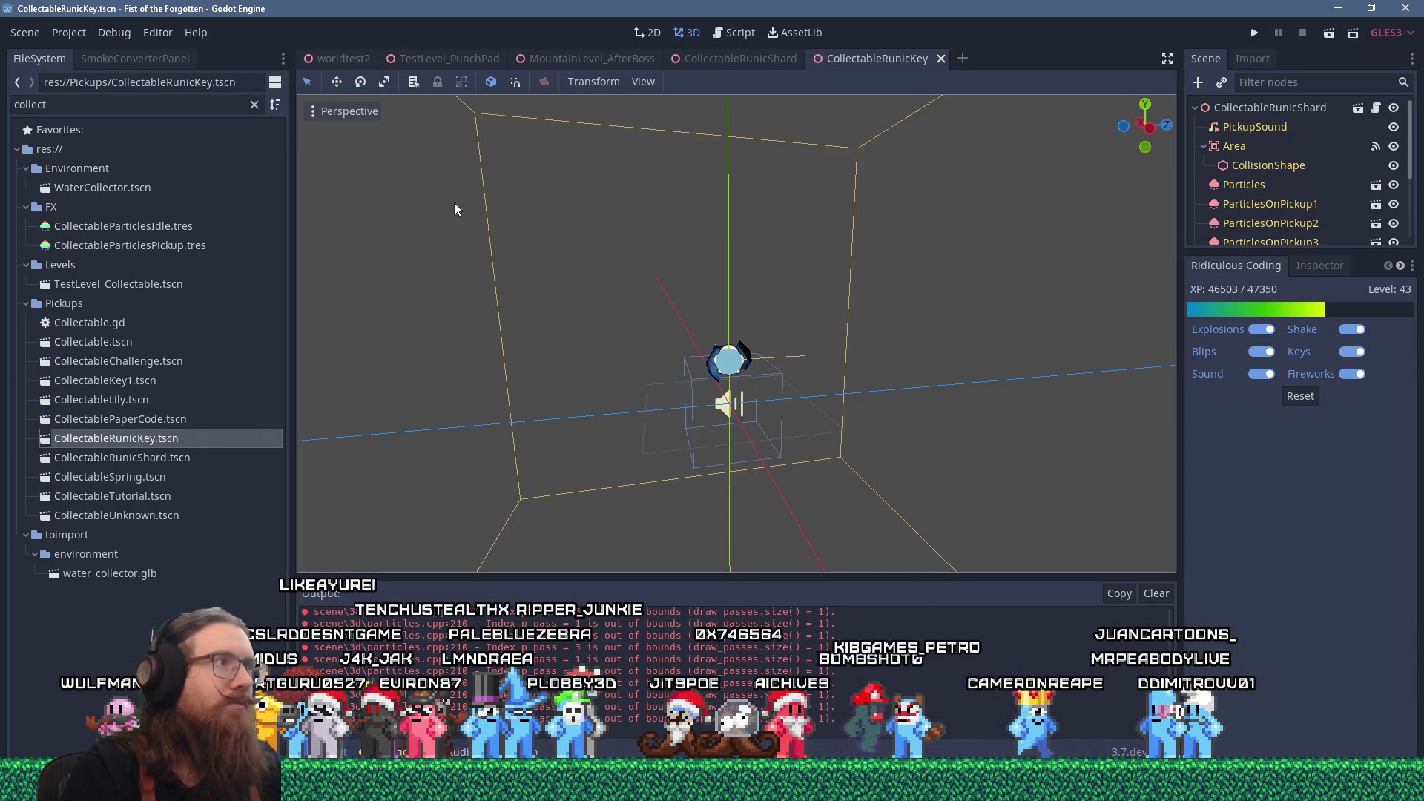
double_click(1302, 108)
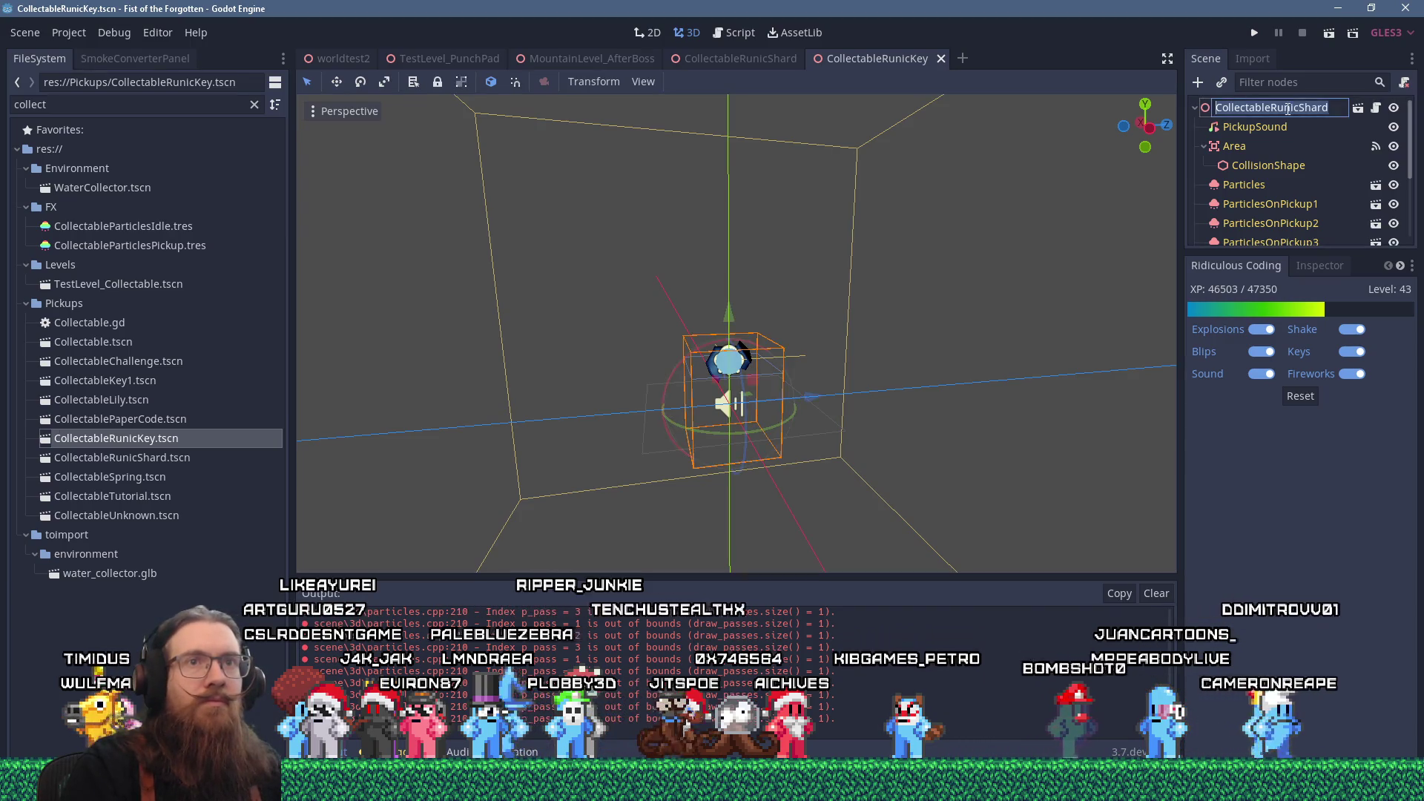
key("BackSpace")
key("BackSpace")
key("BackSpace")
type("Ke")
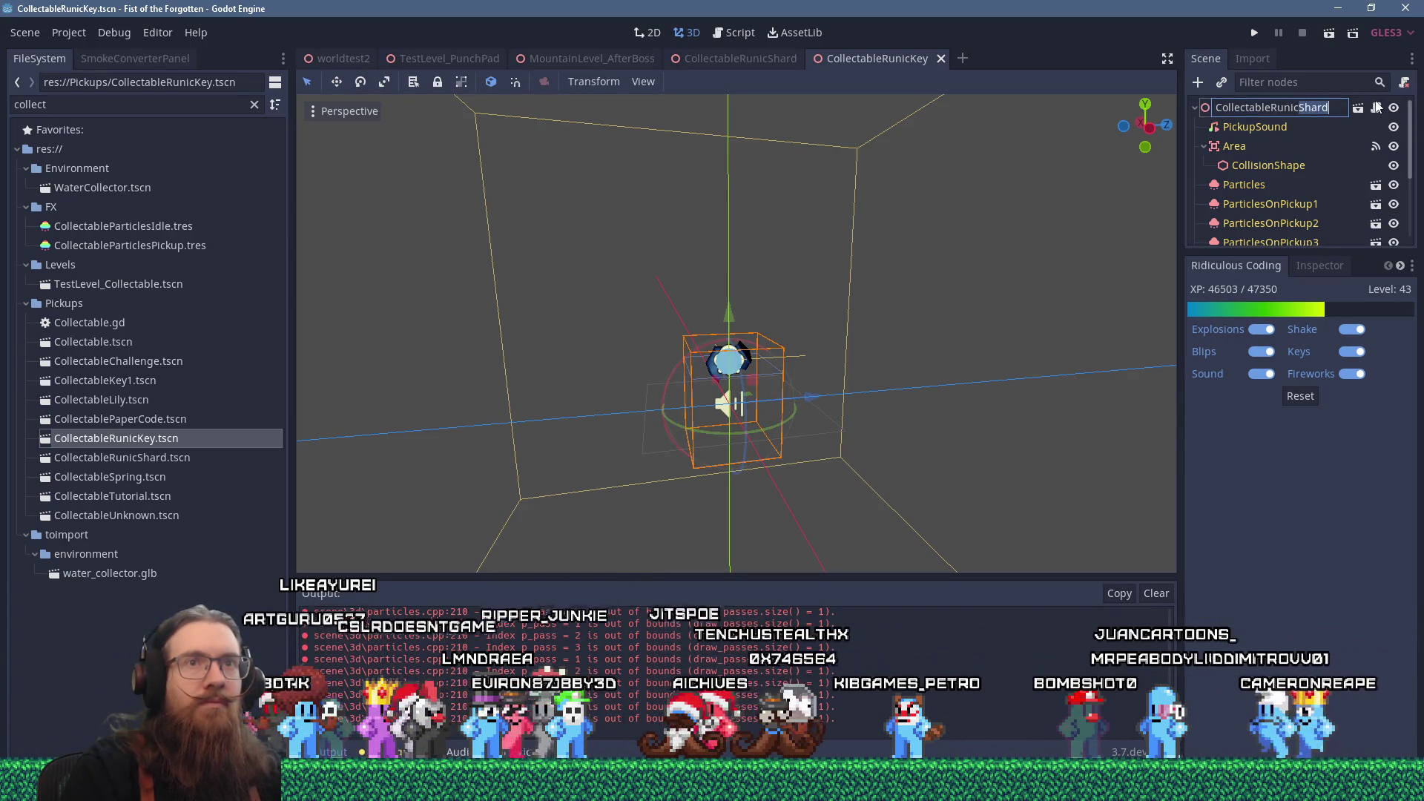
type("y")
key("Return")
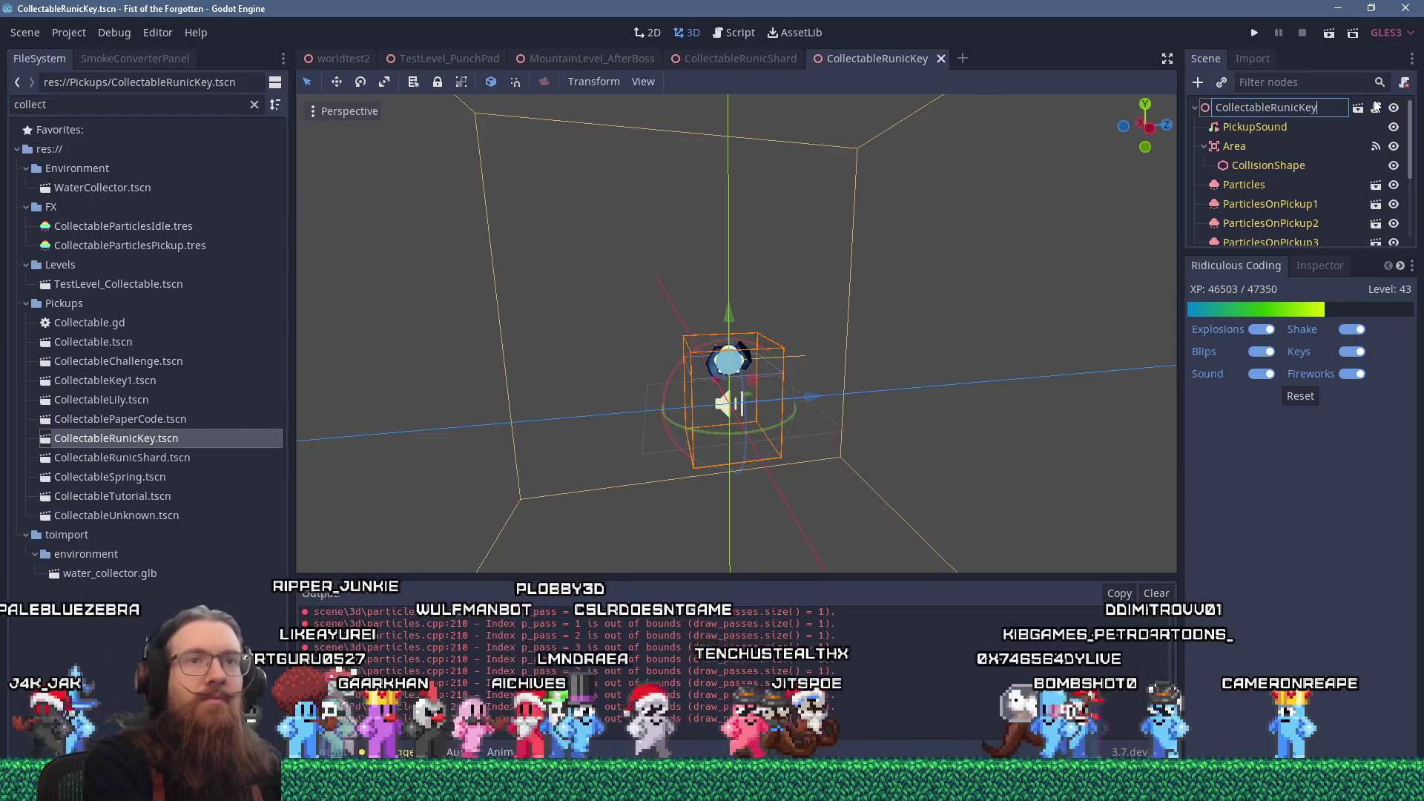
- Select the RunicShardMesh node and filter the files for 'runickey'
scroll(1360, 145, "down", 4)
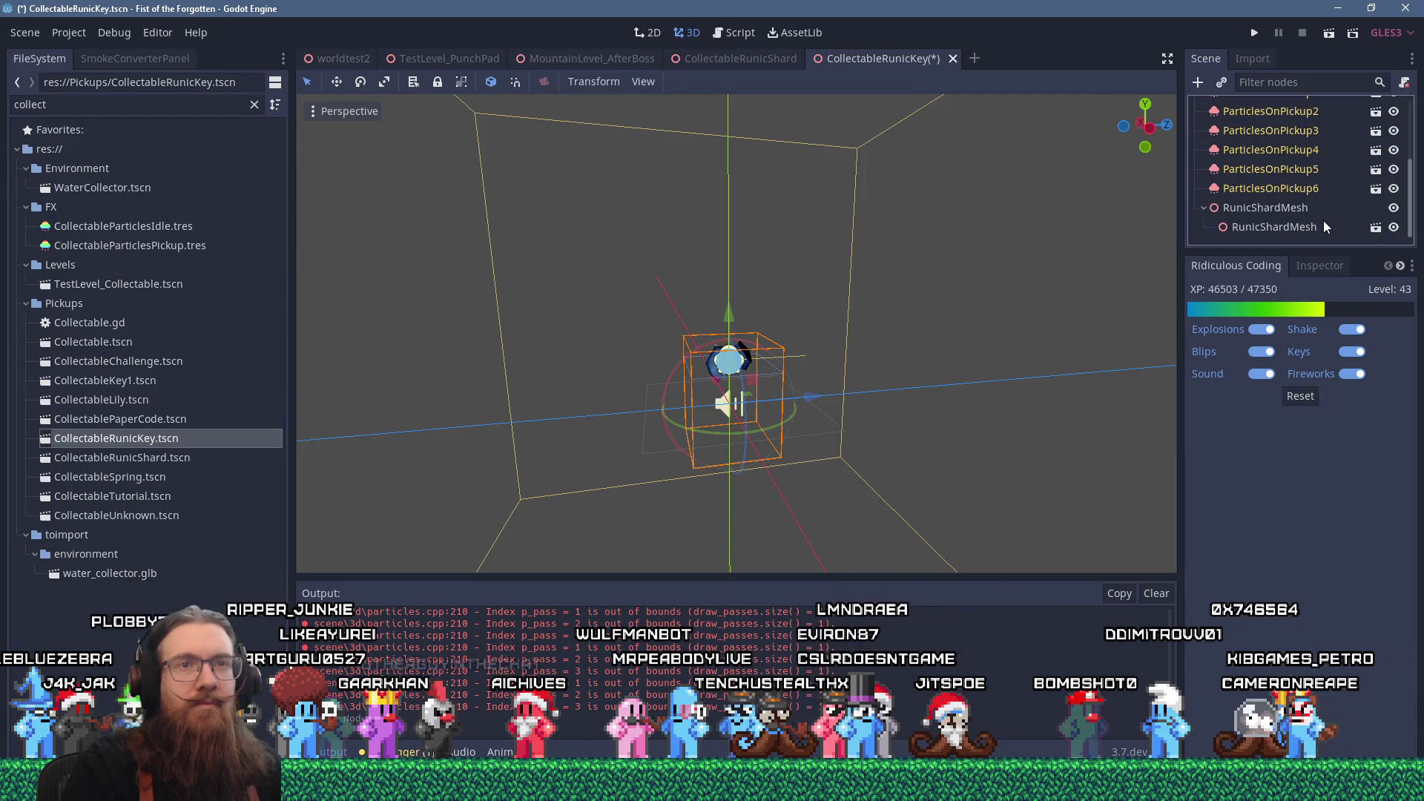
left_click(1295, 210)
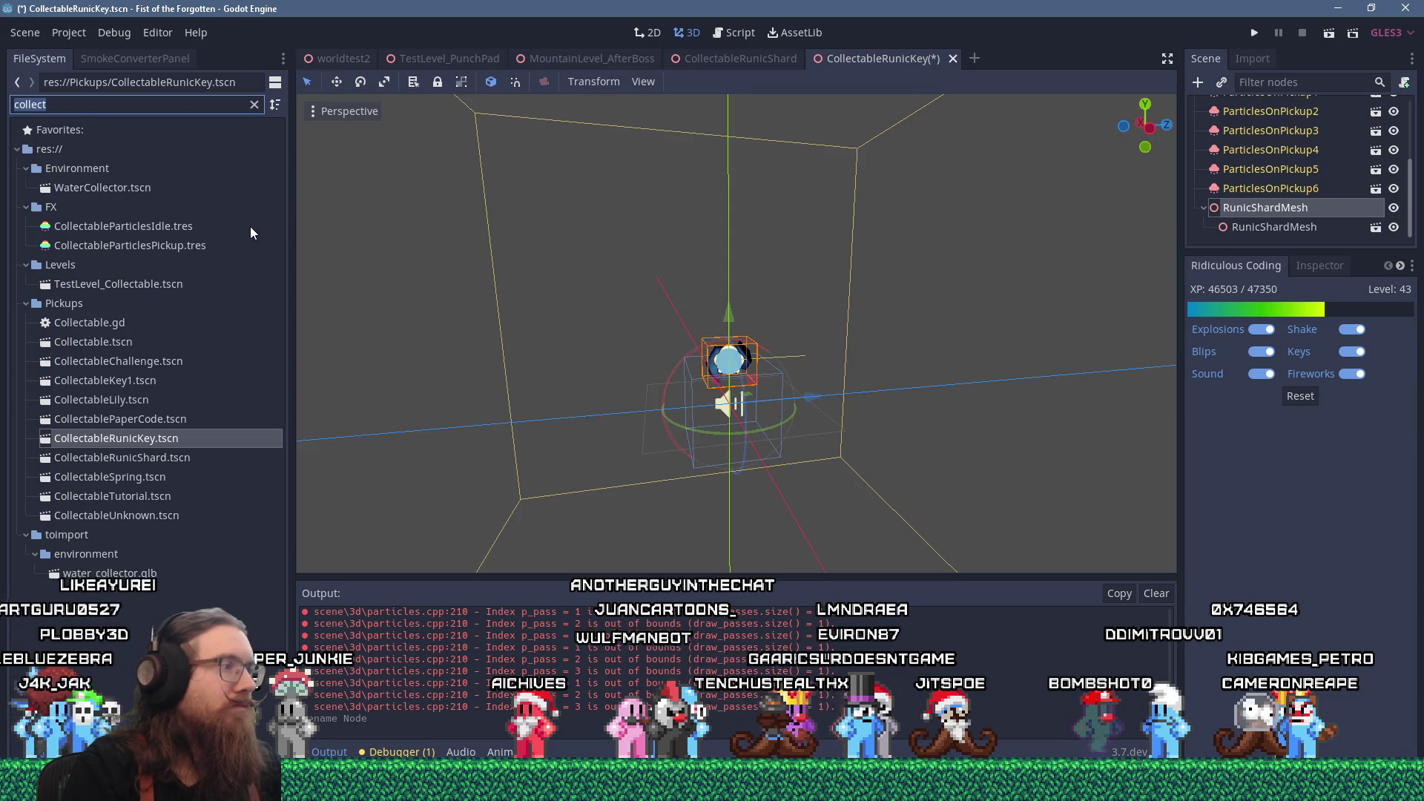
type("runic")
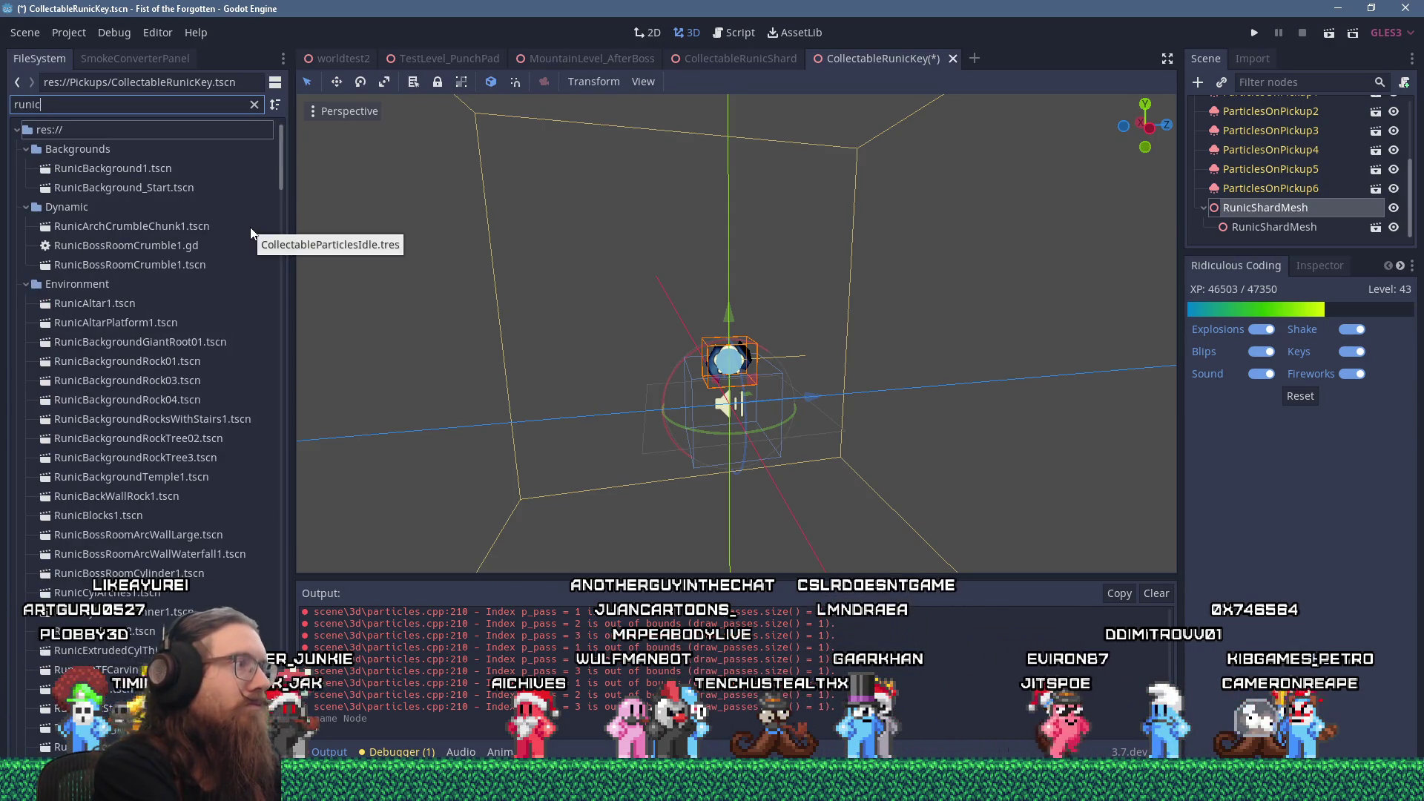
type("key")
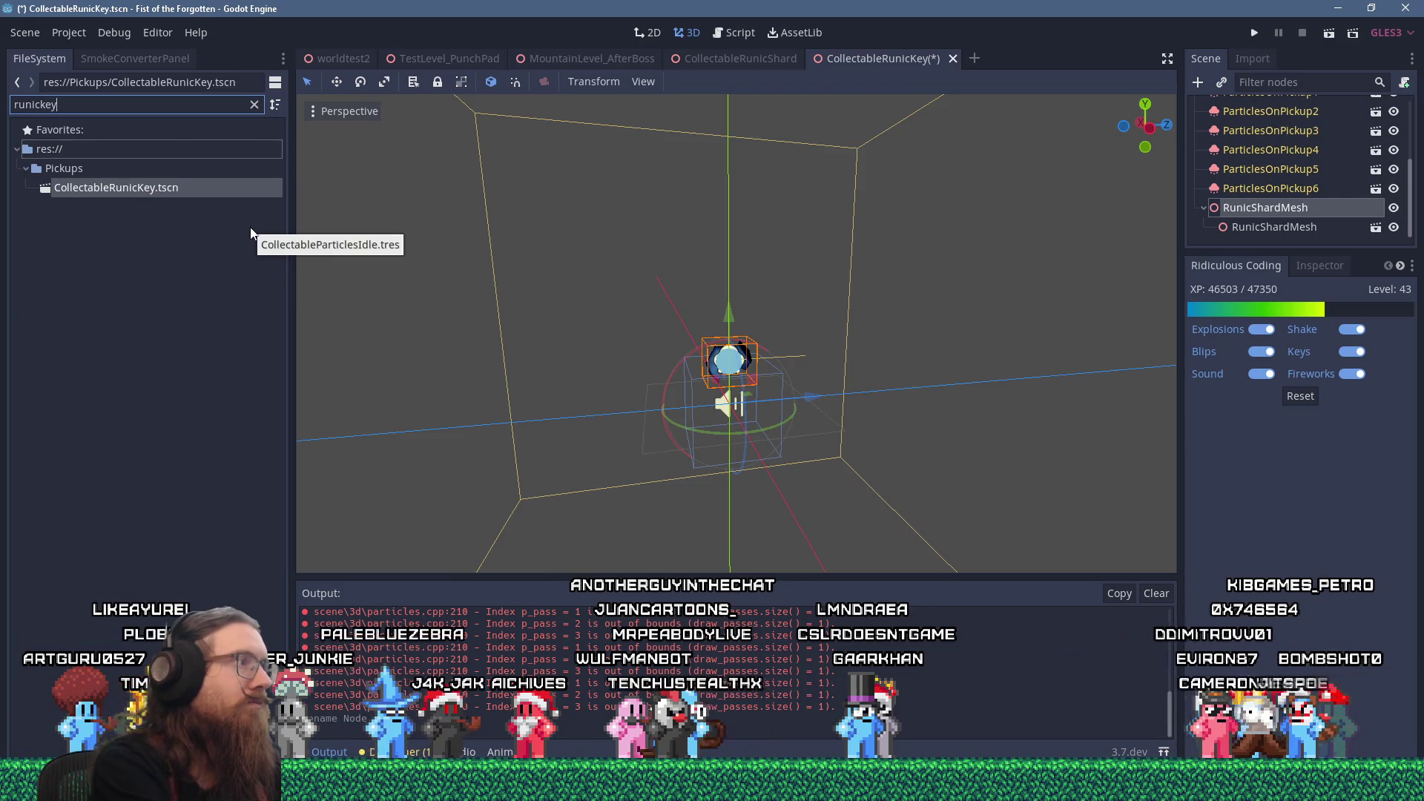
key("alt+Tab")
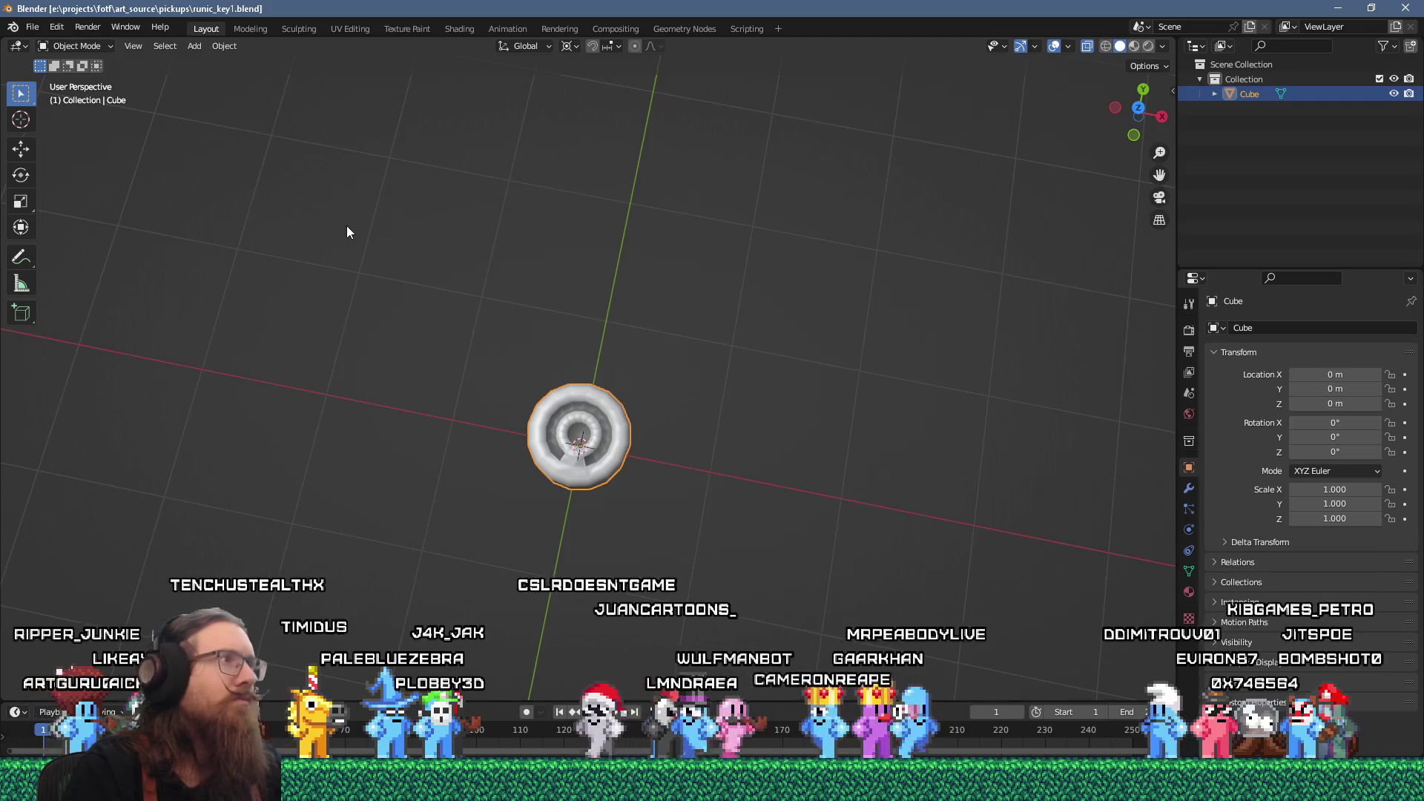
- Start a glTF 2.0 export and navigate up into the fotf_godot project folder
key("alt+Tab")
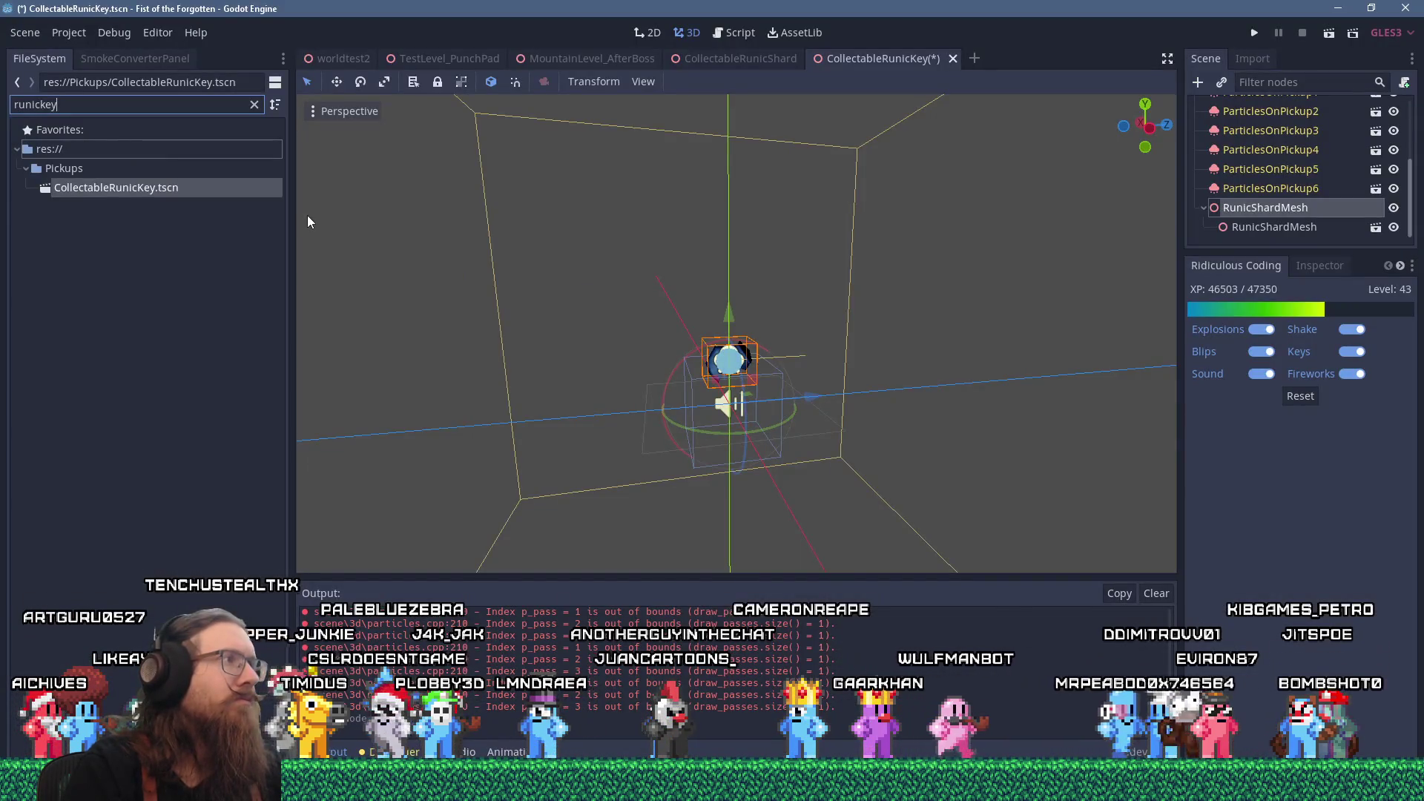
key("alt+Tab")
left_click(33, 27)
mouse_move(93, 229)
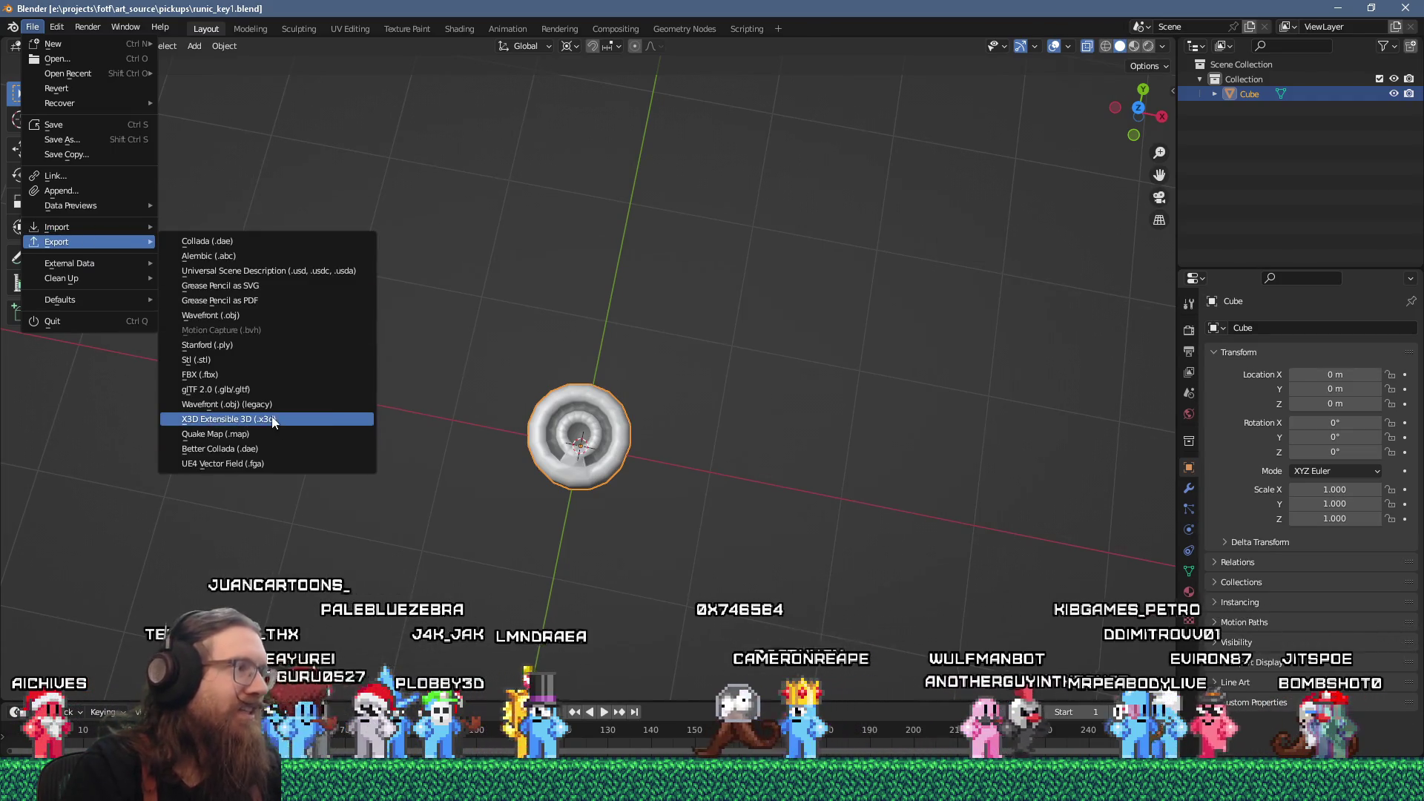
left_click(249, 390)
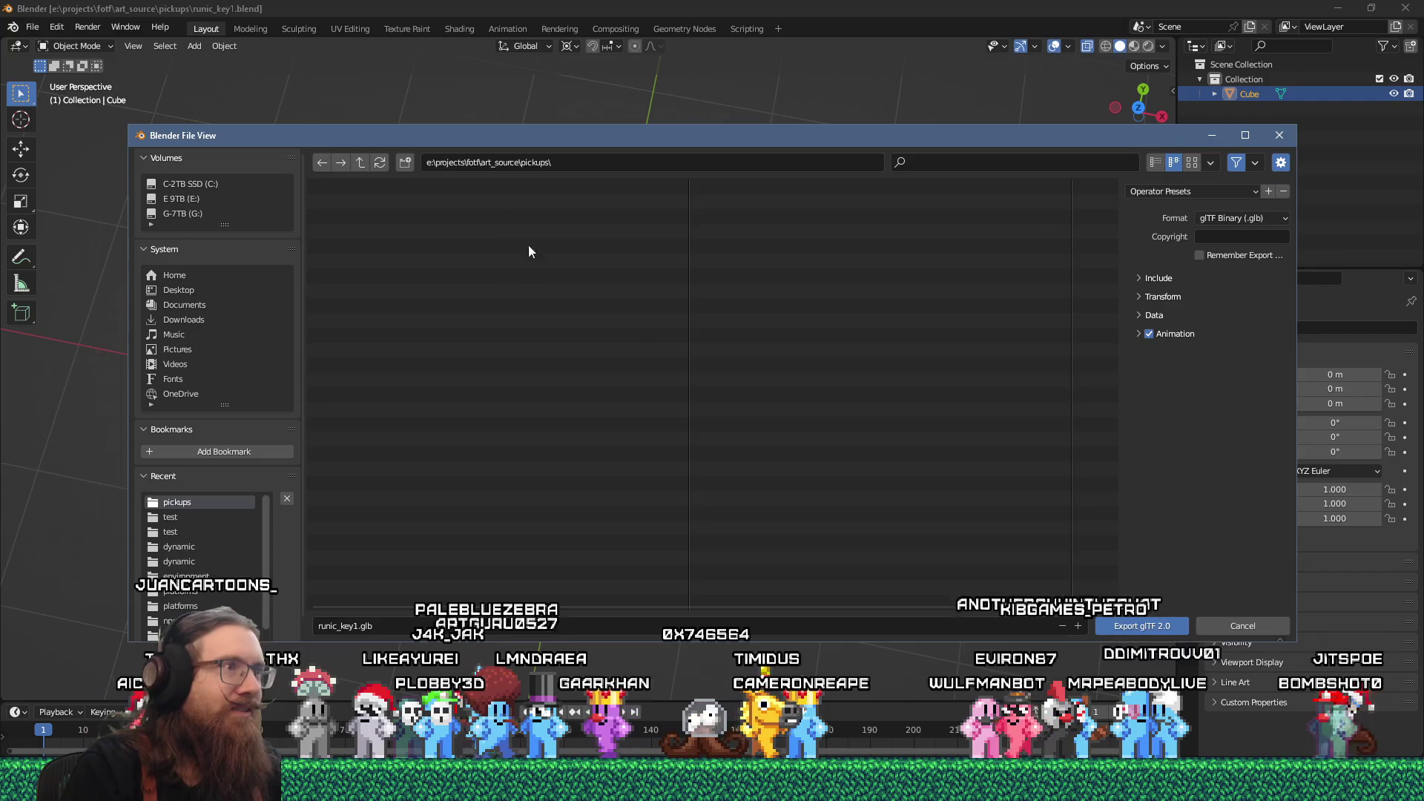
left_click(360, 161)
left_click(361, 161)
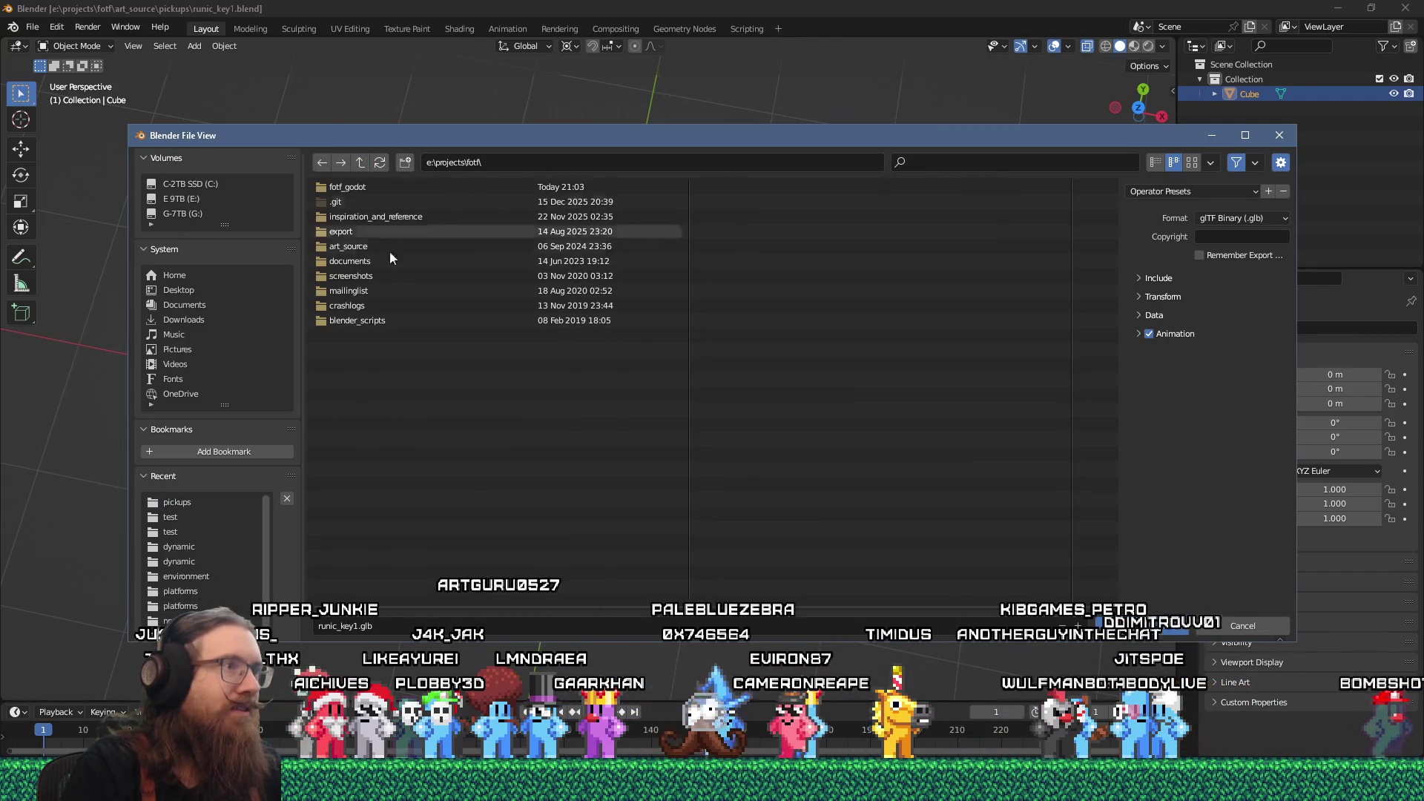
double_click(362, 187)
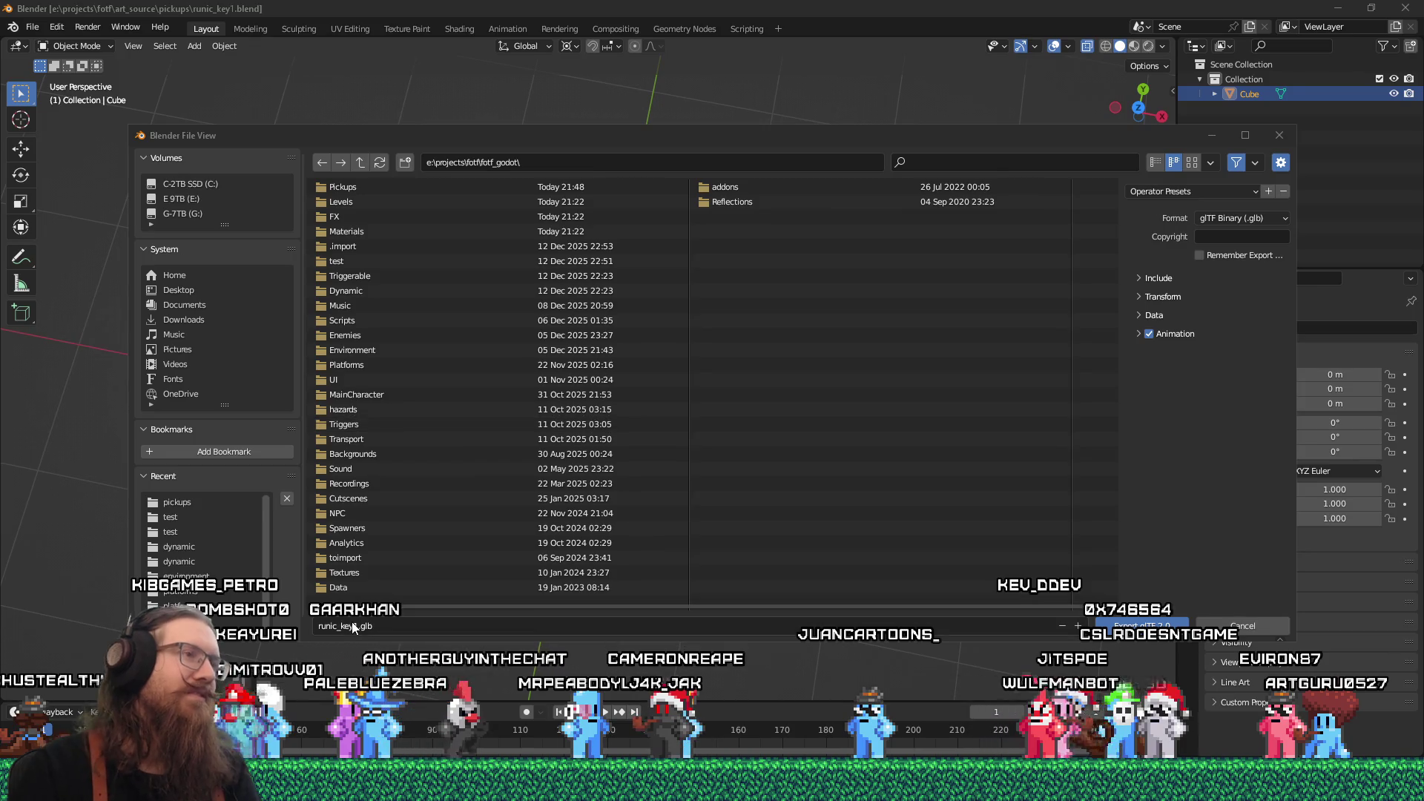
- Nudge the export window slightly higher, then switch to Visual Studio
mouse_move(852, 141)
left_mouse_down()
mouse_move(928, 190)
mouse_move(848, 116)
left_mouse_up()
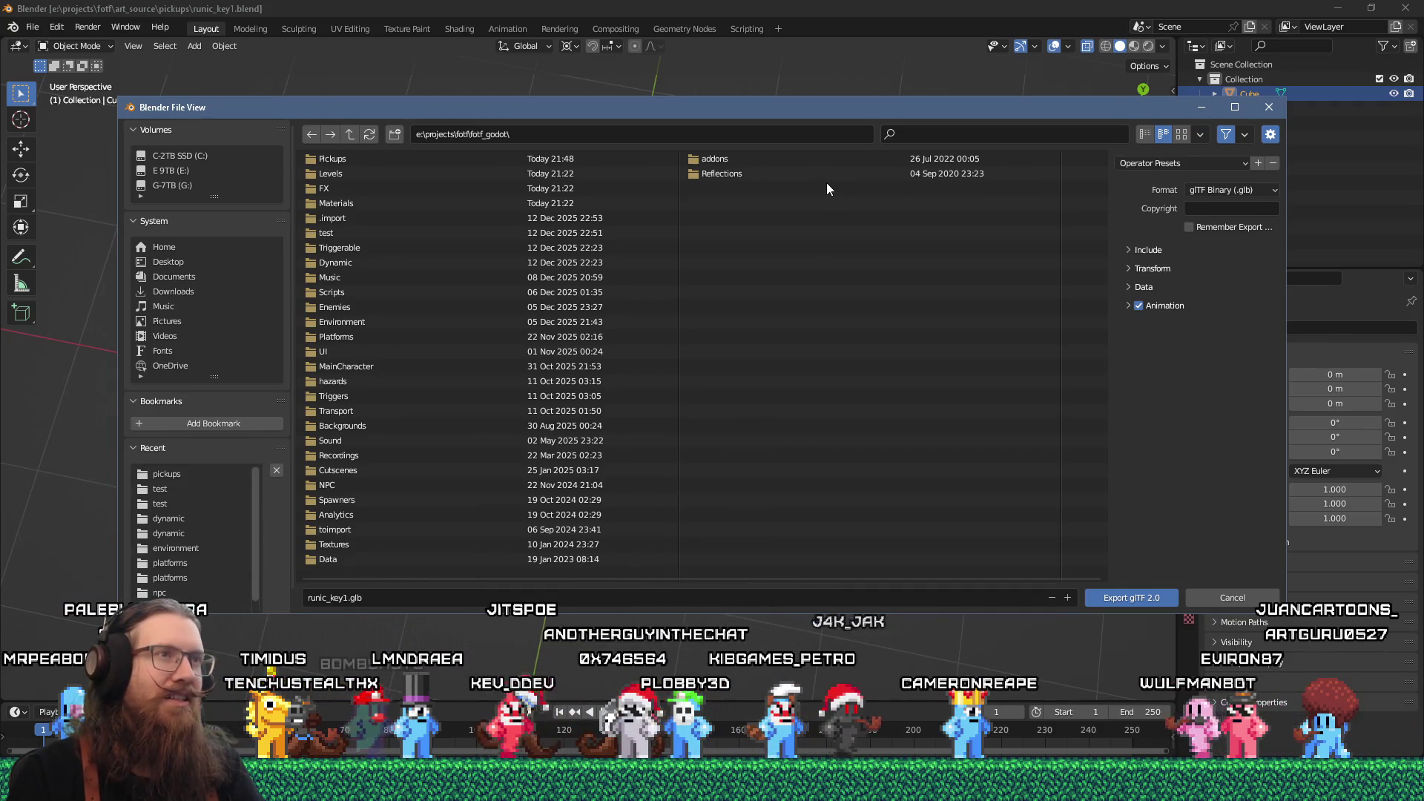
key("alt+Tab")
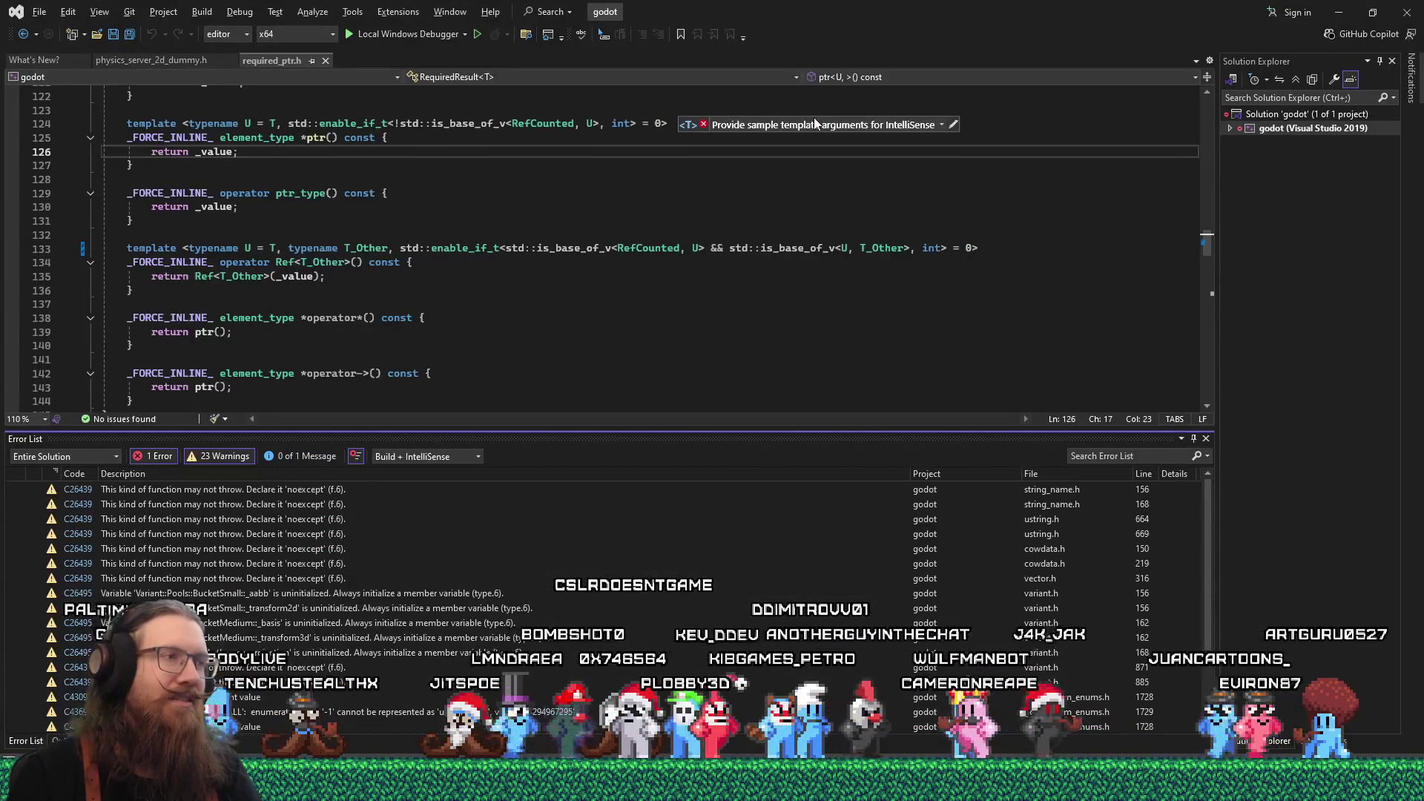
- Read the failed engine build in Visual Studio's Output log, then switch to Godot
scroll(649, 322, "down", 2)
scroll(649, 321, "up", 3)
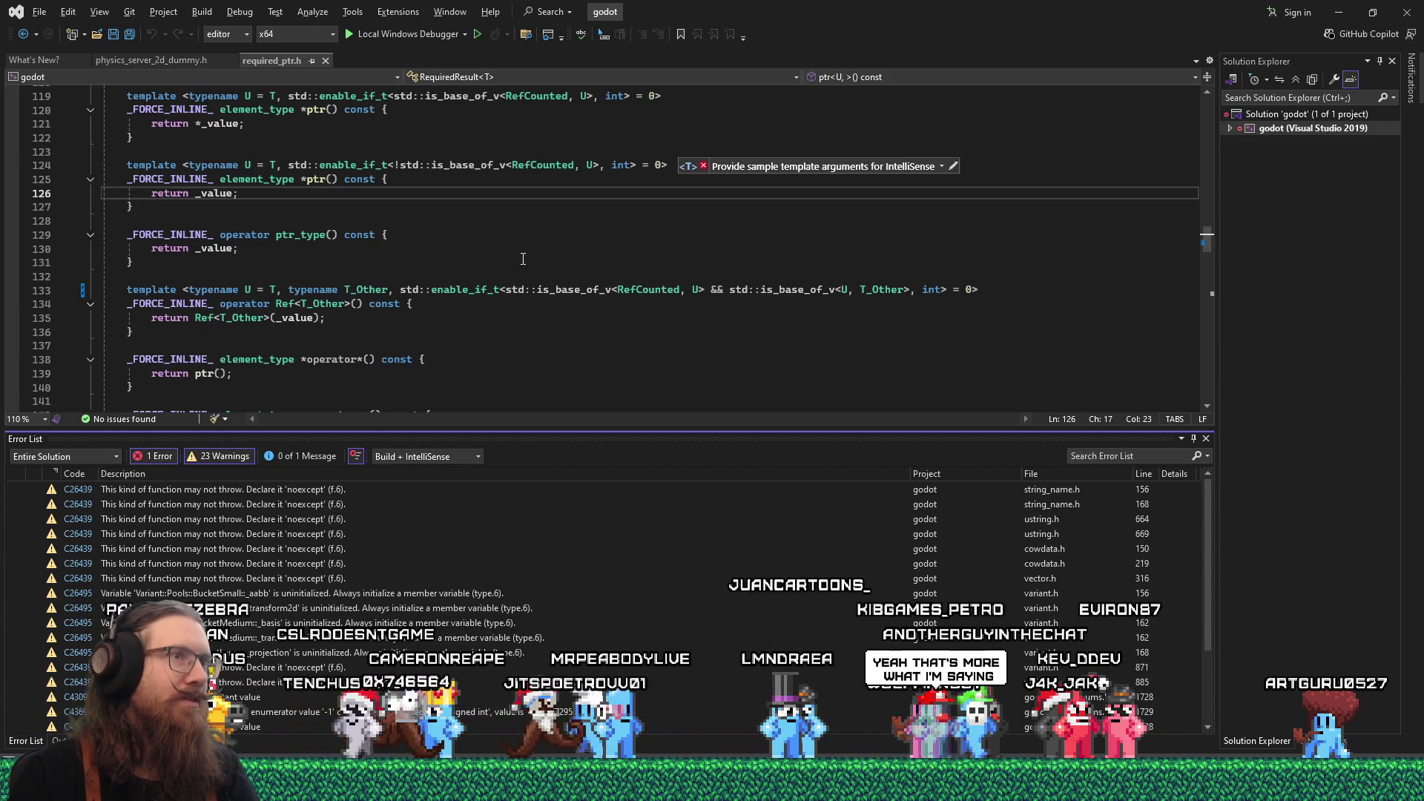
left_click(546, 246)
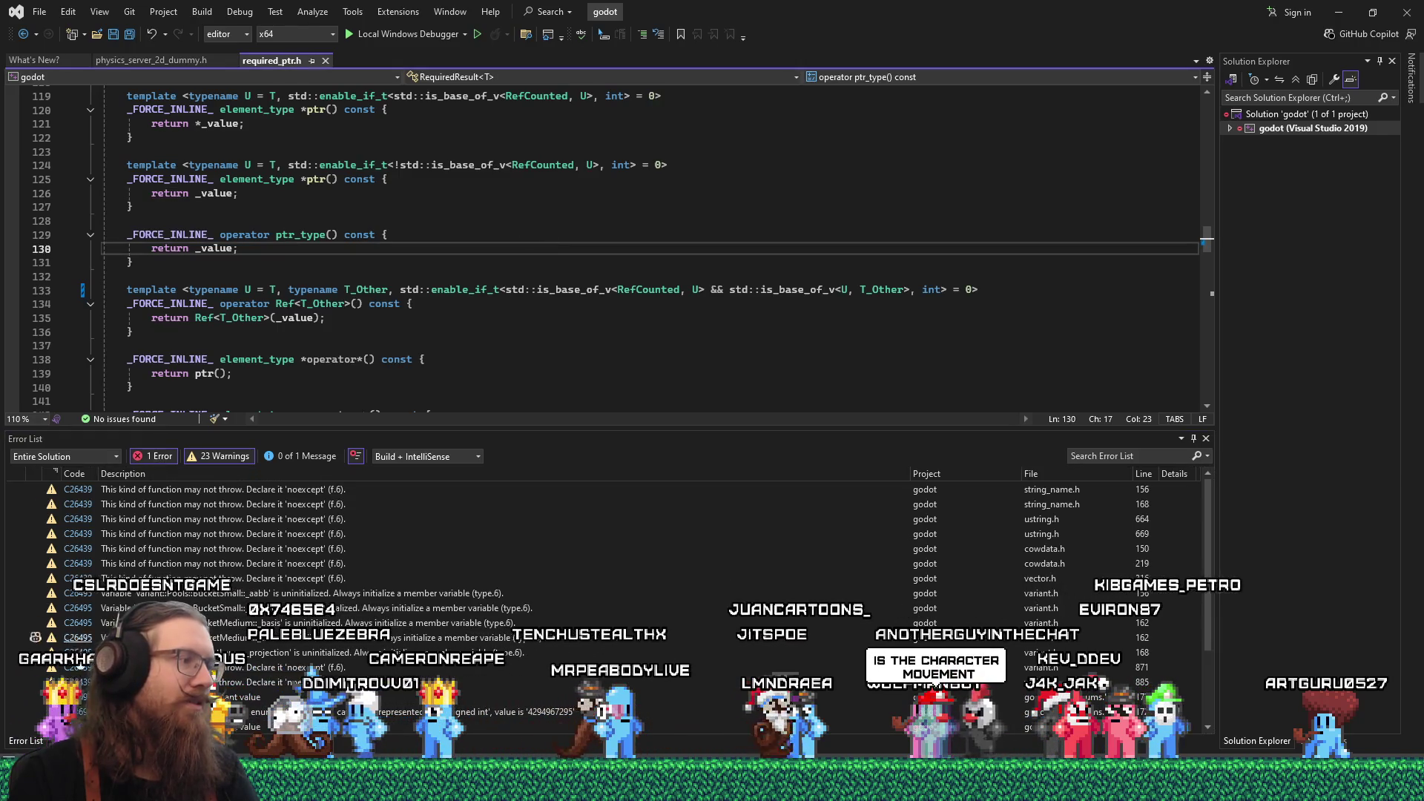
left_click(58, 740)
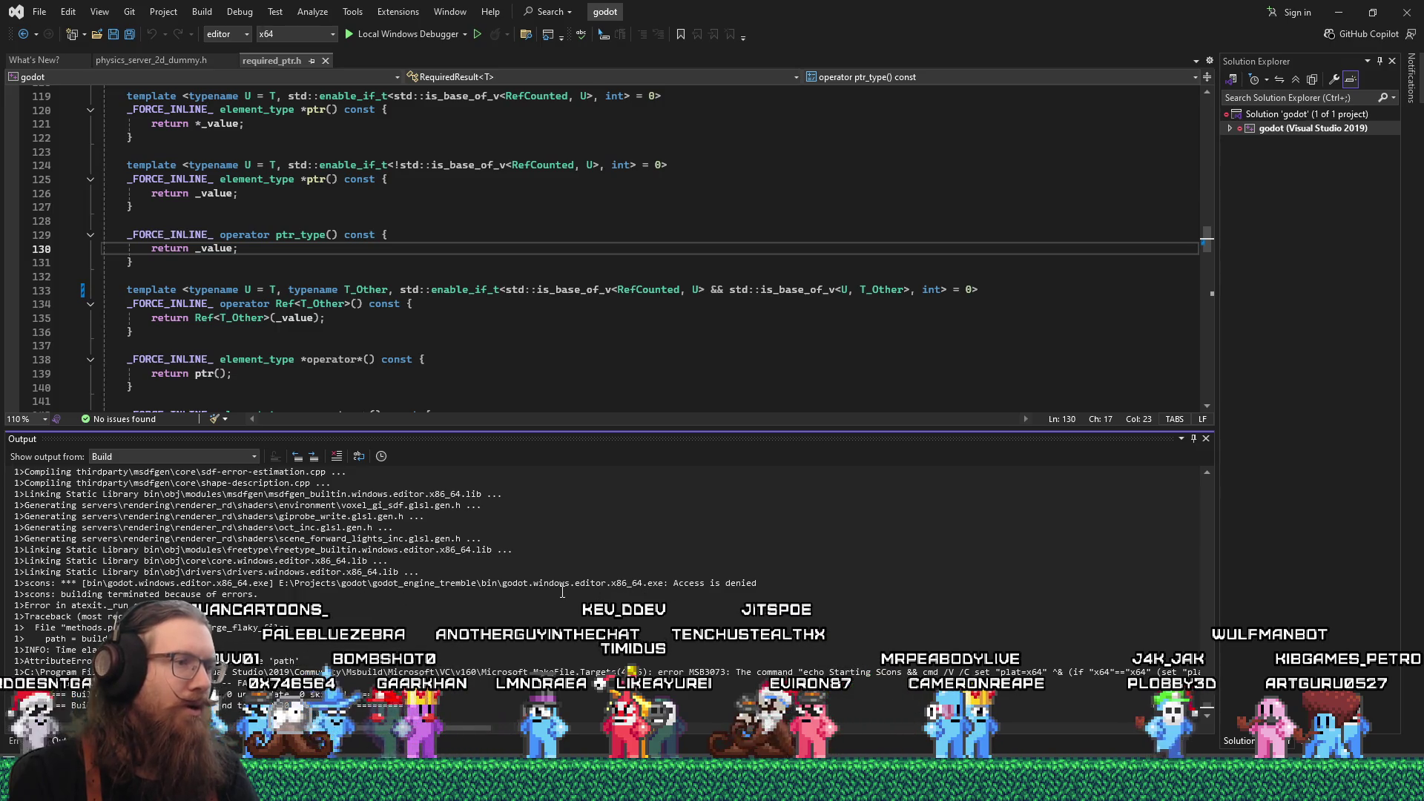
key("alt+Tab")
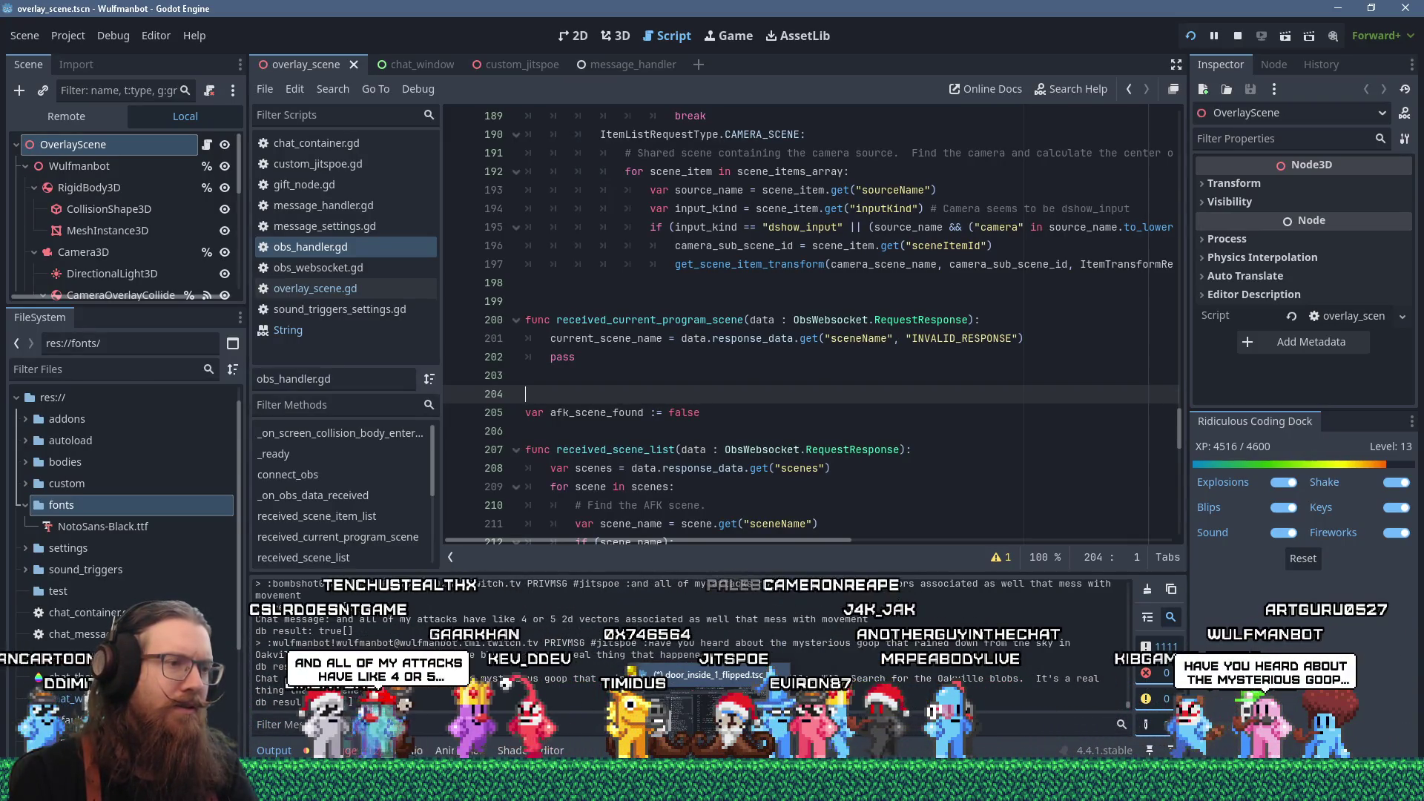
- Quit the KOOK project editor in Godot, saving its modified resources
key("alt+Tab")
key("ctrl+q")
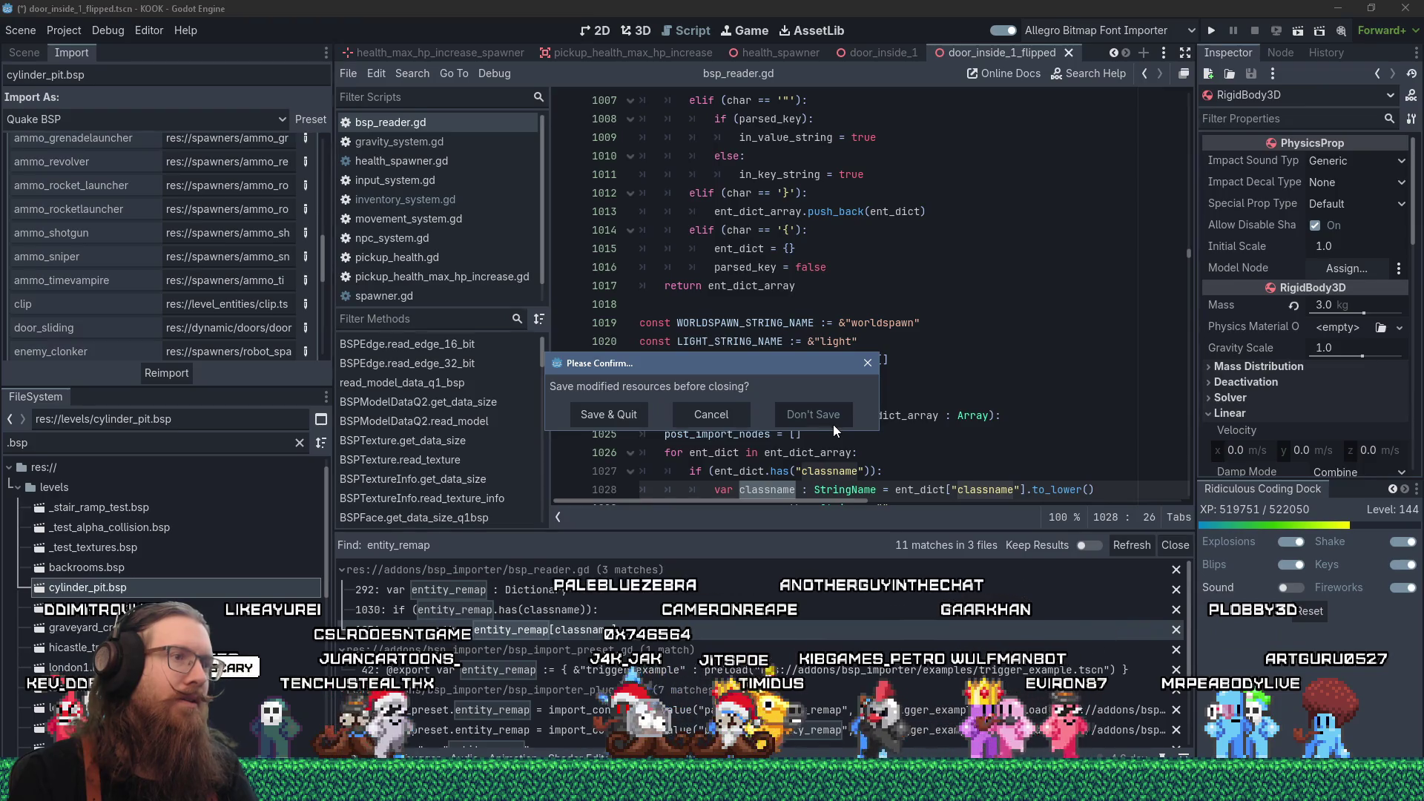
left_click(620, 421)
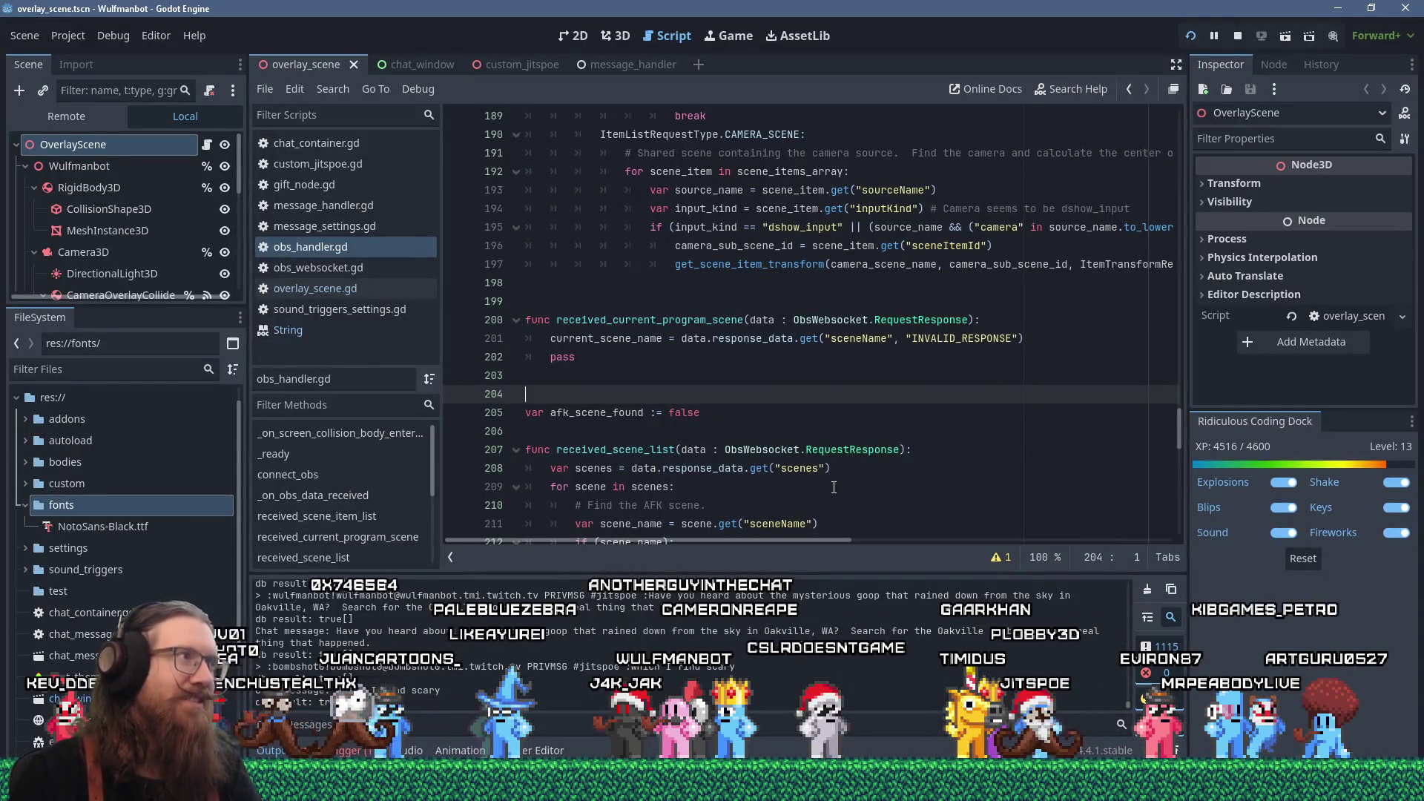
- Return to Visual Studio and rebuild the engine with Build Solution
left_click(1113, 788)
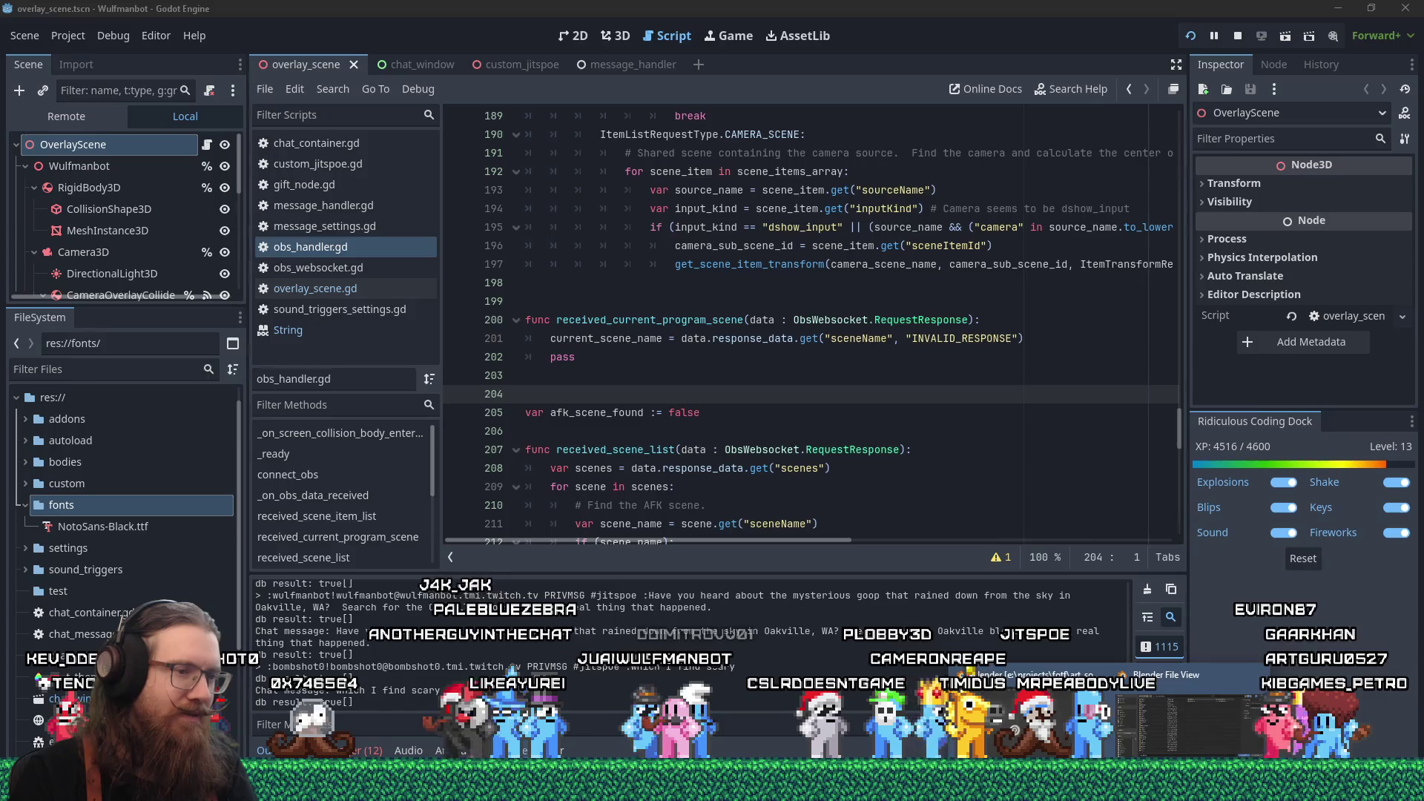
left_click(1183, 724)
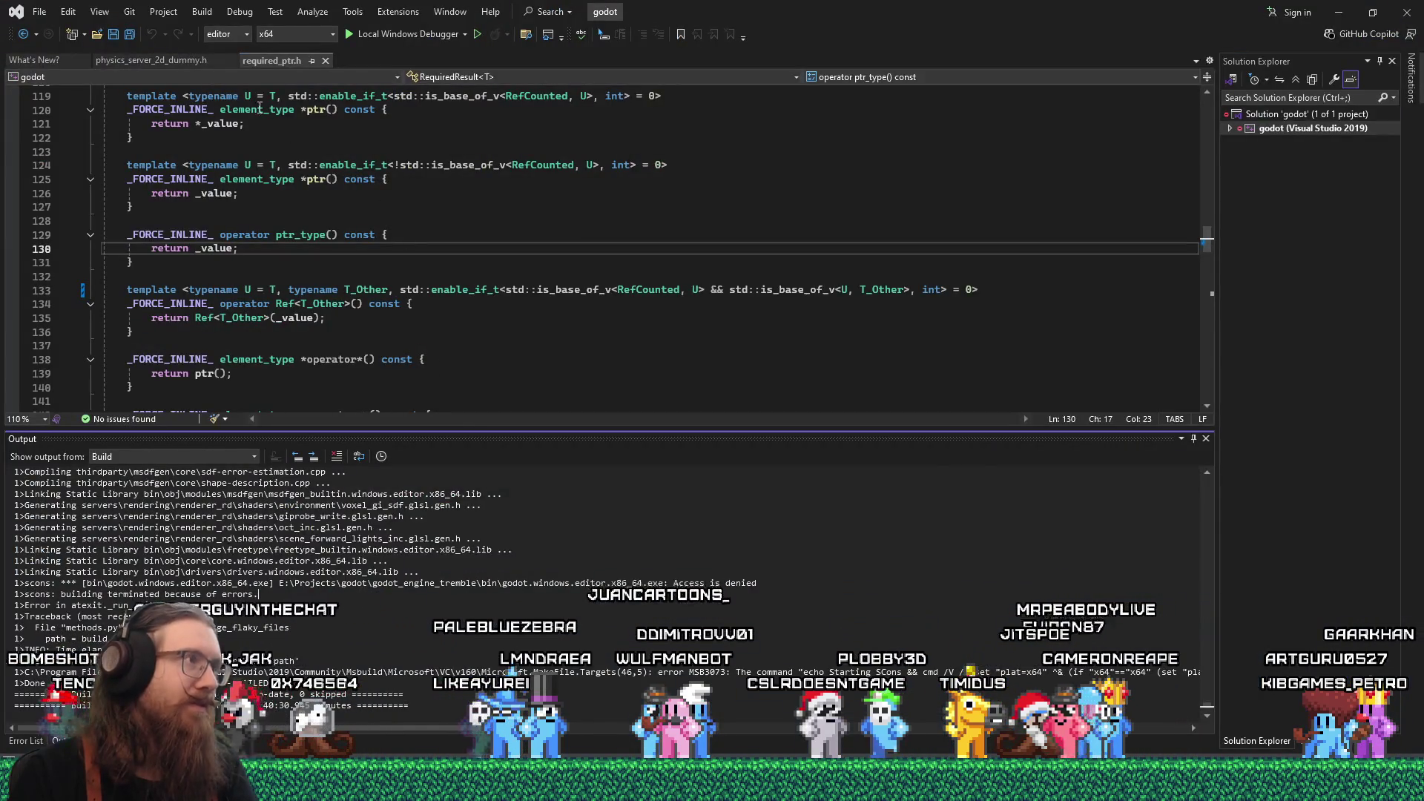
left_click(202, 11)
left_click(238, 28)
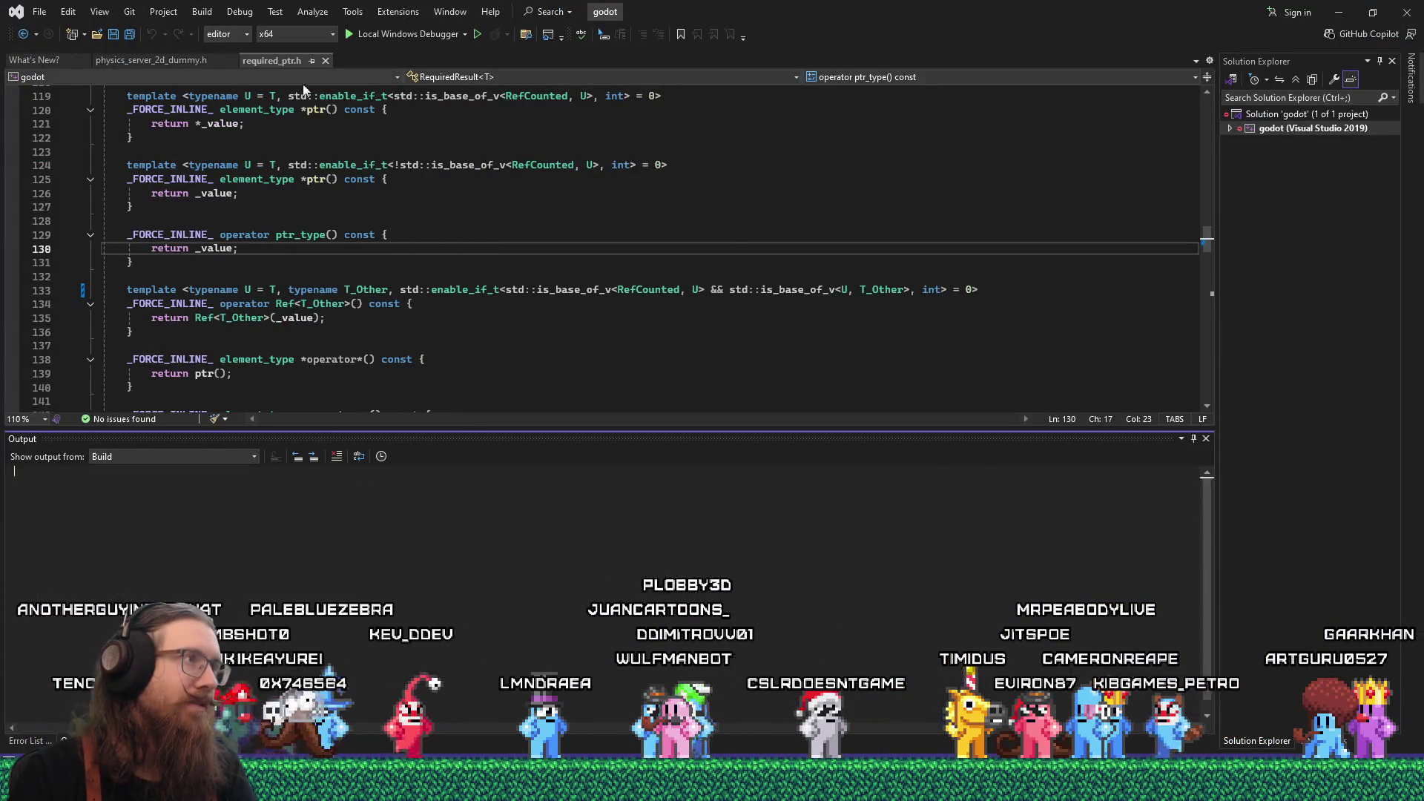
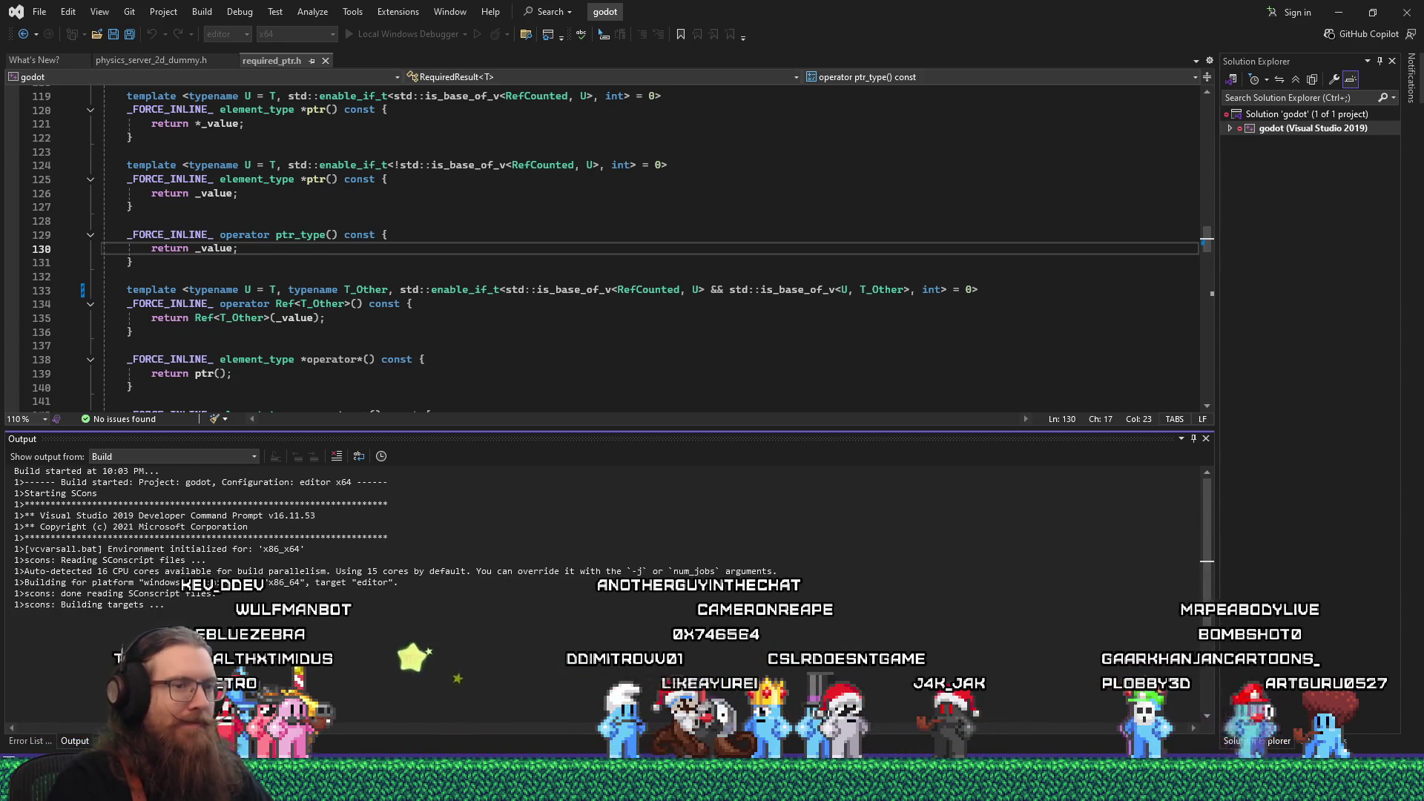
- Bring Blender's glTF export file browser for runic_key1.glb back to the front
mouse_move(1110, 785)
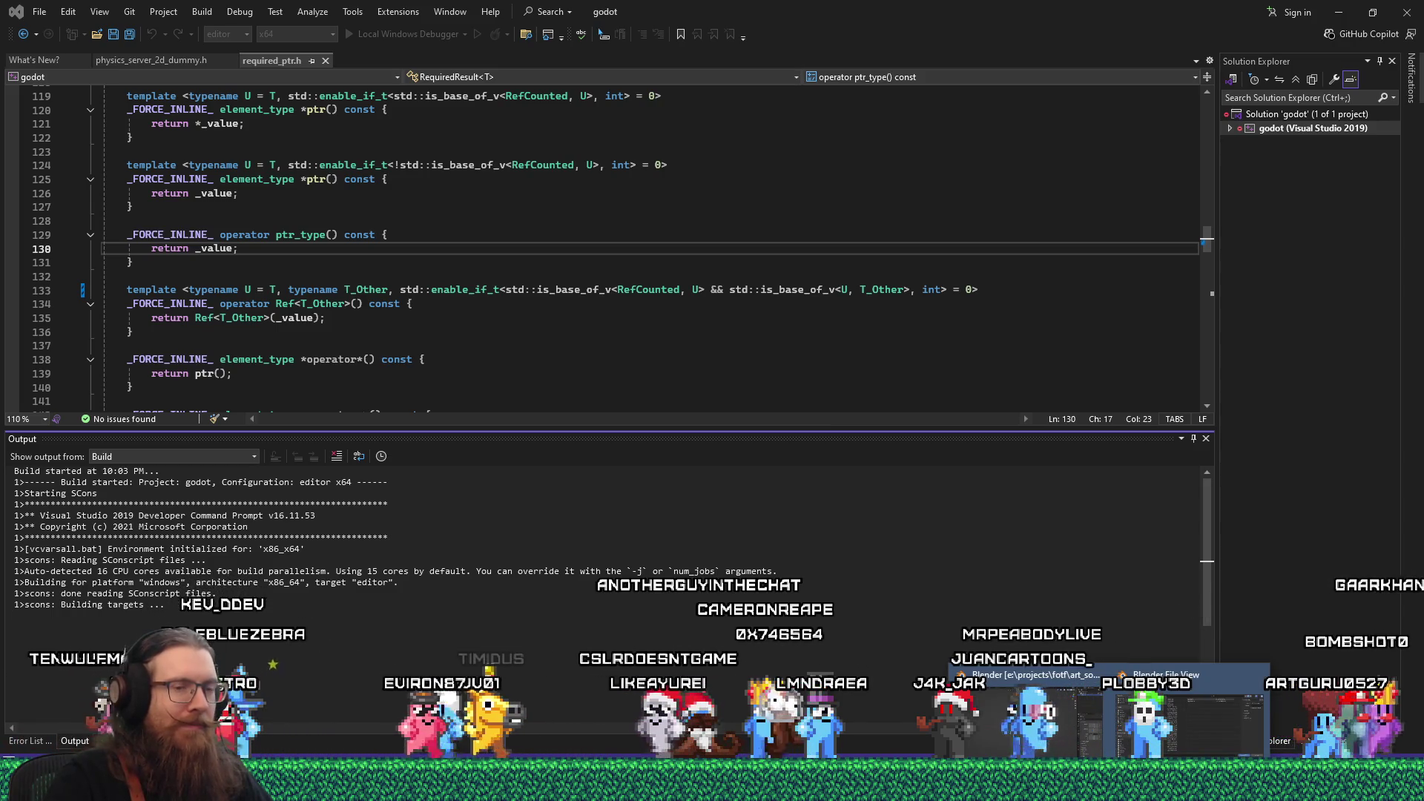
left_click(1003, 740)
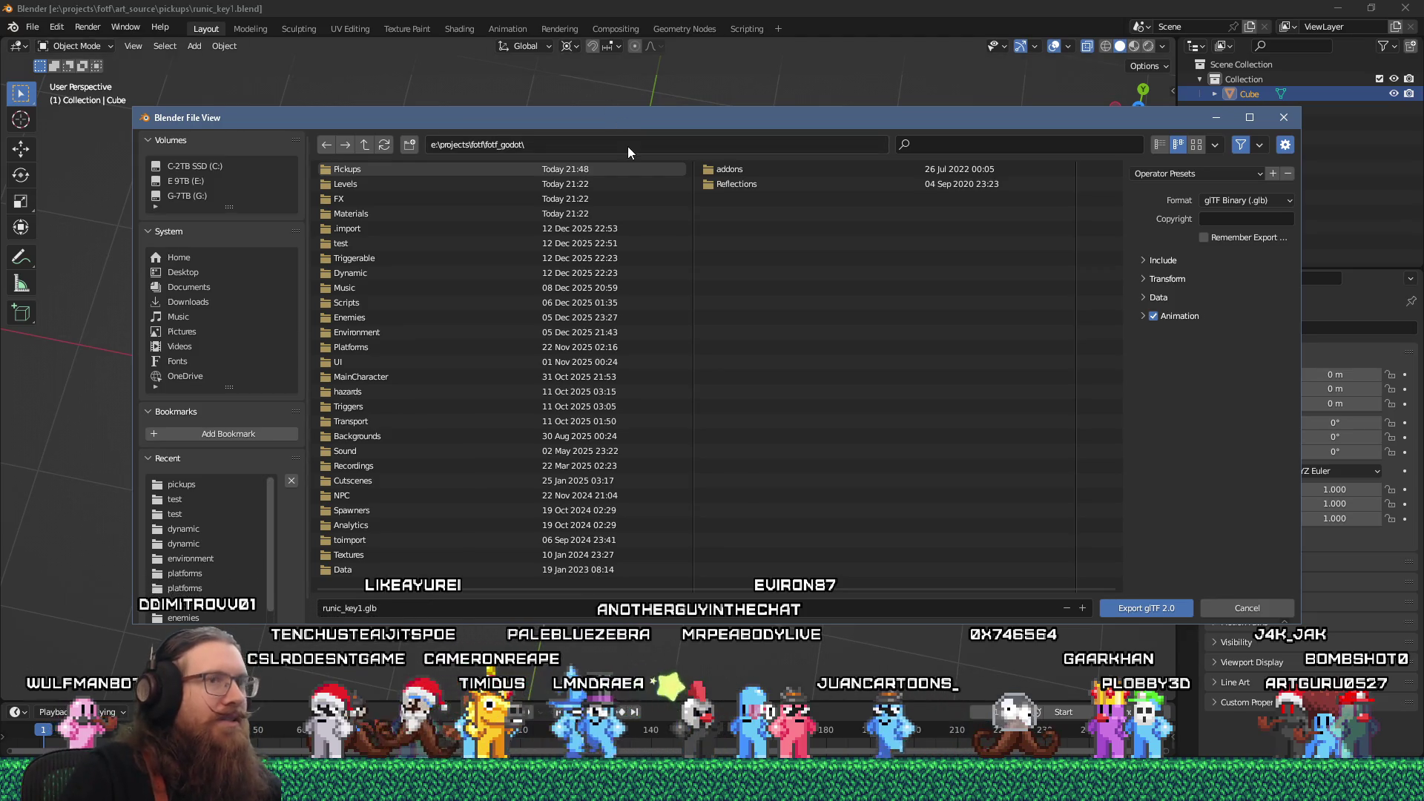
- Turn on Remember Export and Apply Modifiers in the glTF export options
left_click(1204, 239)
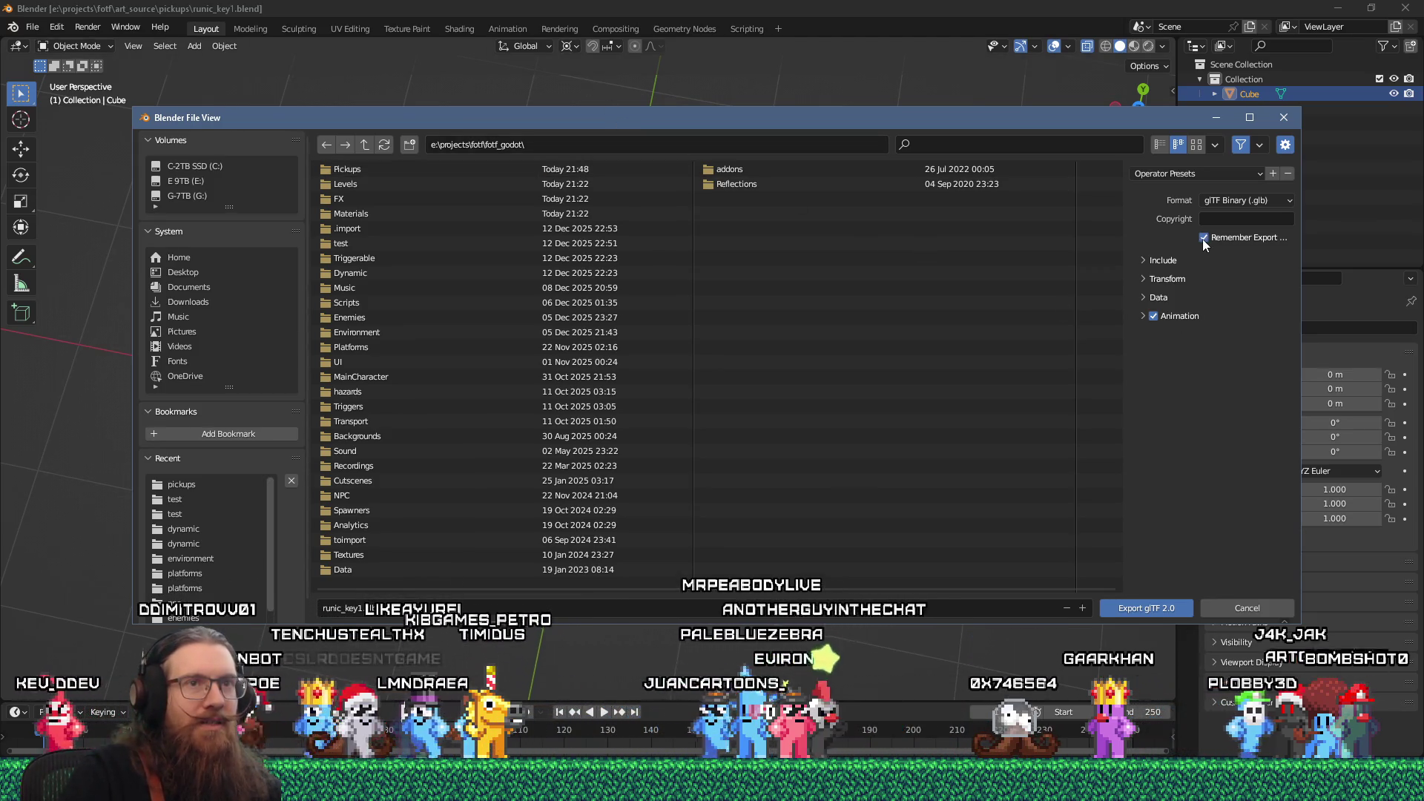
left_click(1142, 263)
left_click(1142, 410)
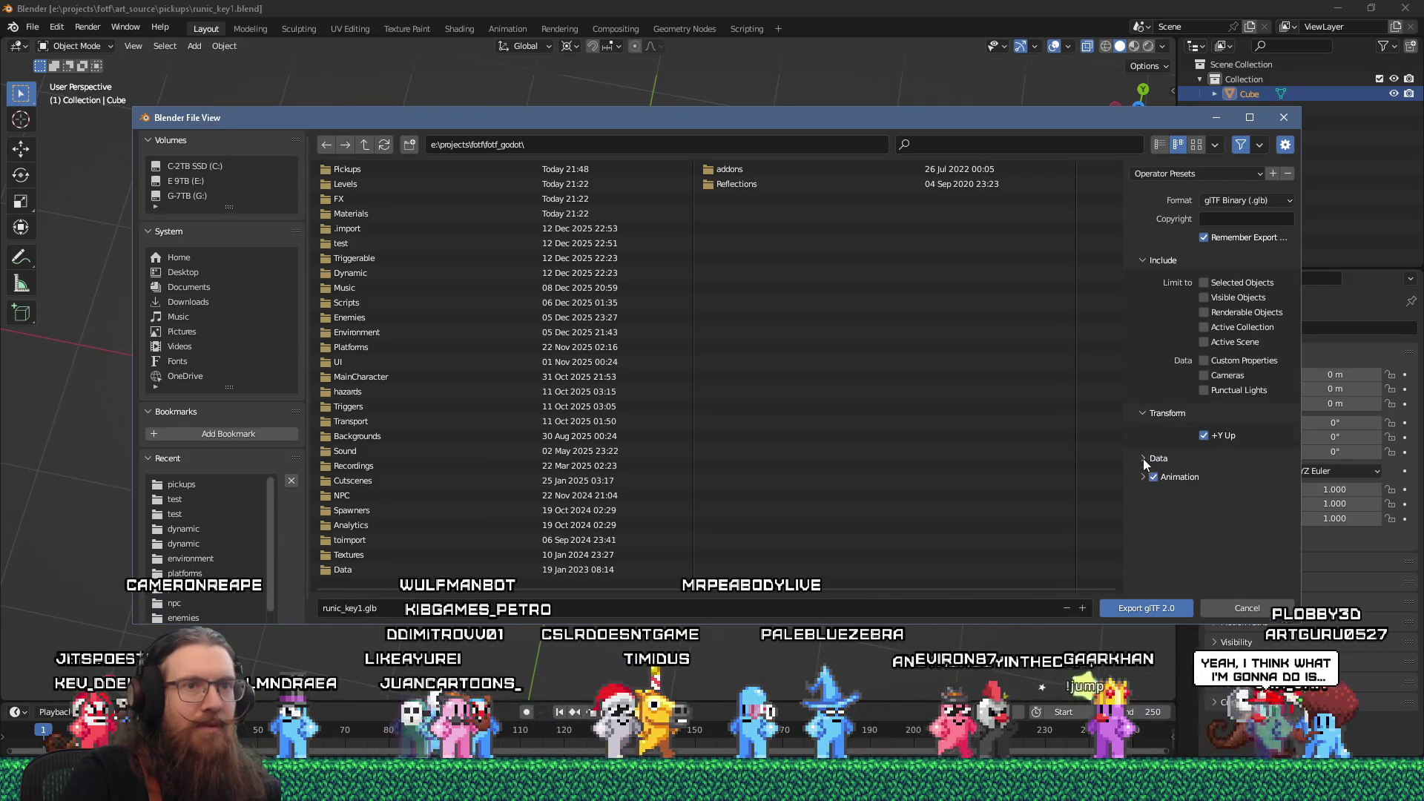
left_click(1142, 459)
scroll(1141, 492, "down", 1)
left_click(1148, 454)
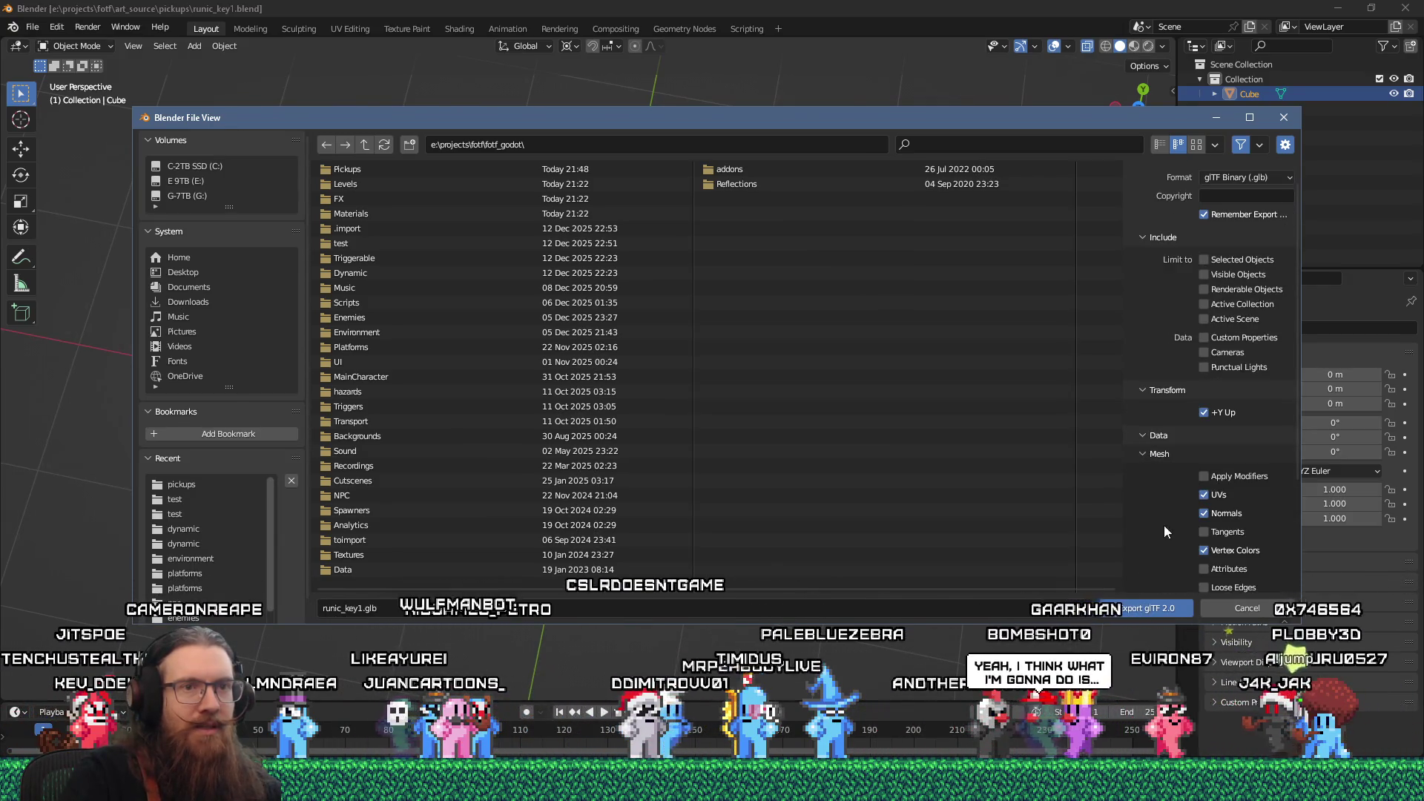
left_click(1204, 476)
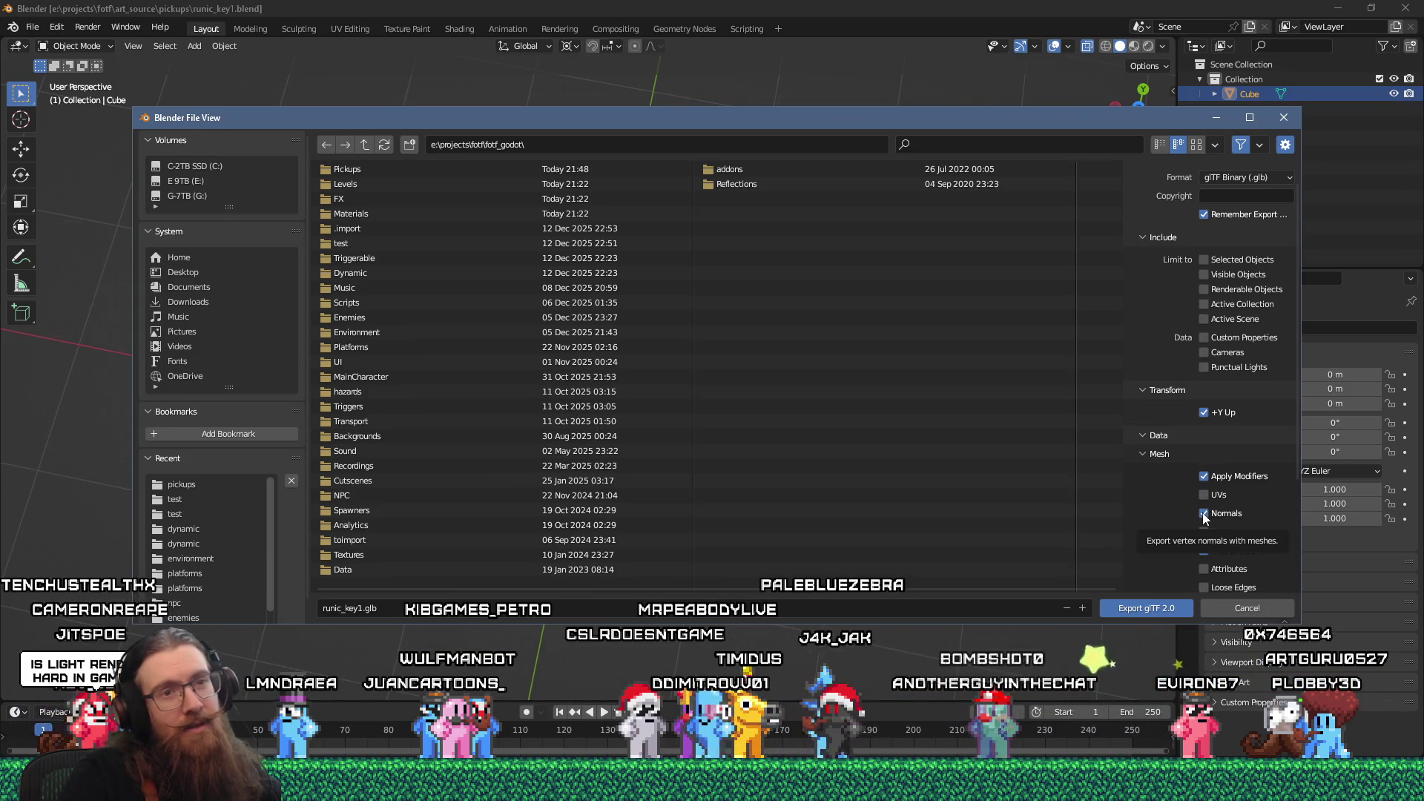
- Set the glTF Materials export option to Placeholder
scroll(1187, 534, "down", 5)
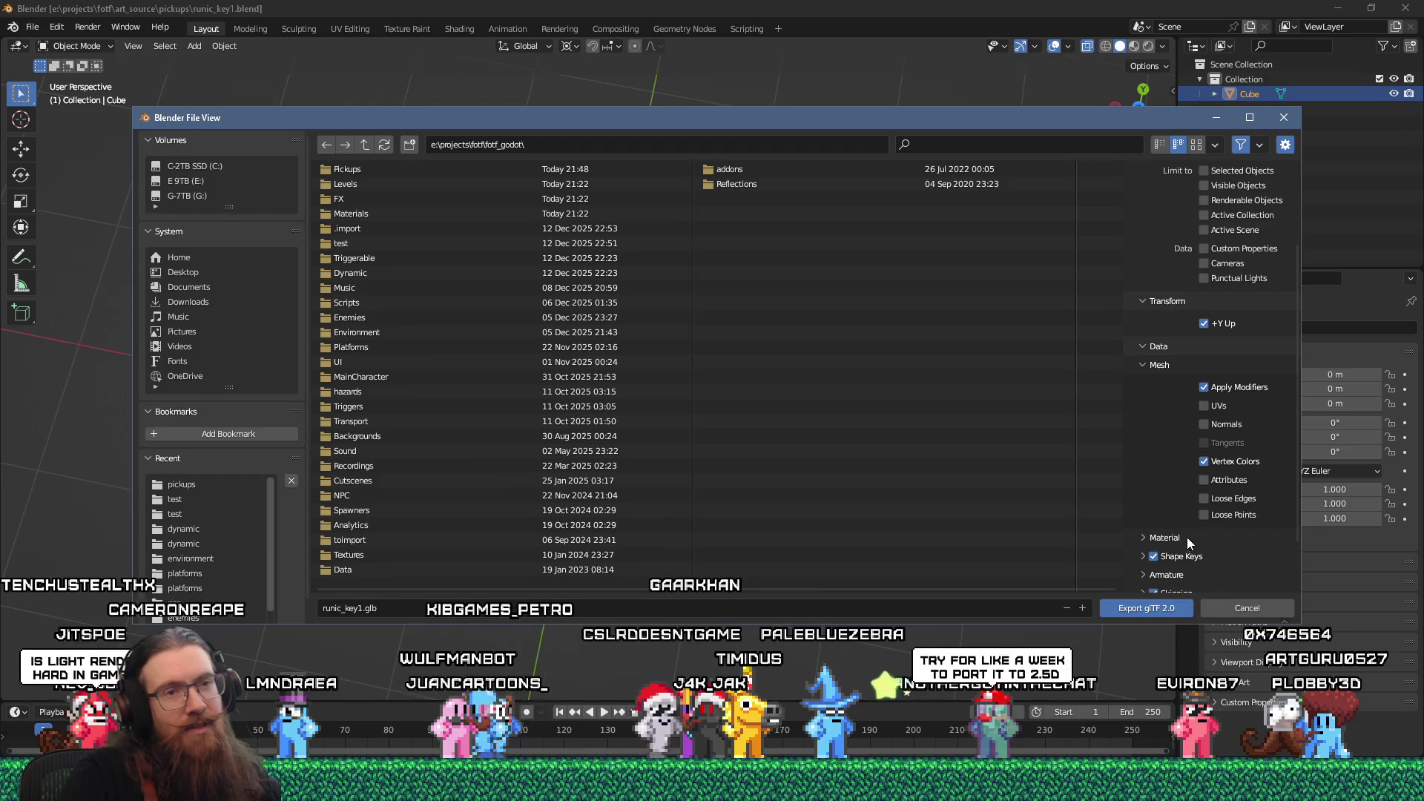
scroll(1175, 503, "down", 1)
left_click(1143, 472)
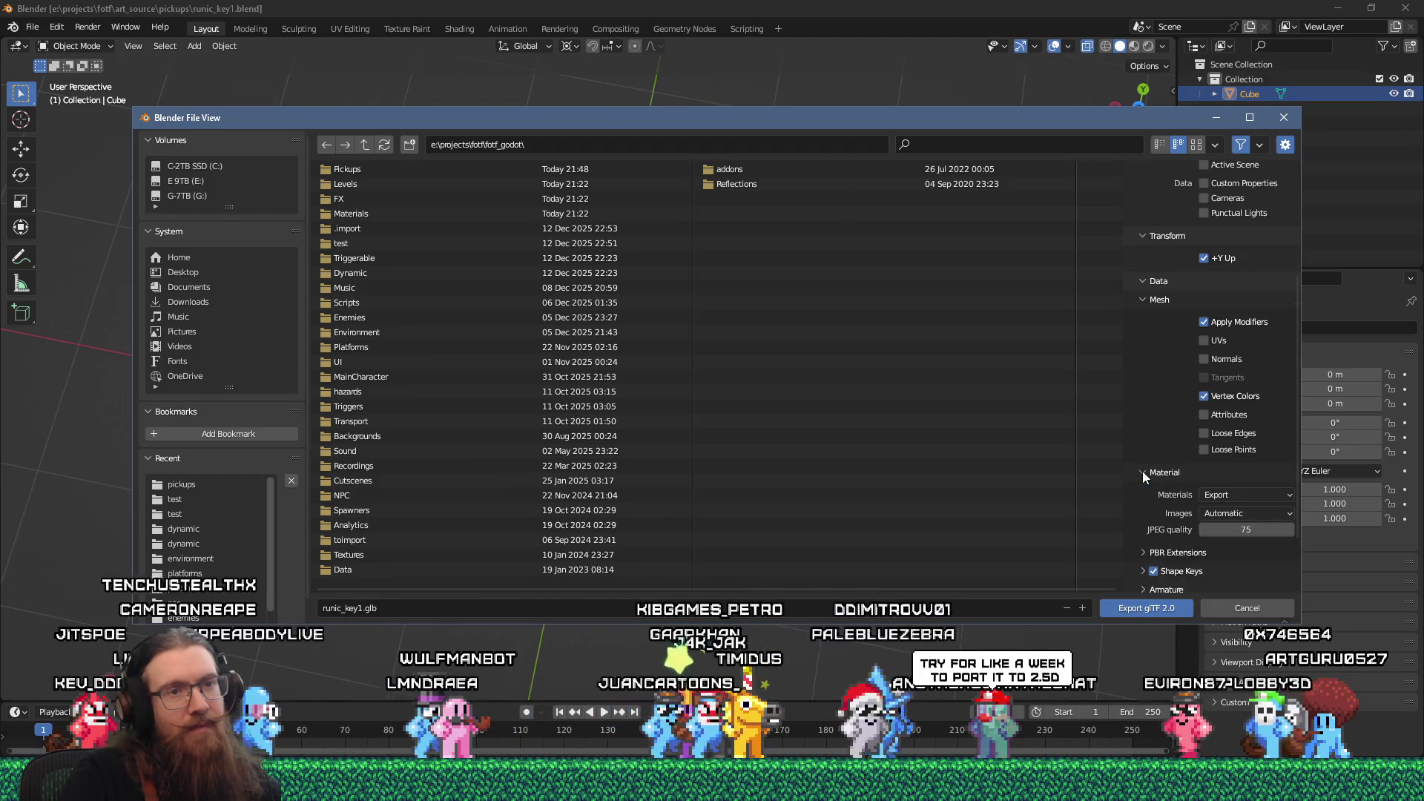
left_click(1254, 495)
scroll(1179, 528, "down", 3)
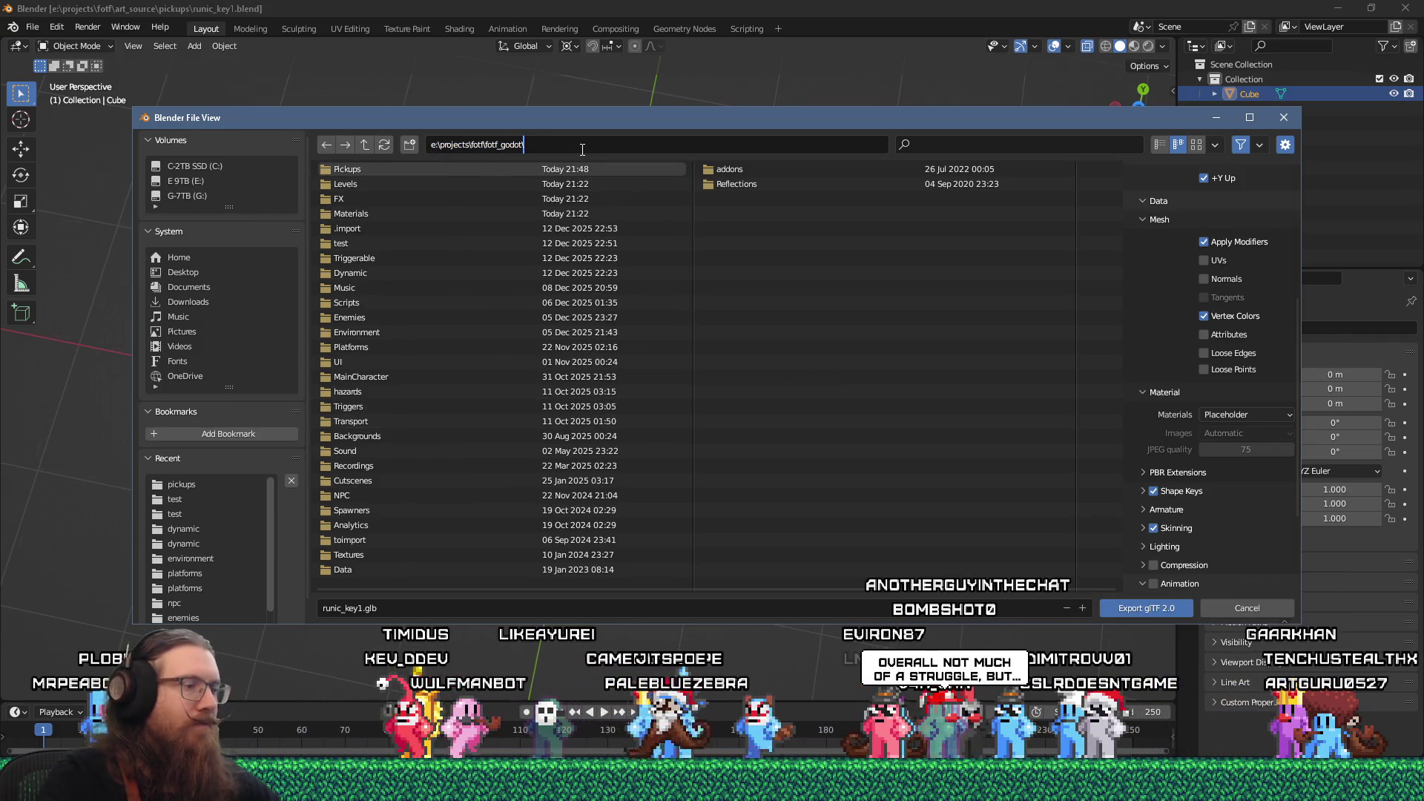
- Export the key as runic_key1.glb into the toimport/pickups folder
type("toimport")
key("Return")
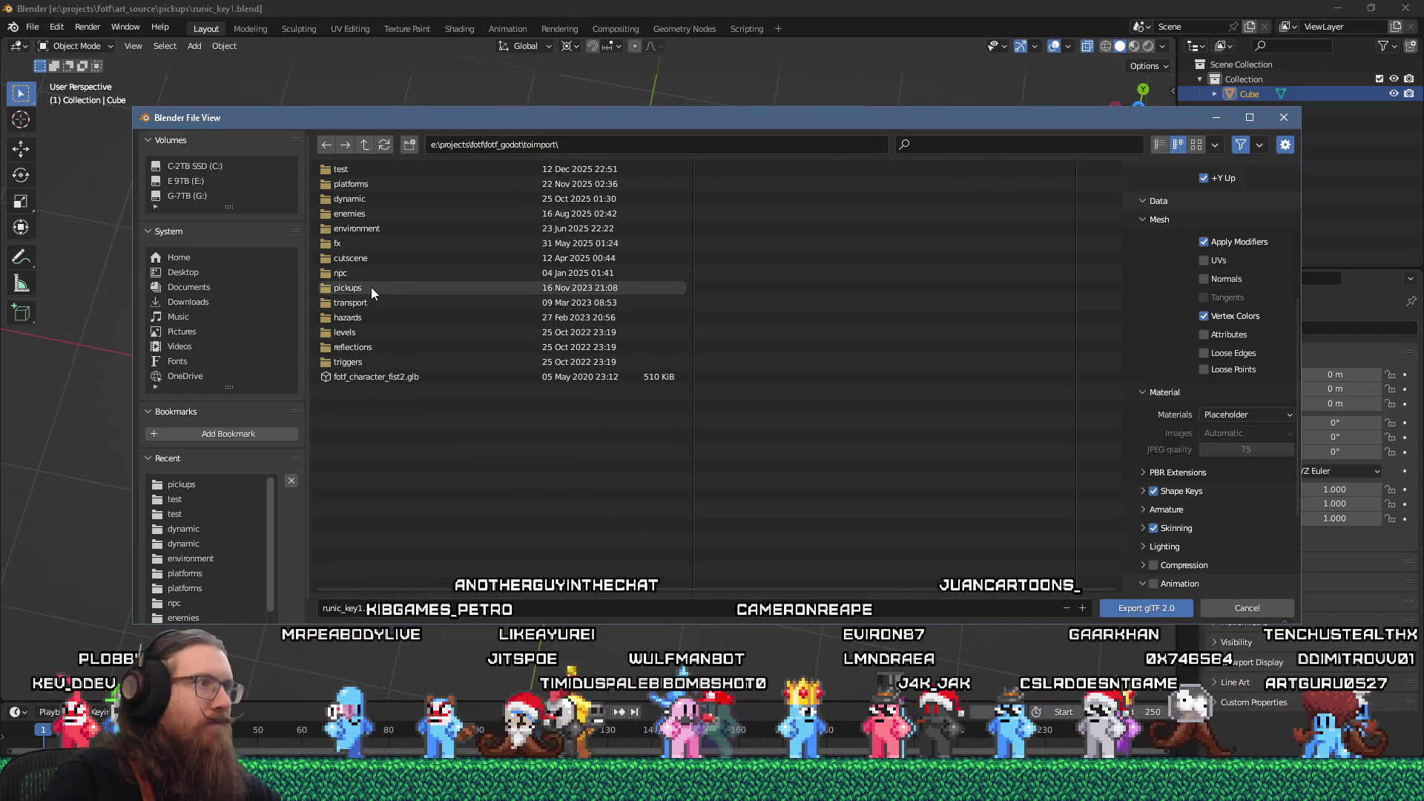
double_click(371, 287)
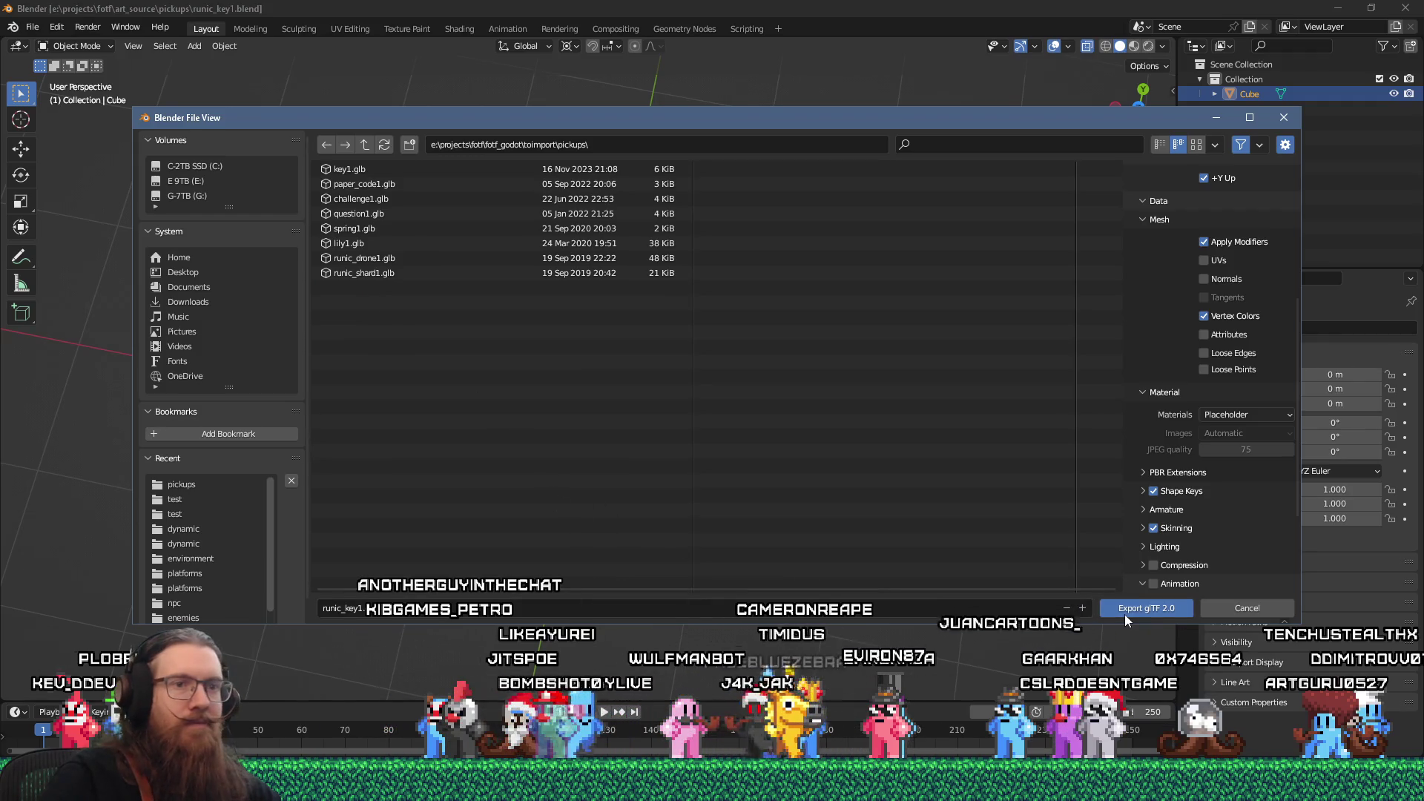
left_click(1124, 613)
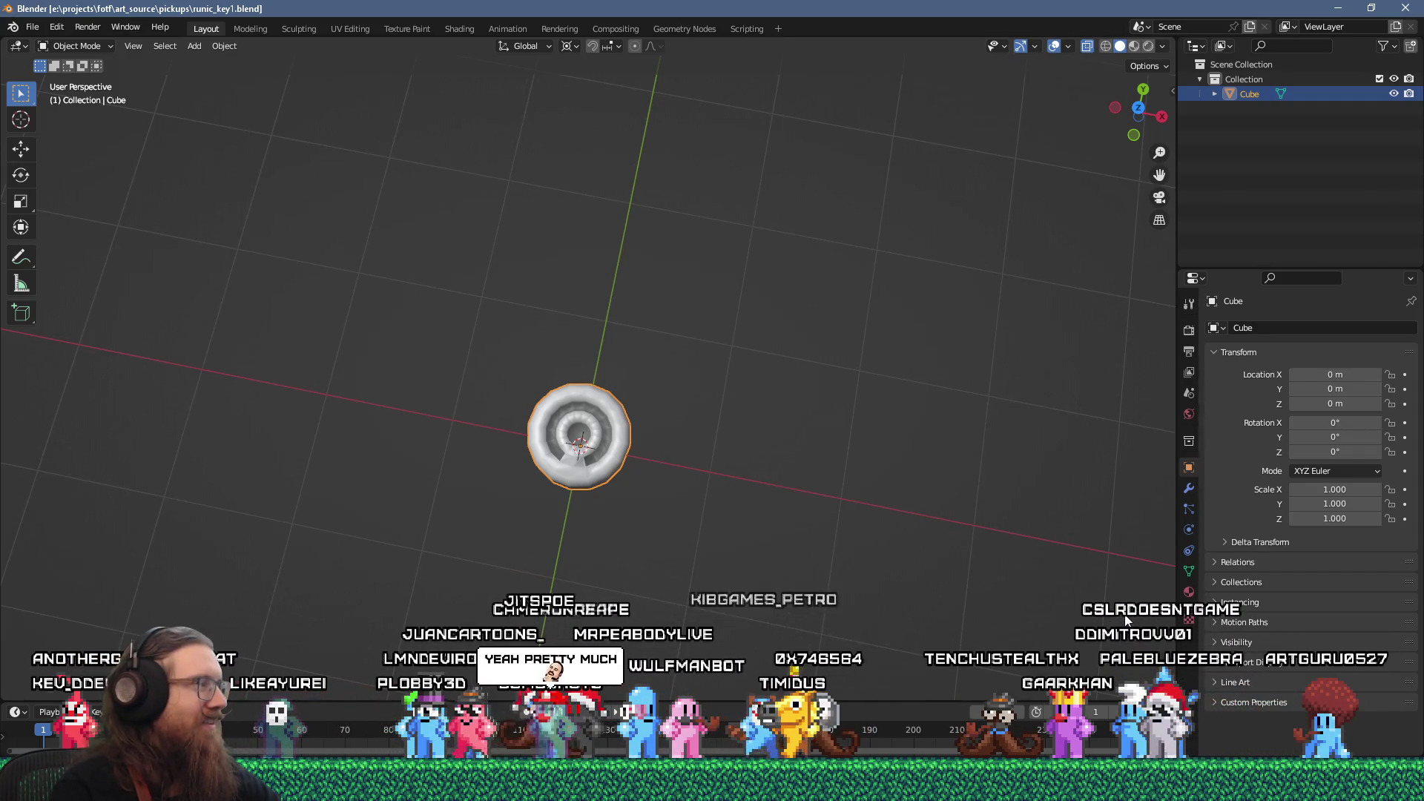
key("alt+Tab")
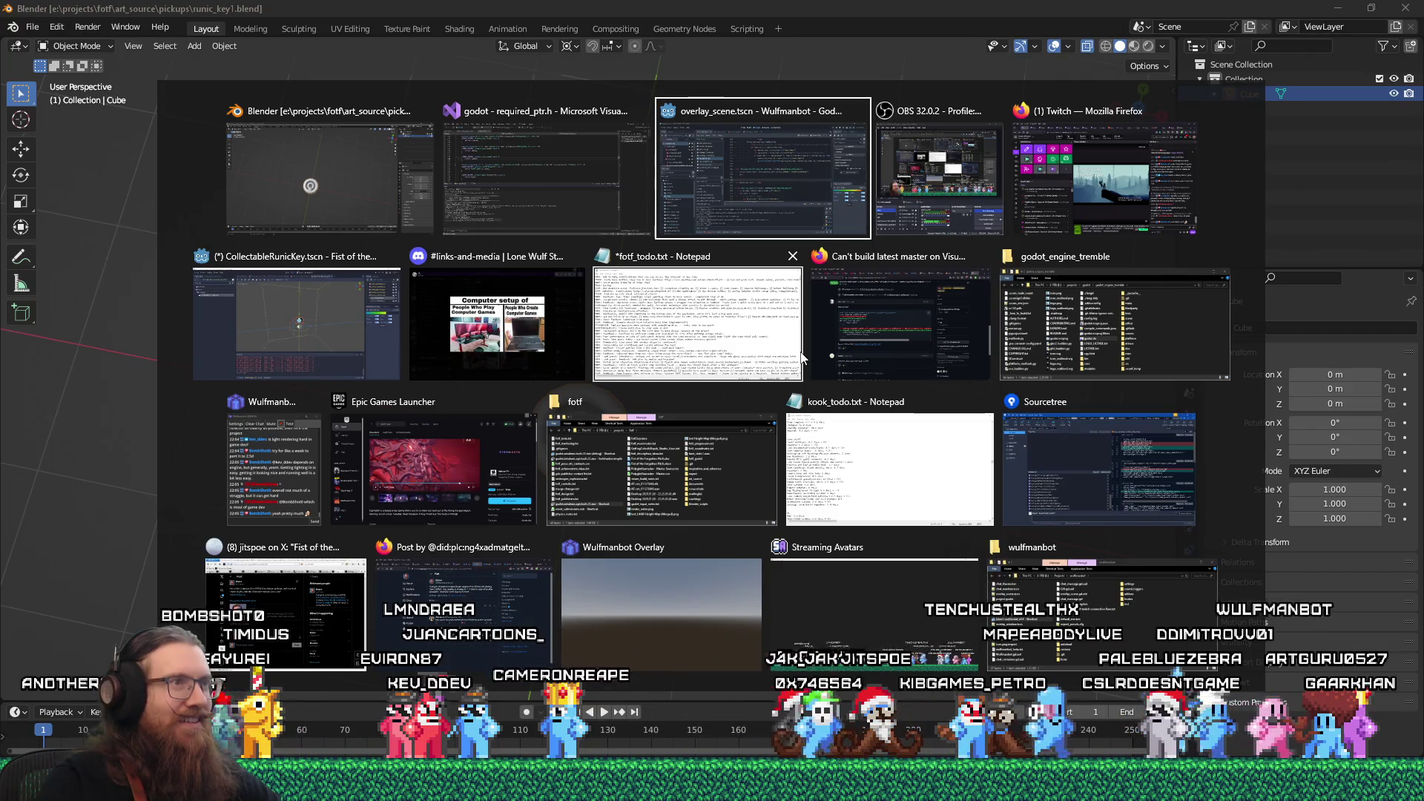
- Filter the Godot files by 'runic' and bring up the Fist of the Forgotten project
key("alt")
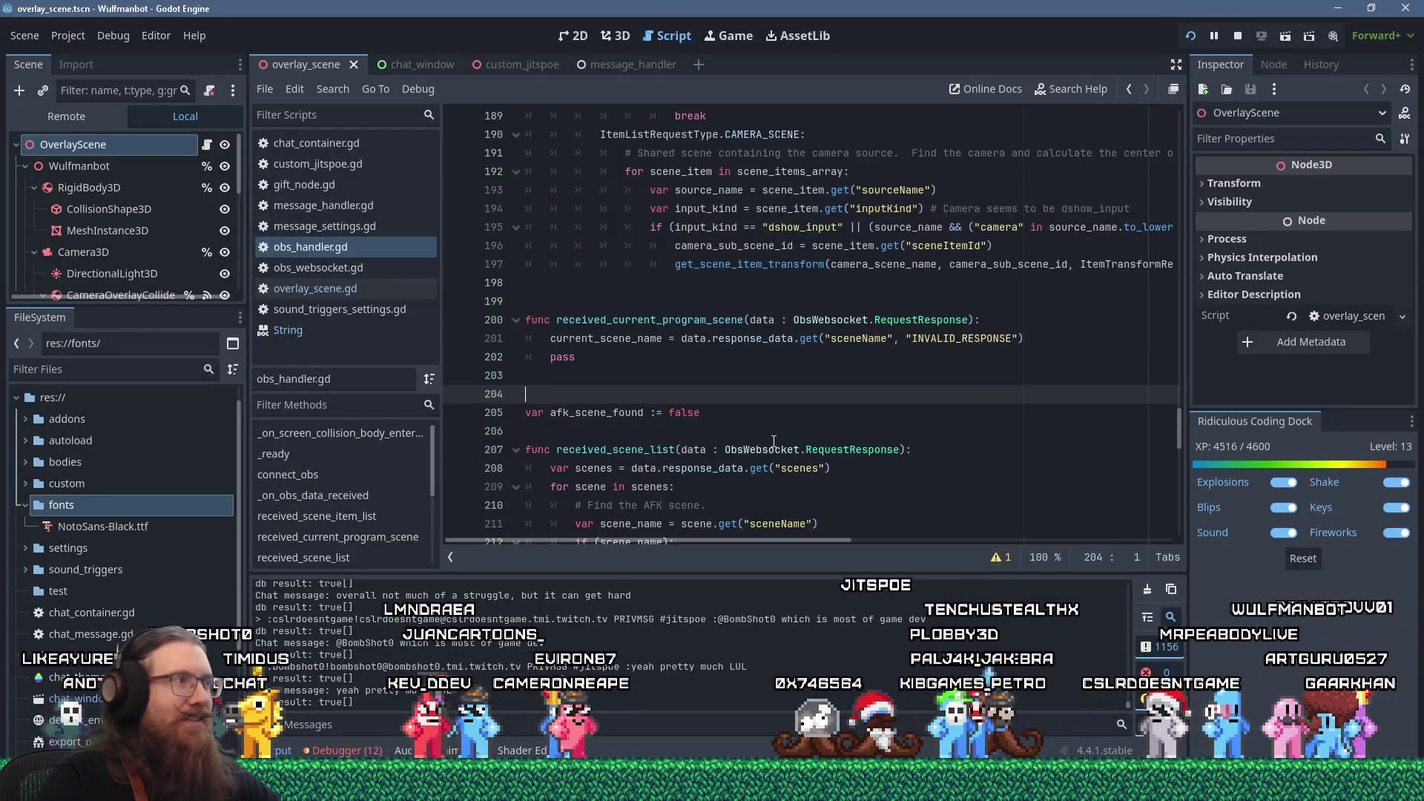
key("alt+Tab")
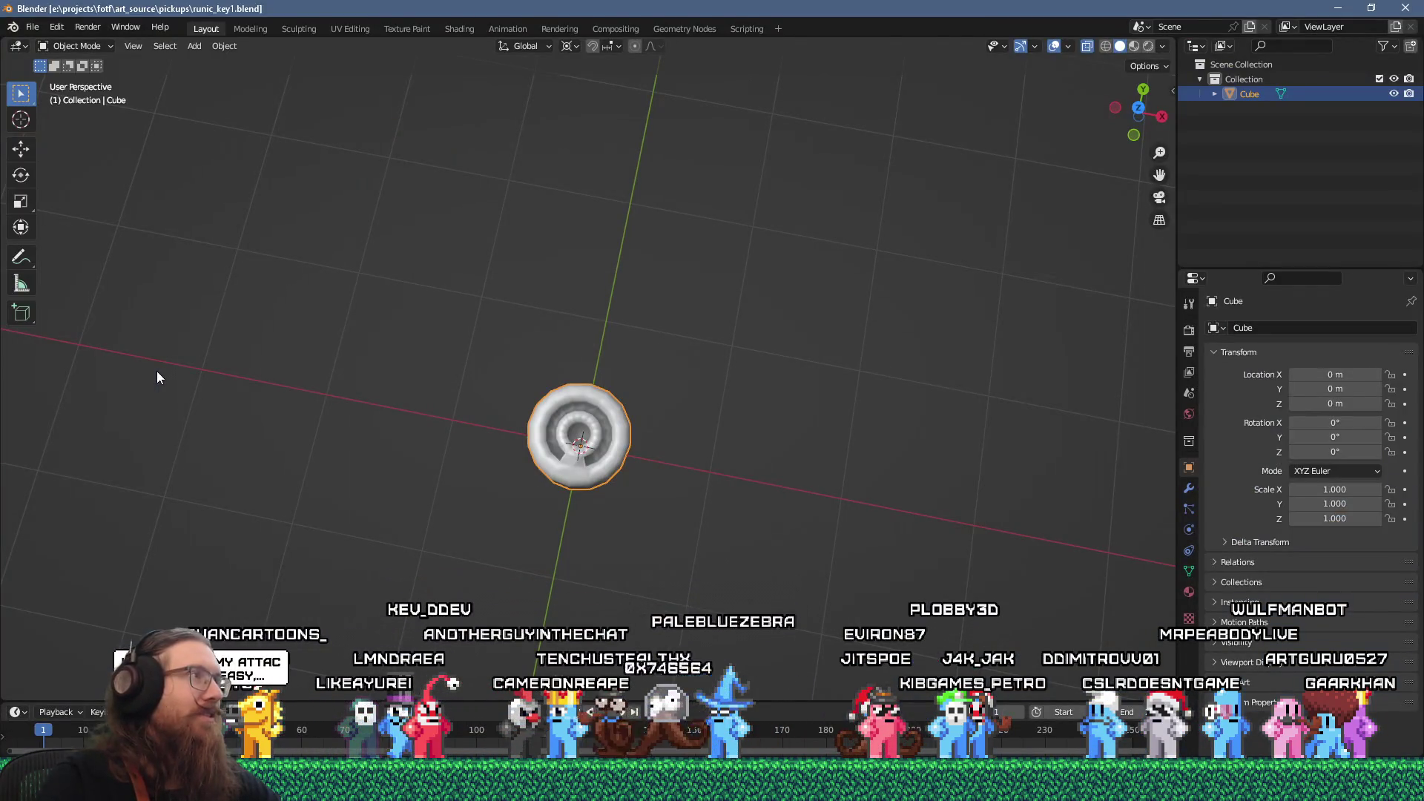
key("alt+Tab")
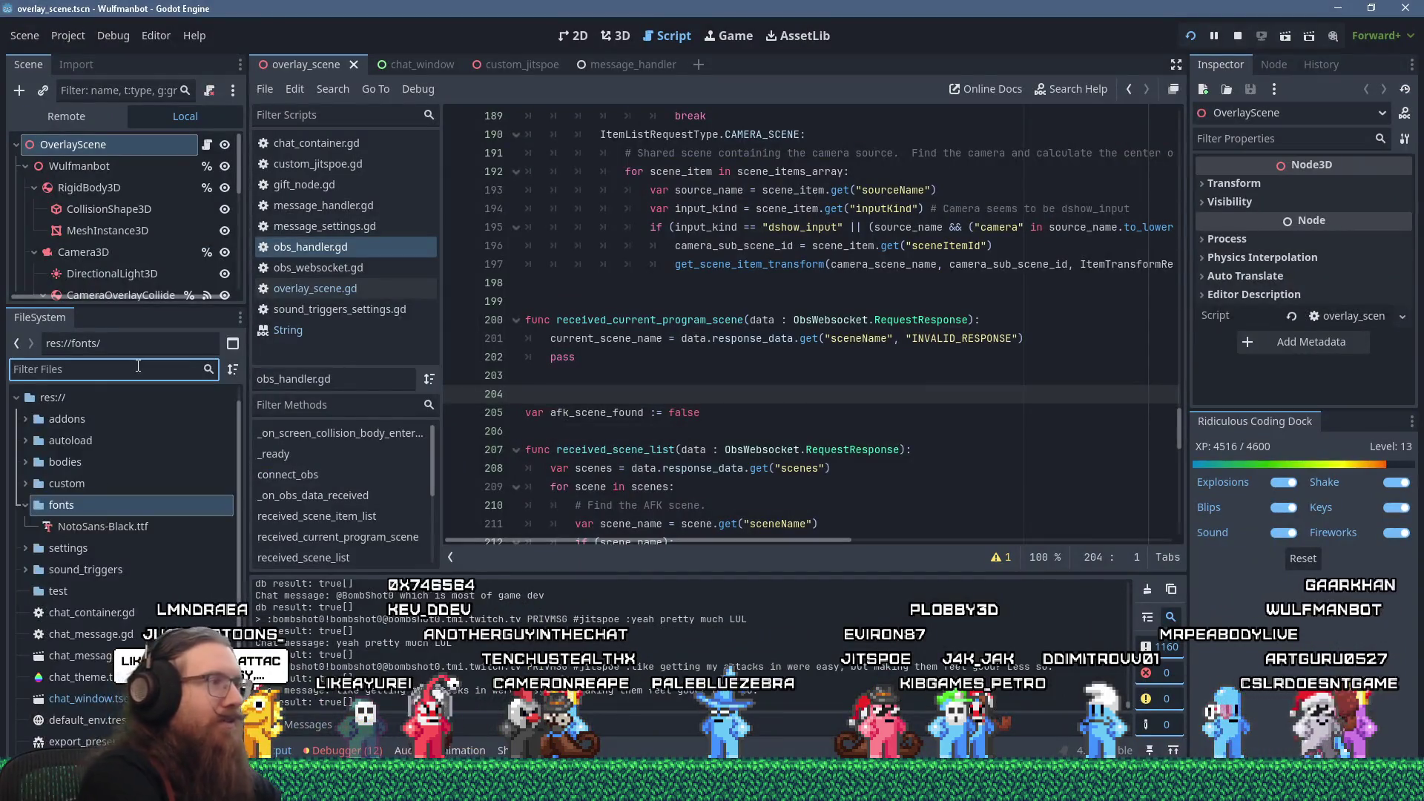
type("runic")
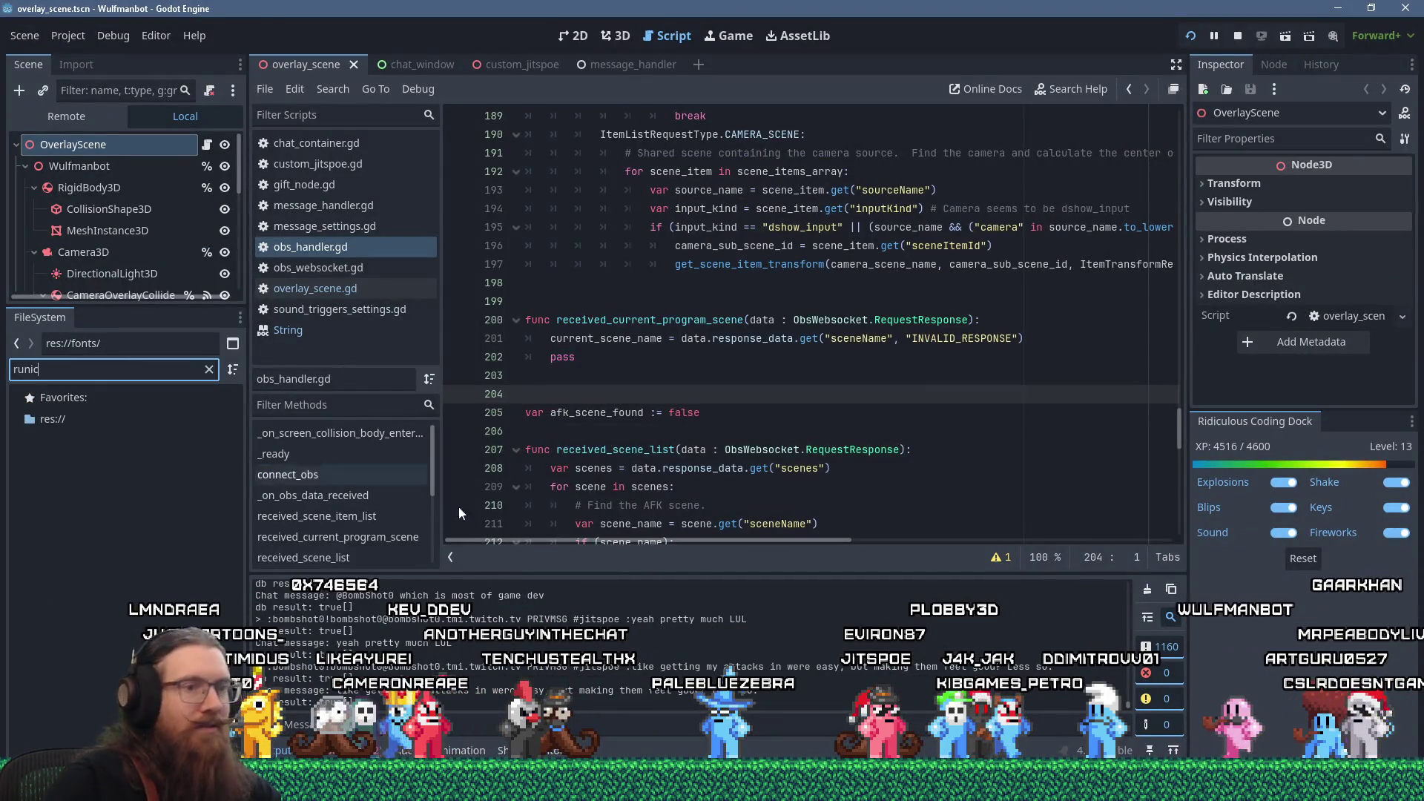
key("alt+Tab")
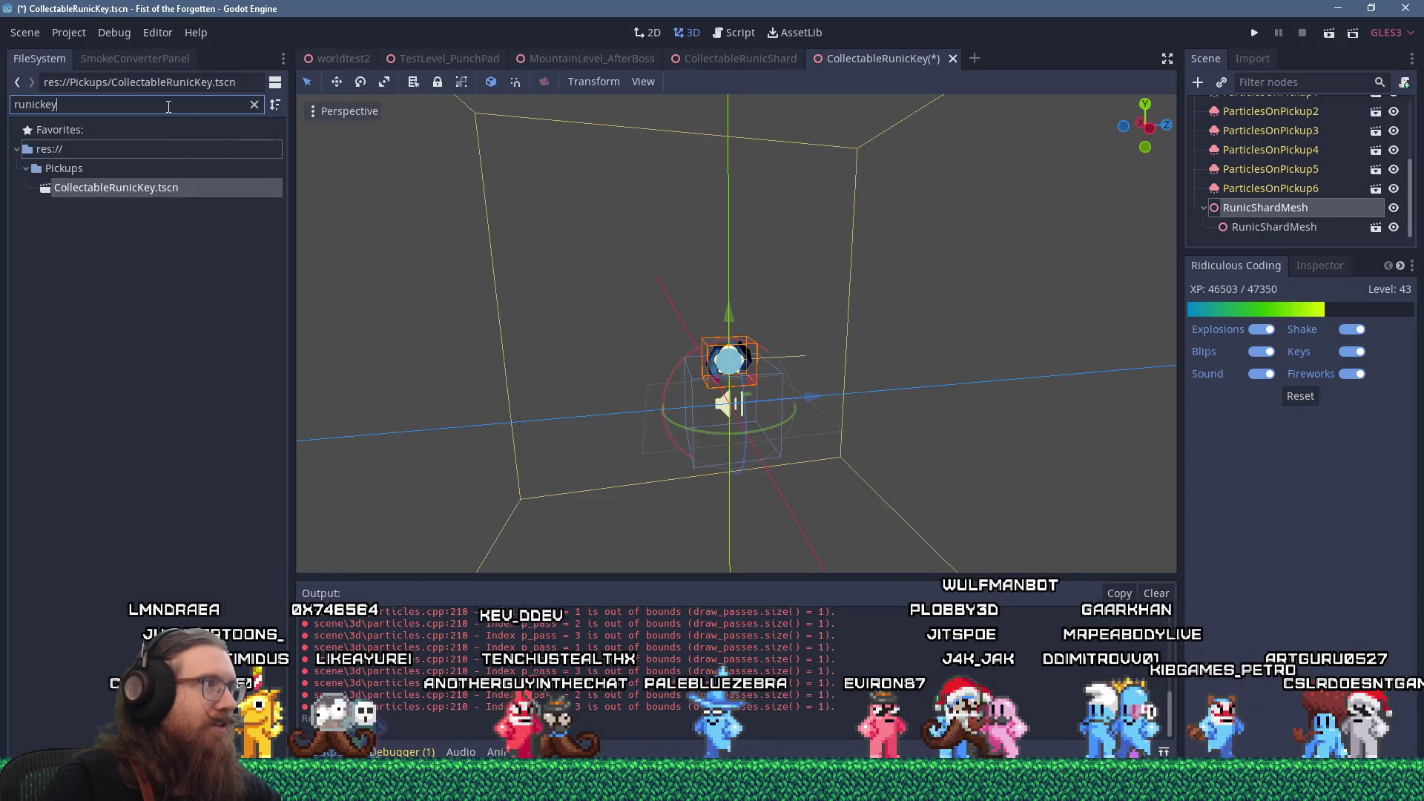
- Filter to 'runic_key', create a New Inherited Scene from runic_key1.glb, and inspect its Cube mesh
key("shift+Left")
key("shift+Left")
key("shift+Left")
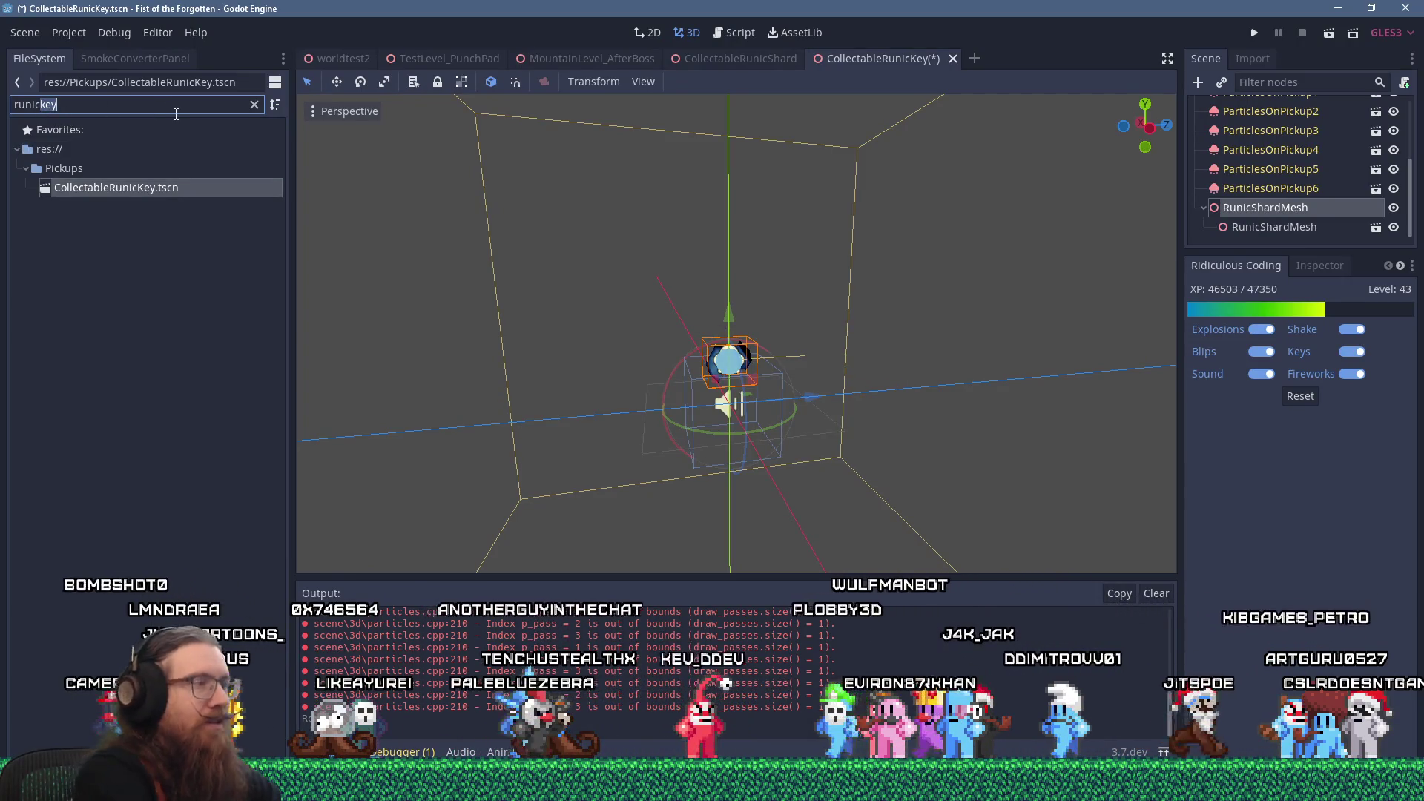
type("_key")
right_click(123, 212)
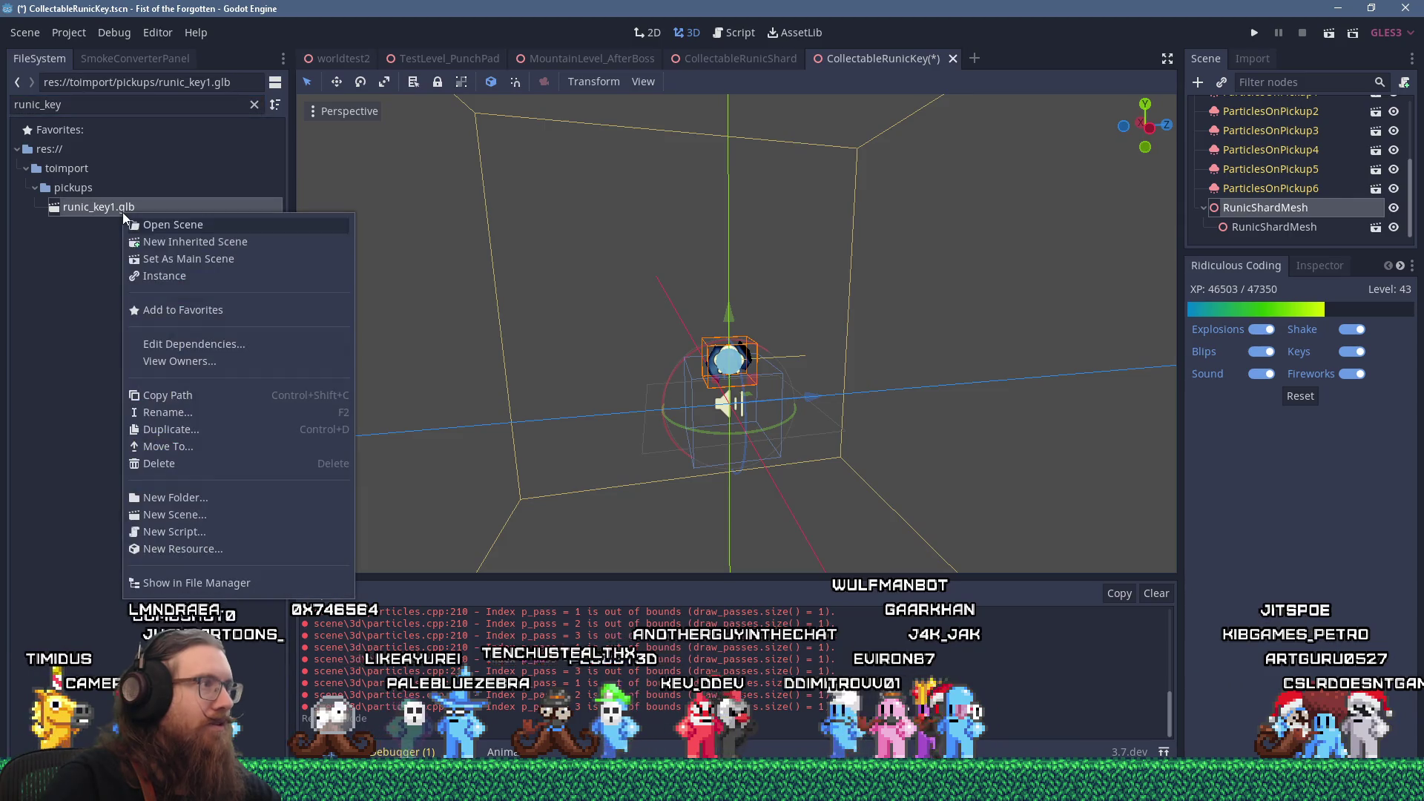
left_click(171, 248)
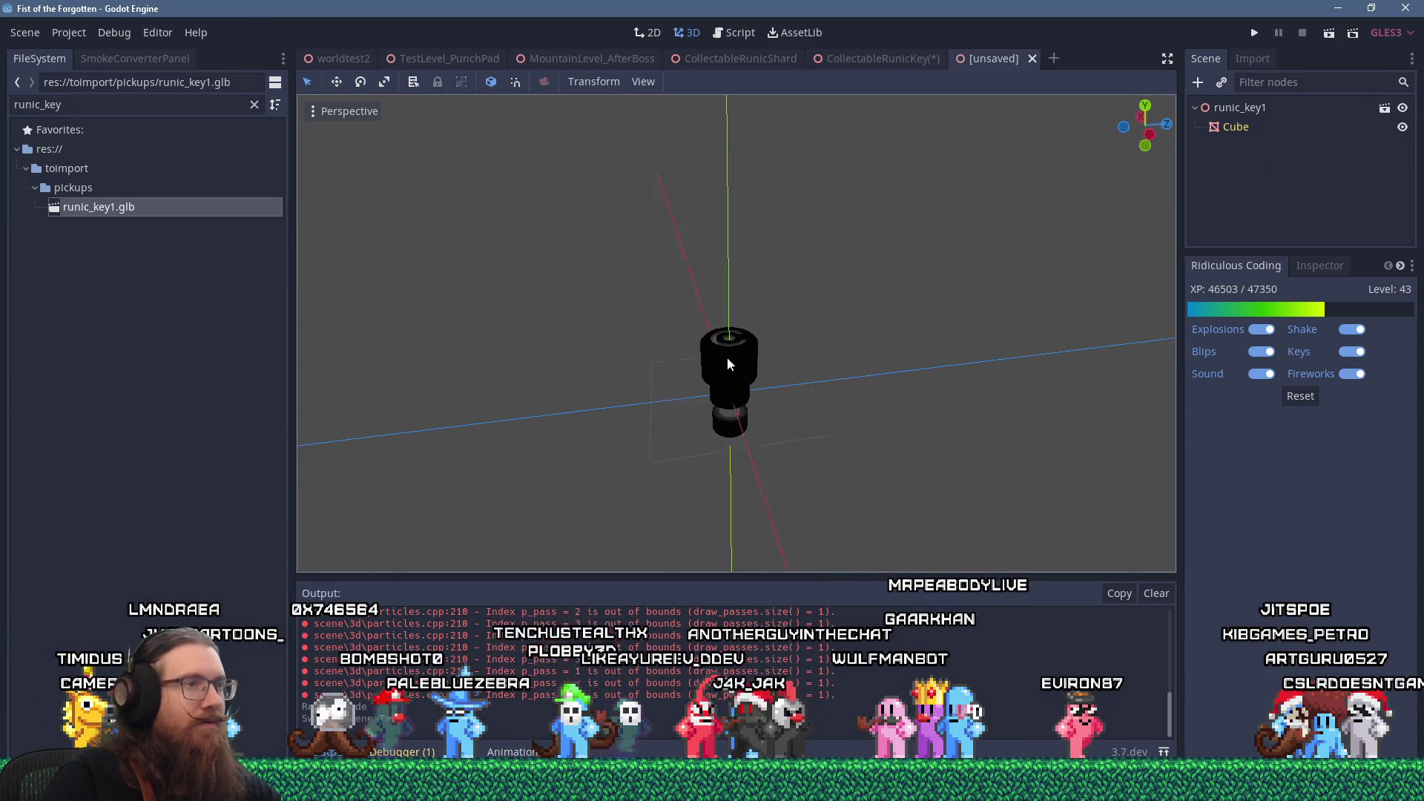
scroll(714, 363, "up", 3)
mouse_move(714, 364)
left_mouse_down()
mouse_move(664, 417)
mouse_move(944, 314)
left_mouse_up()
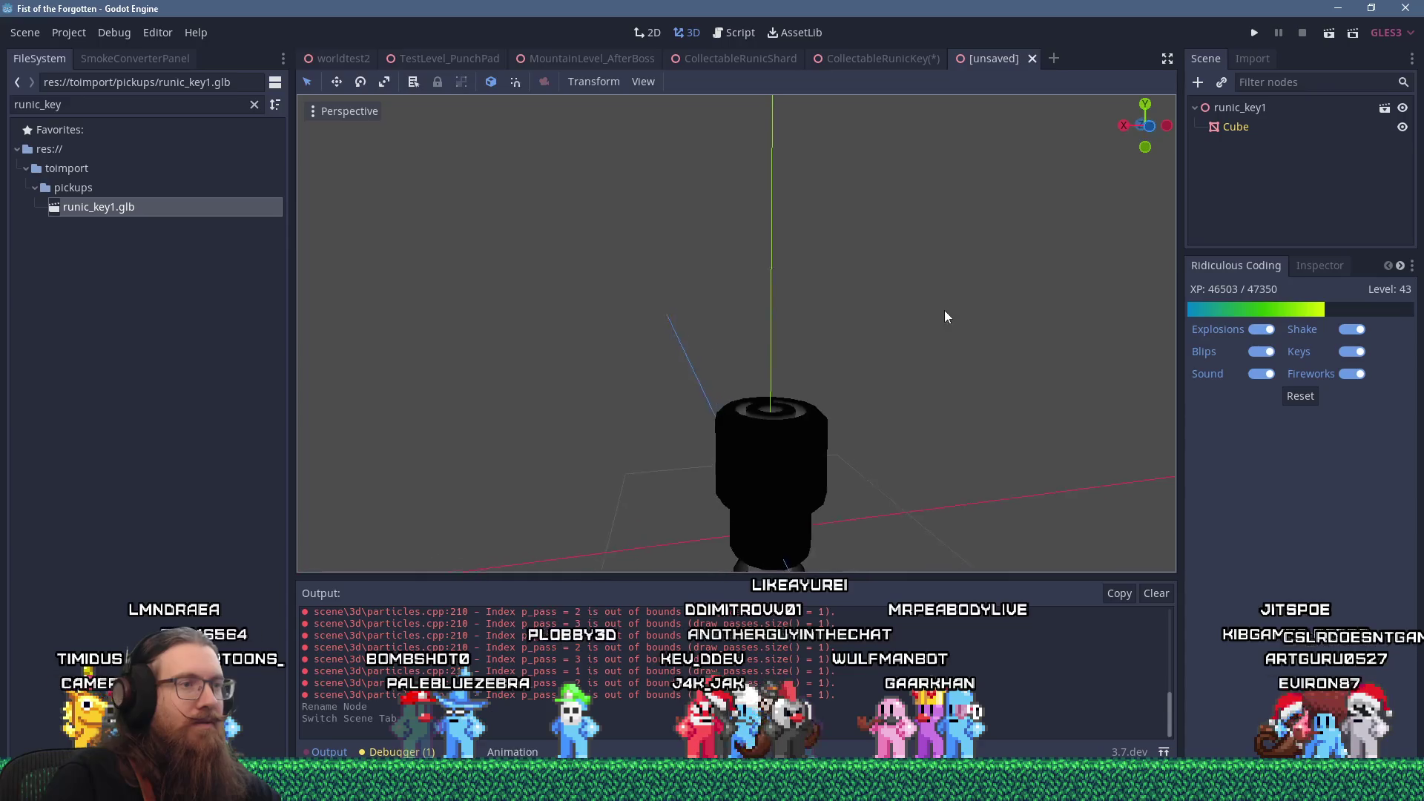
scroll(865, 207, "up", 3)
scroll(865, 207, "down", 3)
mouse_move(865, 207)
left_mouse_down()
mouse_move(787, 334)
mouse_move(712, 408)
left_mouse_up()
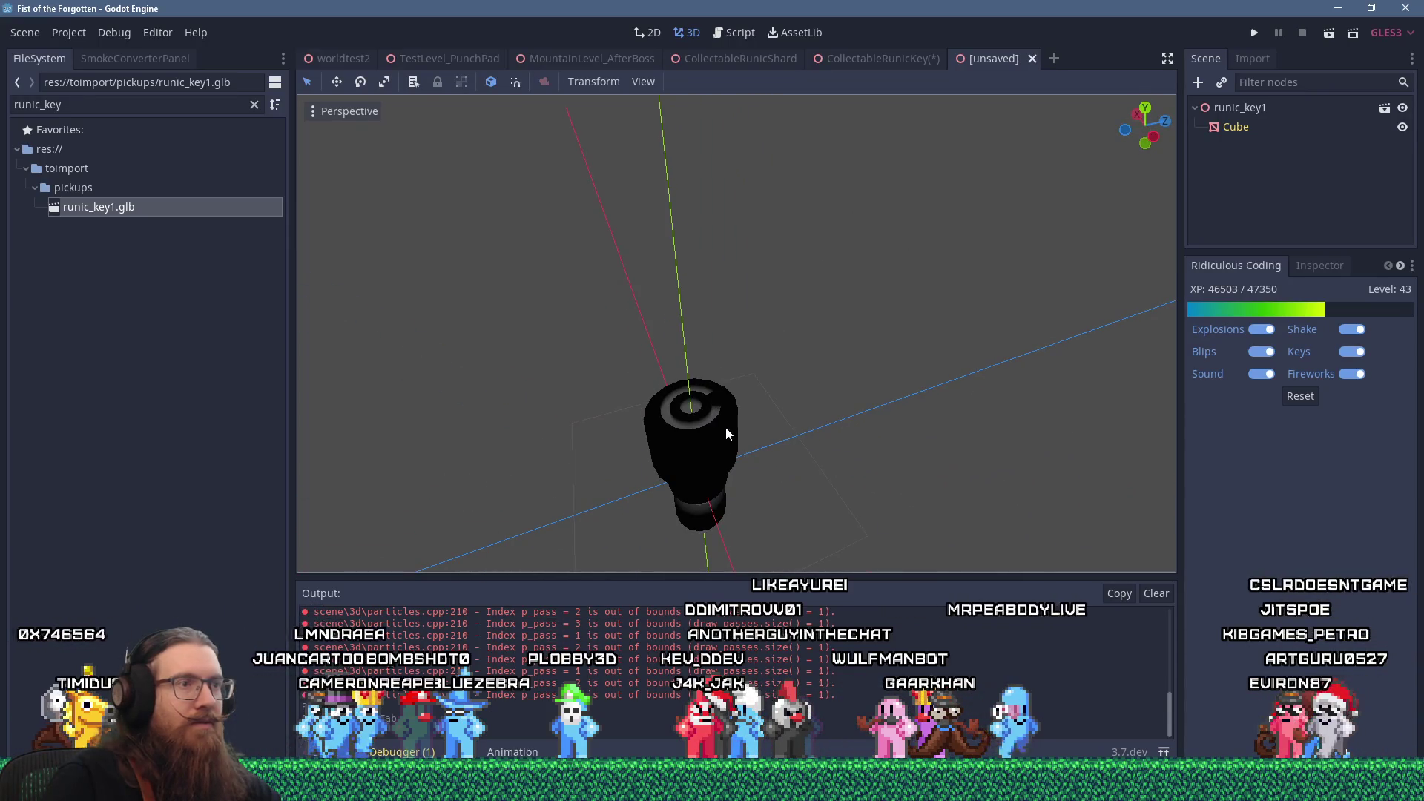
left_click(726, 426)
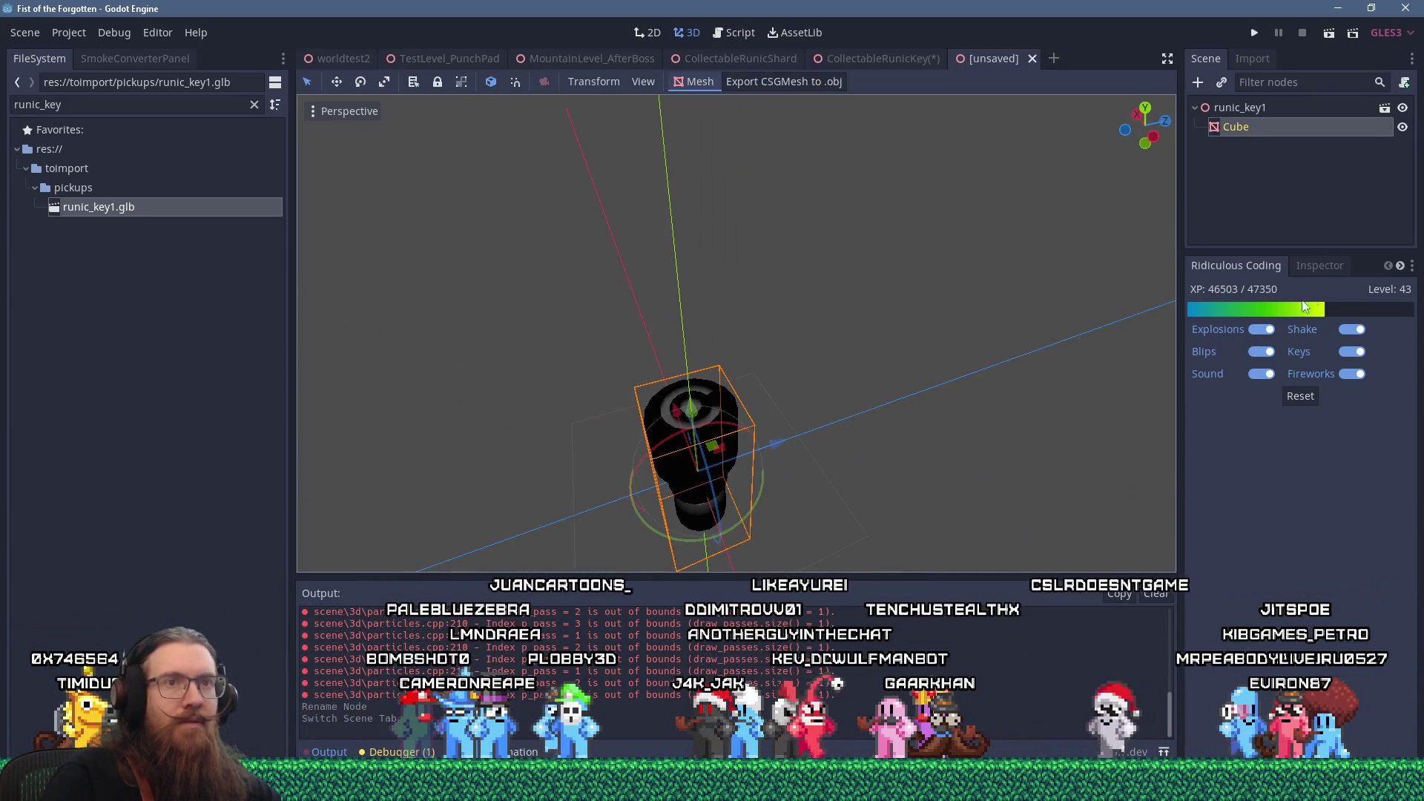
- Change the file filter to 'black' and return to the CollectableRunicKey scene
double_click(147, 99)
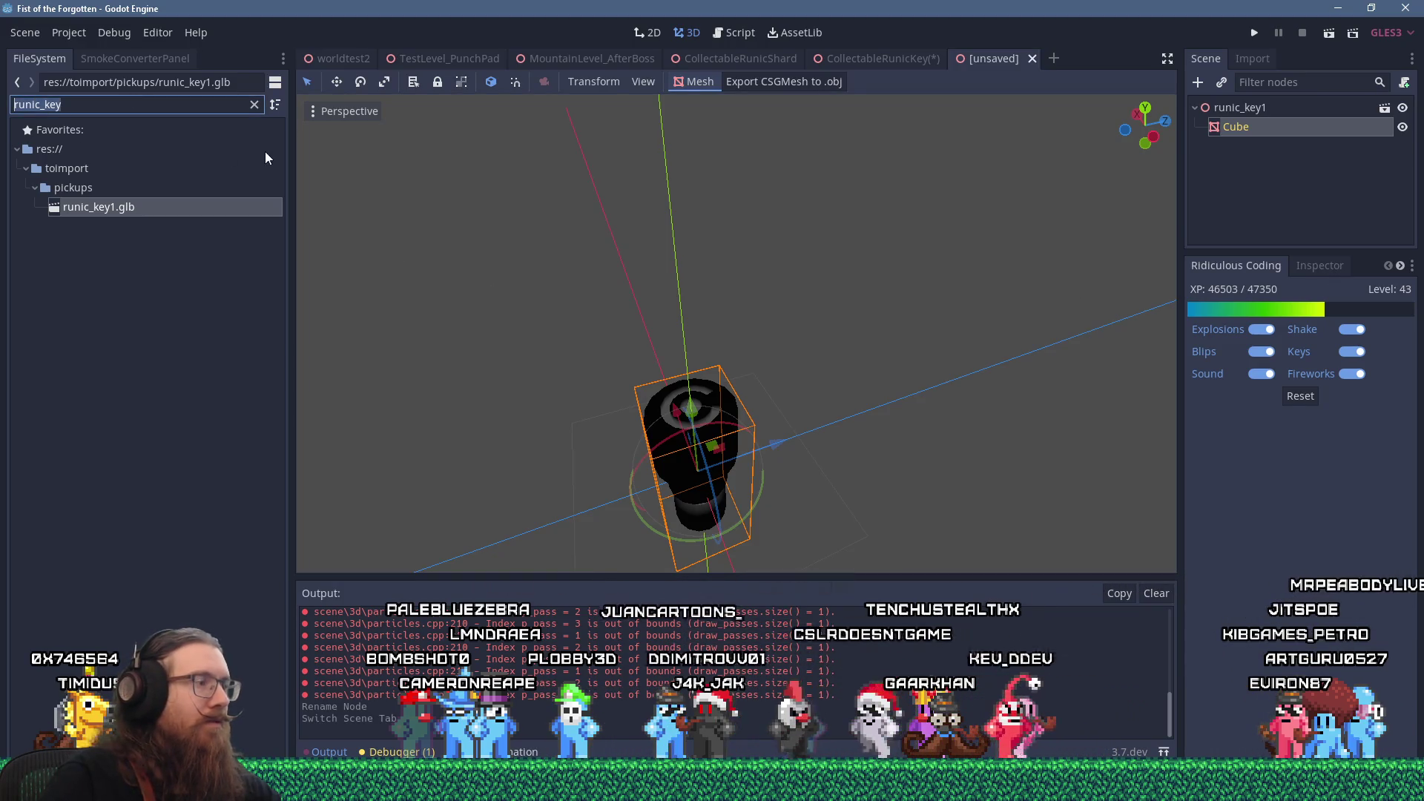
type("black")
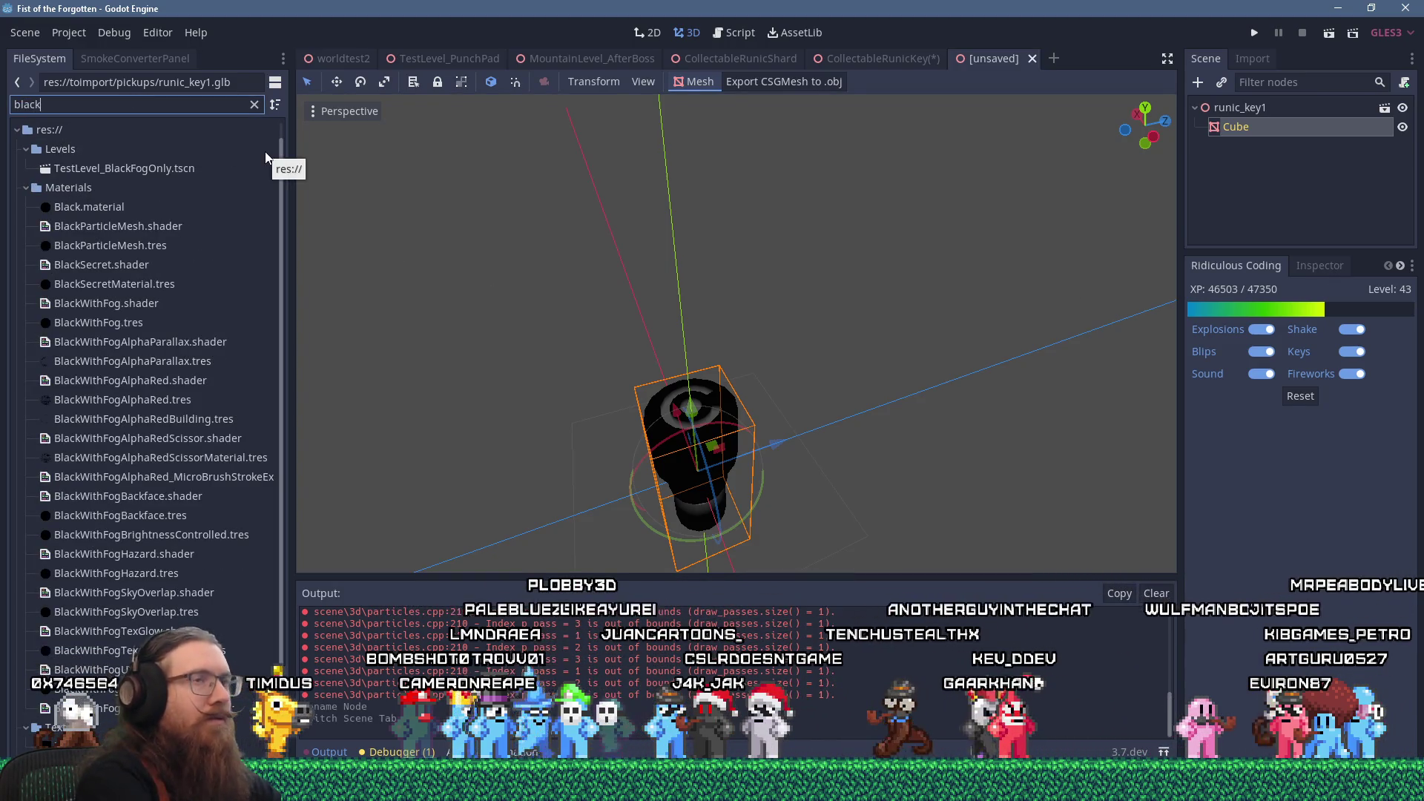
left_click(883, 65)
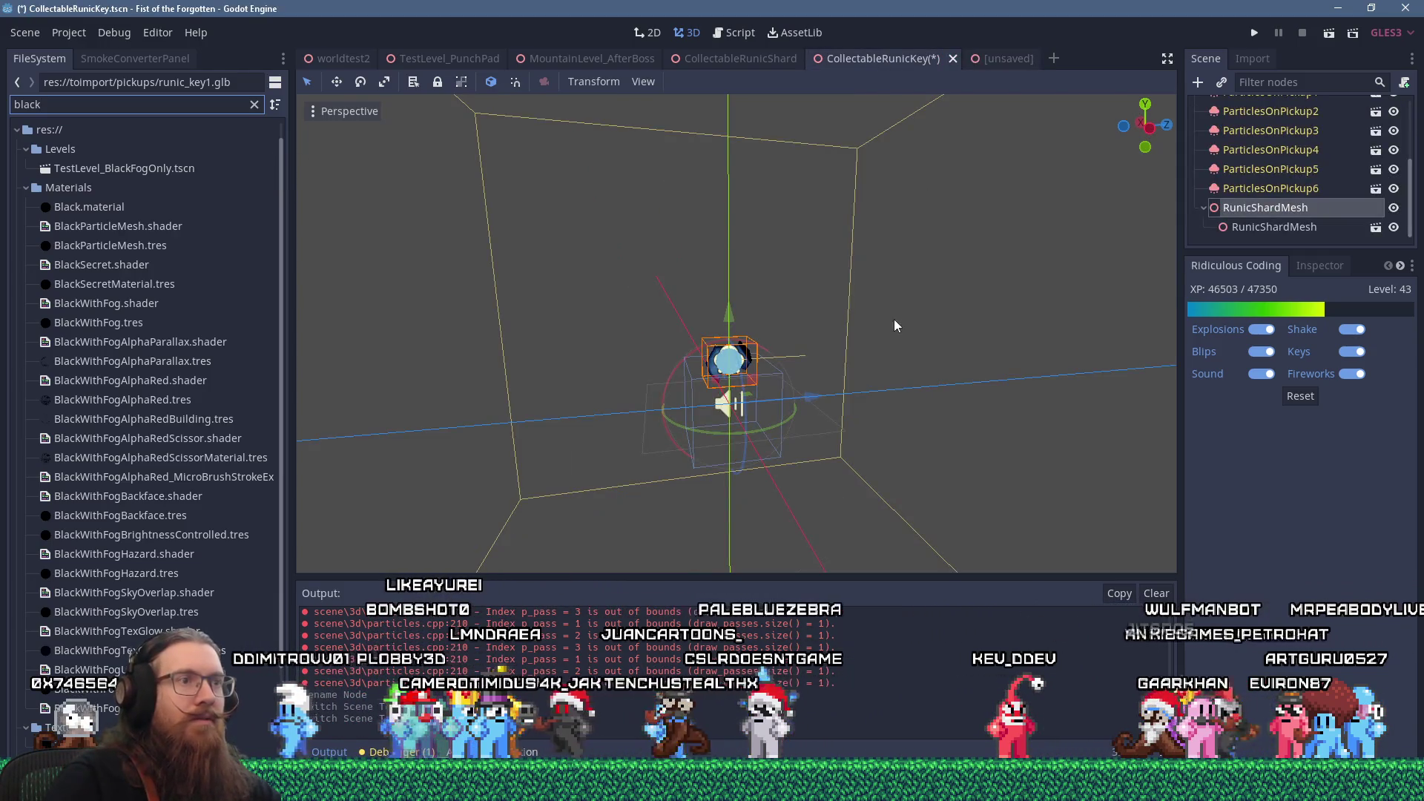
- Check that the RunicShardMesh's Cube uses the BlackWithFog.tres material
scroll(675, 343, "up", 3)
left_click(756, 359)
left_click(757, 359)
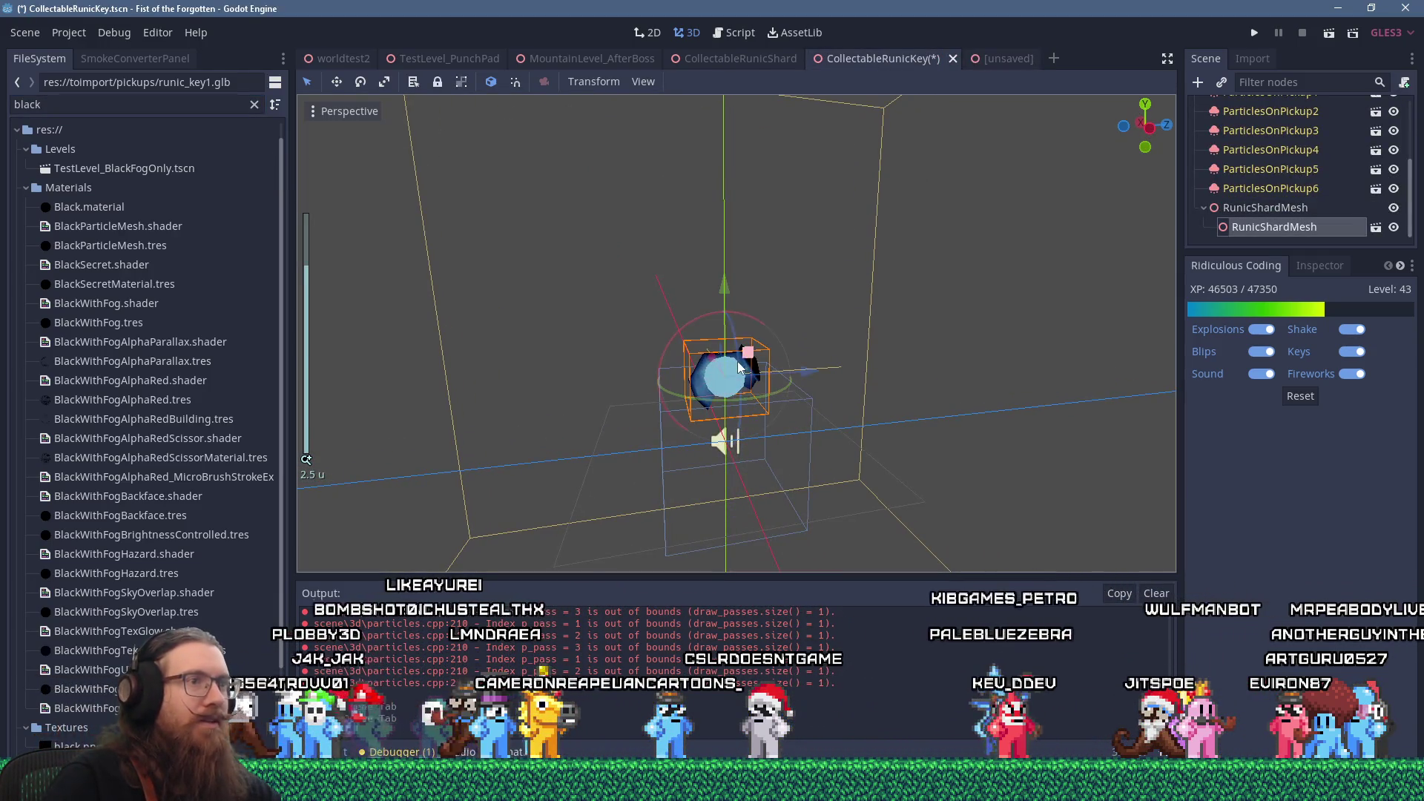
left_click(1377, 226)
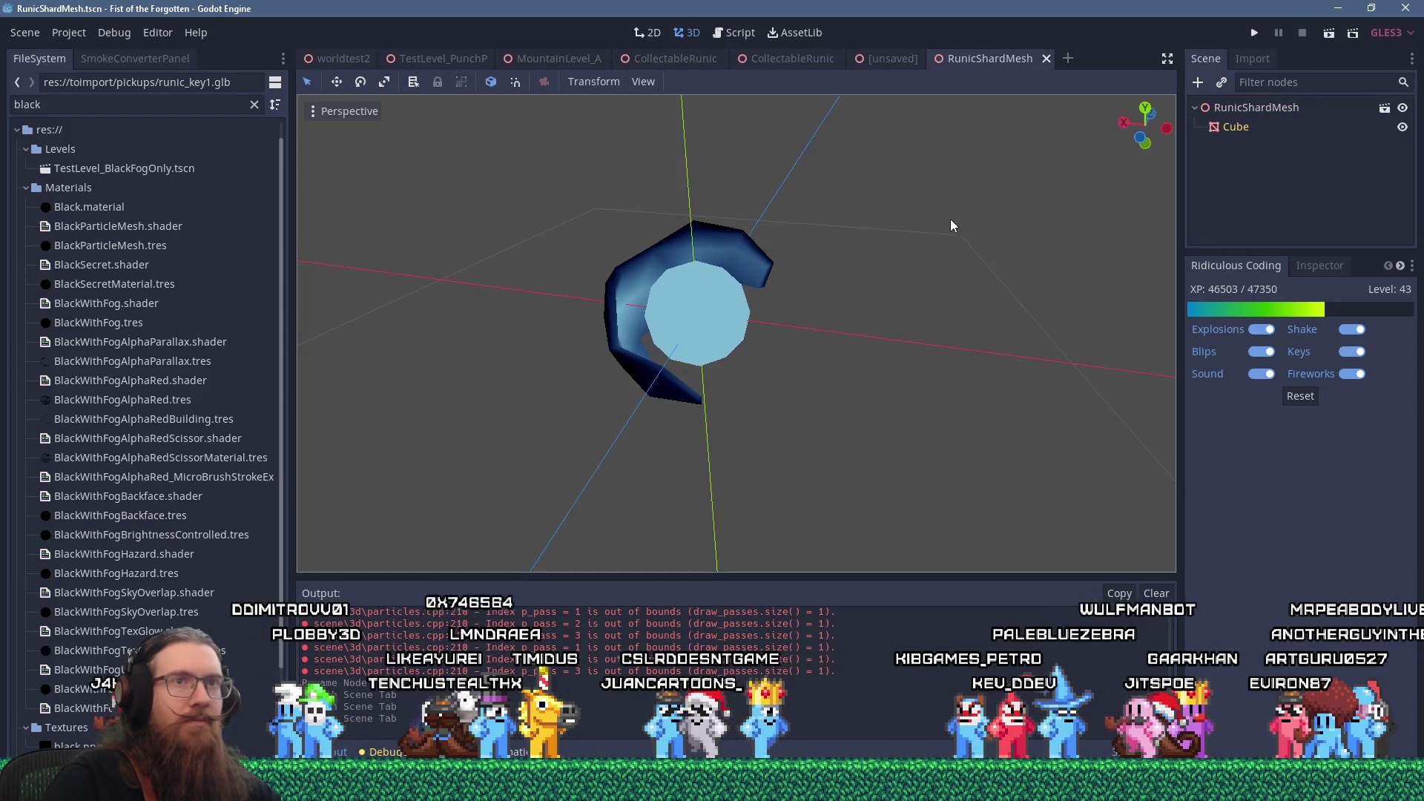
left_click(1236, 127)
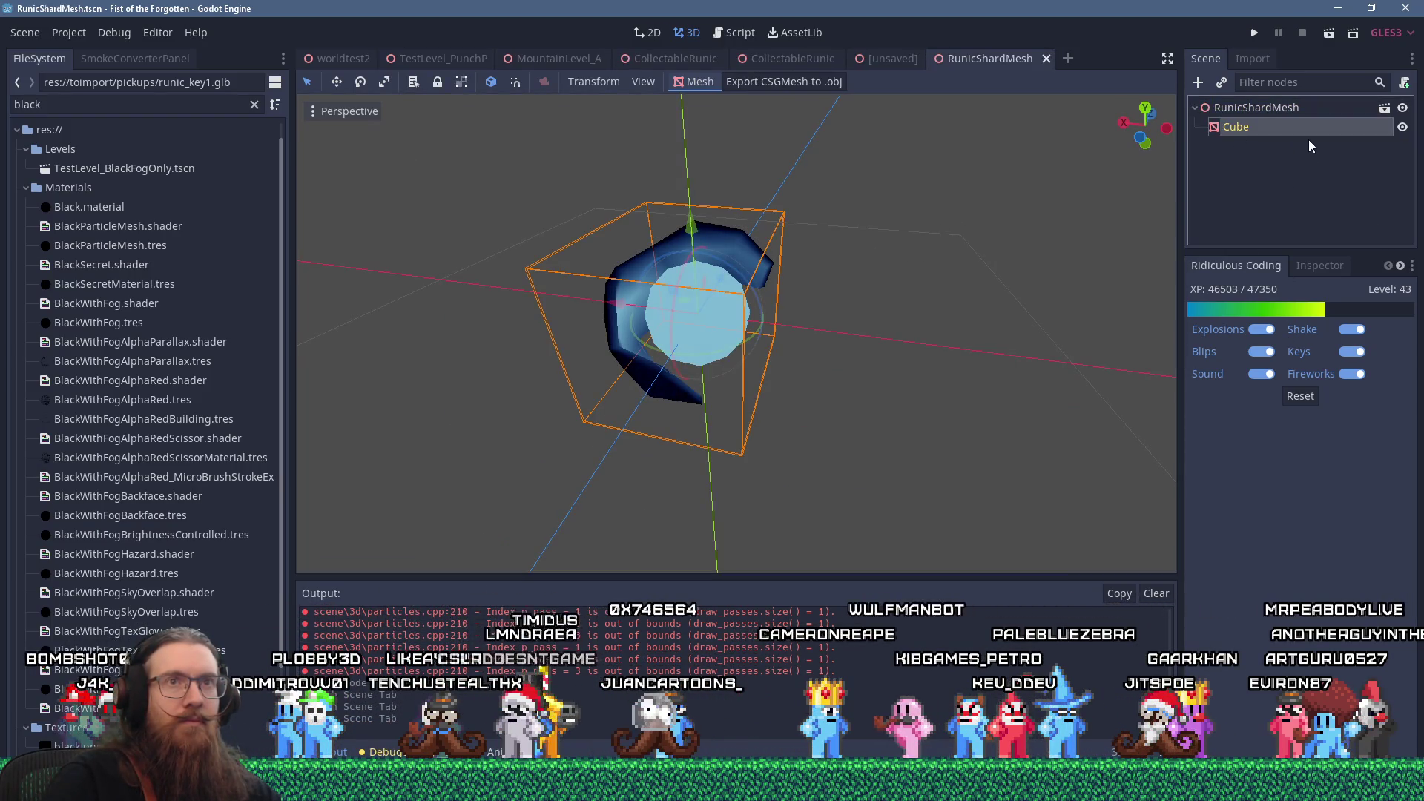
left_click(1319, 265)
mouse_move(1291, 519)
left_mouse_down()
mouse_move(1261, 484)
mouse_move(1354, 516)
left_mouse_up()
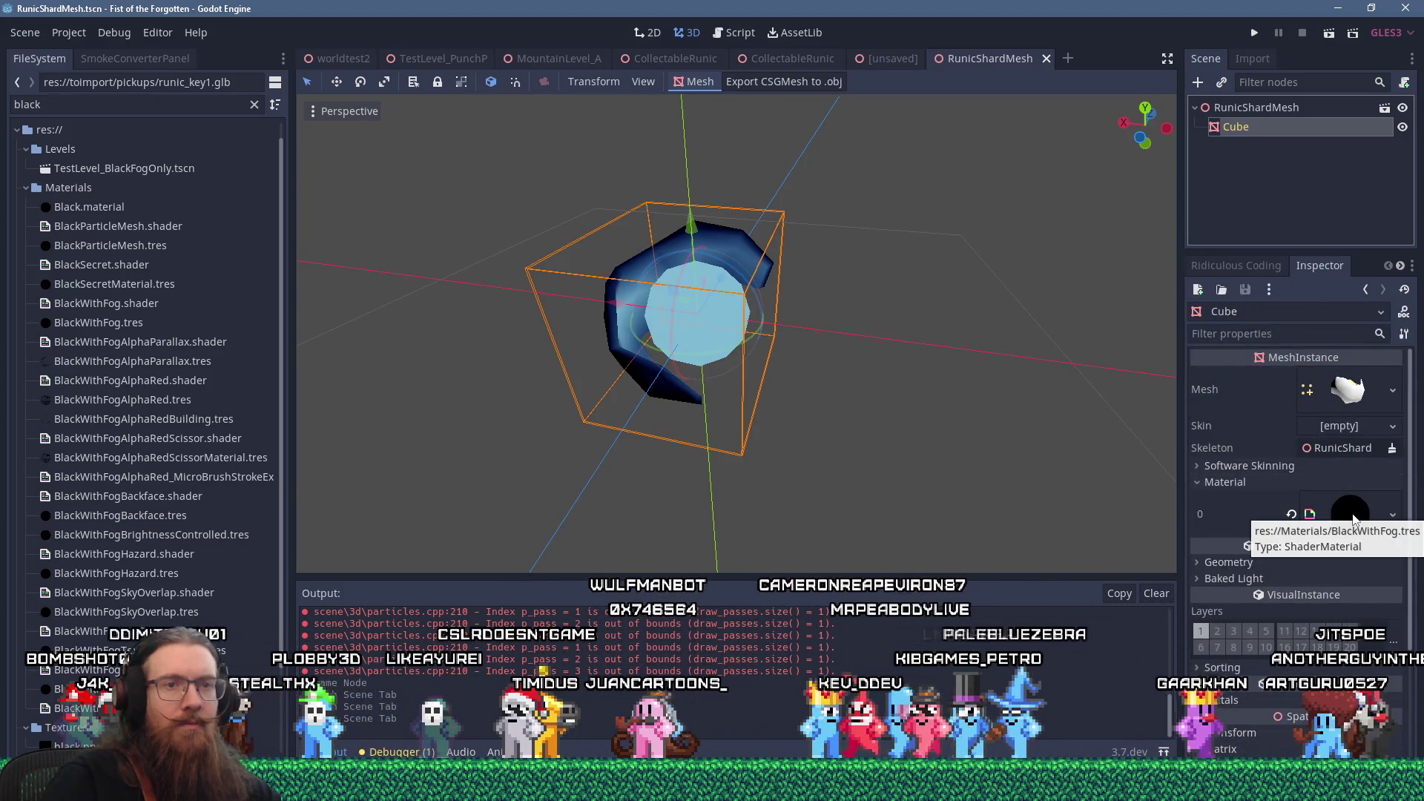
- In the runic_key1 scene, expand the key mesh's material settings
key("ctrl+shift+Tab")
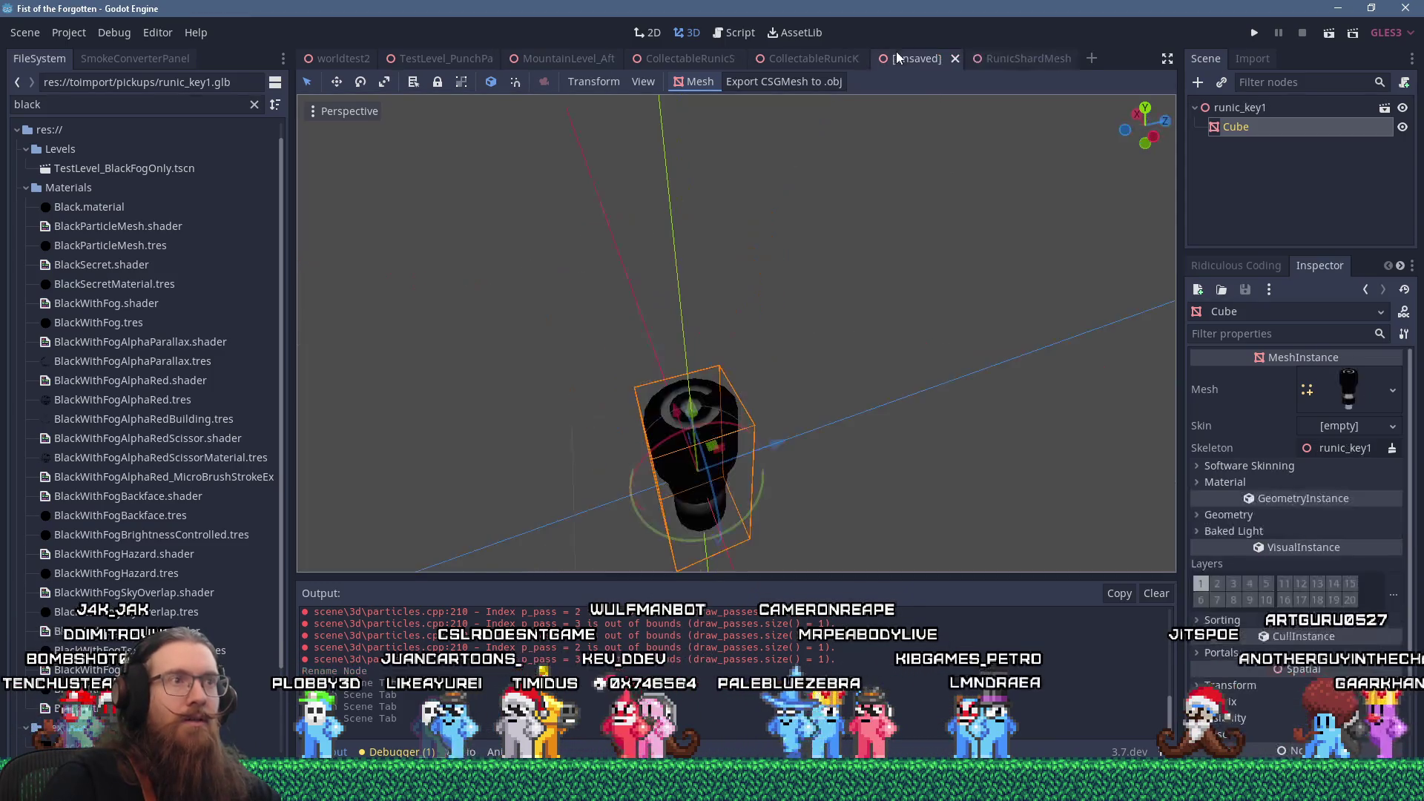
mouse_move(801, 364)
left_mouse_down()
mouse_move(741, 321)
mouse_move(759, 407)
left_mouse_up()
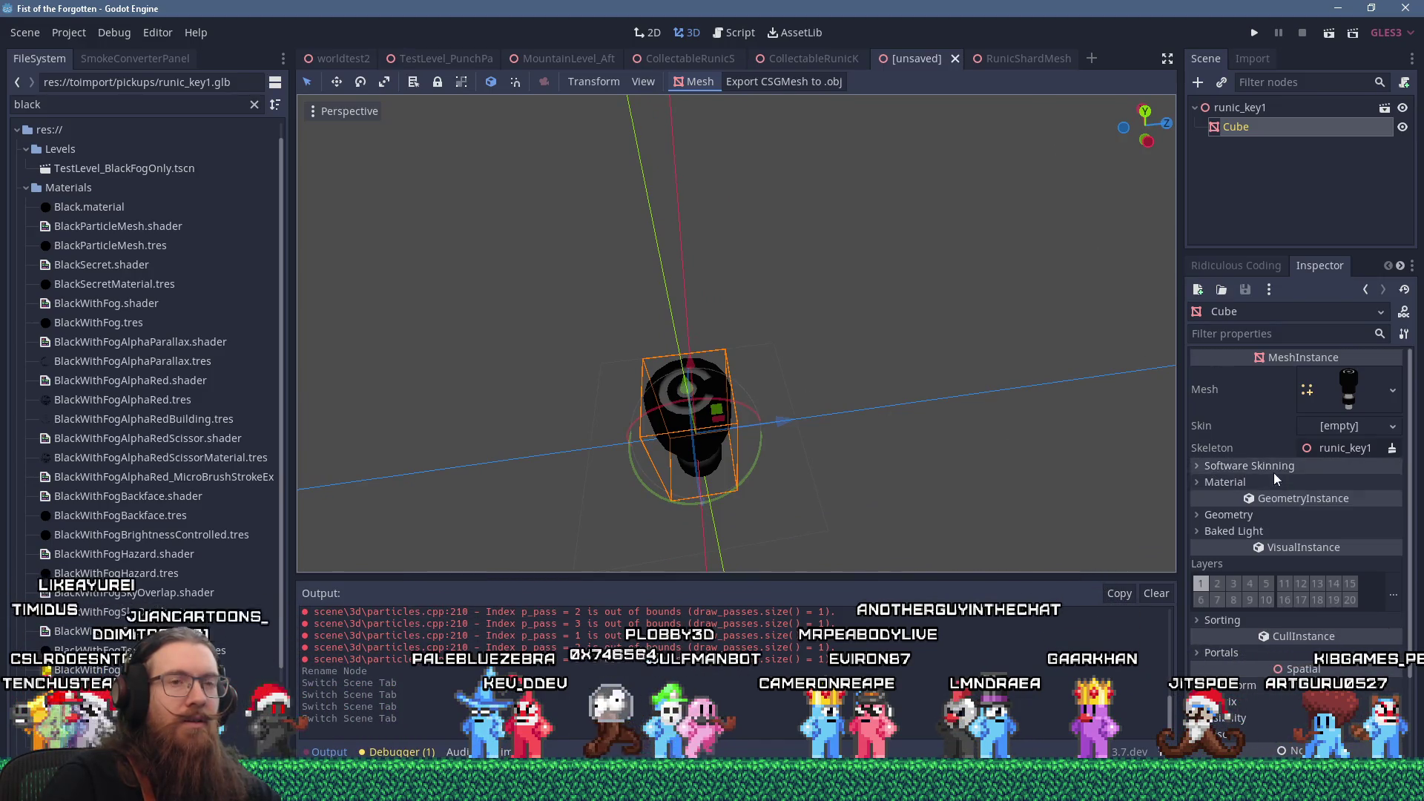
left_click(1246, 481)
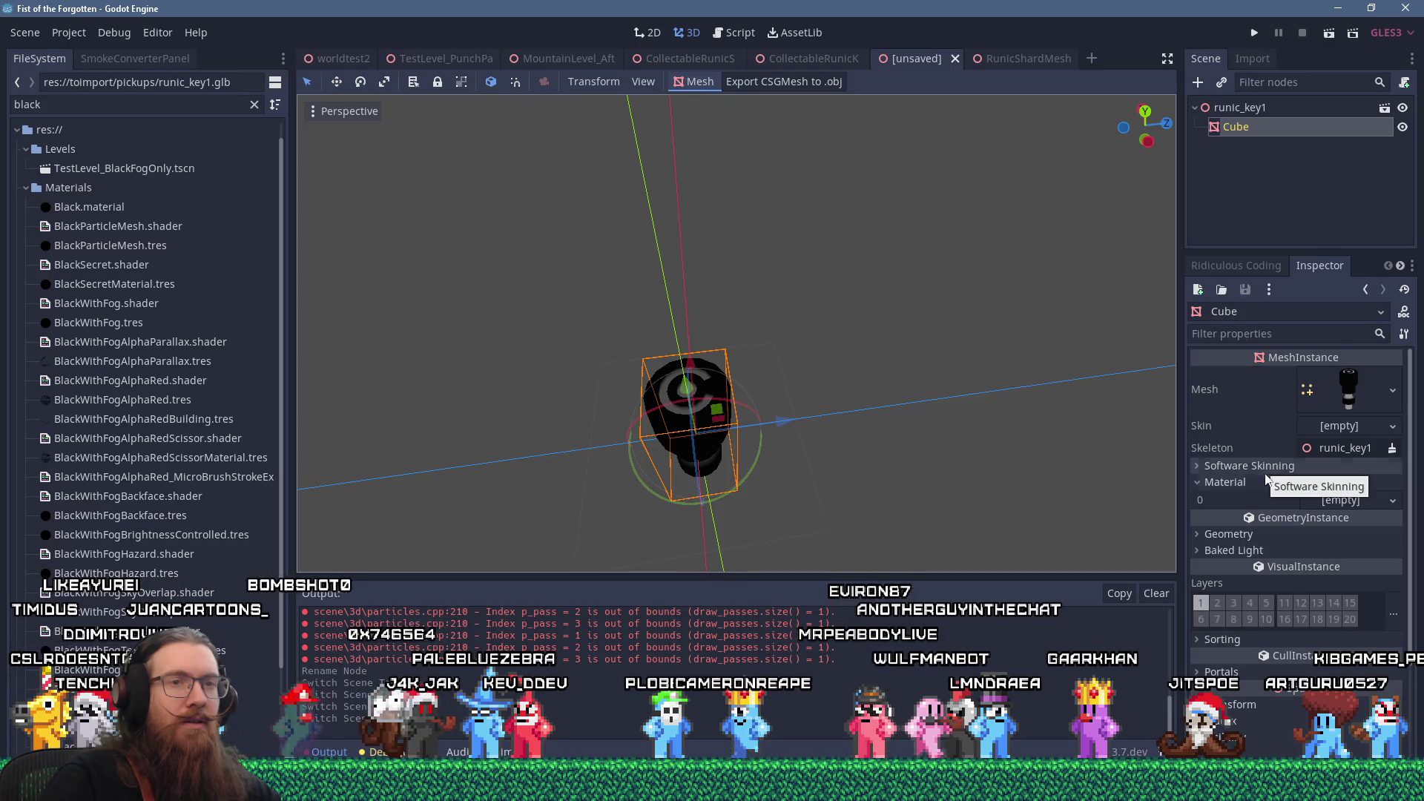
- Quick-load the blackwithfog material into the key mesh's surface 0 and orbit to check it
left_click(1371, 503)
left_click(1339, 594)
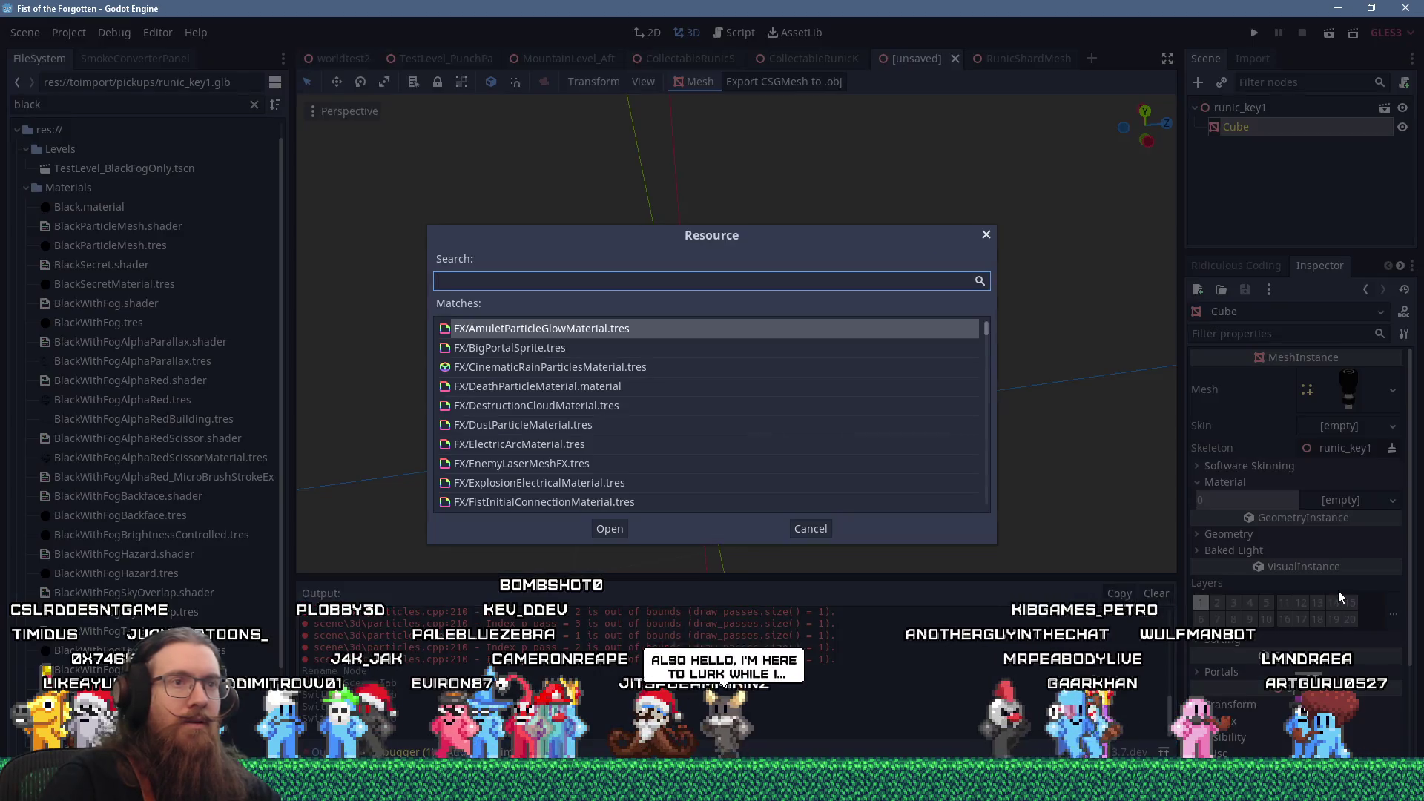
type("blackwithfog")
key("Return")
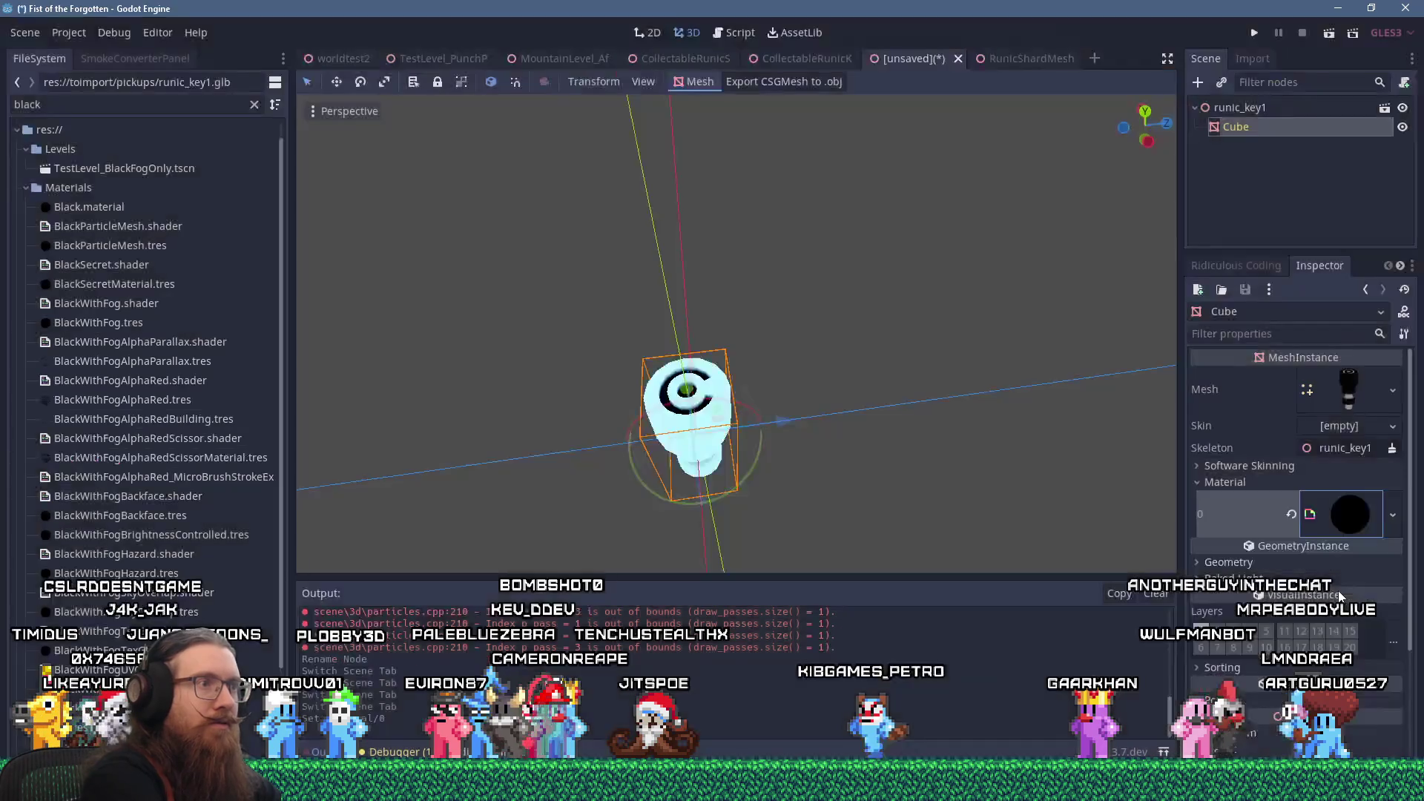
mouse_move(989, 495)
left_mouse_down()
mouse_move(705, 274)
mouse_move(806, 372)
mouse_move(766, 141)
mouse_move(842, 101)
mouse_move(731, 495)
mouse_move(527, 572)
mouse_move(668, 149)
mouse_move(578, 359)
mouse_move(651, 317)
mouse_move(579, 312)
left_mouse_up()
scroll(579, 311, "down", 3)
scroll(722, 368, "up", 5)
mouse_move(722, 369)
left_mouse_down()
mouse_move(727, 348)
mouse_move(811, 302)
left_mouse_up()
scroll(811, 302, "down", 4)
mouse_move(466, 268)
left_mouse_down()
mouse_move(779, 349)
mouse_move(772, 387)
mouse_move(732, 253)
left_mouse_up()
scroll(779, 349, "up", 3)
- Back in Blender, frame the key mesh in Object Mode and clear its selection
key("alt+Tab")
key("alt+Tab")
key("Tab")
mouse_move(682, 336)
left_mouse_down()
mouse_move(706, 360)
mouse_move(772, 350)
mouse_move(714, 223)
mouse_move(700, 276)
mouse_move(738, 238)
mouse_move(735, 408)
left_mouse_up()
key("KP_Decimal")
key("alt+a")
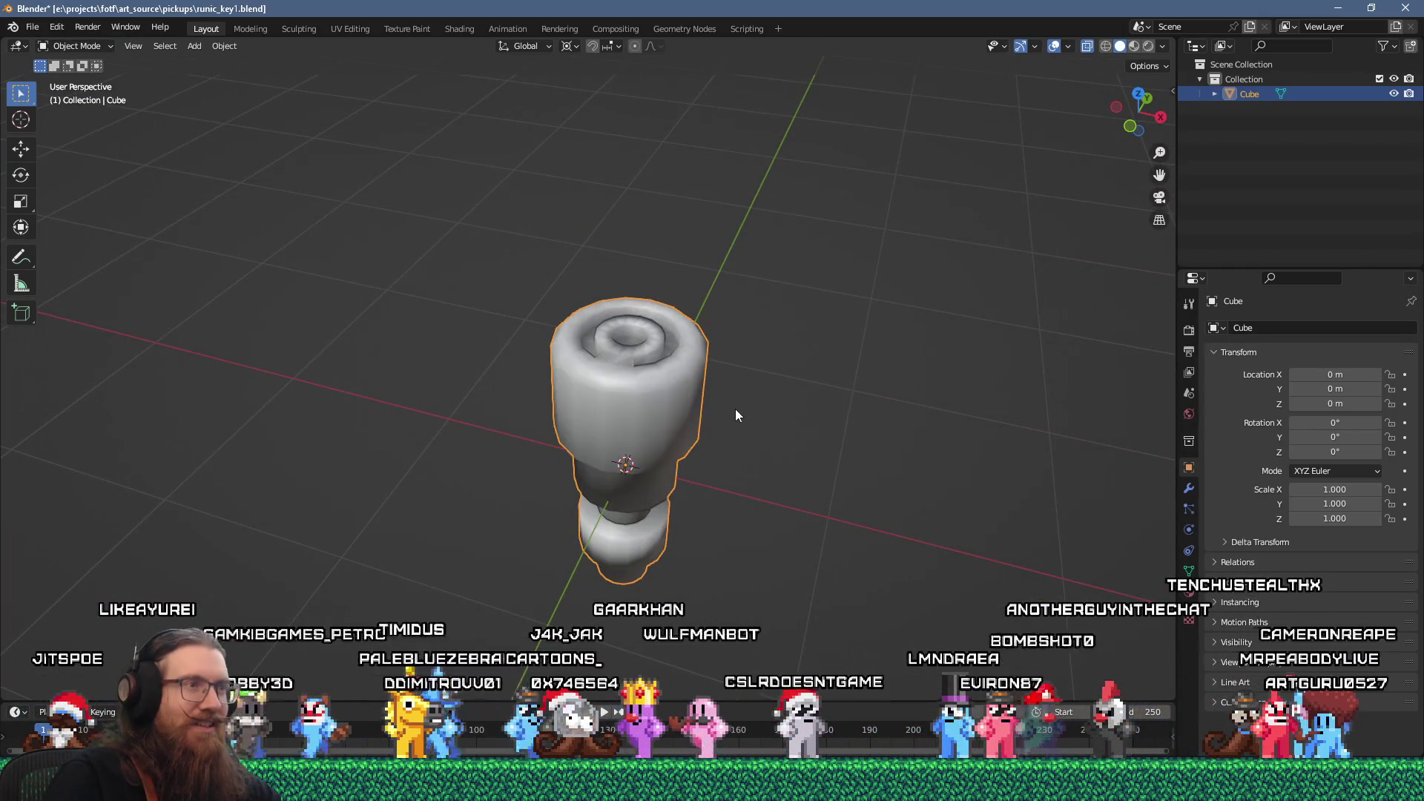
- Select the whole mesh, open the Texture Paint workspace, and switch to Vertex Paint mode
key("a")
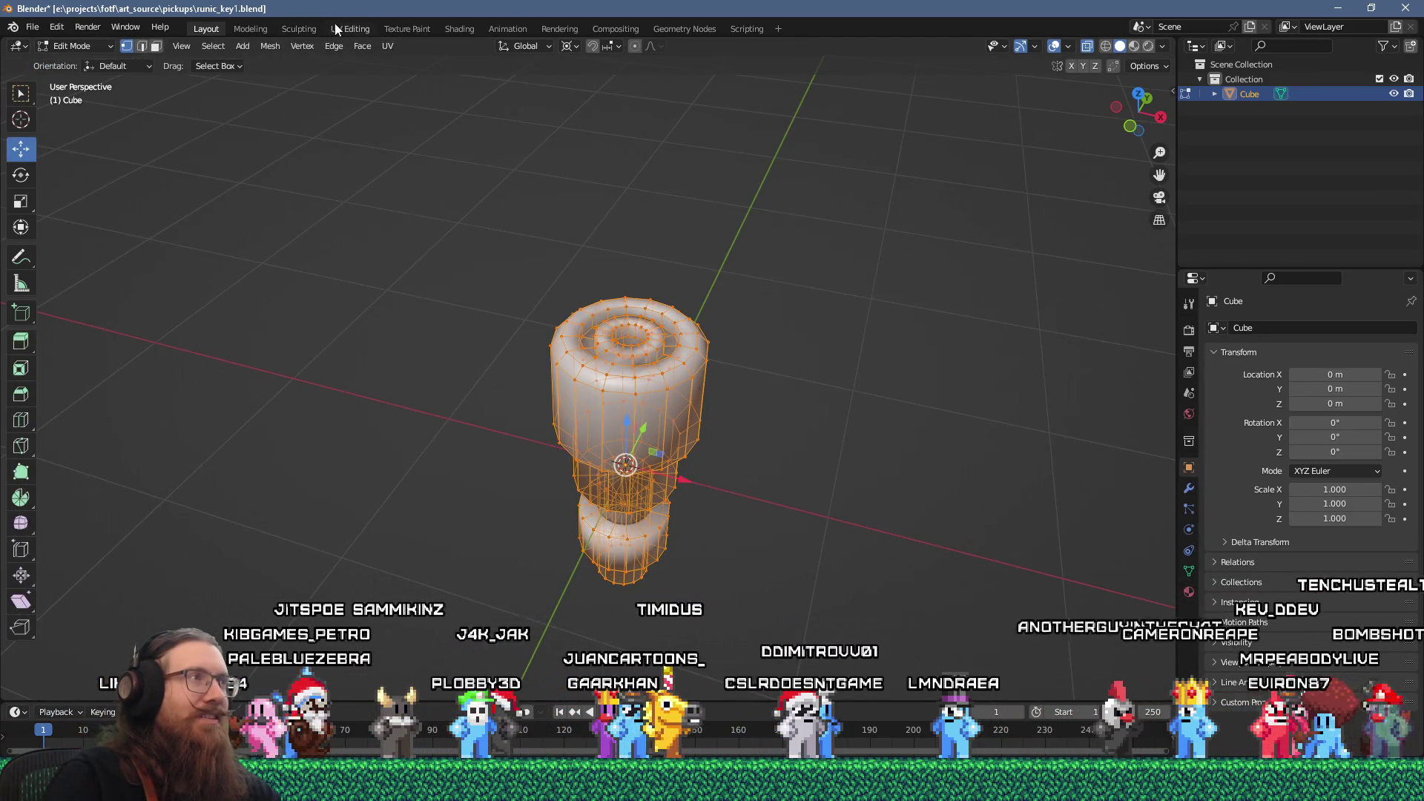
left_click(420, 28)
left_click(659, 47)
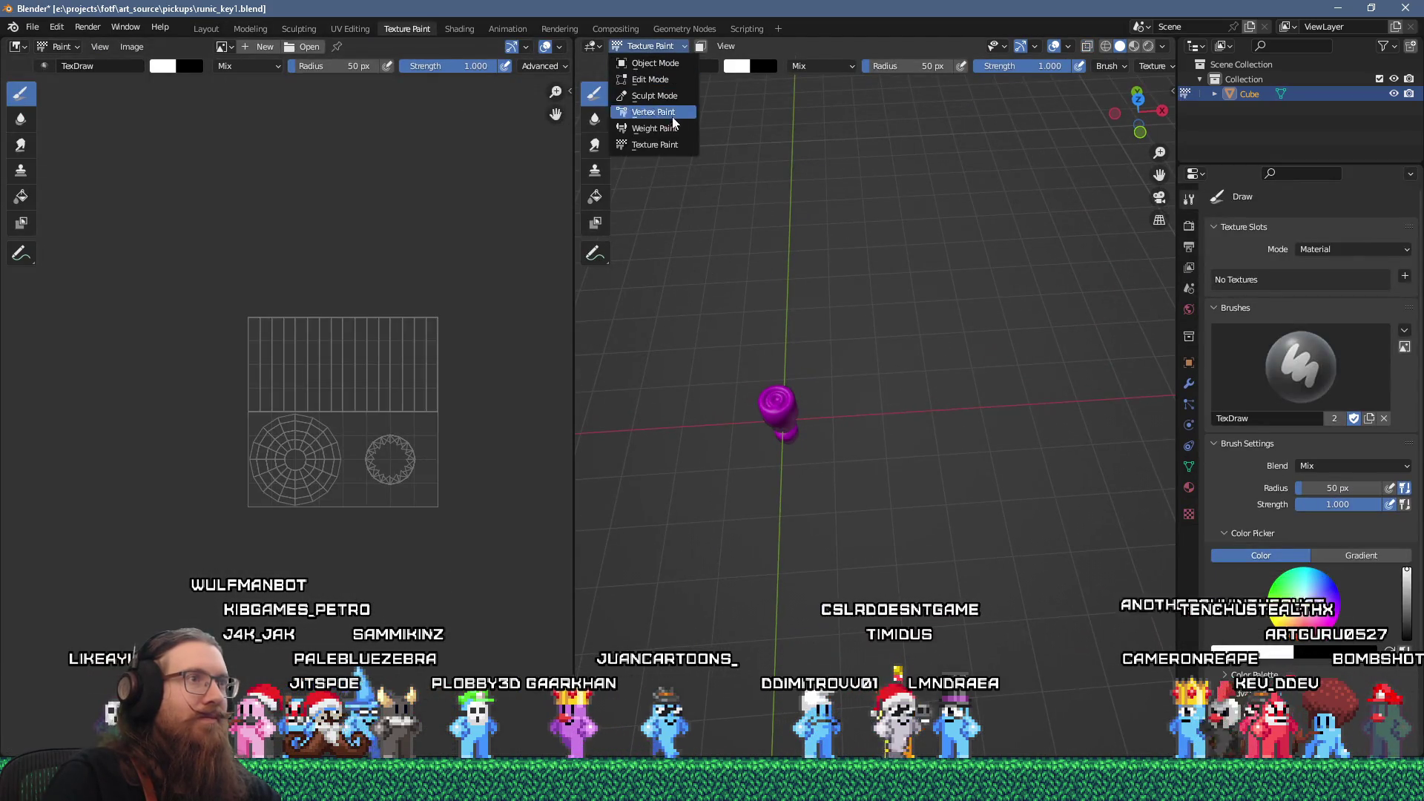
left_click(652, 112)
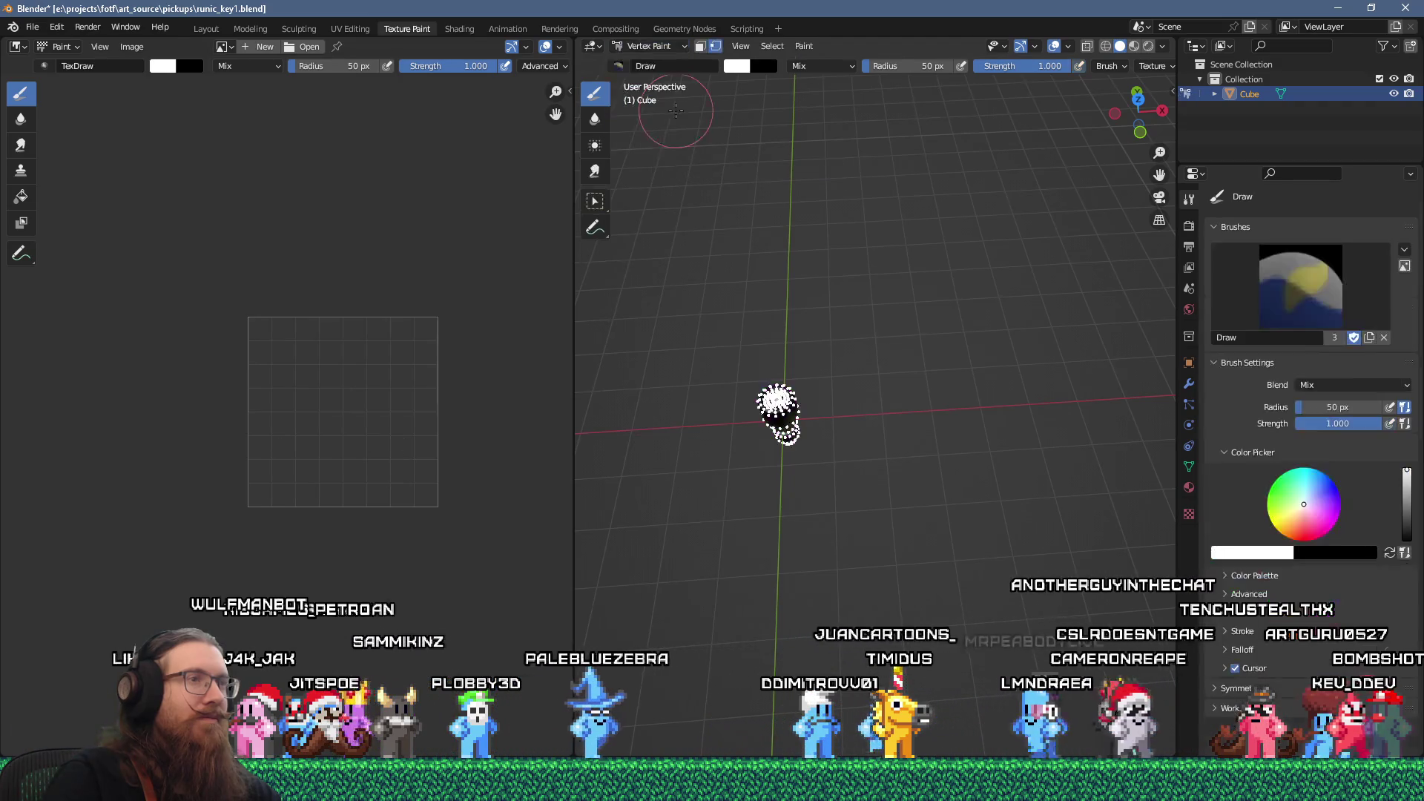
- Frame the key, view it from top and side, then return to Edit Mode
key("KP_Decimal")
scroll(831, 312, "up", 3)
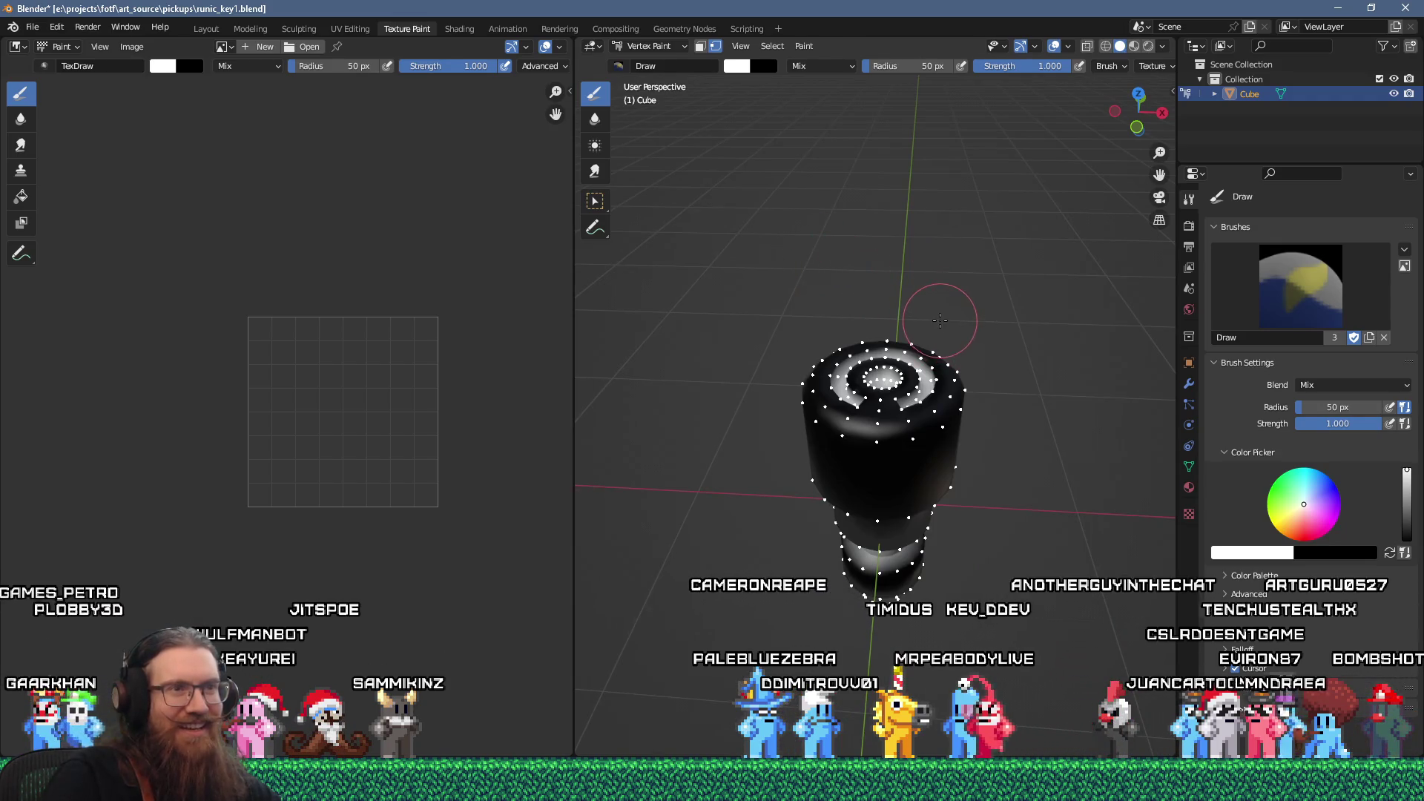
key("KP_8")
key("KP_8")
key("KP_8")
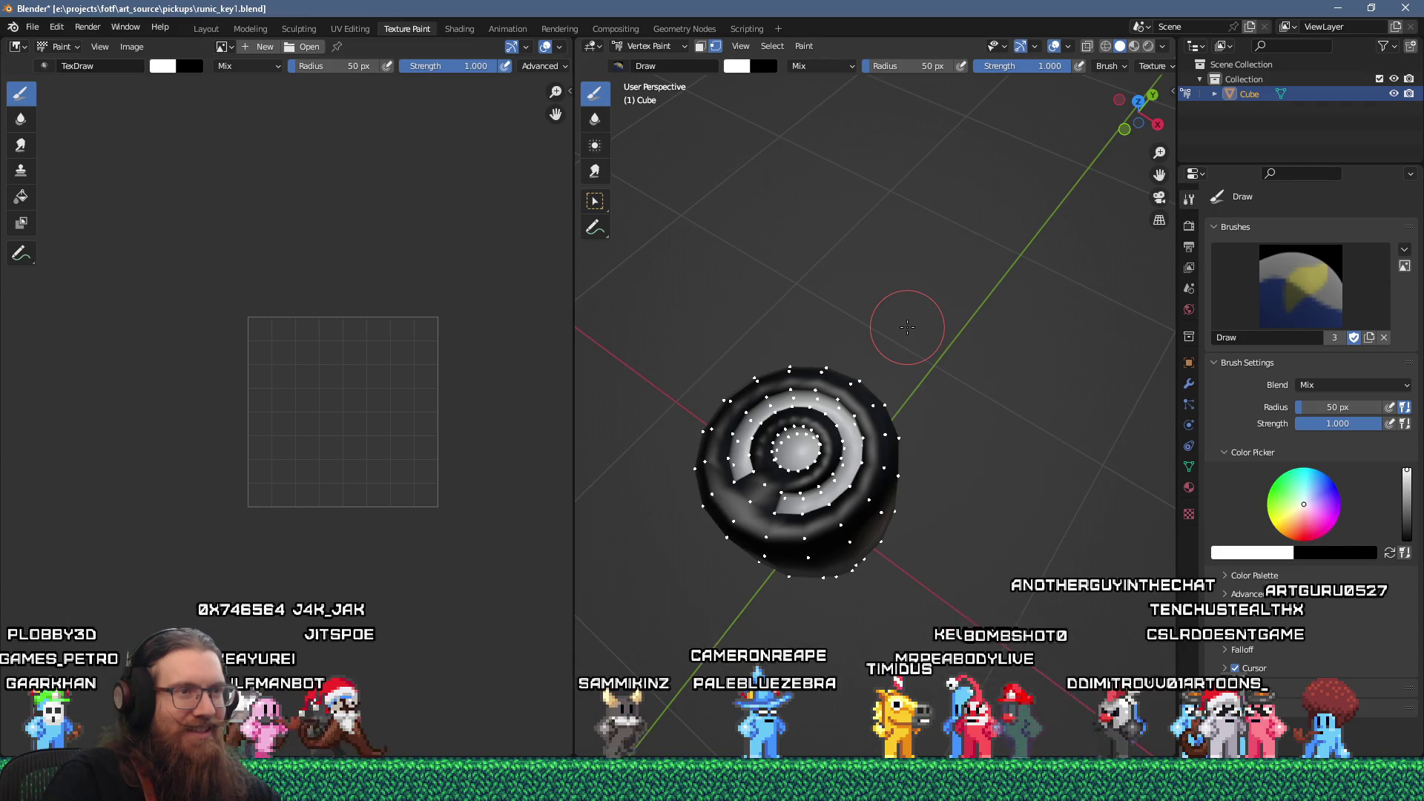
key("KP_2")
key("KP_2")
key("KP_2")
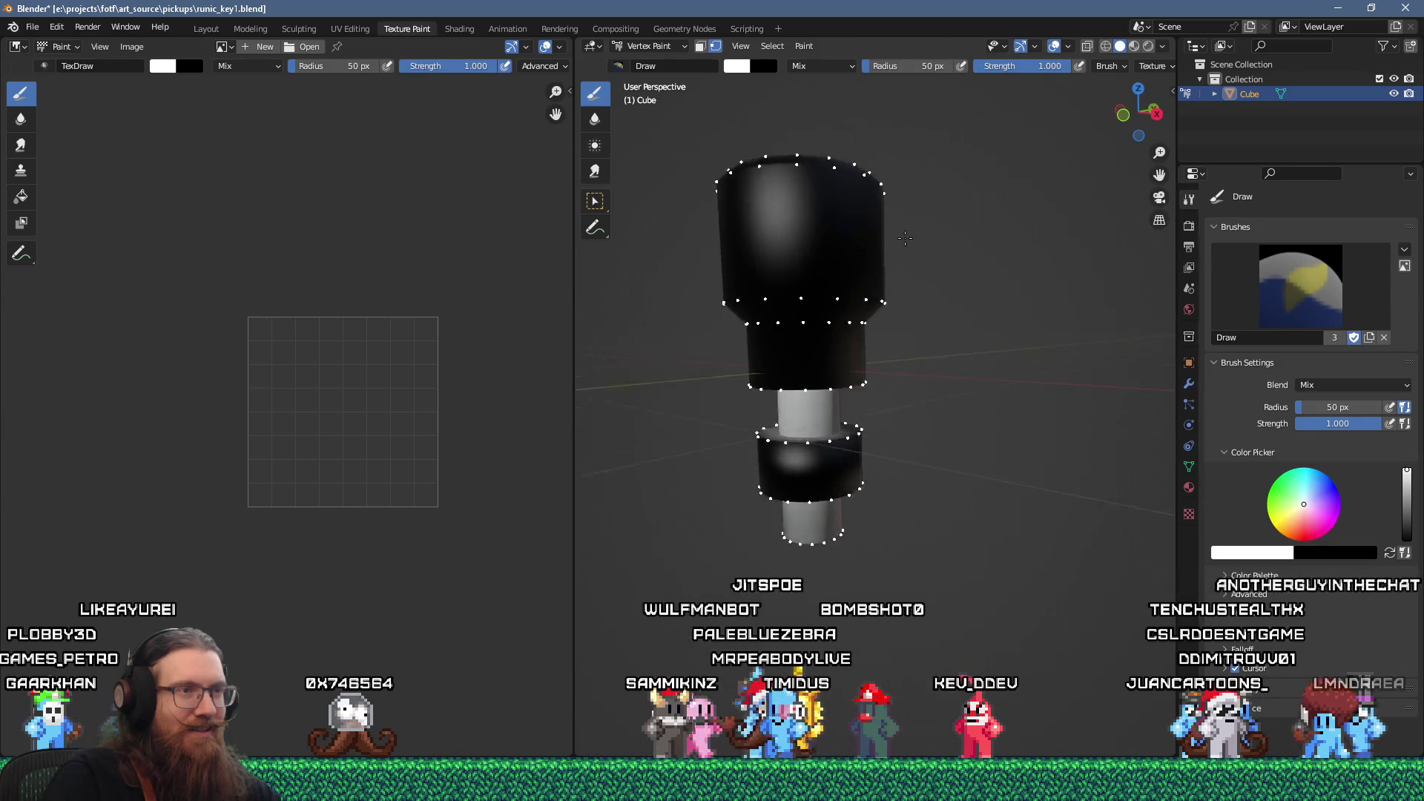
key("KP_8")
key("KP_8")
key("KP_8")
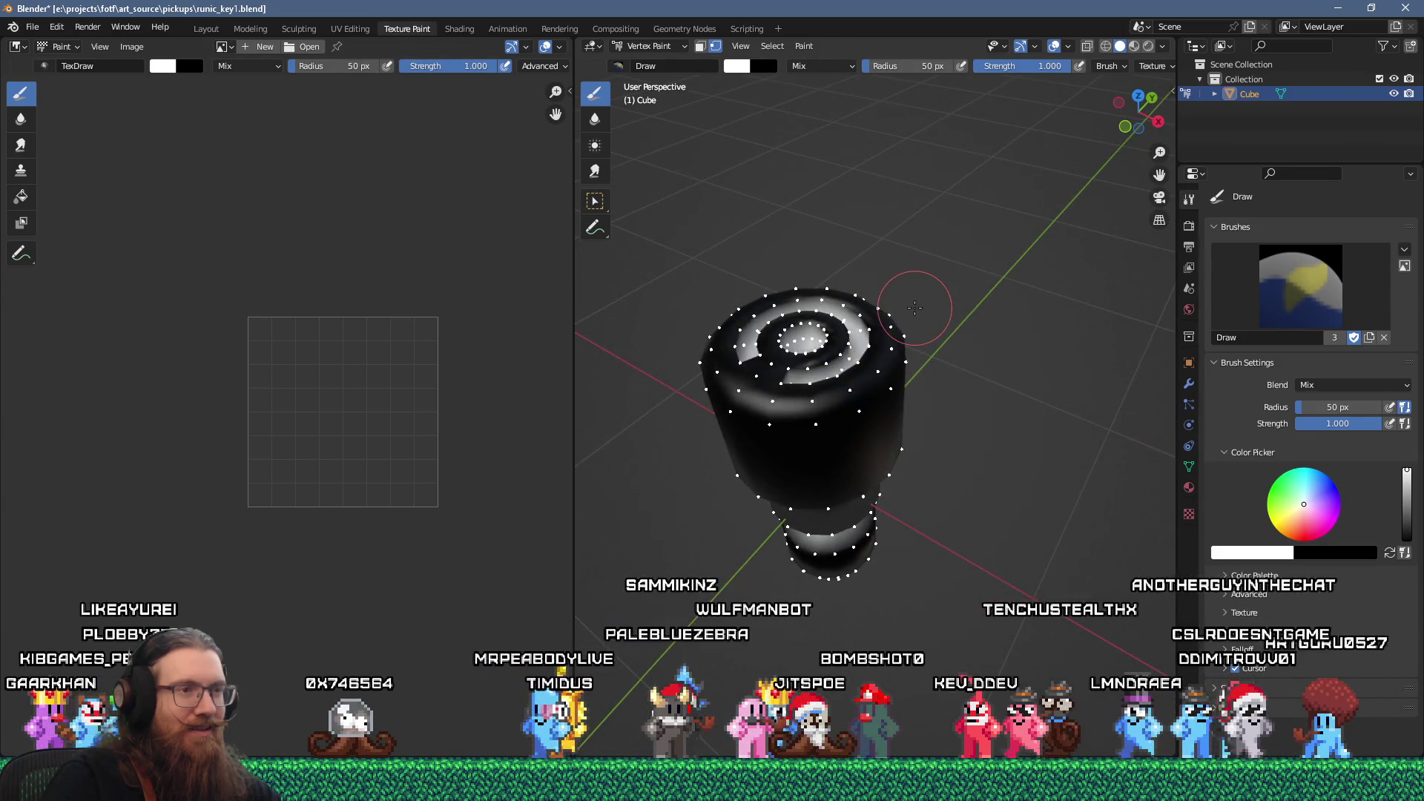
key("KP_8")
key("KP_8")
key("KP_8")
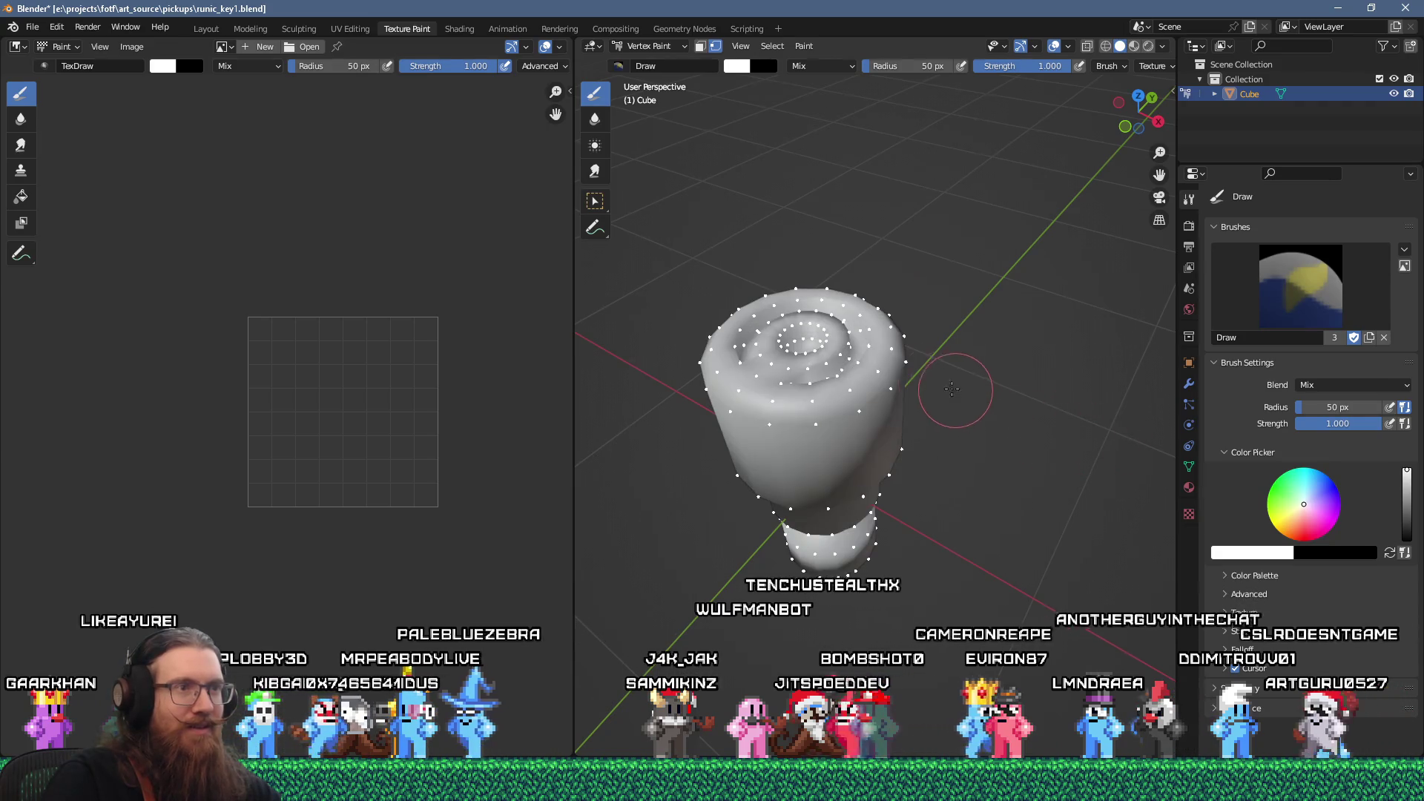
key("Tab")
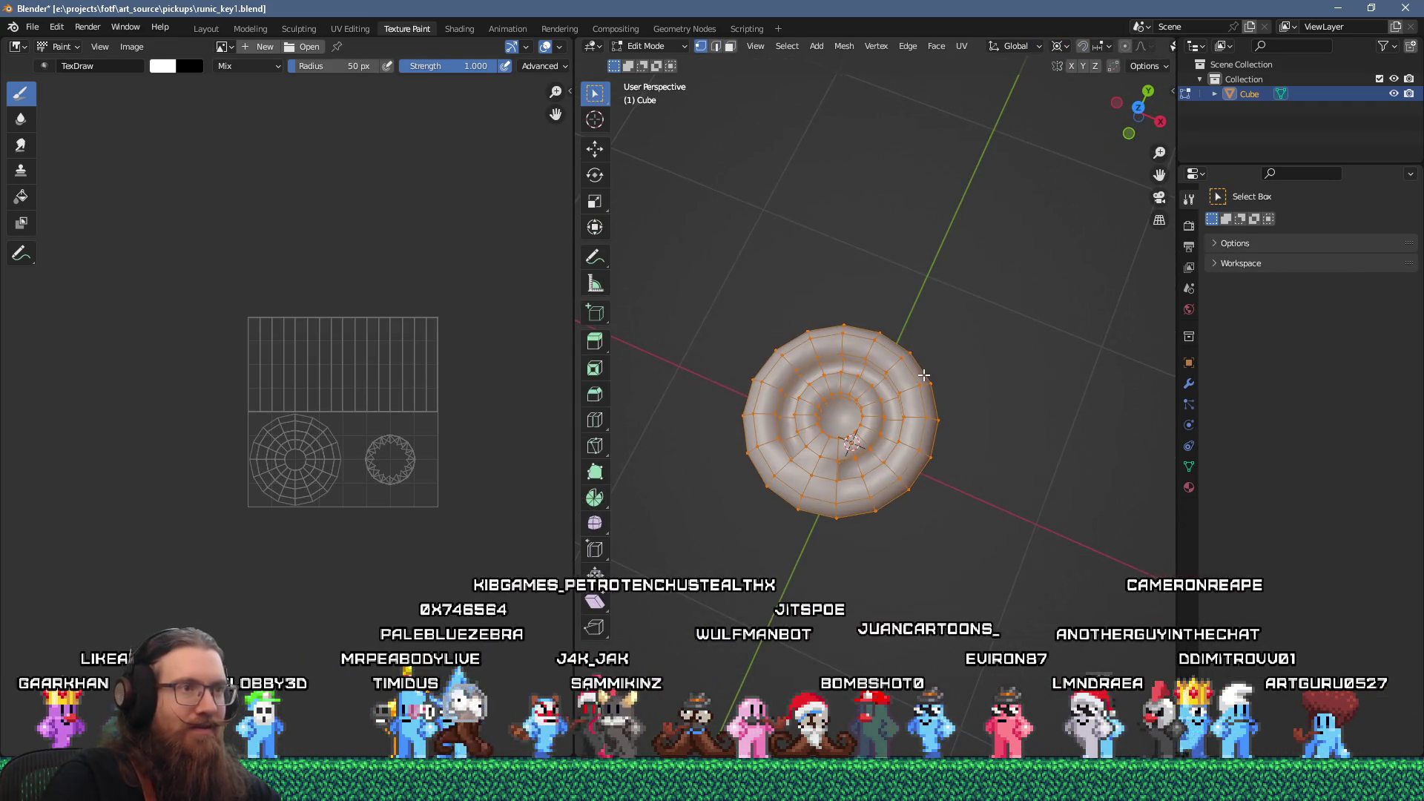
- Select the top ring's spiral groove faces and the linked bottom cylinder part
scroll(751, 463, "up", 4)
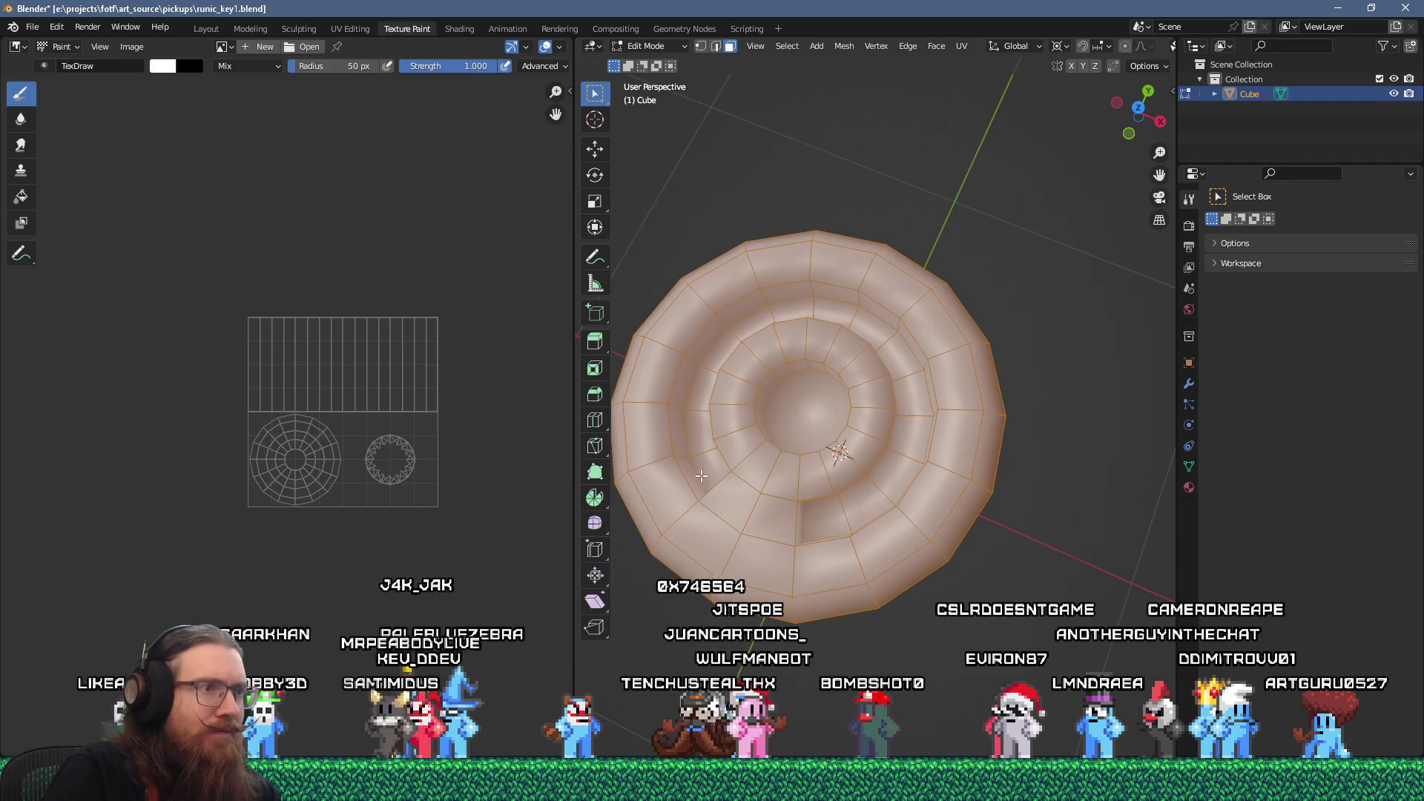
left_click(751, 462)
key("KP_8")
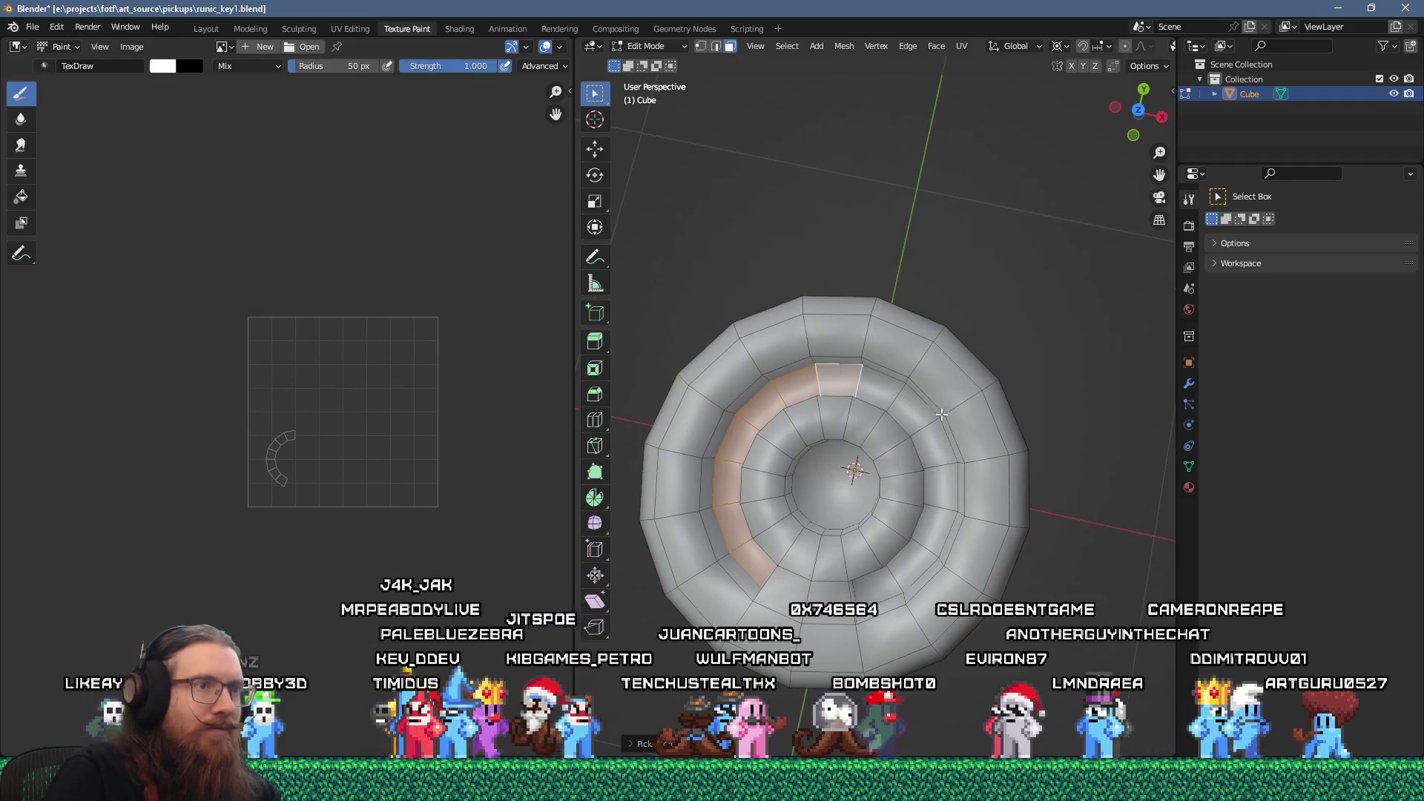
left_click(938, 417, "ctrl")
left_click(934, 525, "ctrl")
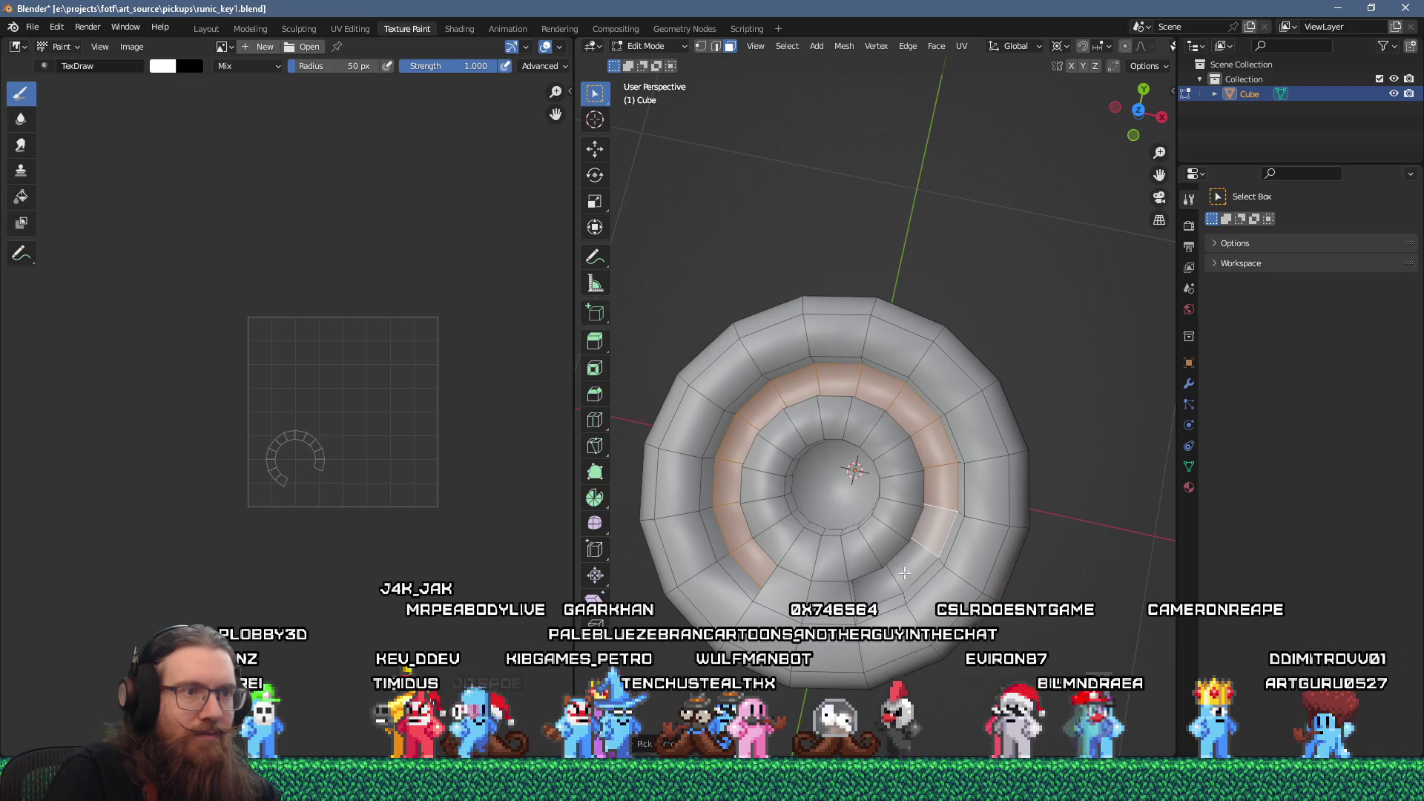
key("KP_2")
key("KP_2")
key("KP_2")
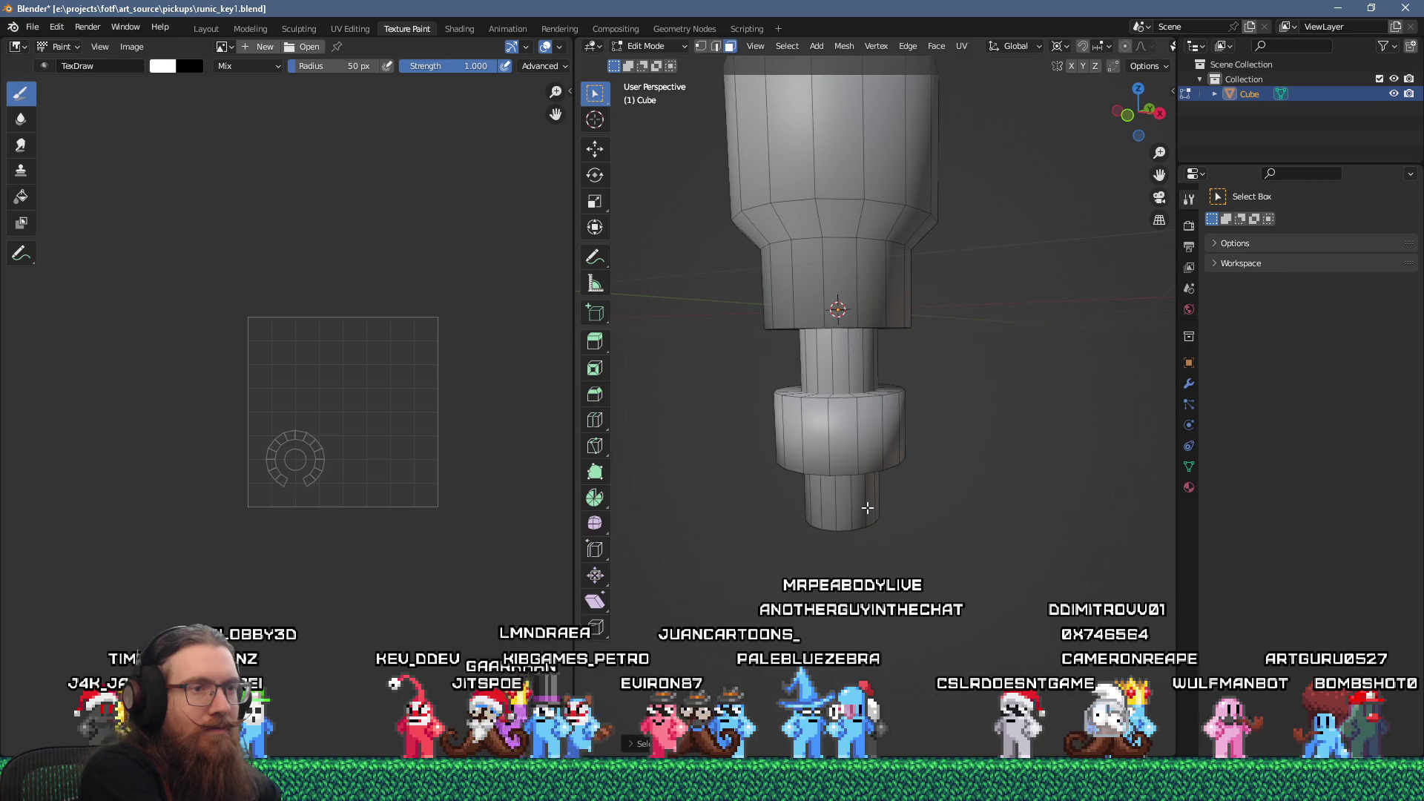
mouse_move(868, 507)
left_mouse_down()
mouse_move(836, 449)
mouse_move(833, 477)
left_mouse_up()
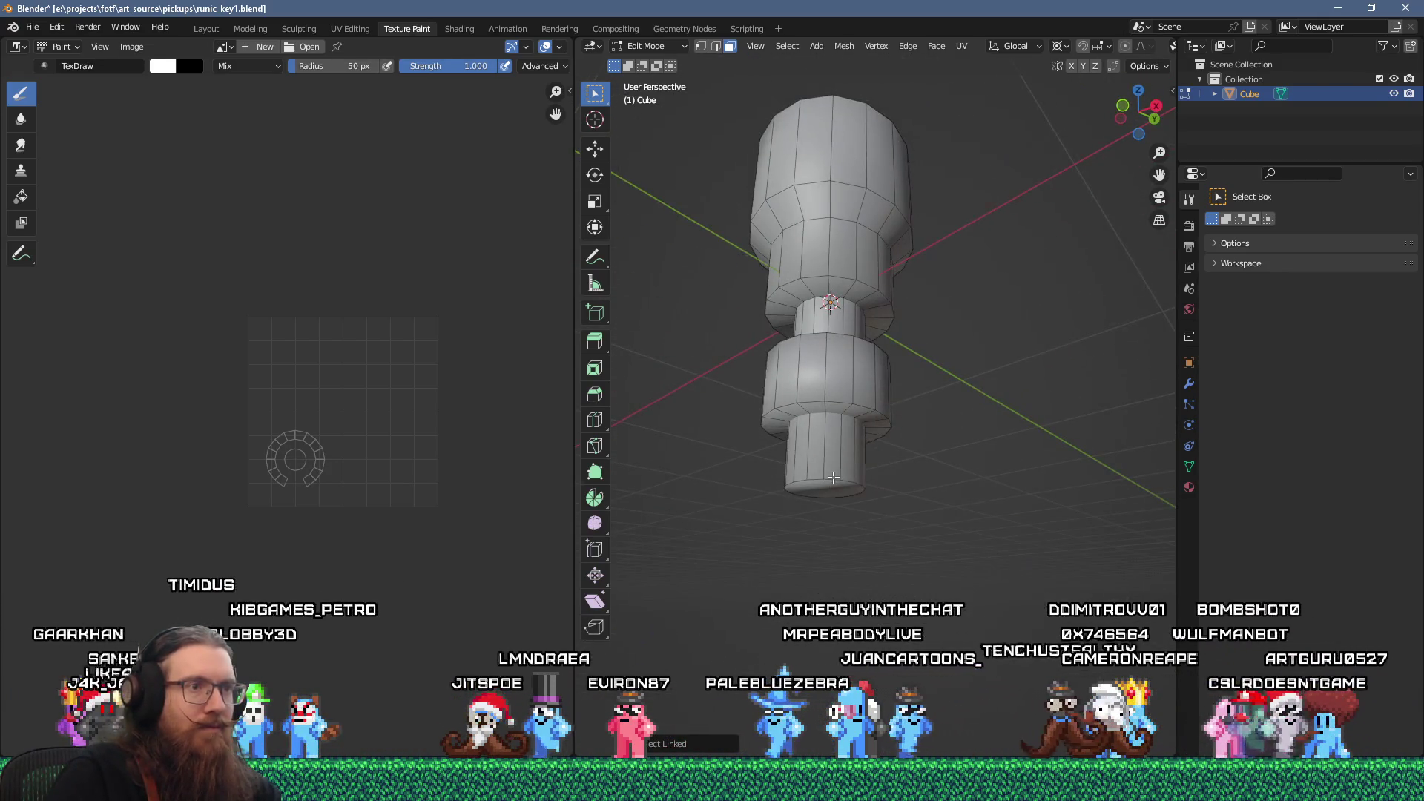
key("l")
mouse_move(834, 477)
left_mouse_down()
mouse_move(829, 401)
mouse_move(832, 436)
left_mouse_up()
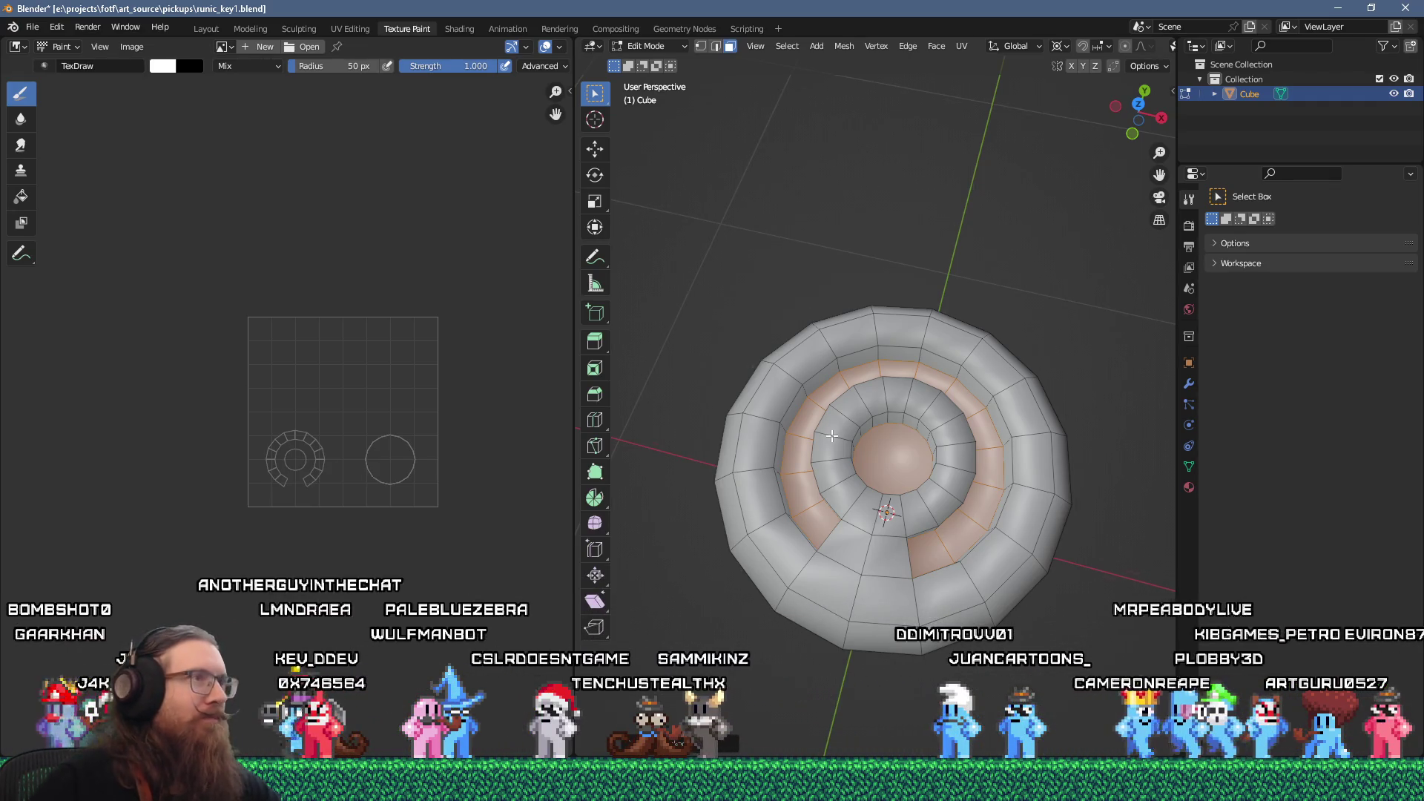
- Set the vertex paint colour to black and fill the selected spiral faces with it
key("Tab")
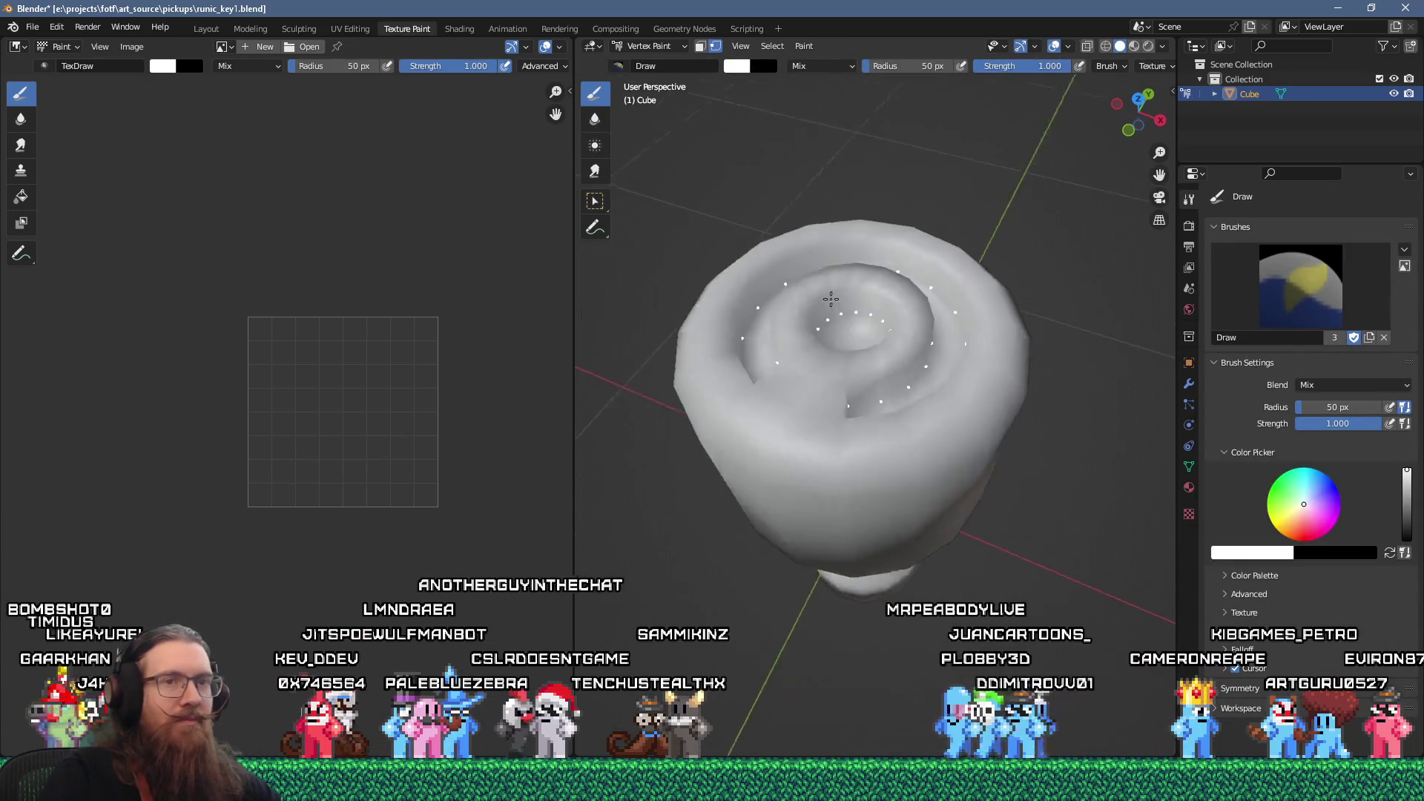
left_click(1326, 554)
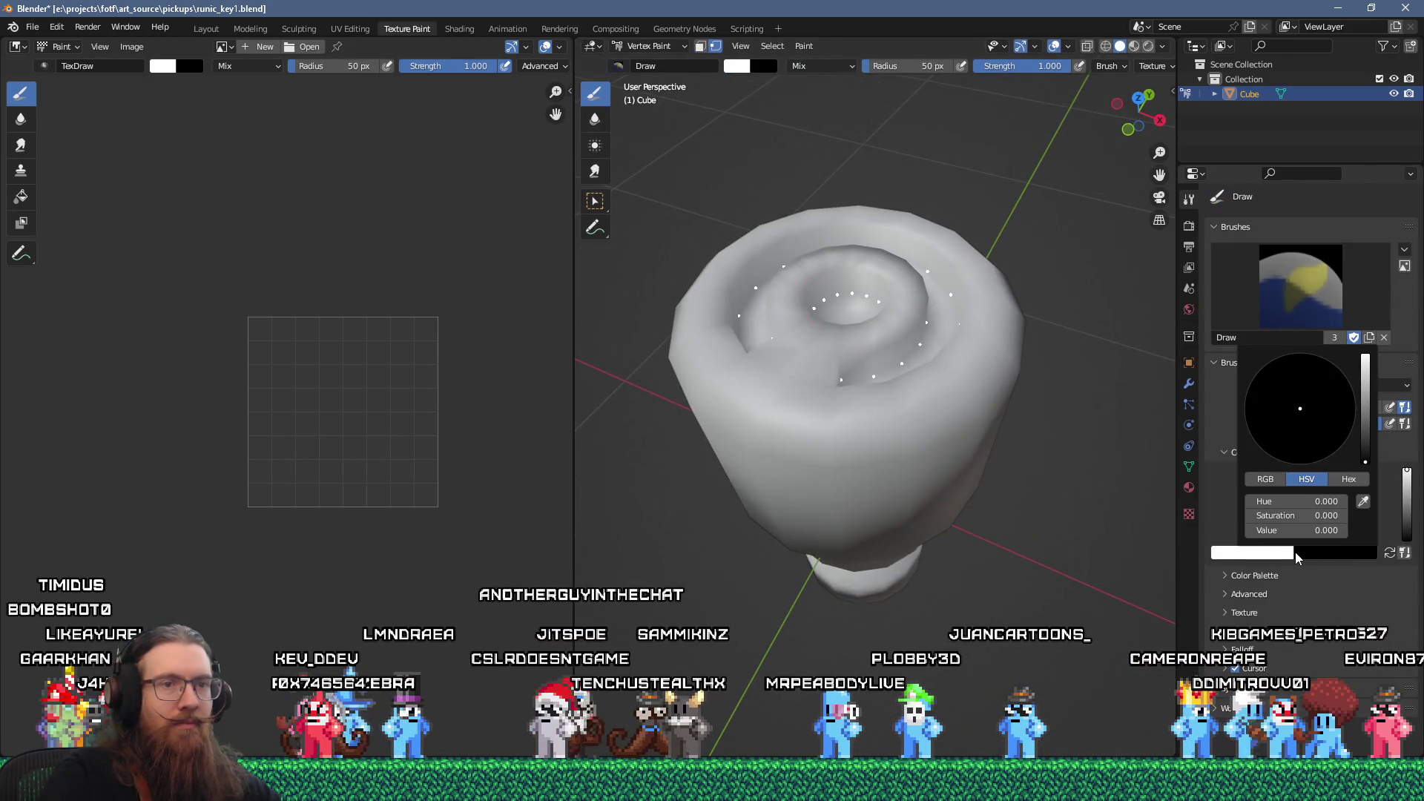
left_click(1247, 554)
left_click_drag(1289, 439, 1281, 465)
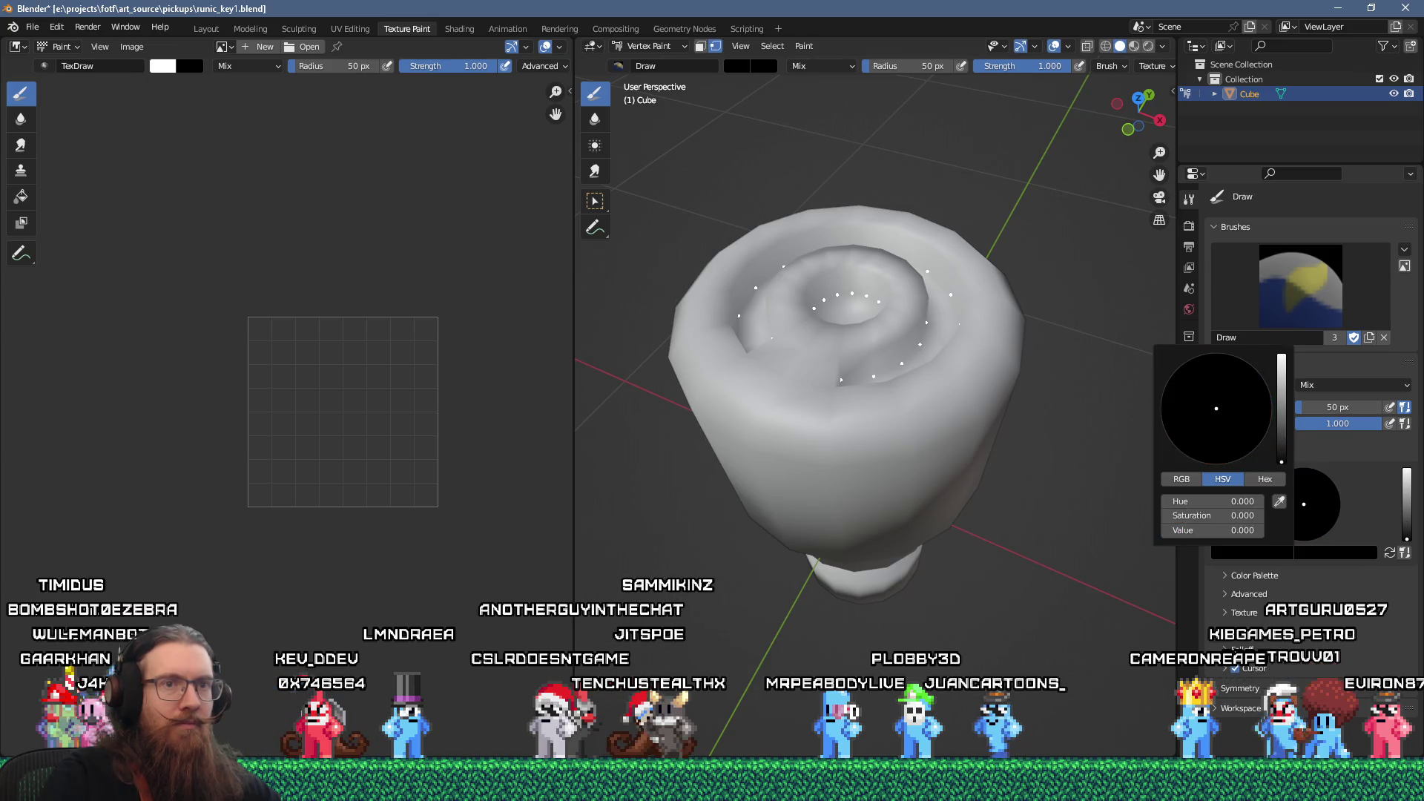
key("shift+k")
mouse_move(972, 354)
left_mouse_down()
mouse_move(961, 409)
mouse_move(961, 255)
left_mouse_up()
mouse_move(879, 214)
left_mouse_down()
mouse_move(881, 445)
mouse_move(839, 346)
mouse_move(814, 334)
mouse_move(776, 372)
mouse_move(883, 352)
left_mouse_up()
- Paint the ring's inner groove black
key("Tab")
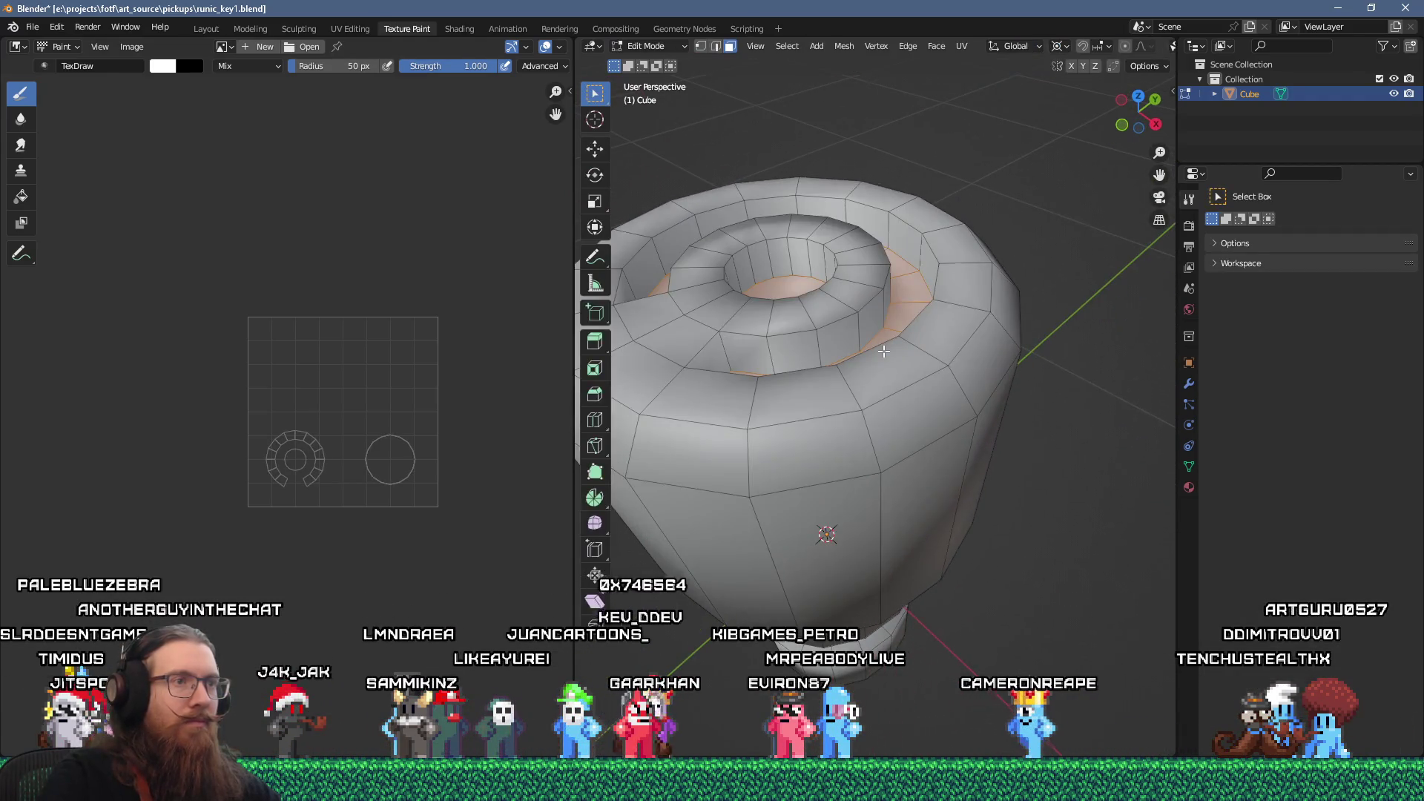
key("Tab")
key("Tab")
key("Tab")
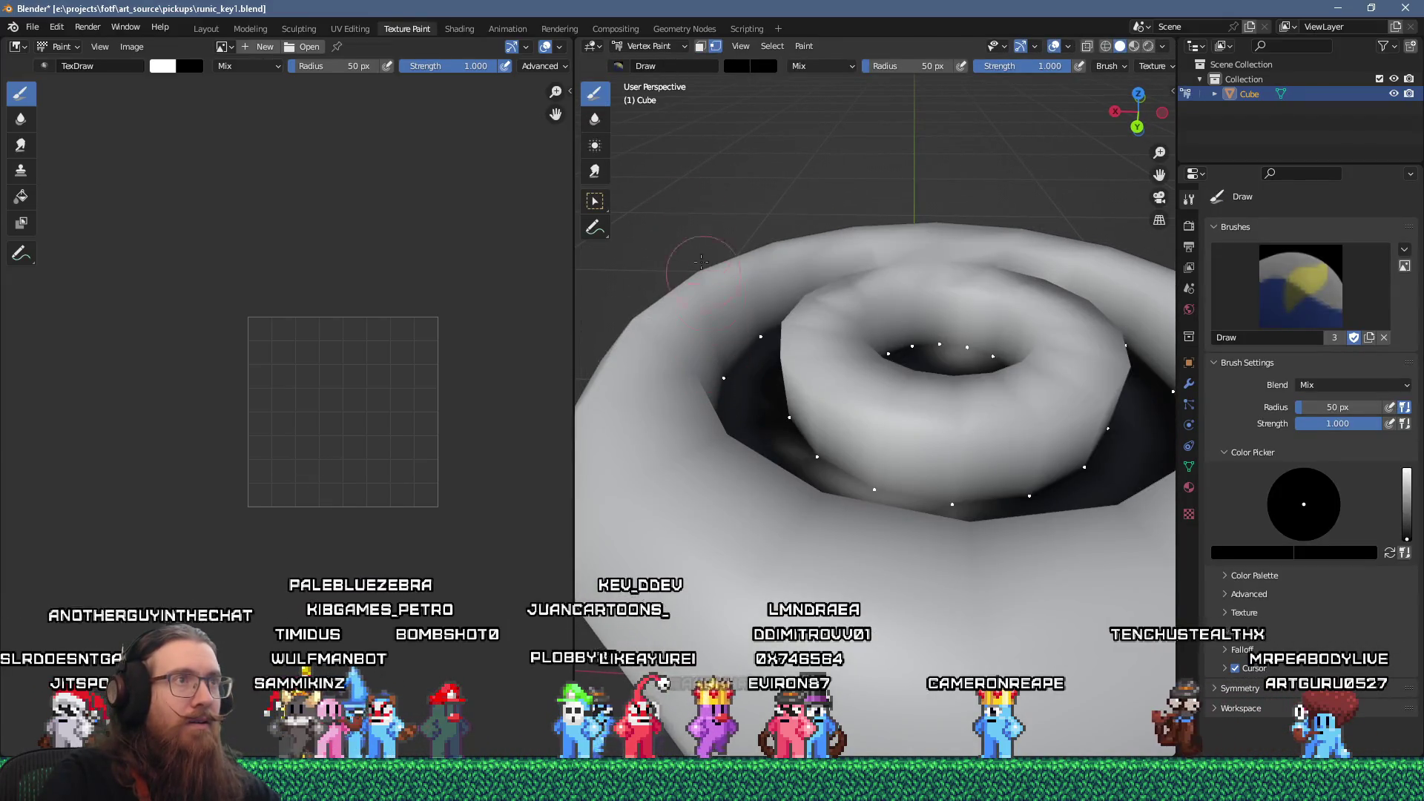
key("Tab")
key("Tab")
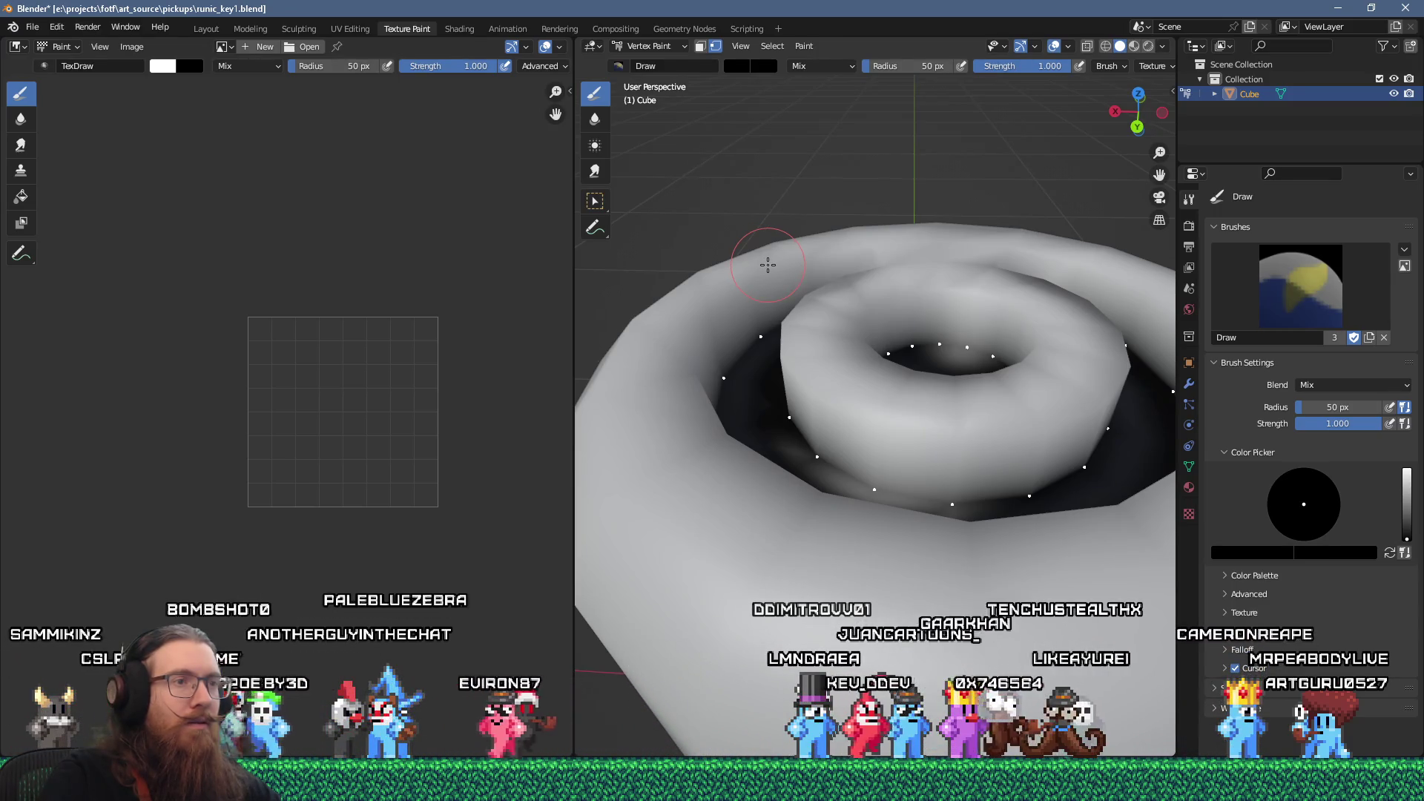
mouse_move(784, 282)
left_mouse_down()
mouse_move(1012, 300)
mouse_move(1001, 341)
mouse_move(1056, 406)
mouse_move(1049, 387)
left_mouse_up()
left_click_drag(1392, 512, 1407, 538)
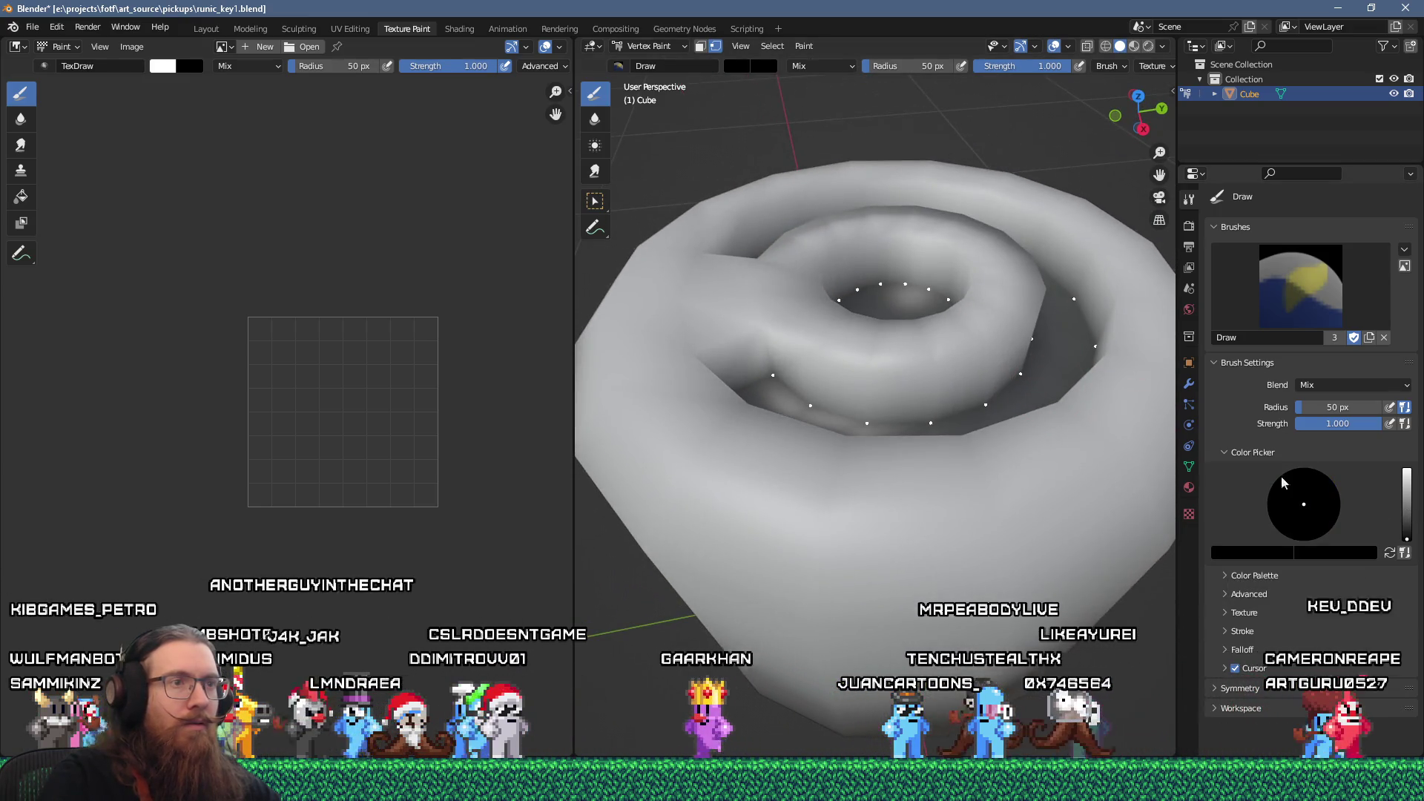
mouse_move(1002, 407)
left_mouse_down()
mouse_move(853, 380)
mouse_move(884, 388)
mouse_move(866, 462)
mouse_move(858, 301)
left_mouse_up()
- Review the painted key in wireframe, then solid shading from a top-down view
key("Tab")
scroll(865, 462, "down", 4)
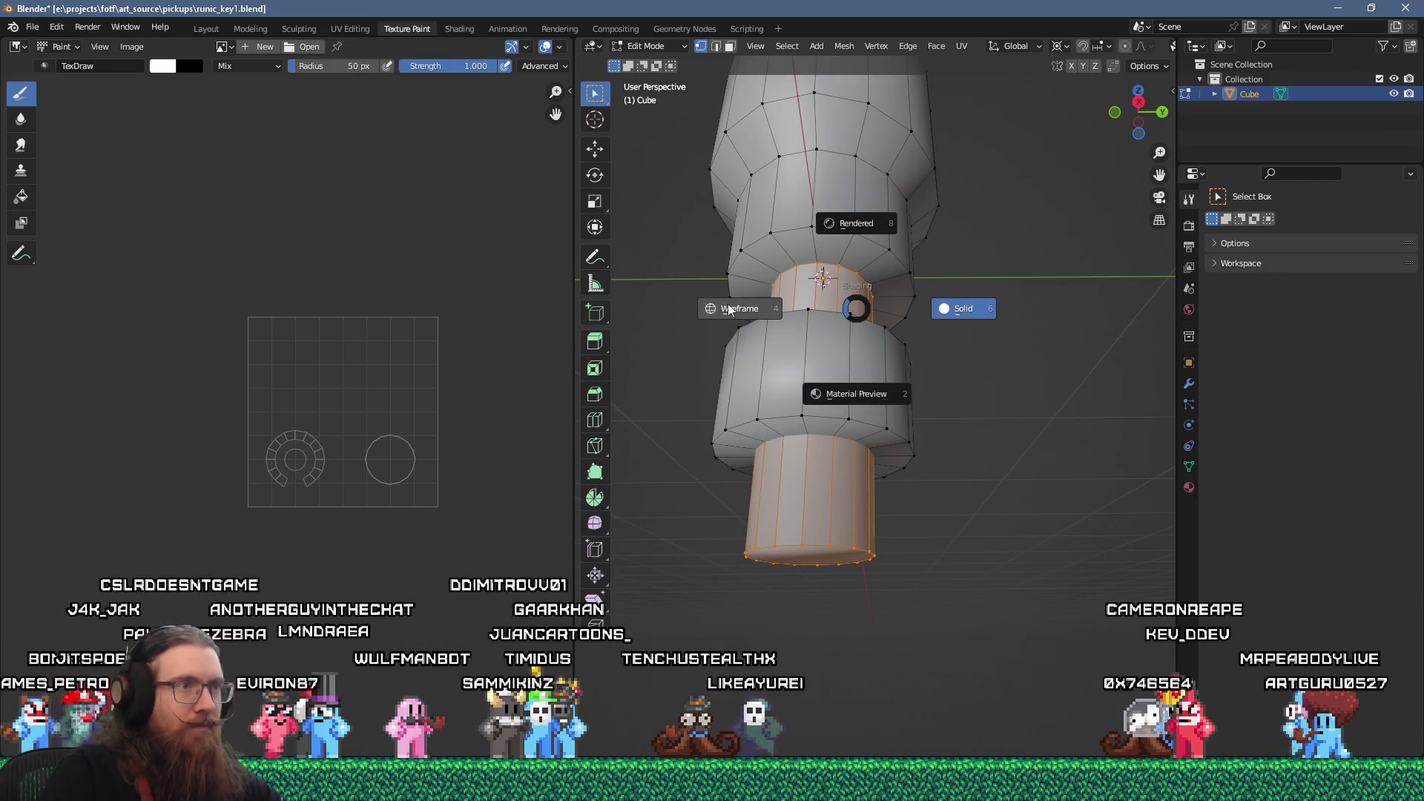
left_click(730, 309)
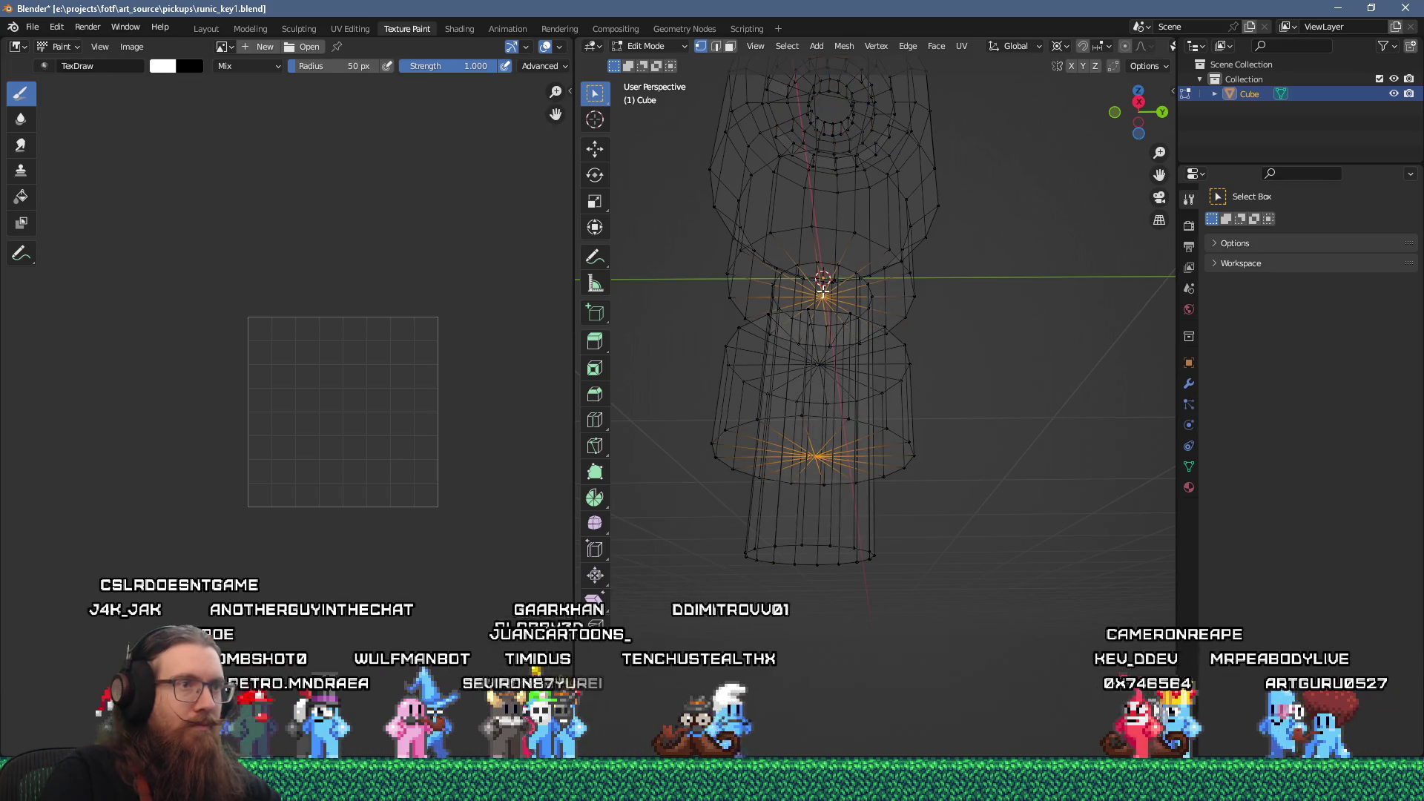
key("Tab")
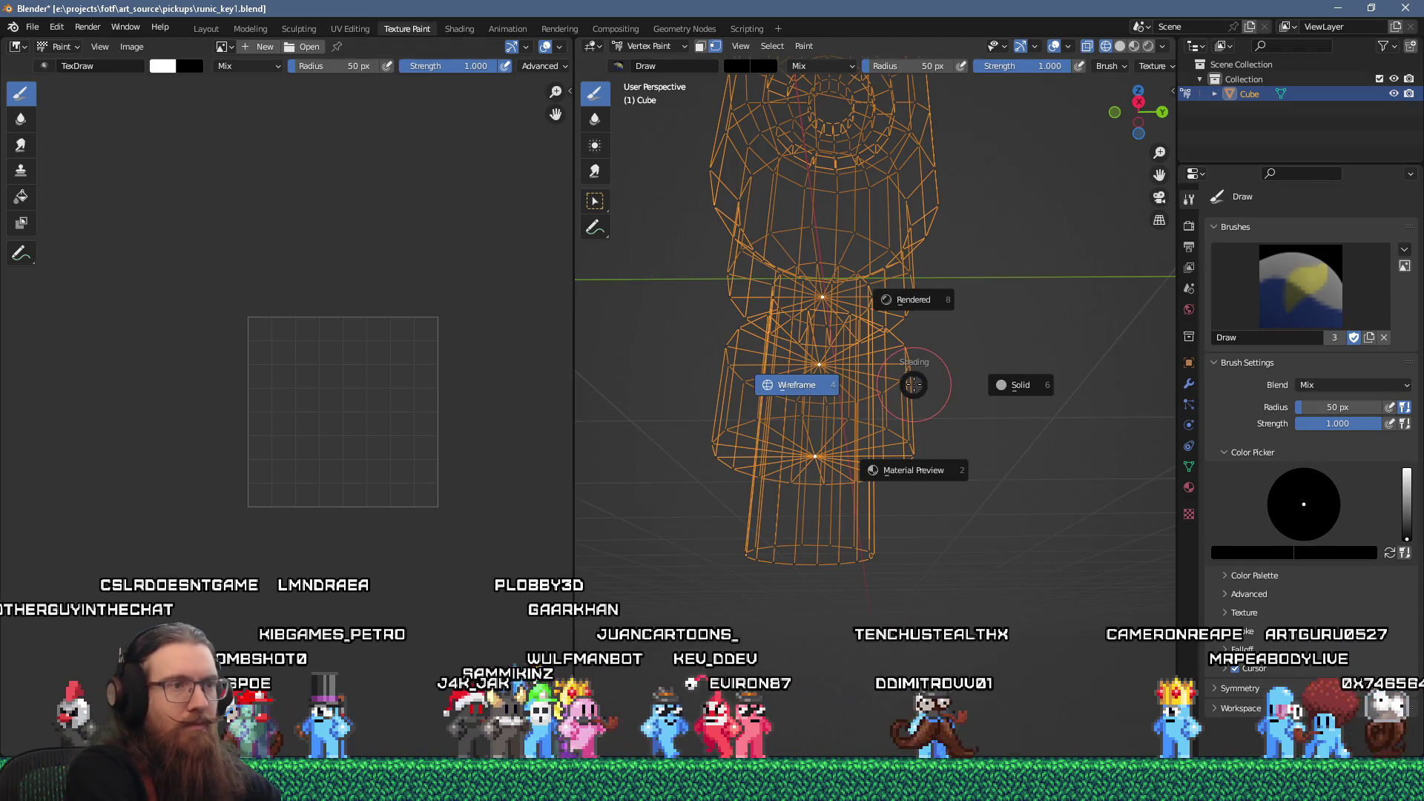
left_click(993, 381)
mouse_move(993, 382)
left_mouse_down()
mouse_move(1028, 561)
mouse_move(964, 482)
mouse_move(876, 431)
left_mouse_up()
scroll(1028, 561, "down", 5)
left_click(33, 28)
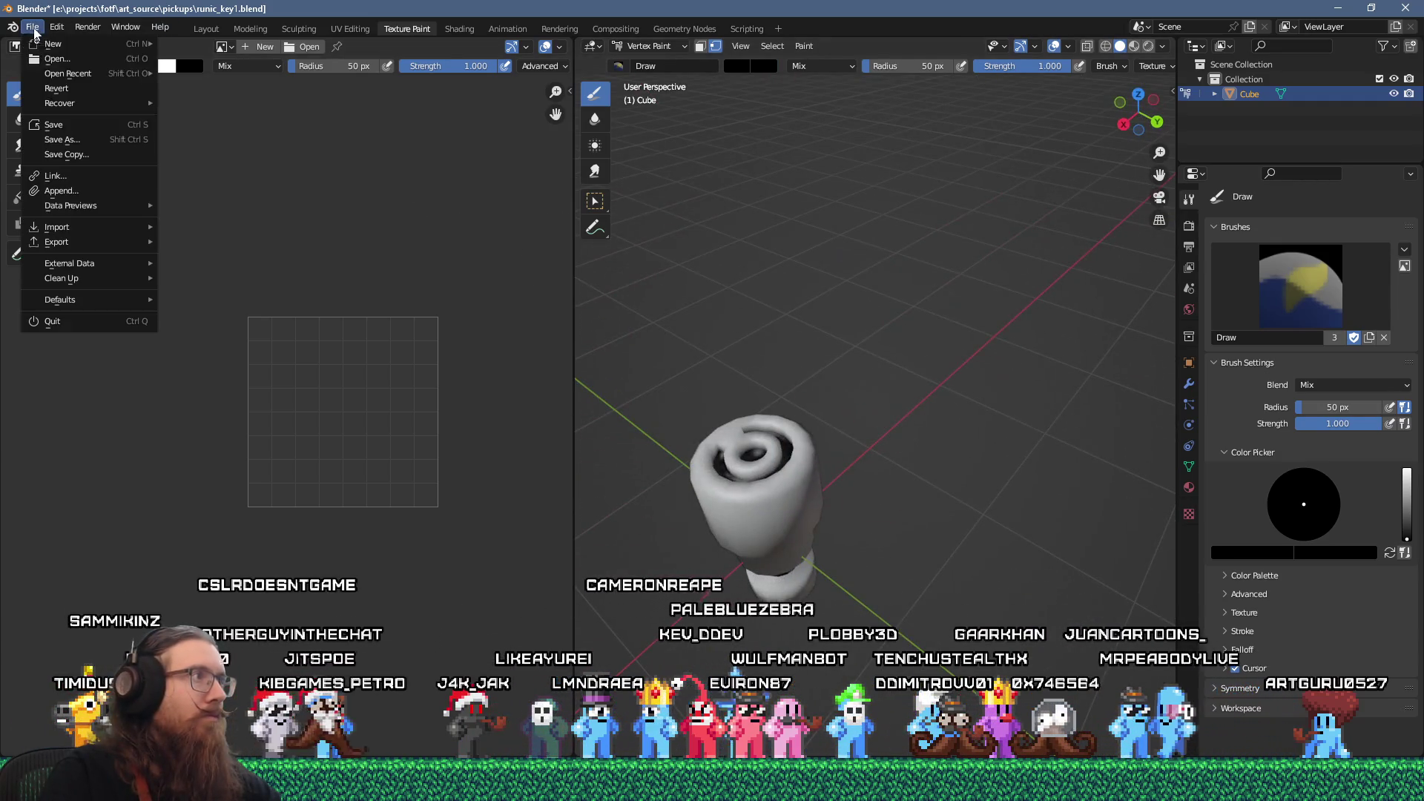
- Save the runic key .blend file in Blender
left_click(55, 127)
key("alt+Tab")
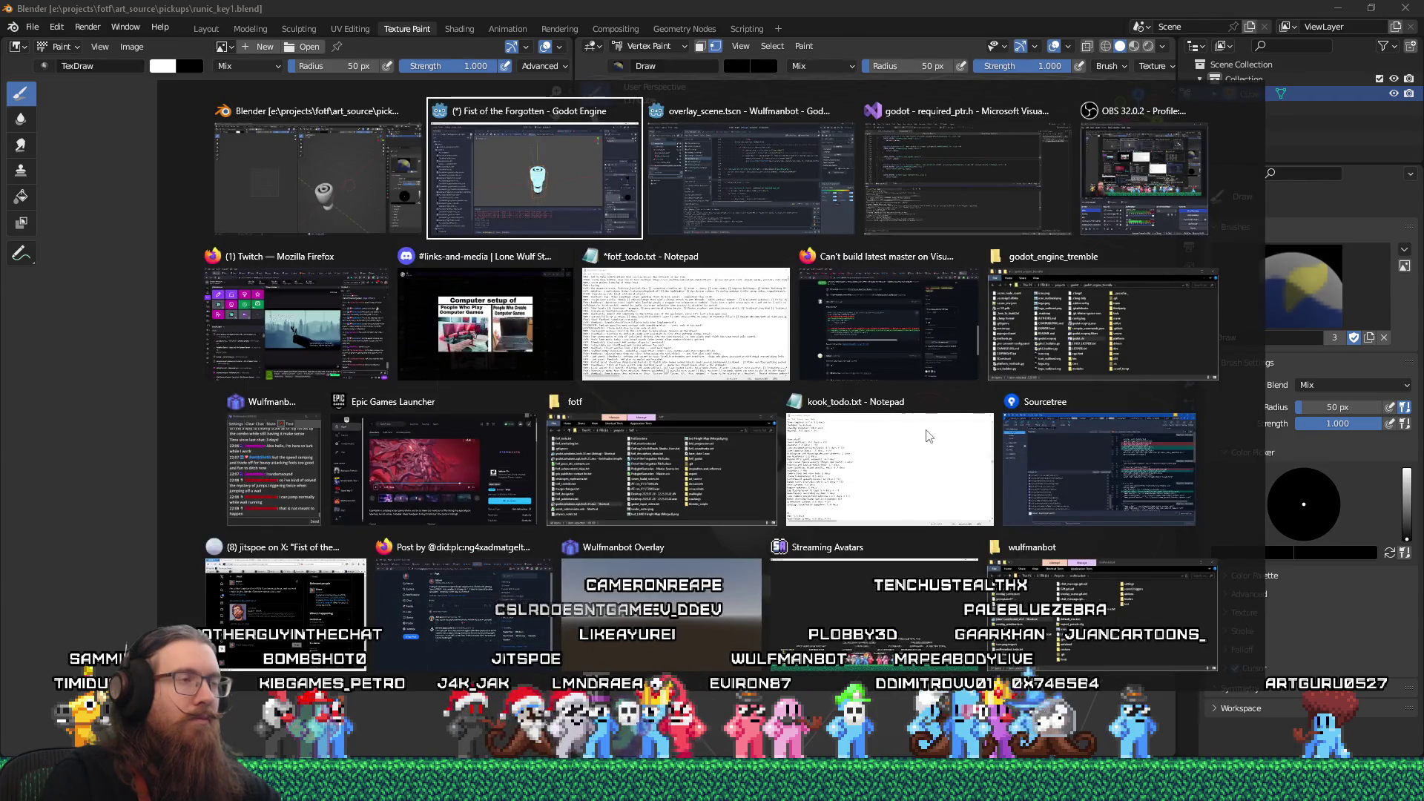
key("Escape")
- Export the key model as glTF runic_key1.glb into fotf_godot/toimport/pickups
left_click(33, 29)
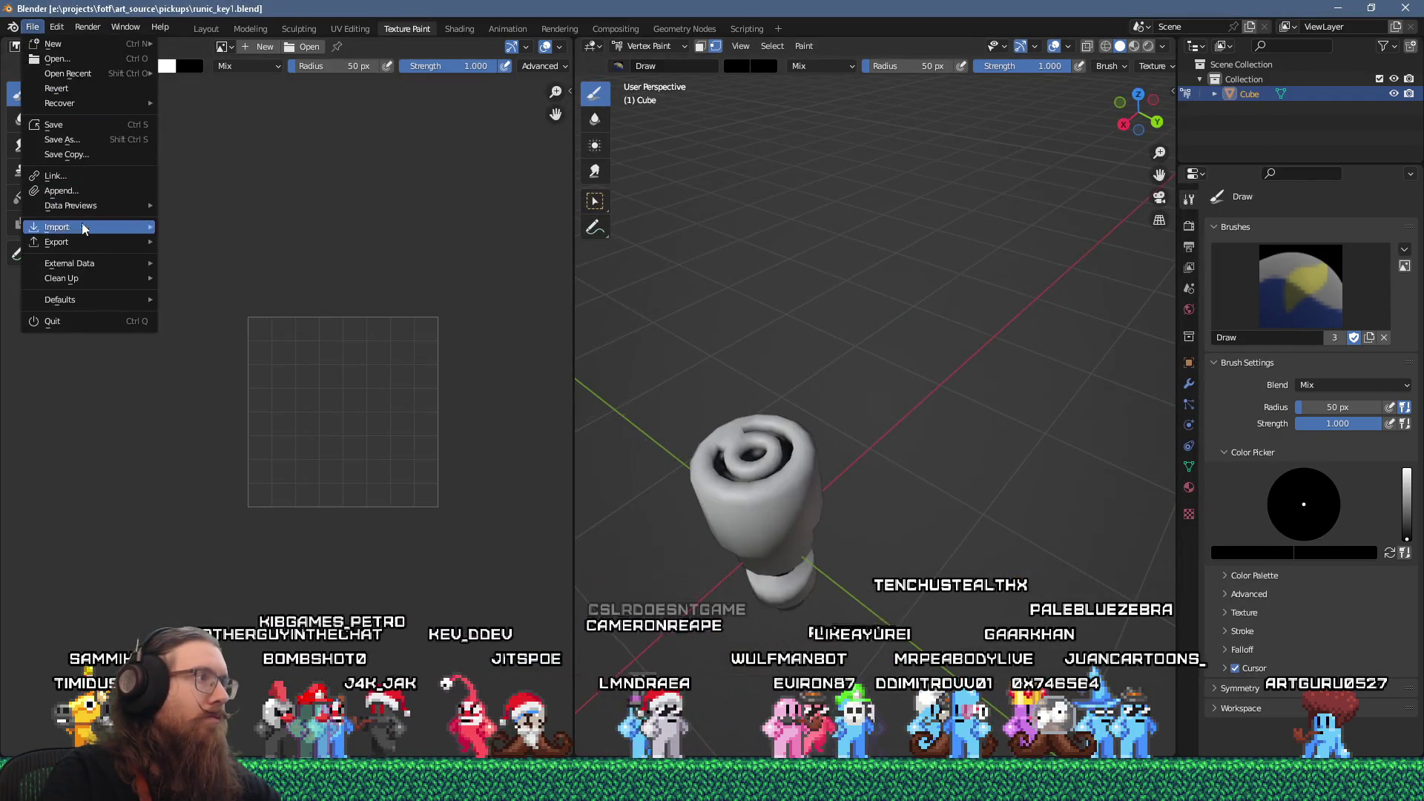
mouse_move(84, 247)
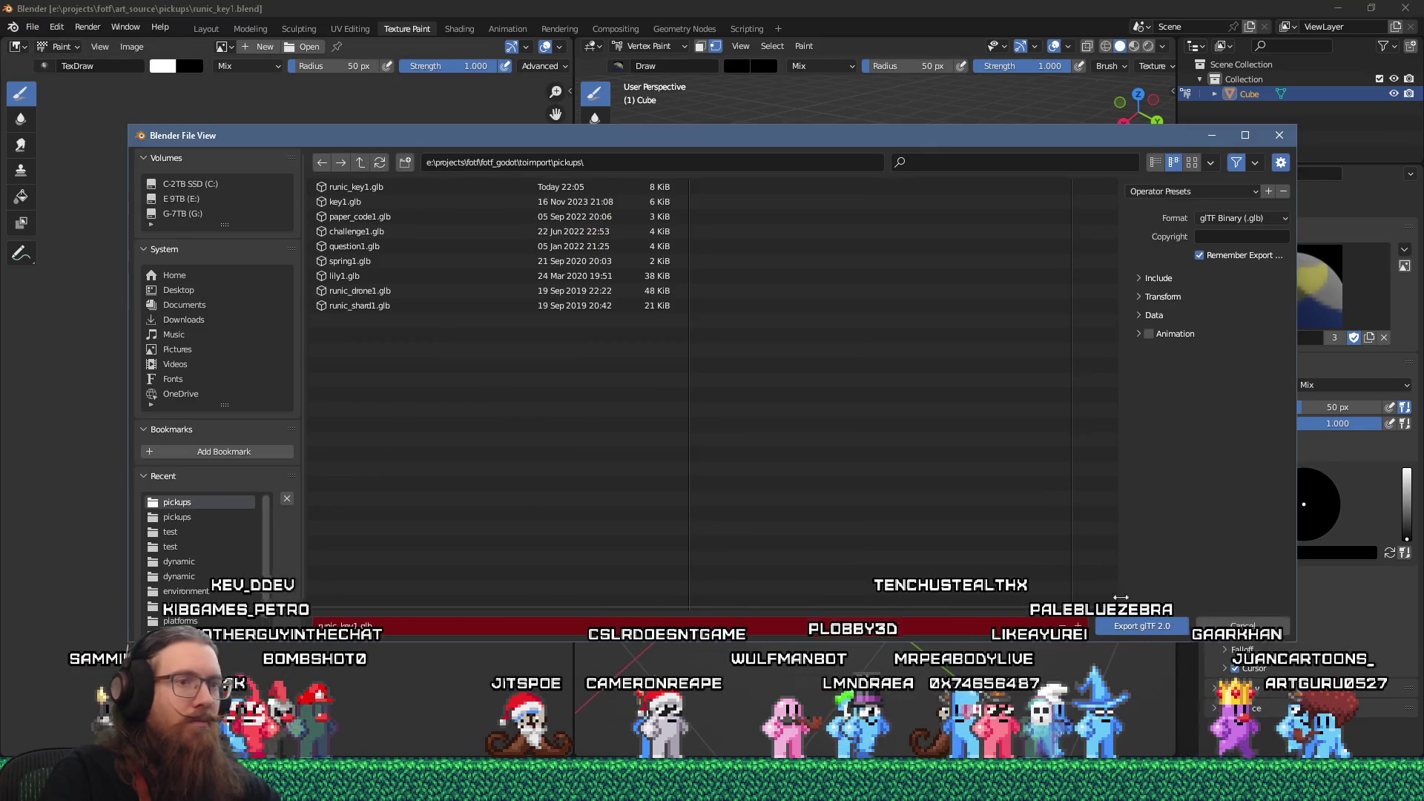
key("Return")
key("alt+Tab")
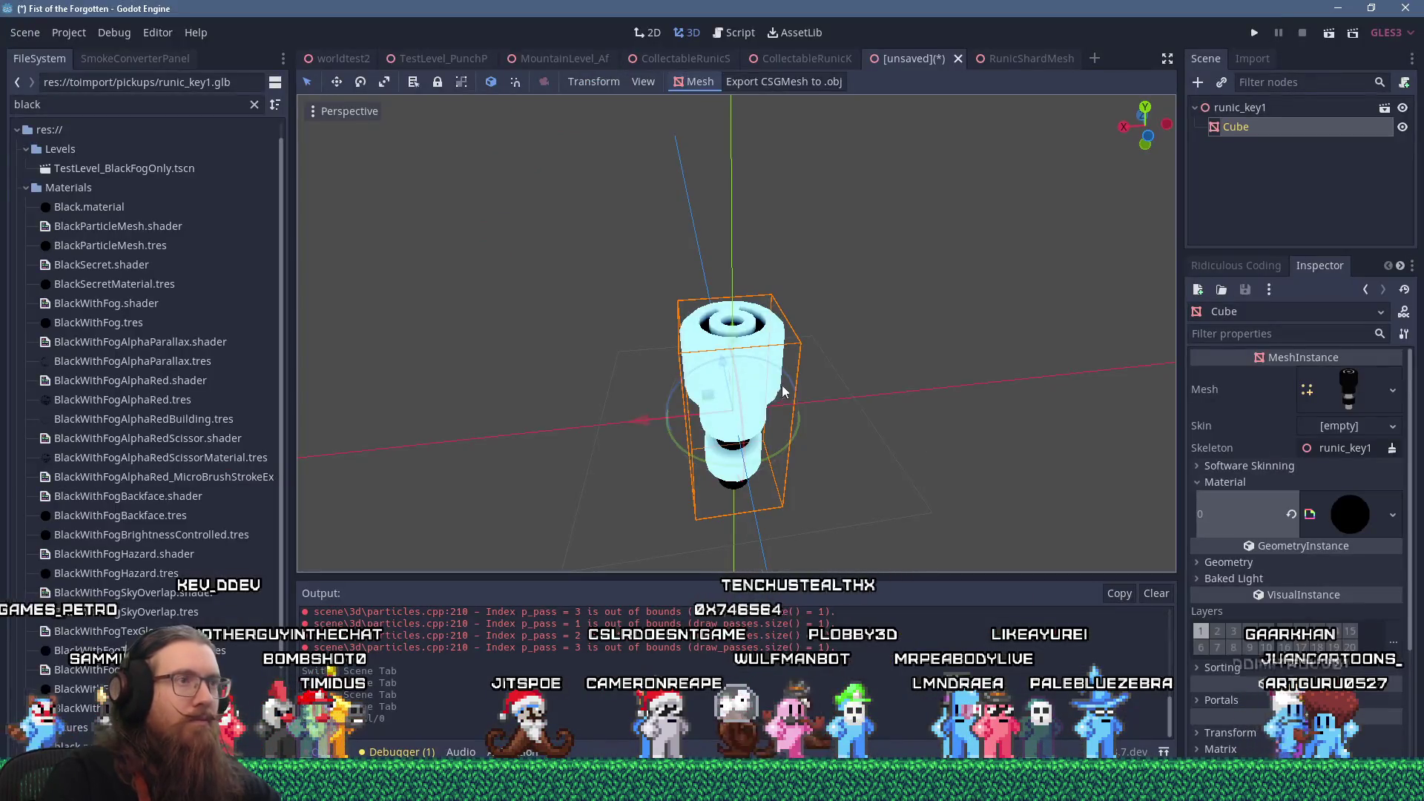
- Rename the imported key scene's root node to RunicKey1Mesh
mouse_move(847, 221)
left_mouse_down()
mouse_move(1057, 255)
mouse_move(932, 279)
mouse_move(1092, 175)
left_mouse_up()
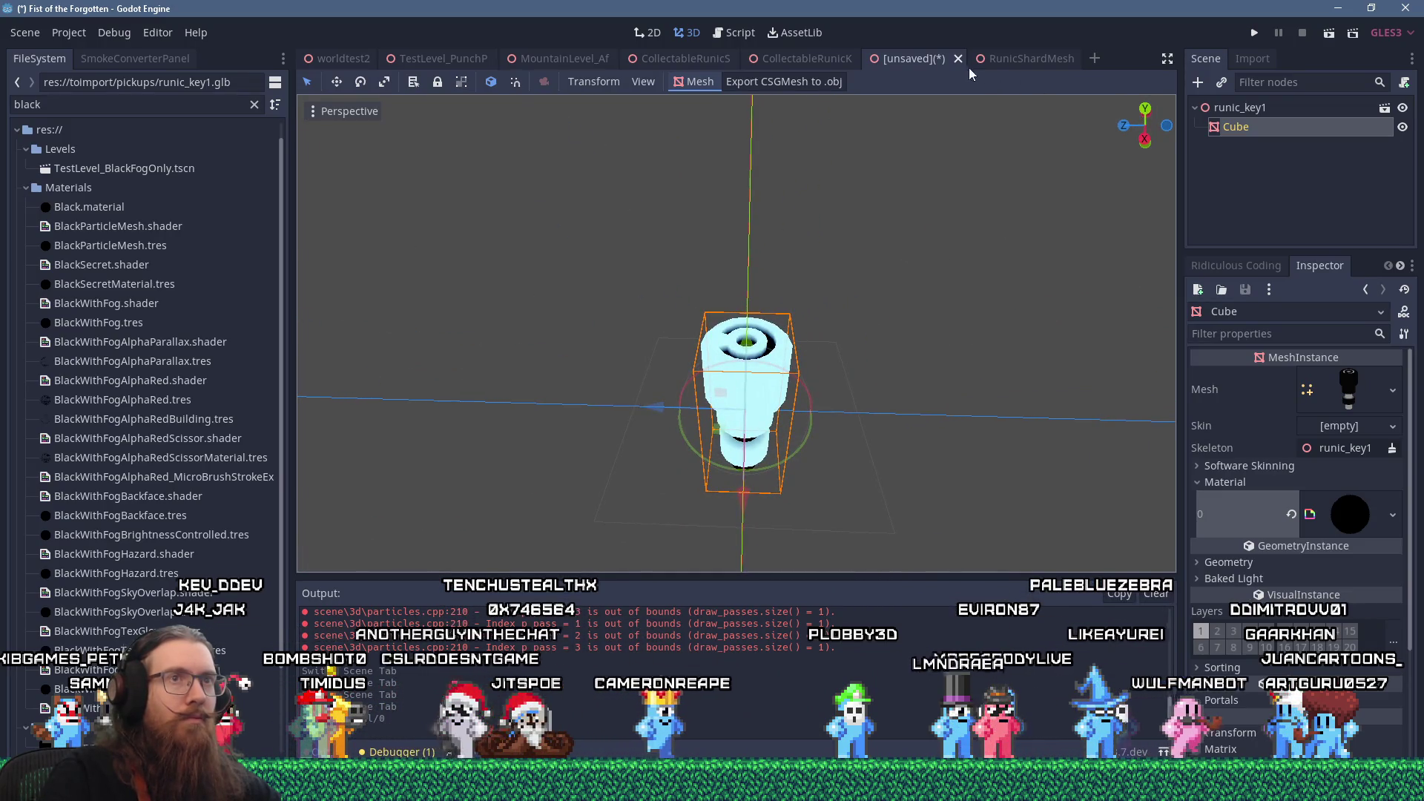
mouse_move(927, 189)
left_mouse_down()
mouse_move(1003, 309)
mouse_move(938, 192)
mouse_move(1006, 571)
mouse_move(986, 497)
mouse_move(917, 578)
left_mouse_up()
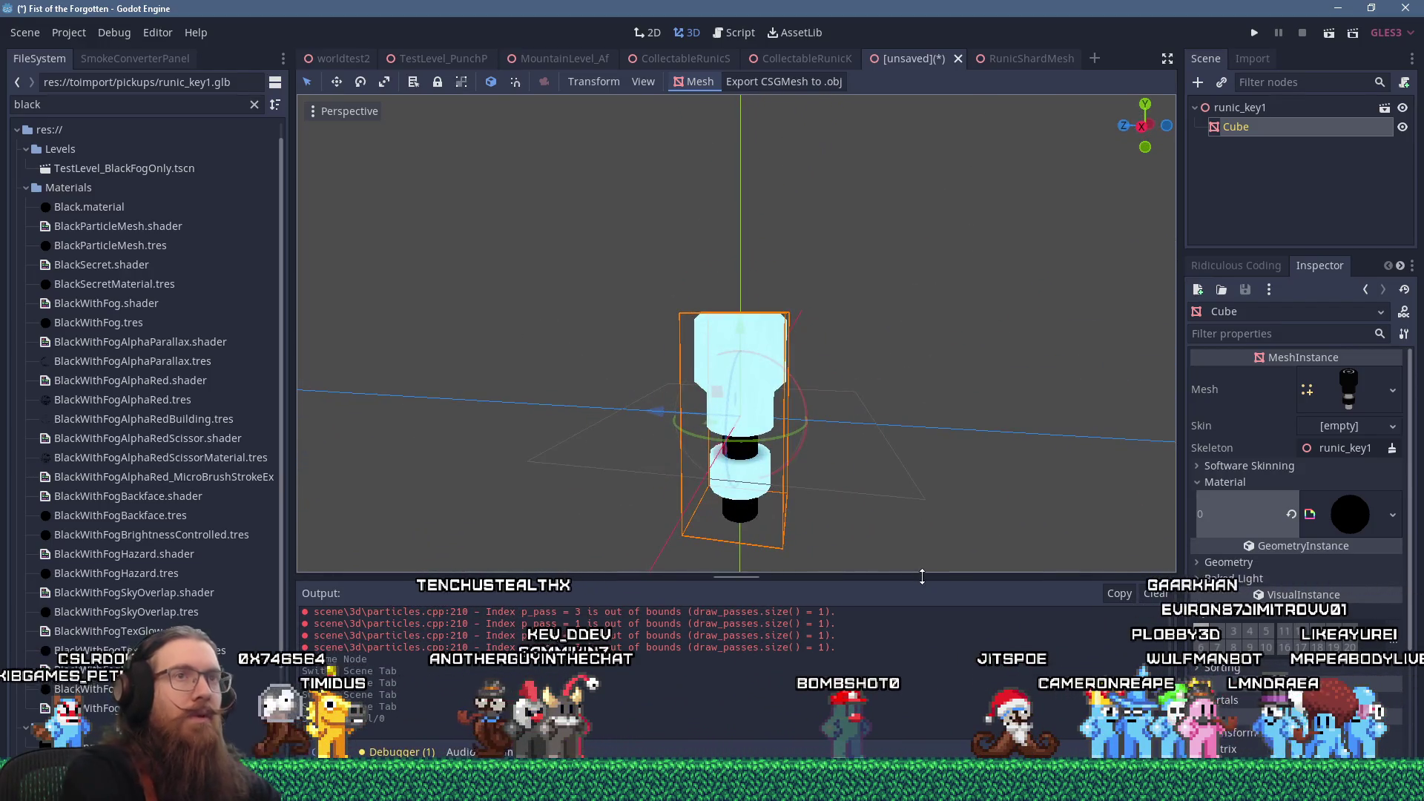
left_click(1253, 109)
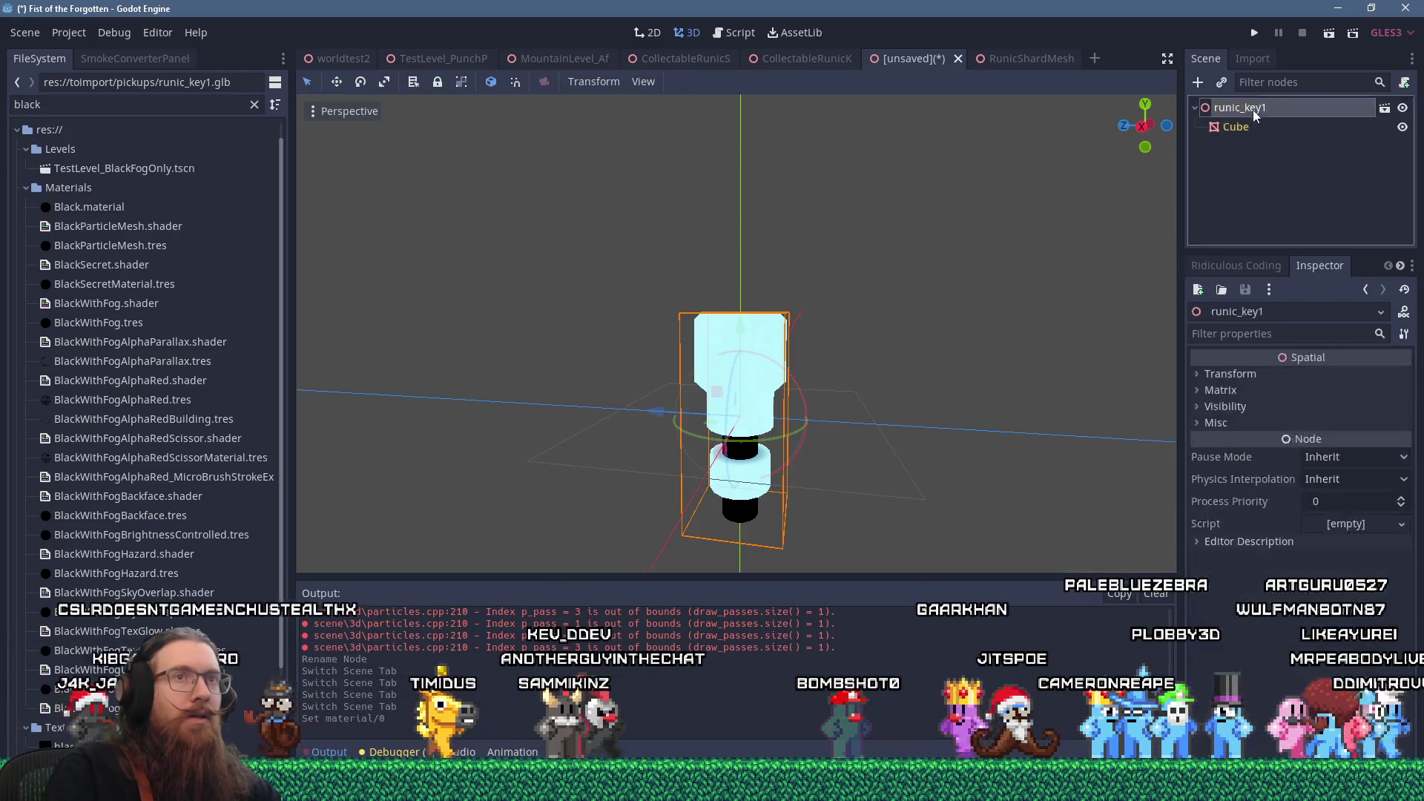
type("Runick")
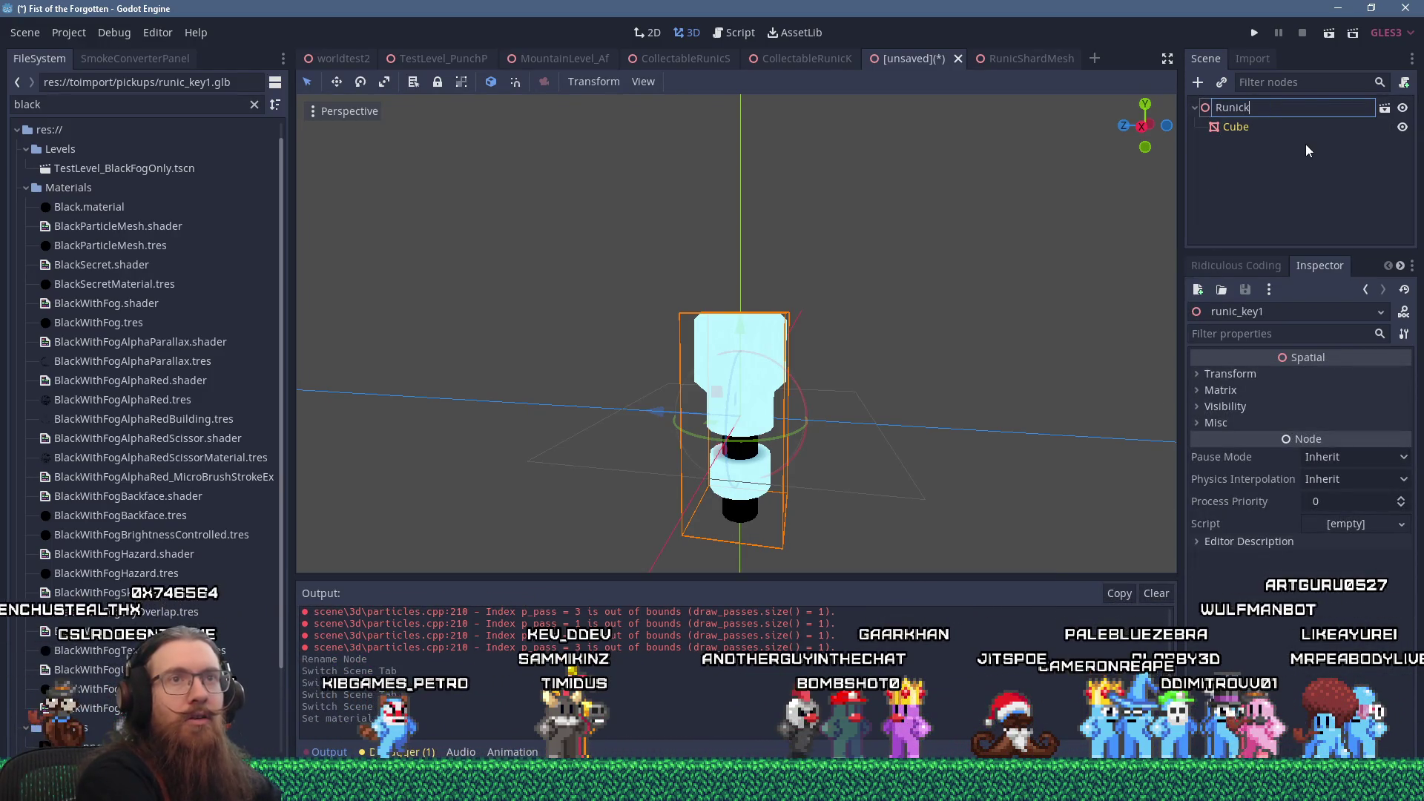
key("BackSpace")
type("Key1Me")
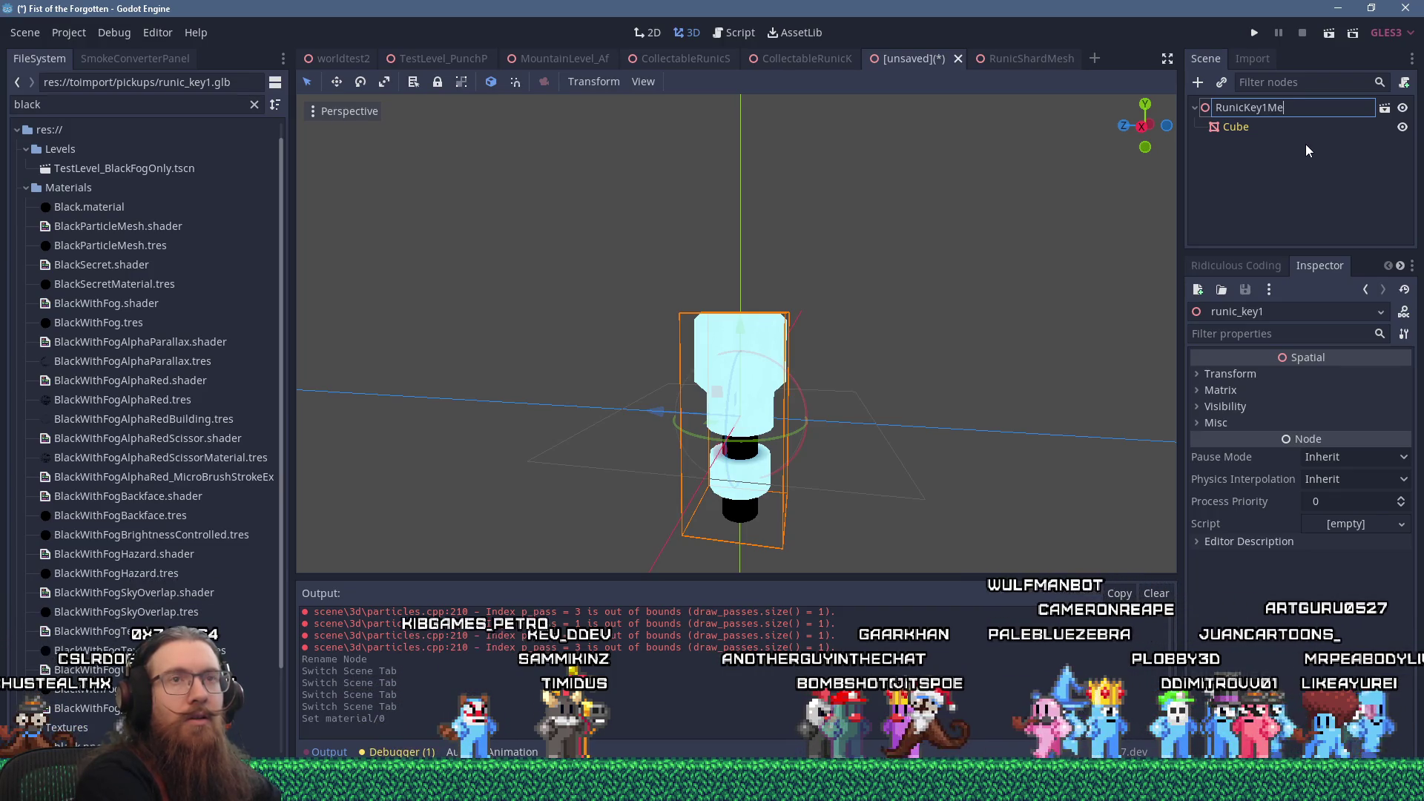
type("sh")
key("Return")
- Save the scene as RunicKey1Mesh.tscn in the Pickups folder
key("ctrl+s")
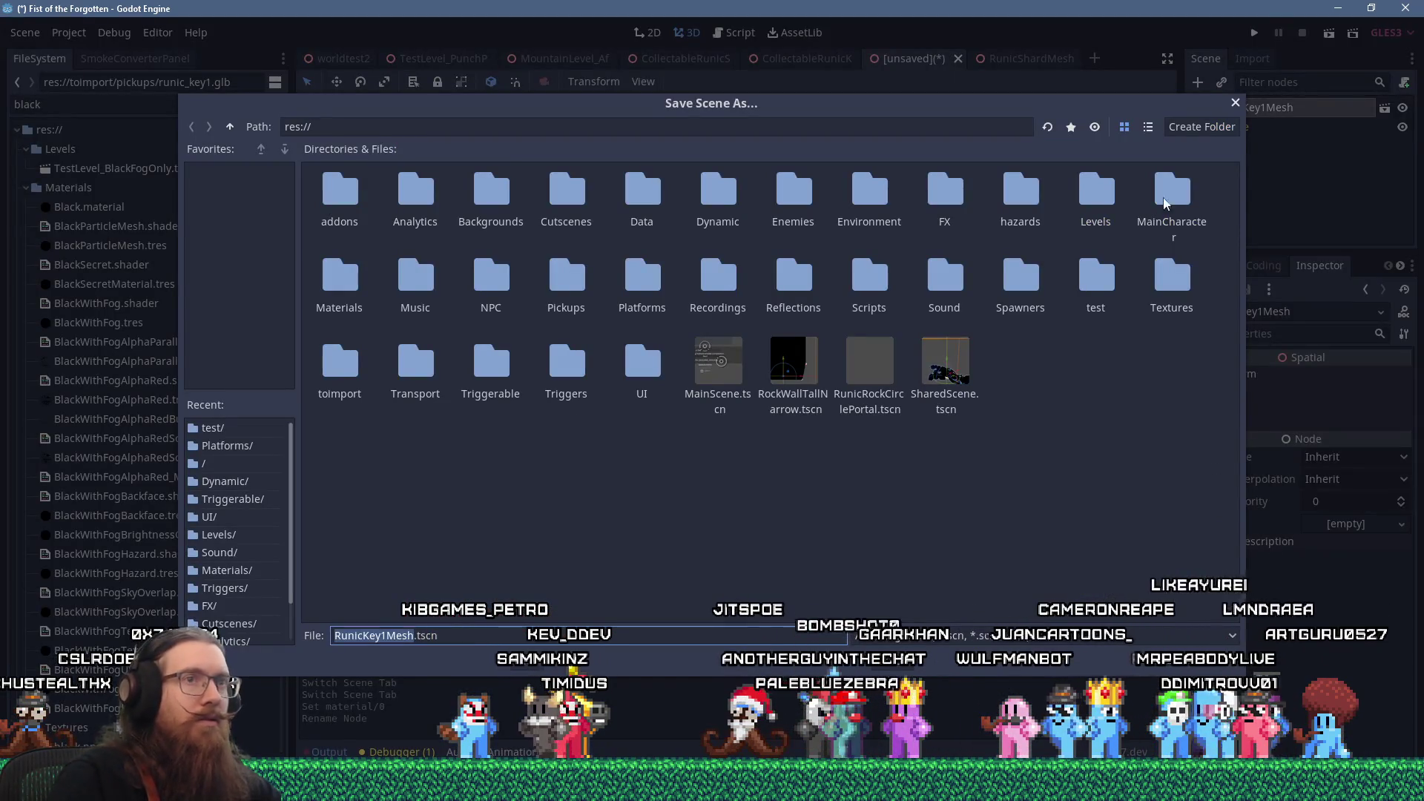
left_click(1148, 127)
scroll(350, 389, "down", 3)
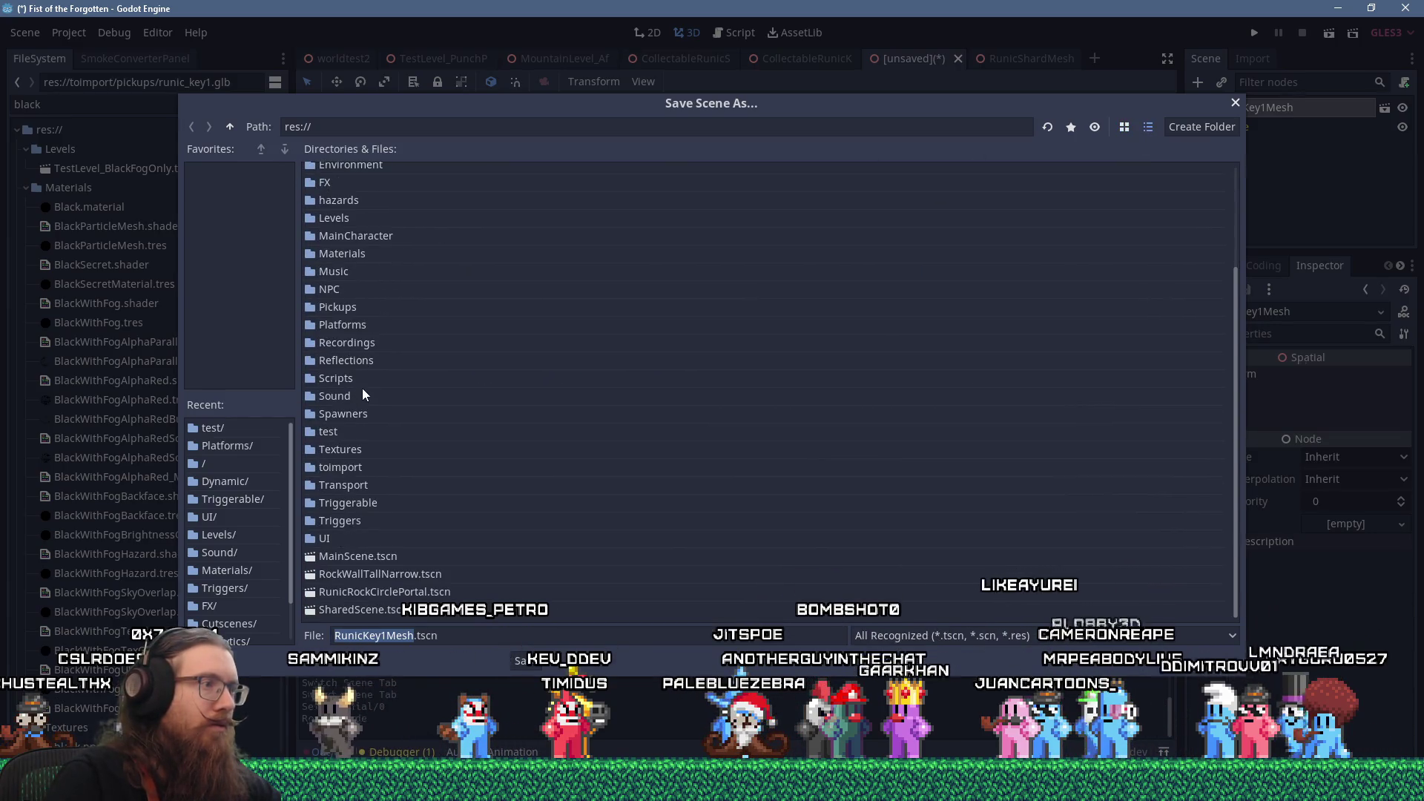
scroll(335, 279, "up", 3)
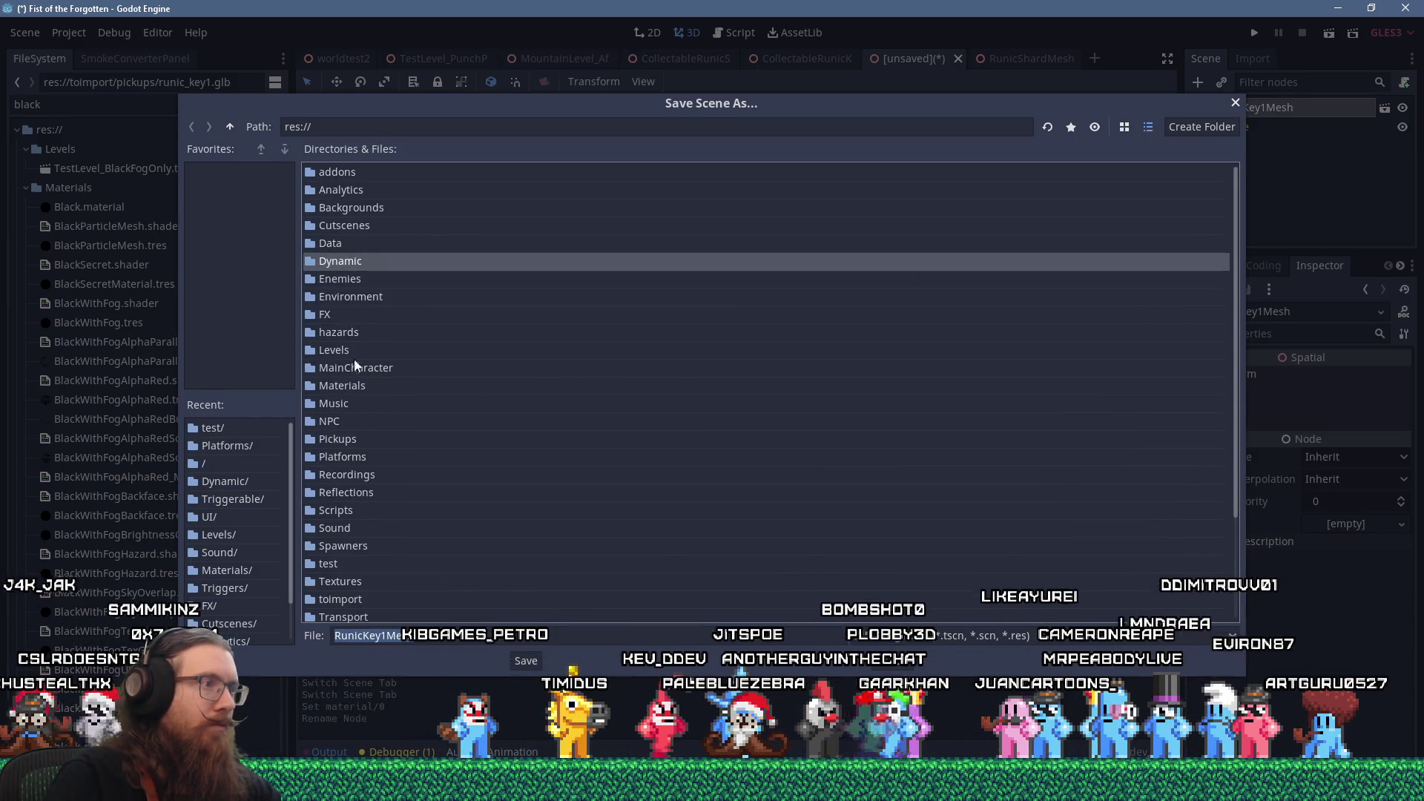
double_click(346, 440)
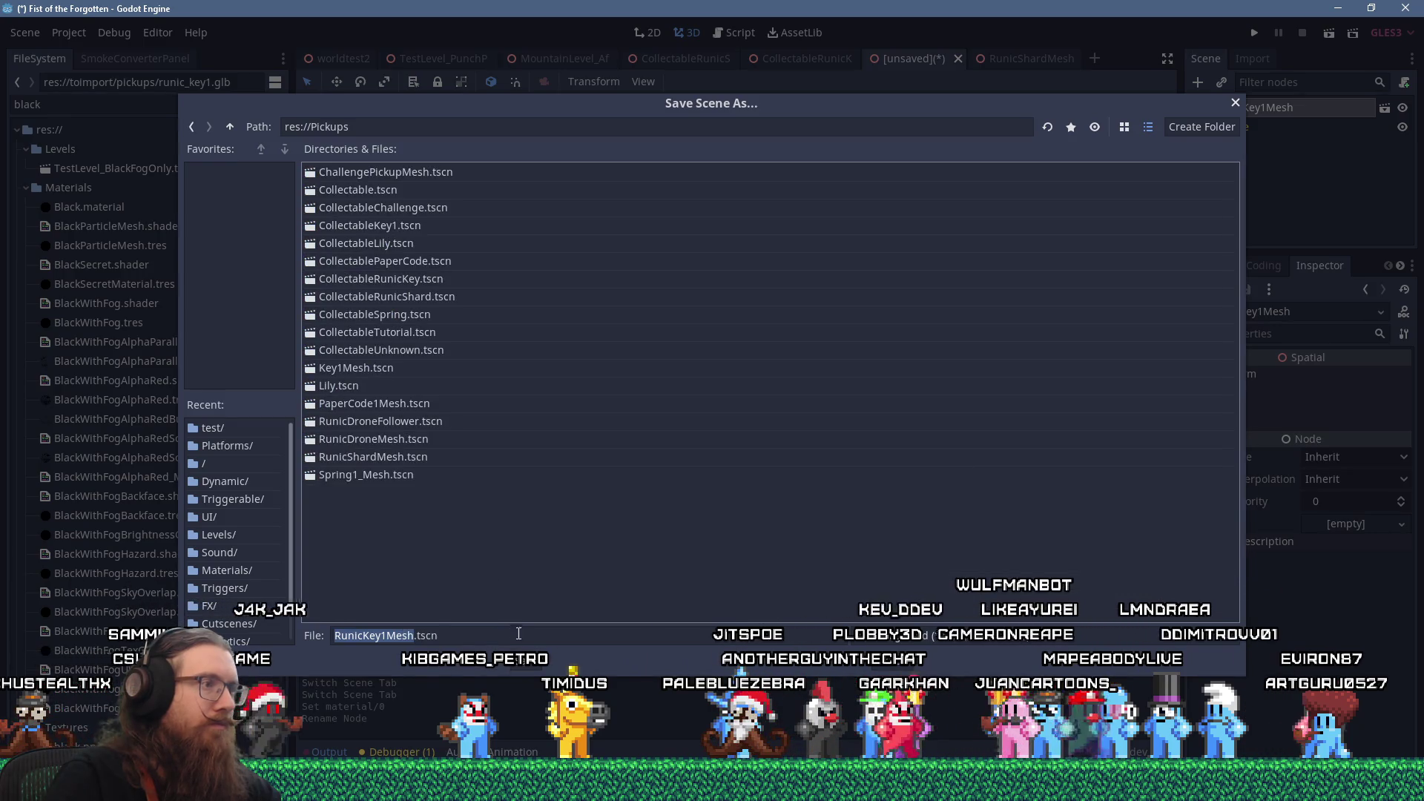
key("Return")
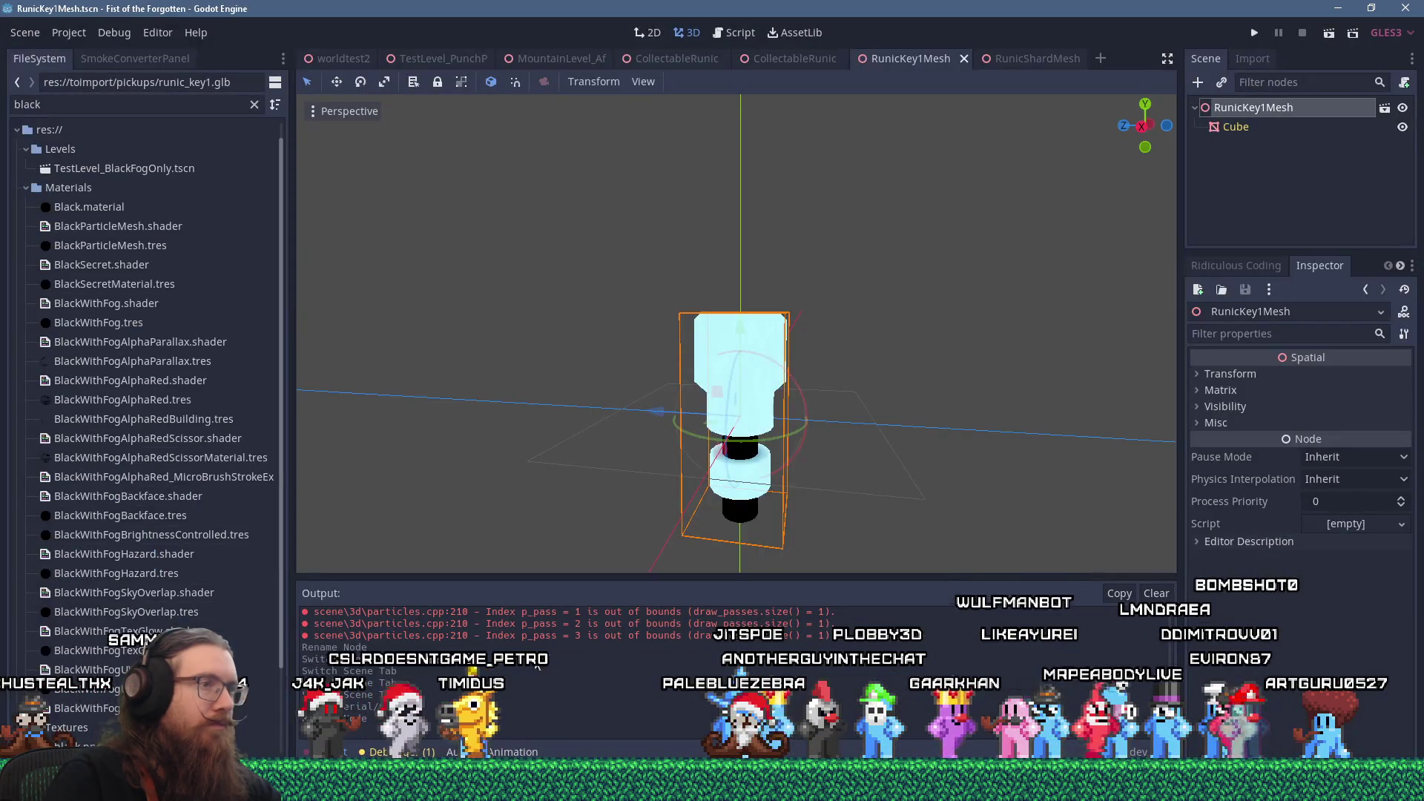
- Inspect the imported key mesh and the RunicShardMesh scene from several angles
mouse_move(543, 412)
left_mouse_down()
mouse_move(814, 499)
mouse_move(820, 432)
left_mouse_up()
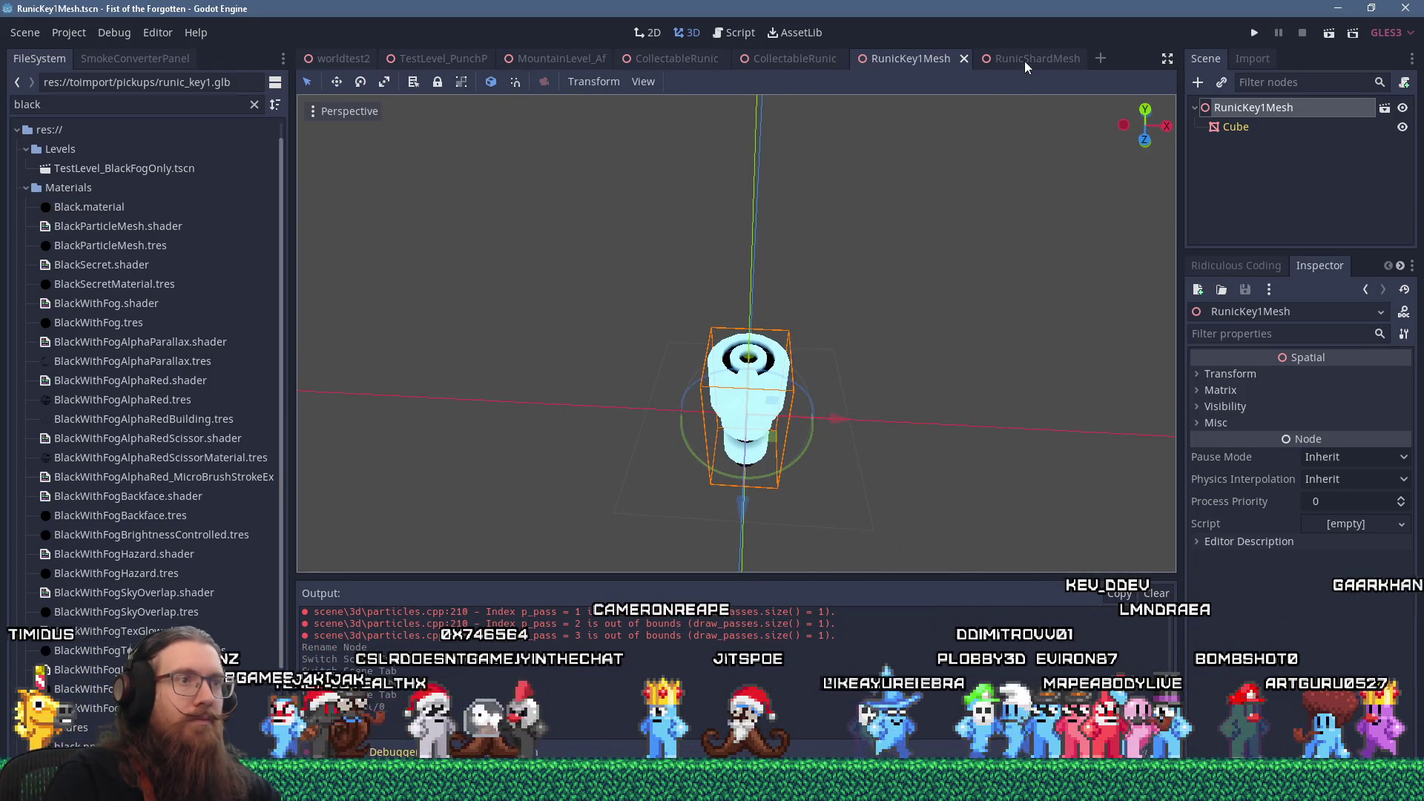
mouse_move(894, 254)
left_mouse_down()
mouse_move(820, 305)
mouse_move(707, 254)
mouse_move(693, 283)
left_mouse_up()
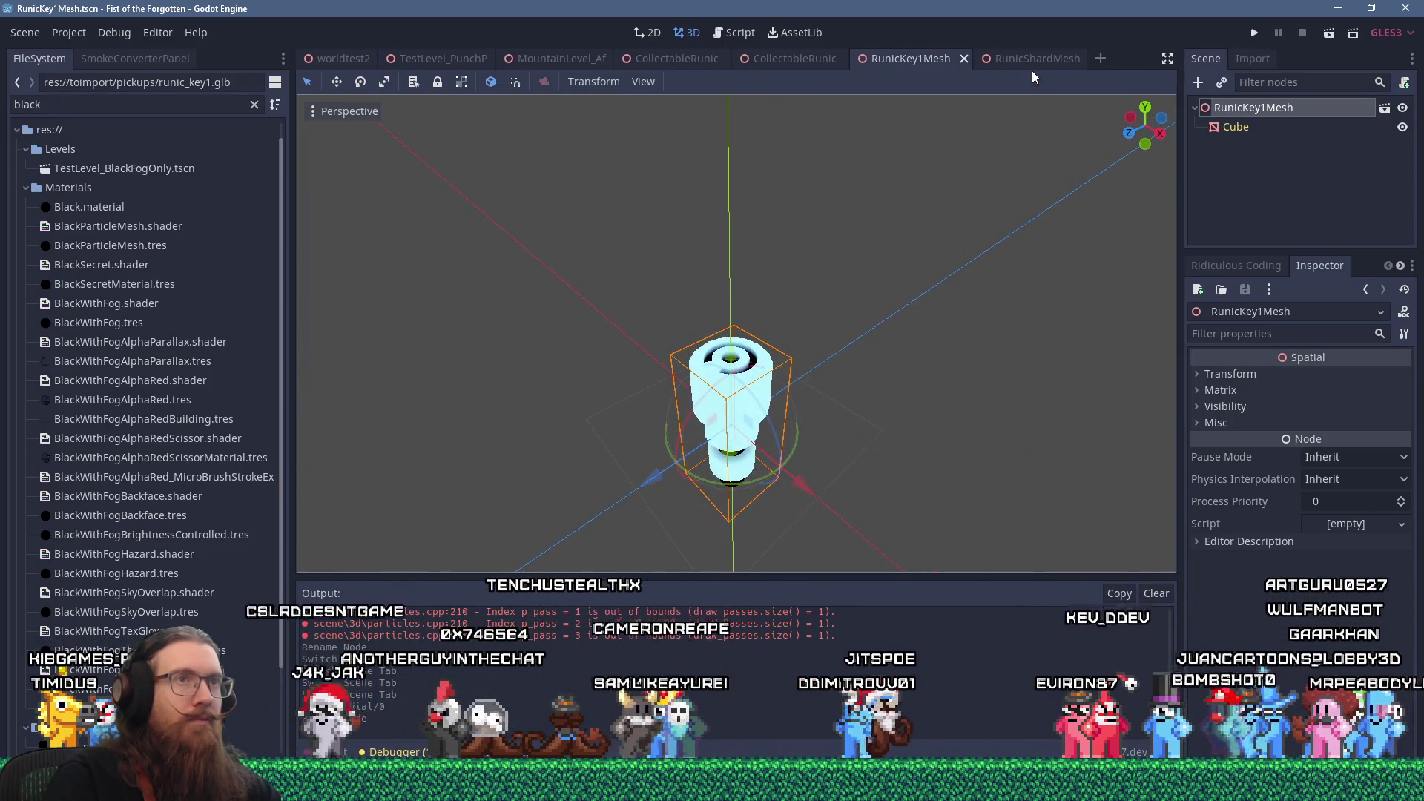
left_click(1028, 59)
mouse_move(814, 207)
left_mouse_down()
mouse_move(812, 255)
mouse_move(805, 233)
left_mouse_up()
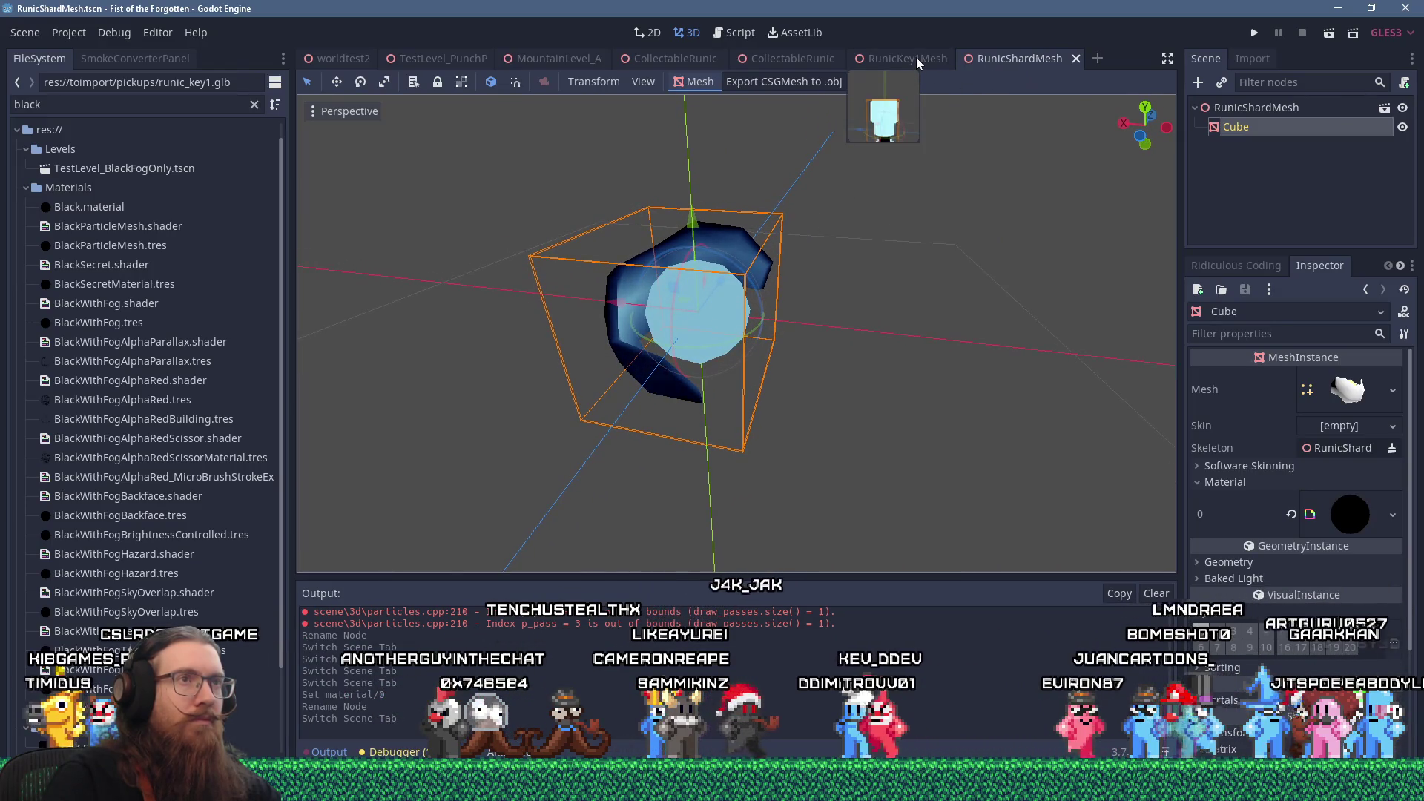
- Close the RunicShardMesh scene while keeping CollectableRunicKey open and active
middle_click(1013, 66)
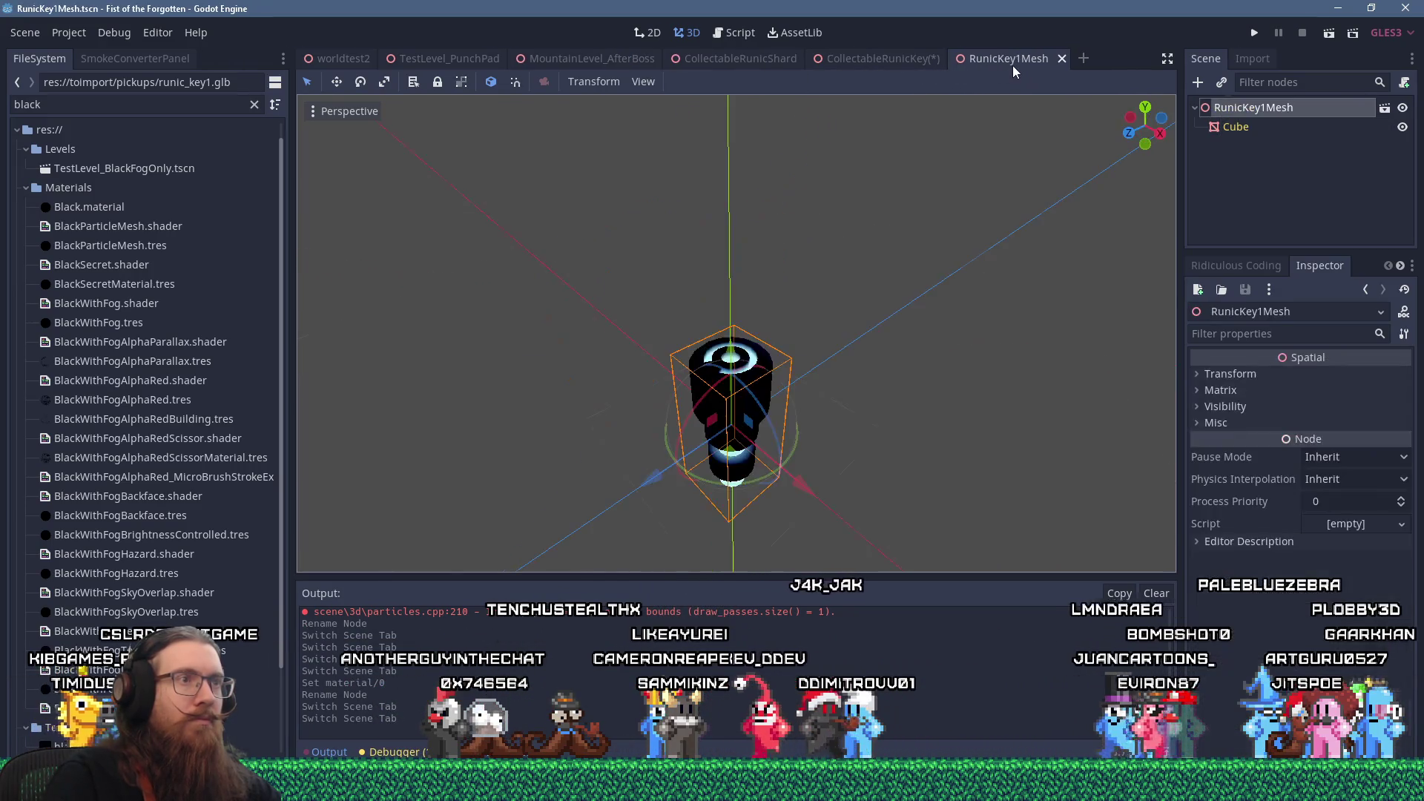
middle_click(914, 60)
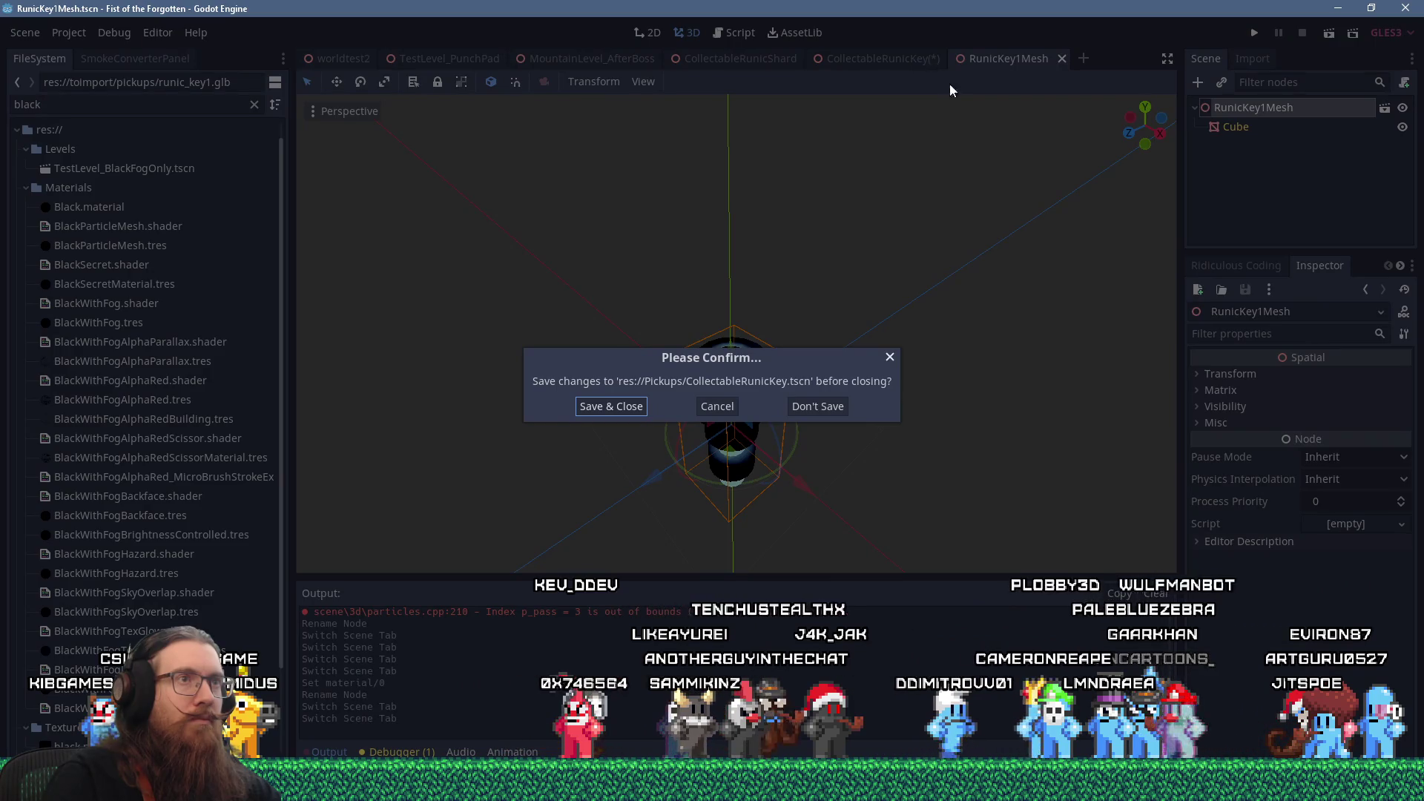
key("Escape")
left_click(868, 65)
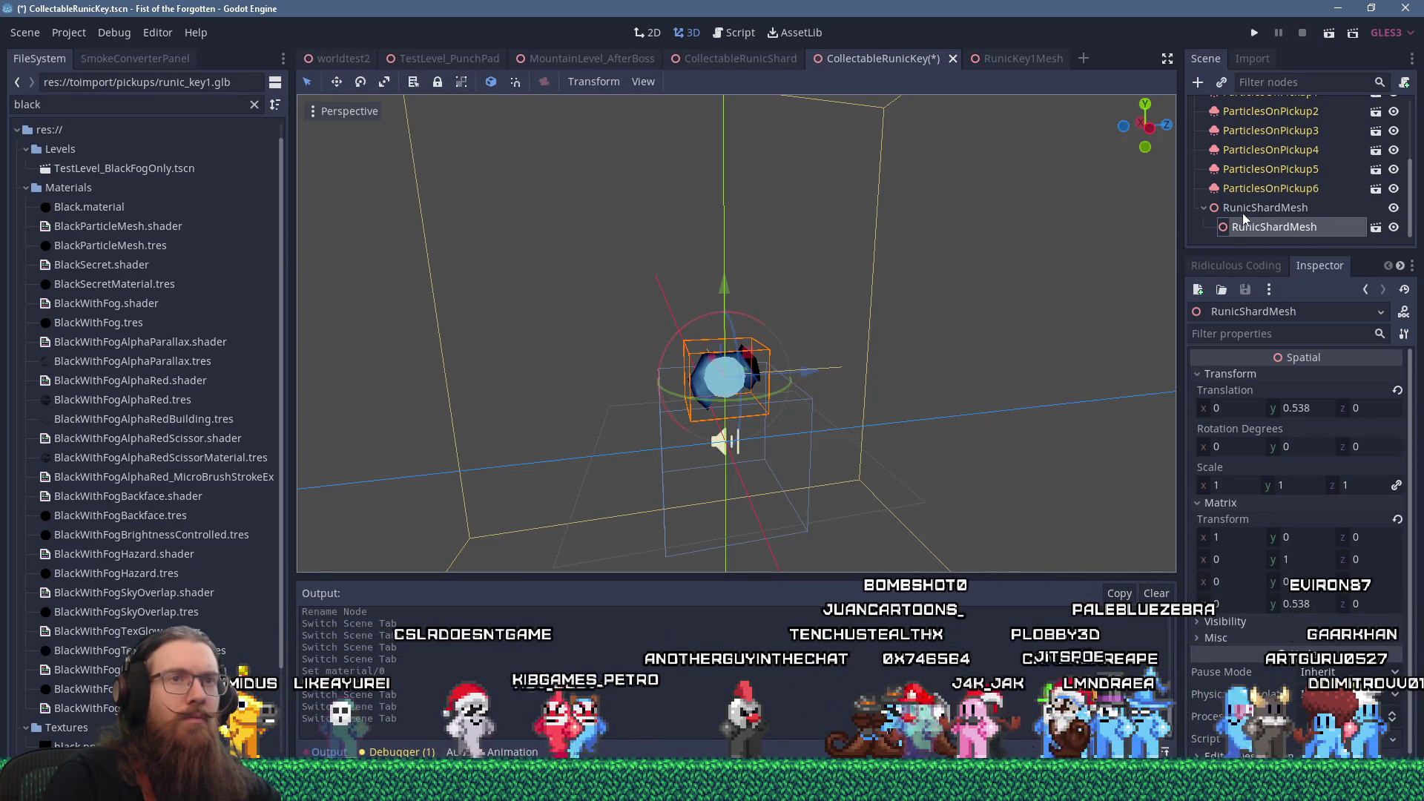
- Filter FileSystem for 'runickey' and drop RunicKey1Mesh.tscn onto the RunicShardMesh node
left_click(1247, 210)
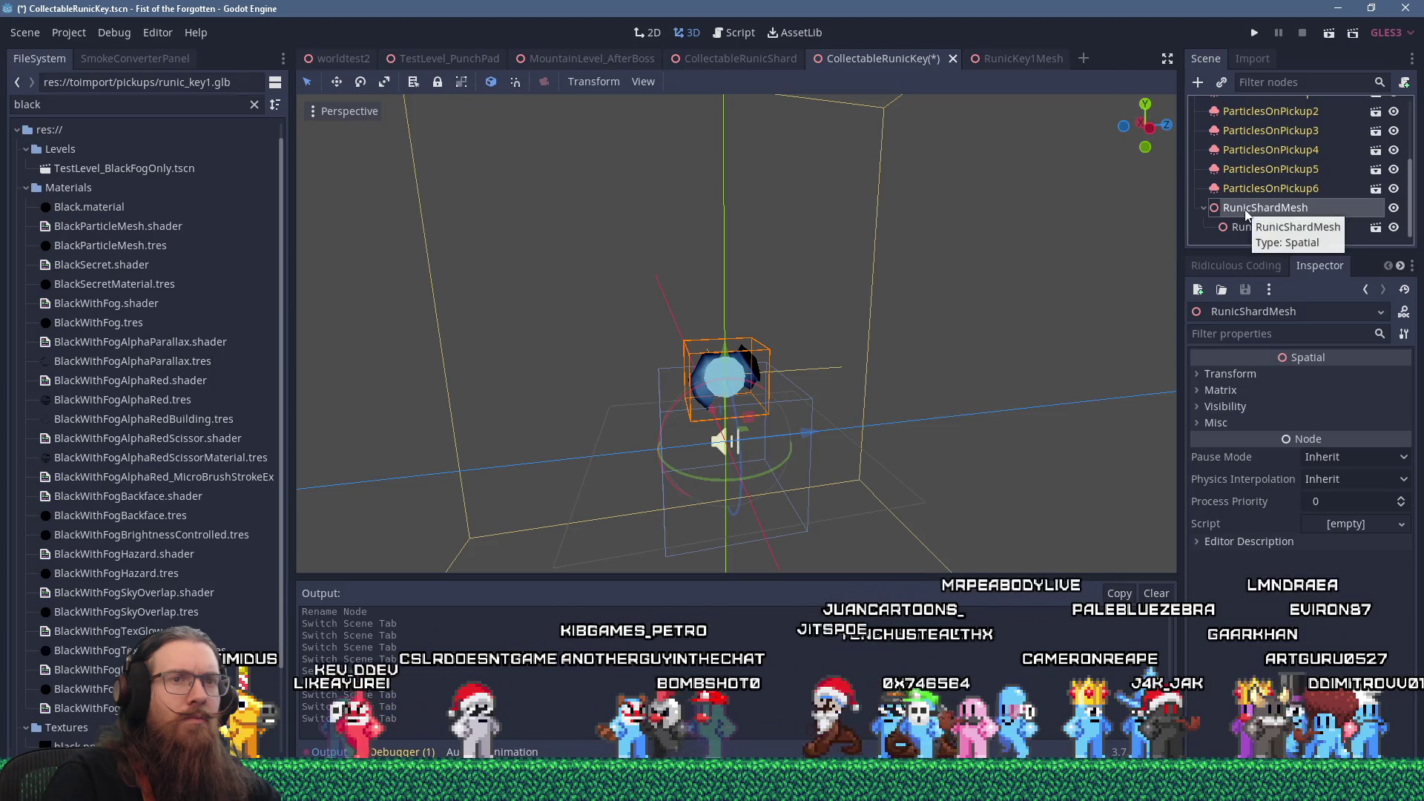
scroll(1224, 176, "up", 3)
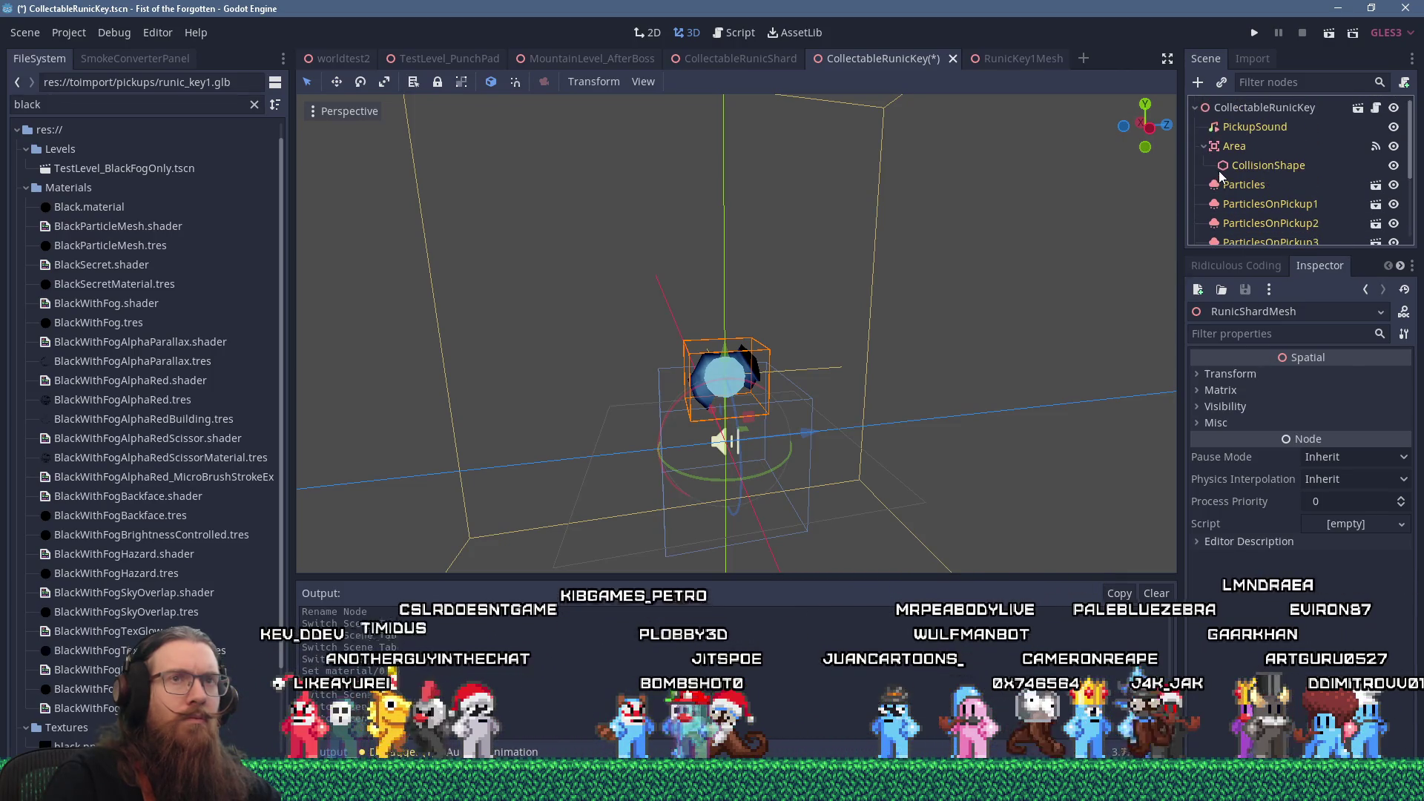
scroll(1224, 176, "down", 2)
scroll(1226, 176, "down", 2)
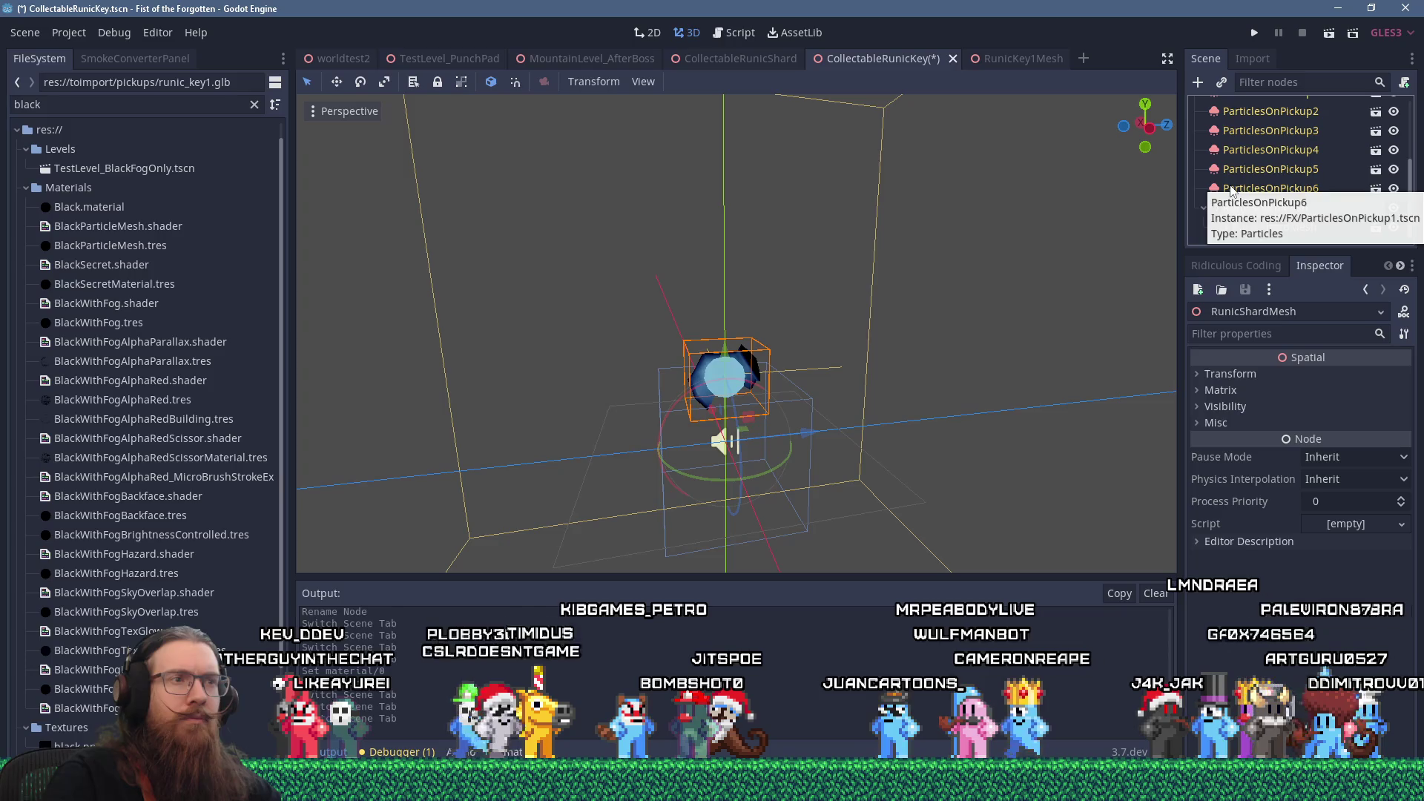
left_click(1254, 230)
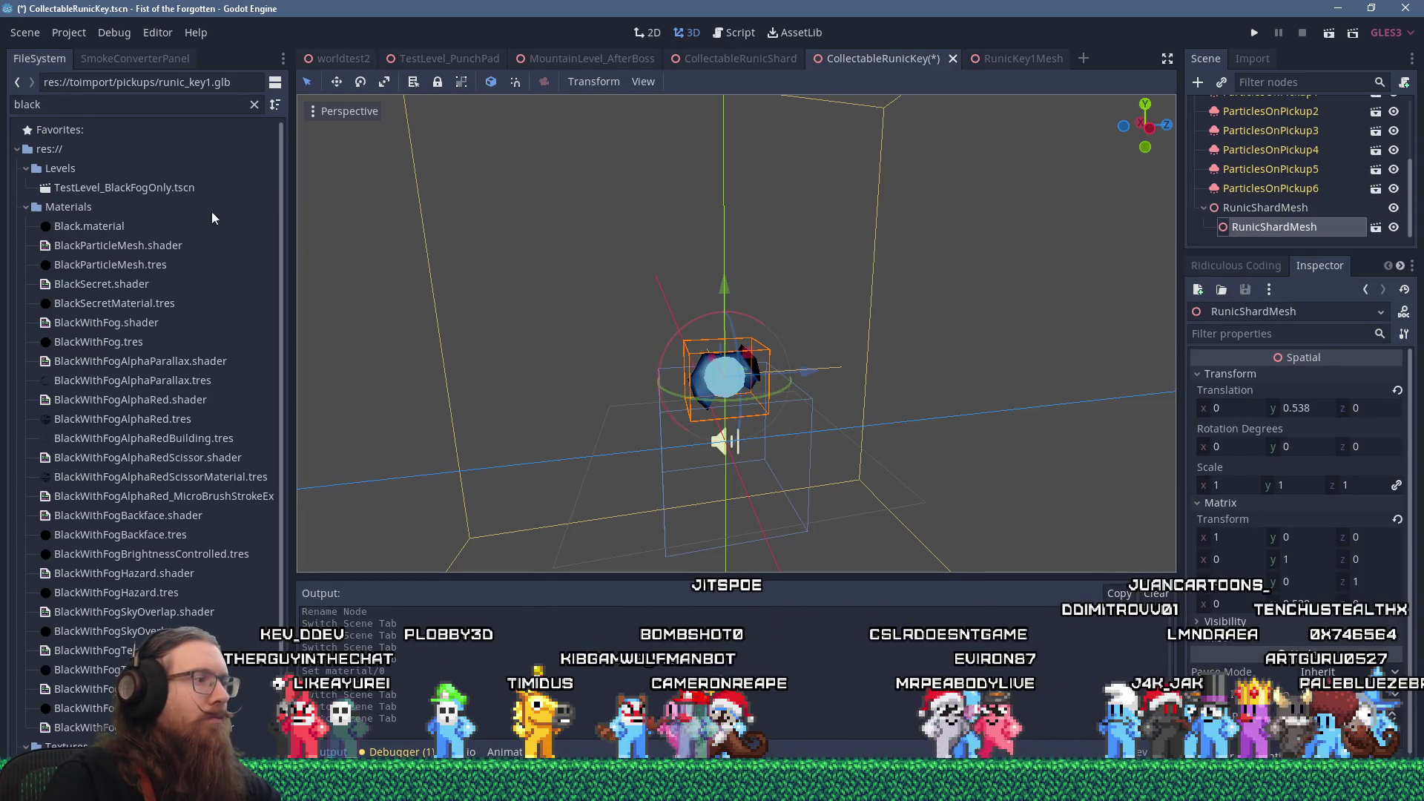
double_click(27, 104)
type("runk")
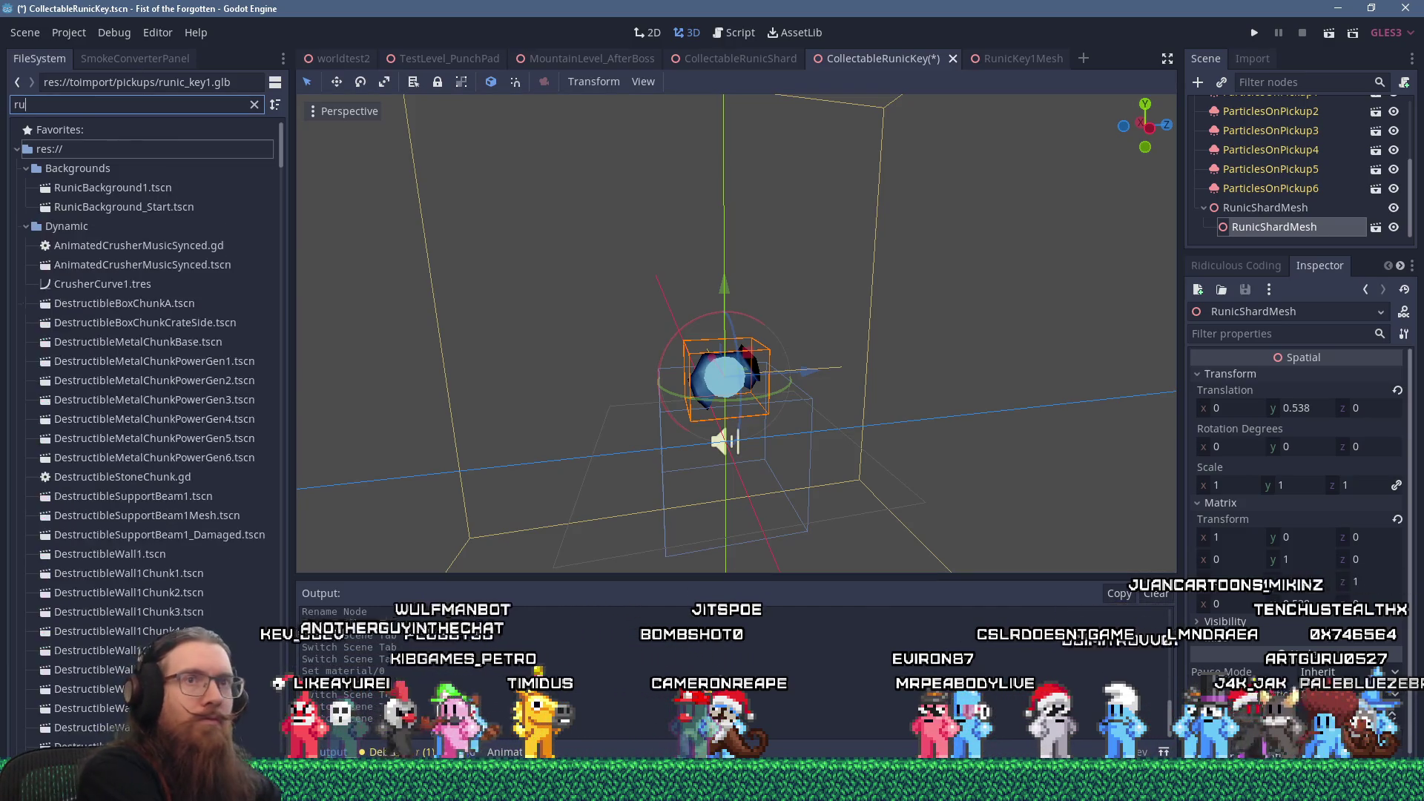
key("BackSpace")
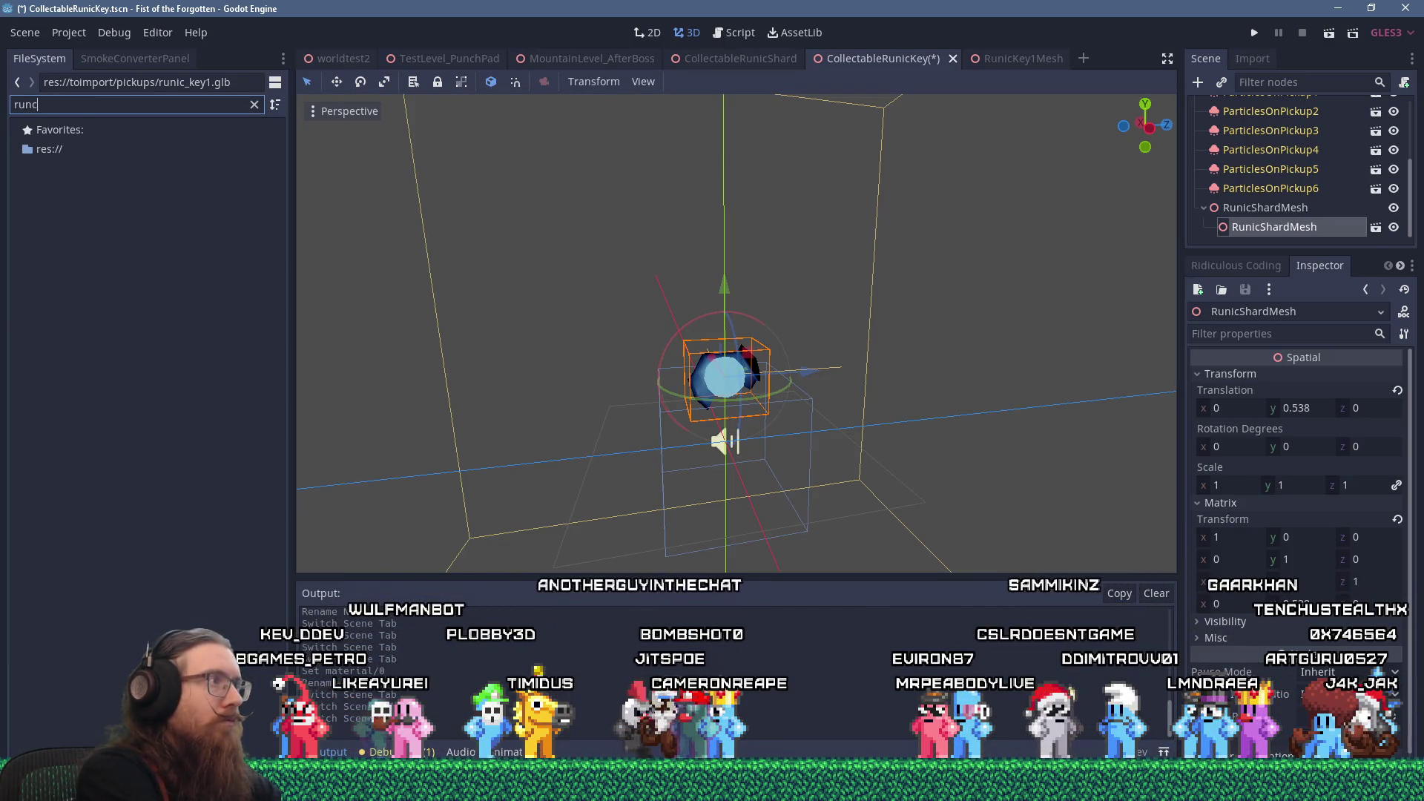
type("ickey")
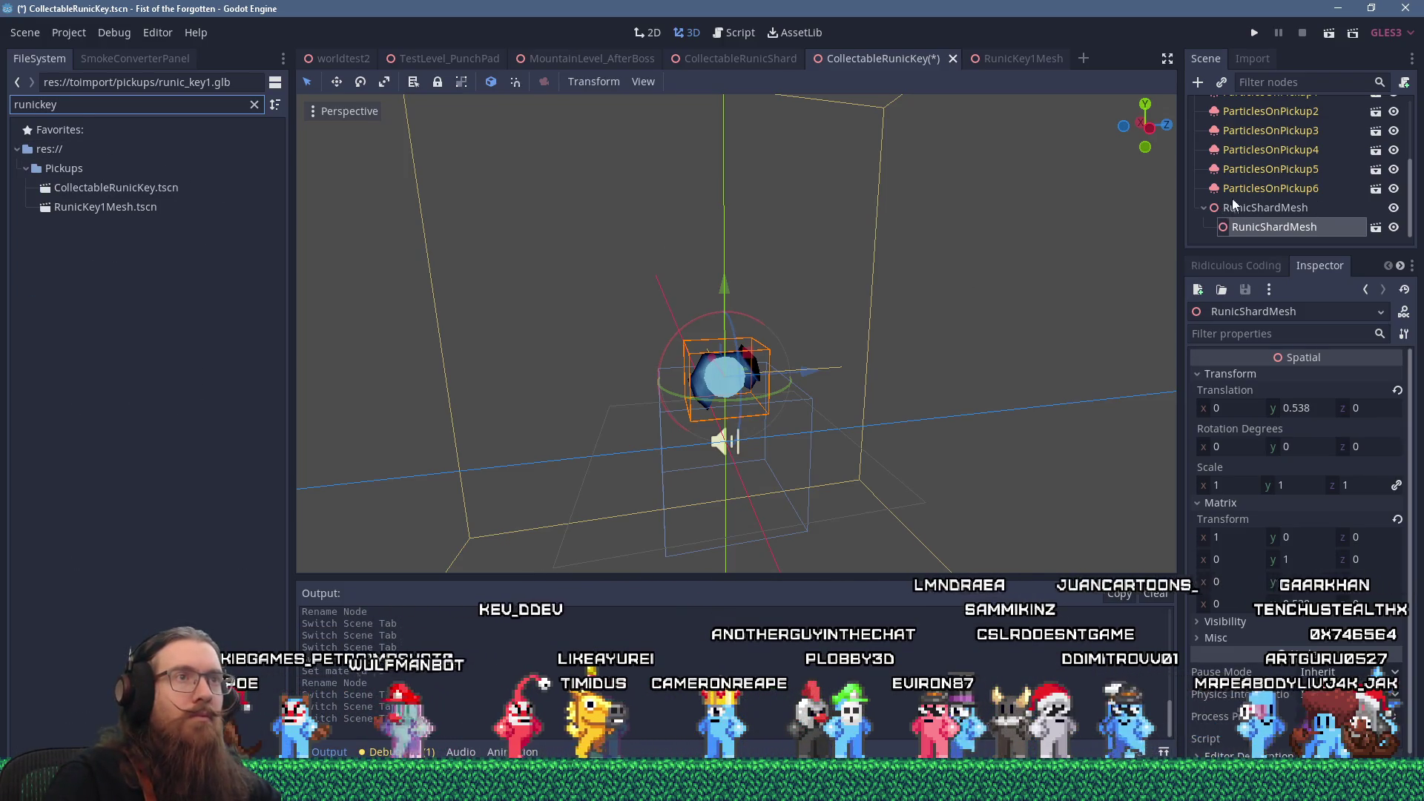
left_click(113, 210)
mouse_move(113, 212)
left_mouse_down()
mouse_move(1276, 215)
mouse_move(1280, 233)
mouse_move(1287, 214)
mouse_move(1284, 226)
left_mouse_up()
- Delete the old RunicShardMesh child node from CollectableRunicKey
left_click(1284, 226)
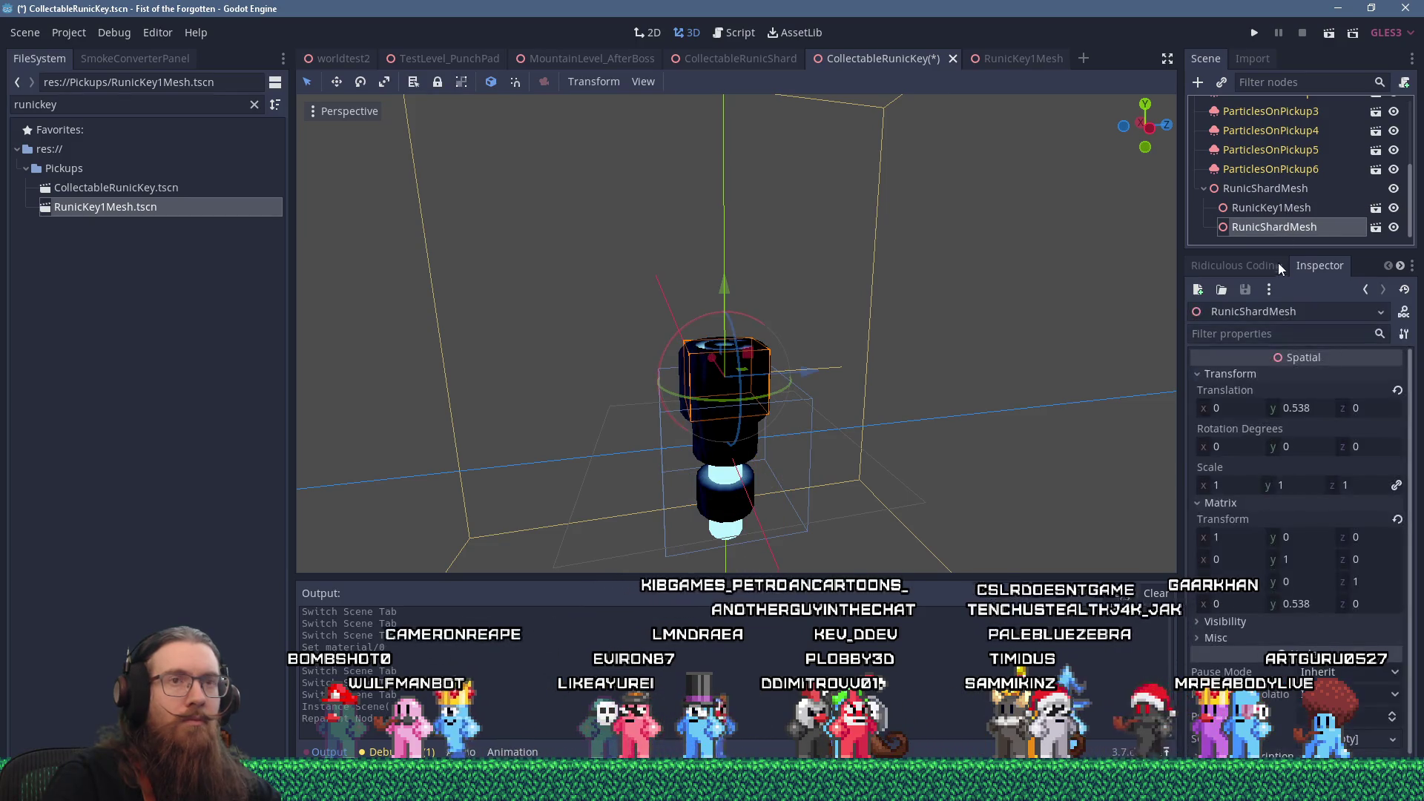
right_click(1257, 228)
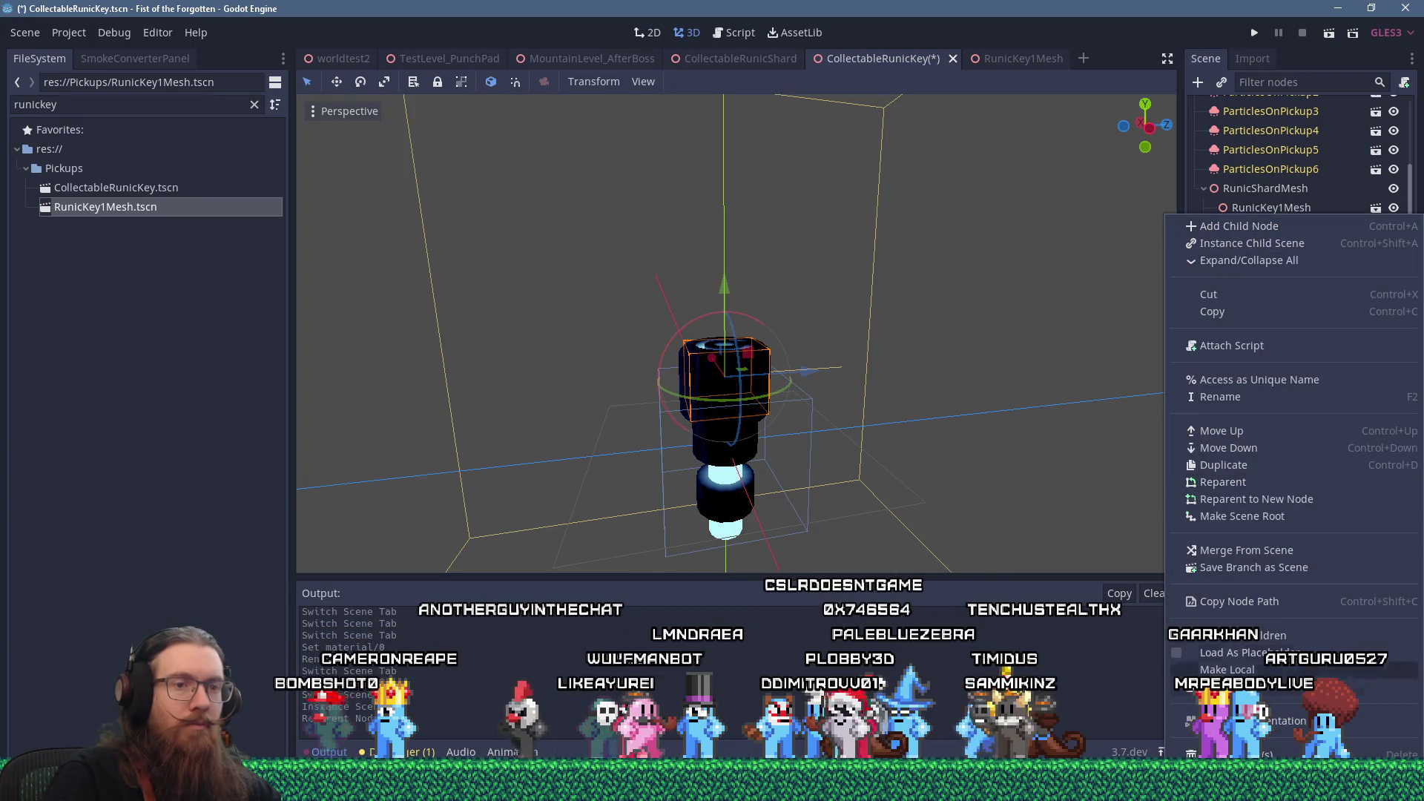
key("Delete")
left_click(673, 406)
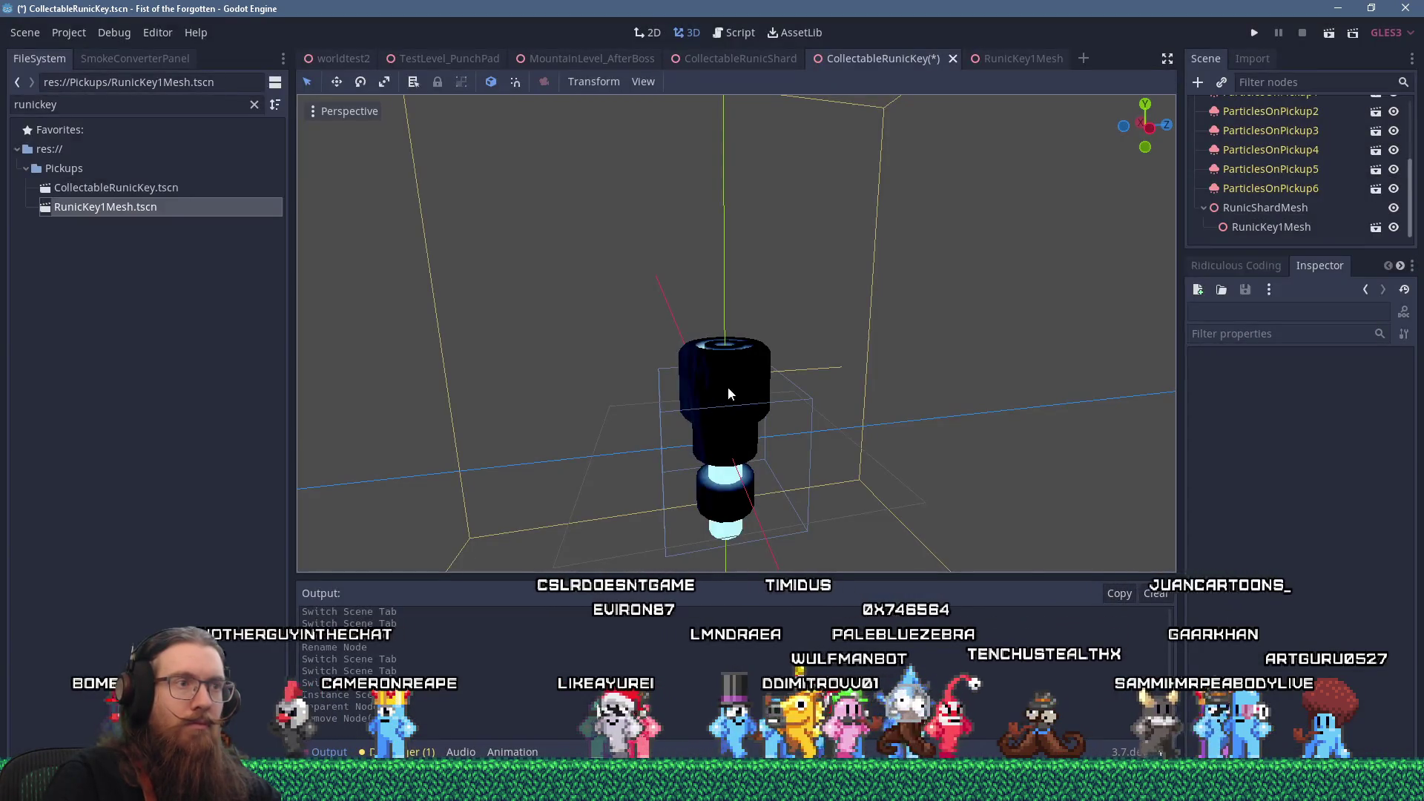
- Rotate the RunicKey1Mesh instance by about 35 degrees
left_click(724, 393)
mouse_move(816, 371)
left_mouse_down()
mouse_move(880, 334)
mouse_move(821, 435)
mouse_move(829, 282)
left_mouse_up()
mouse_move(774, 393)
left_mouse_down()
mouse_move(810, 425)
mouse_move(768, 457)
mouse_move(762, 387)
left_mouse_up()
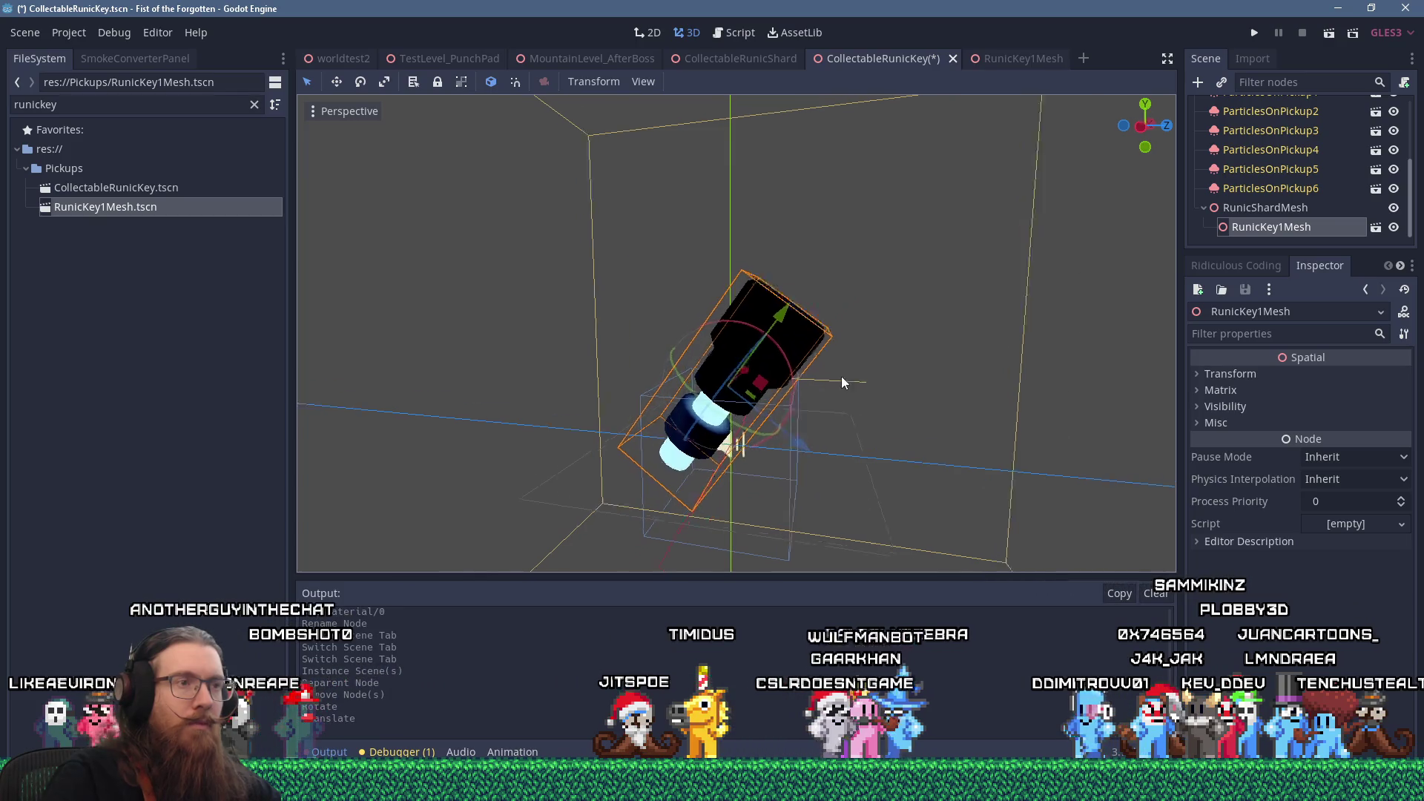
key("alt+Tab")
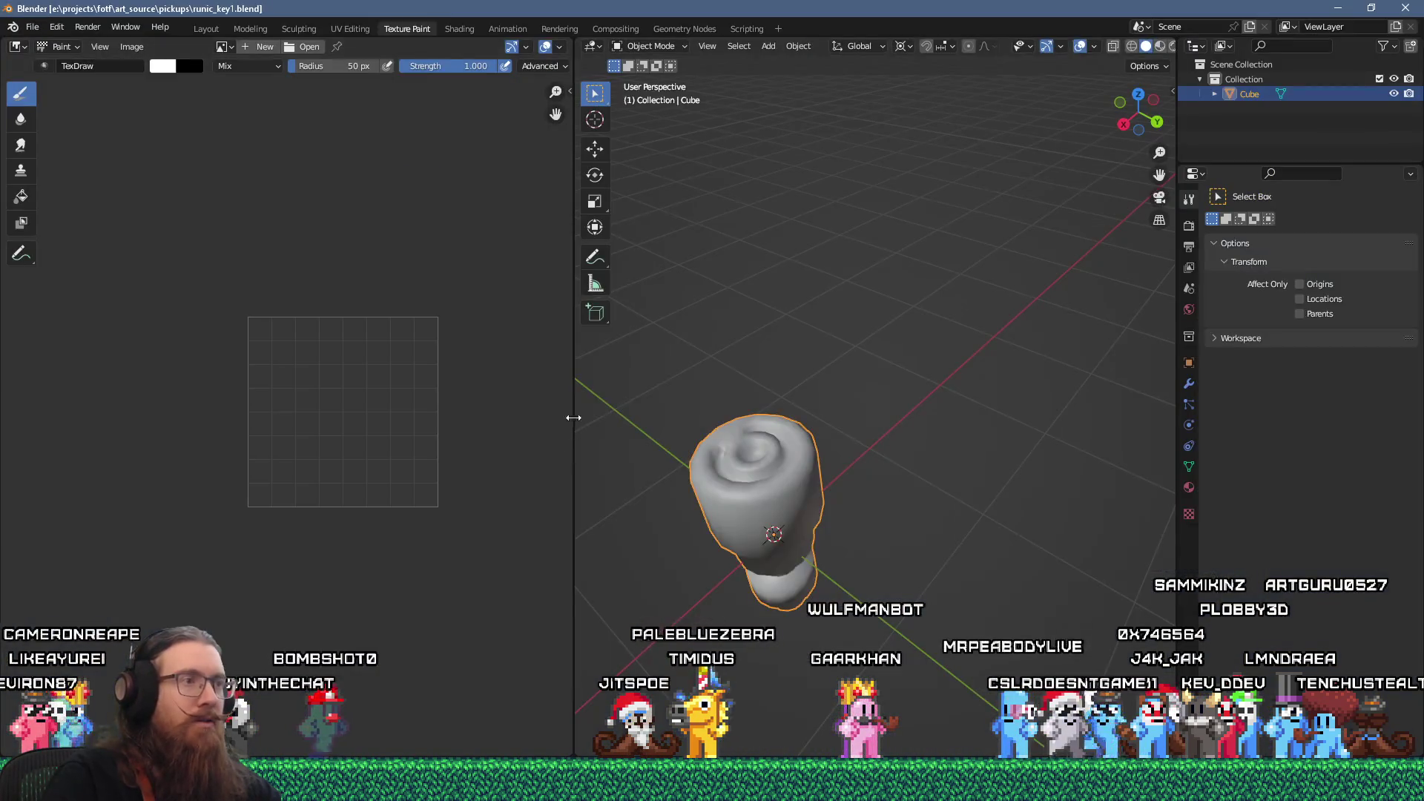
- In the Layout workspace's Edit Mode, scale the key mesh by 0.5, then check it in Godot
key("Tab")
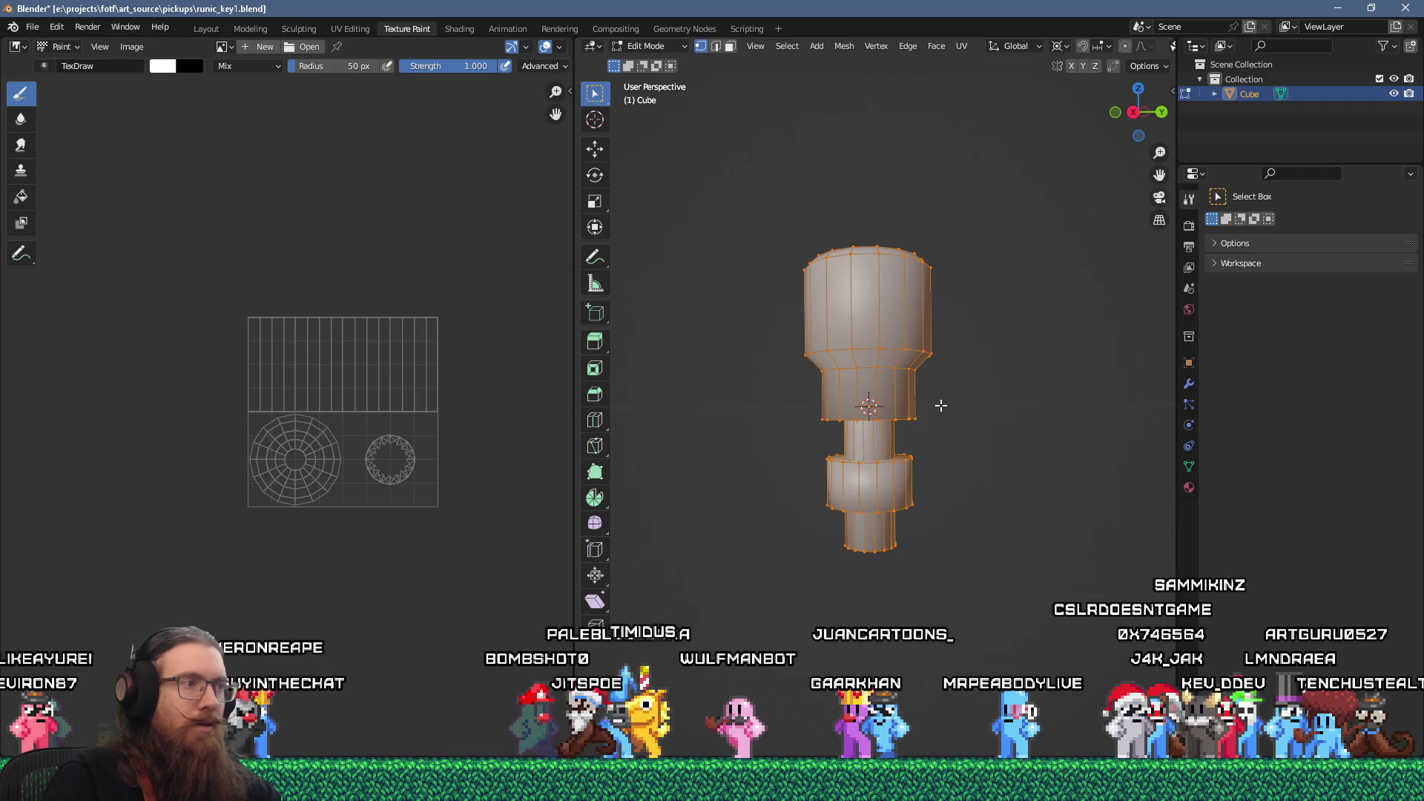
left_click(201, 29)
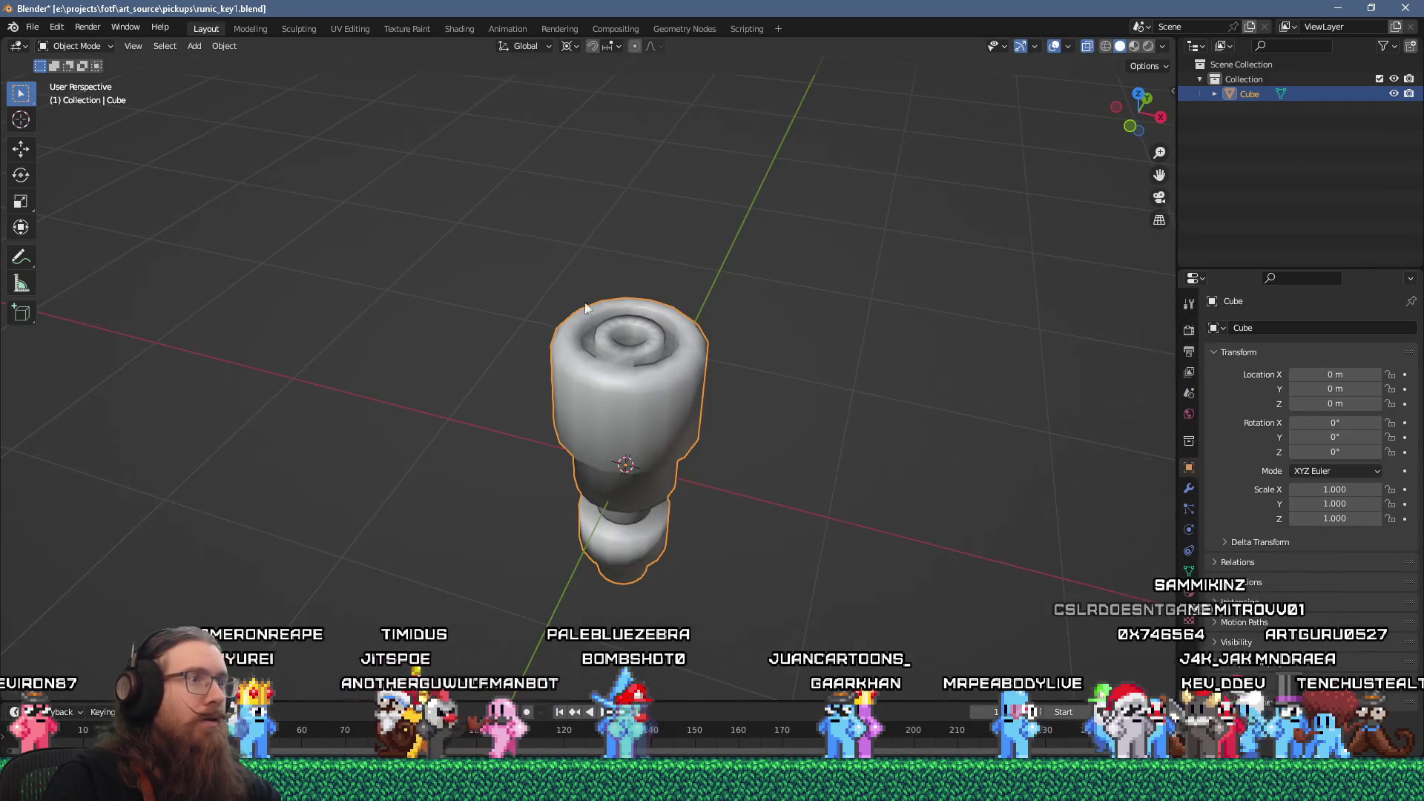
key("Tab")
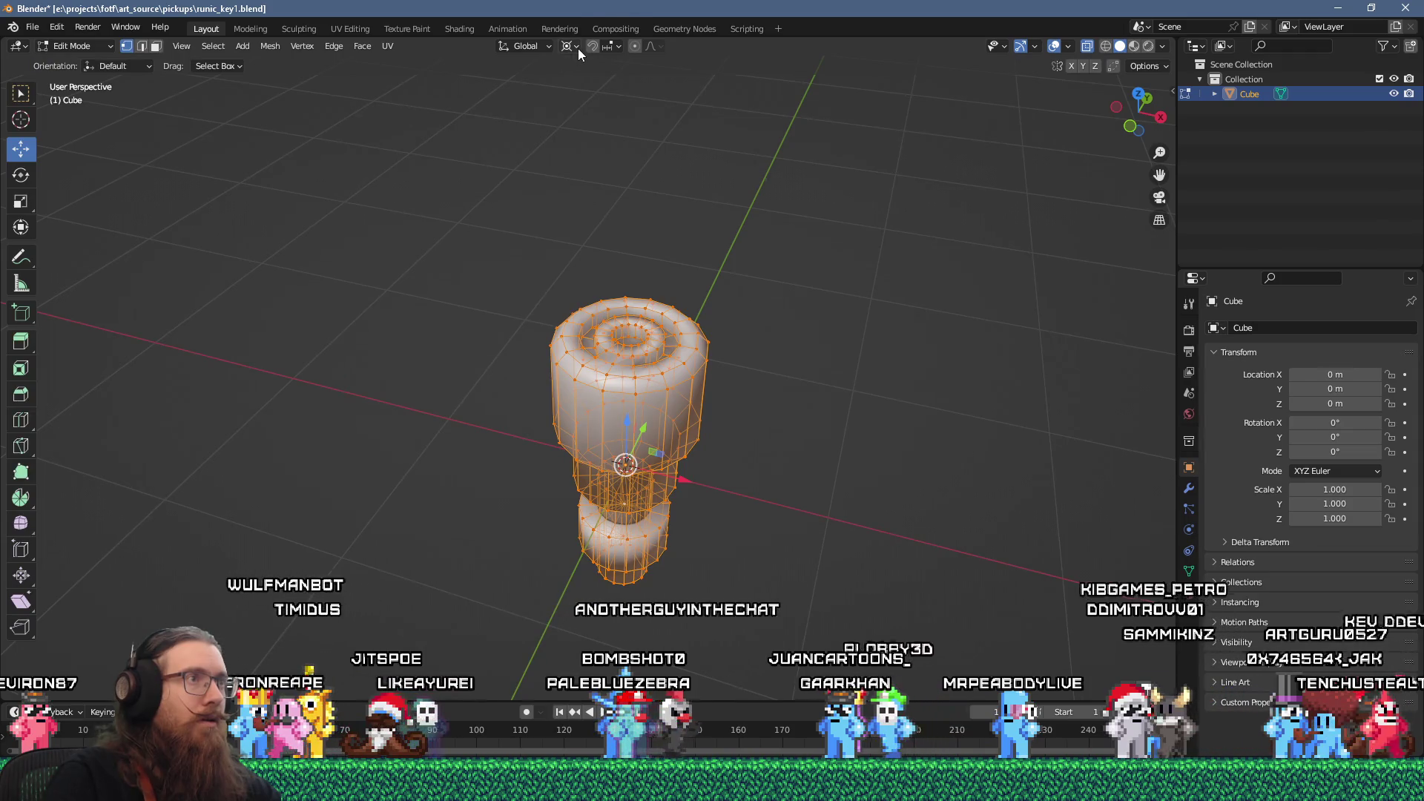
left_click(577, 47)
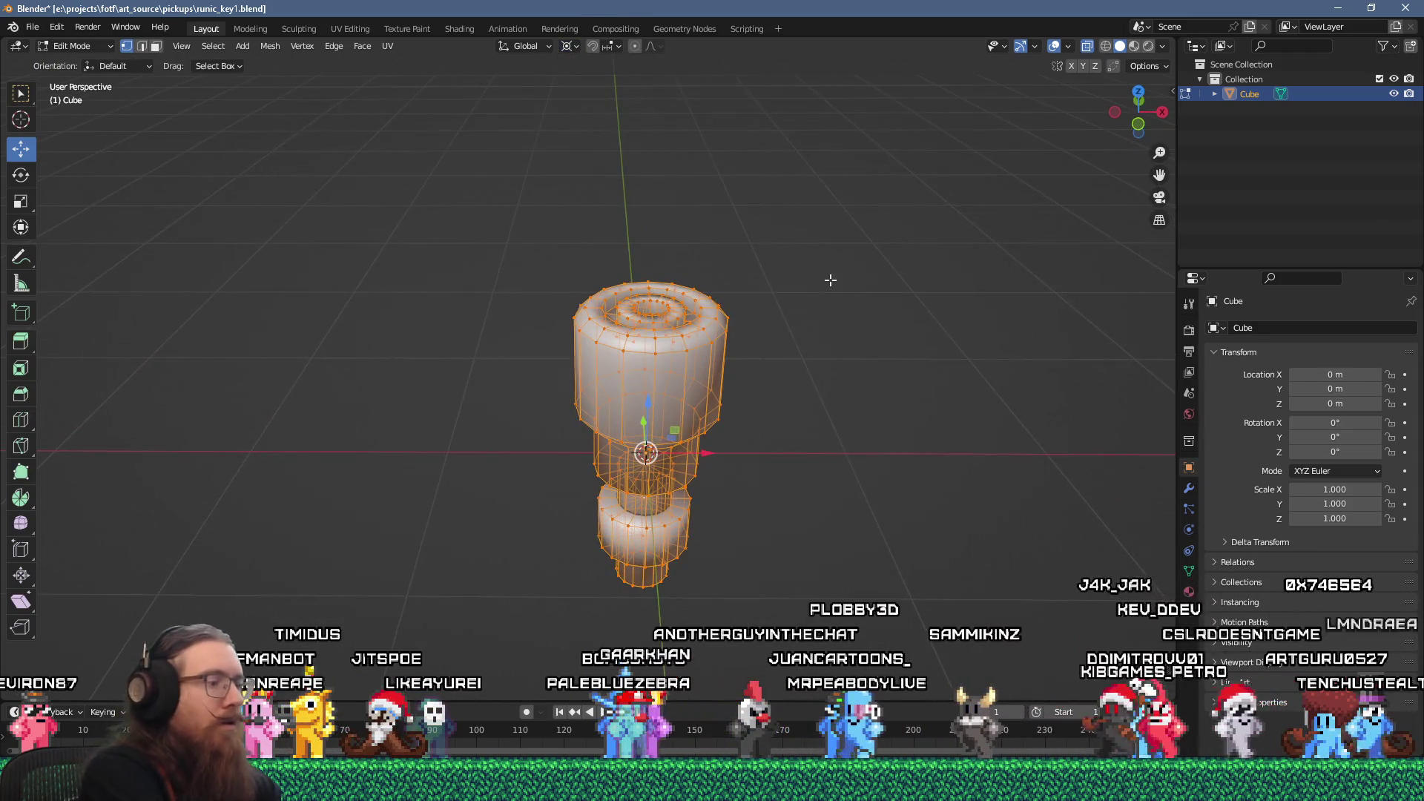
type("s.5")
key("Return")
key("Tab")
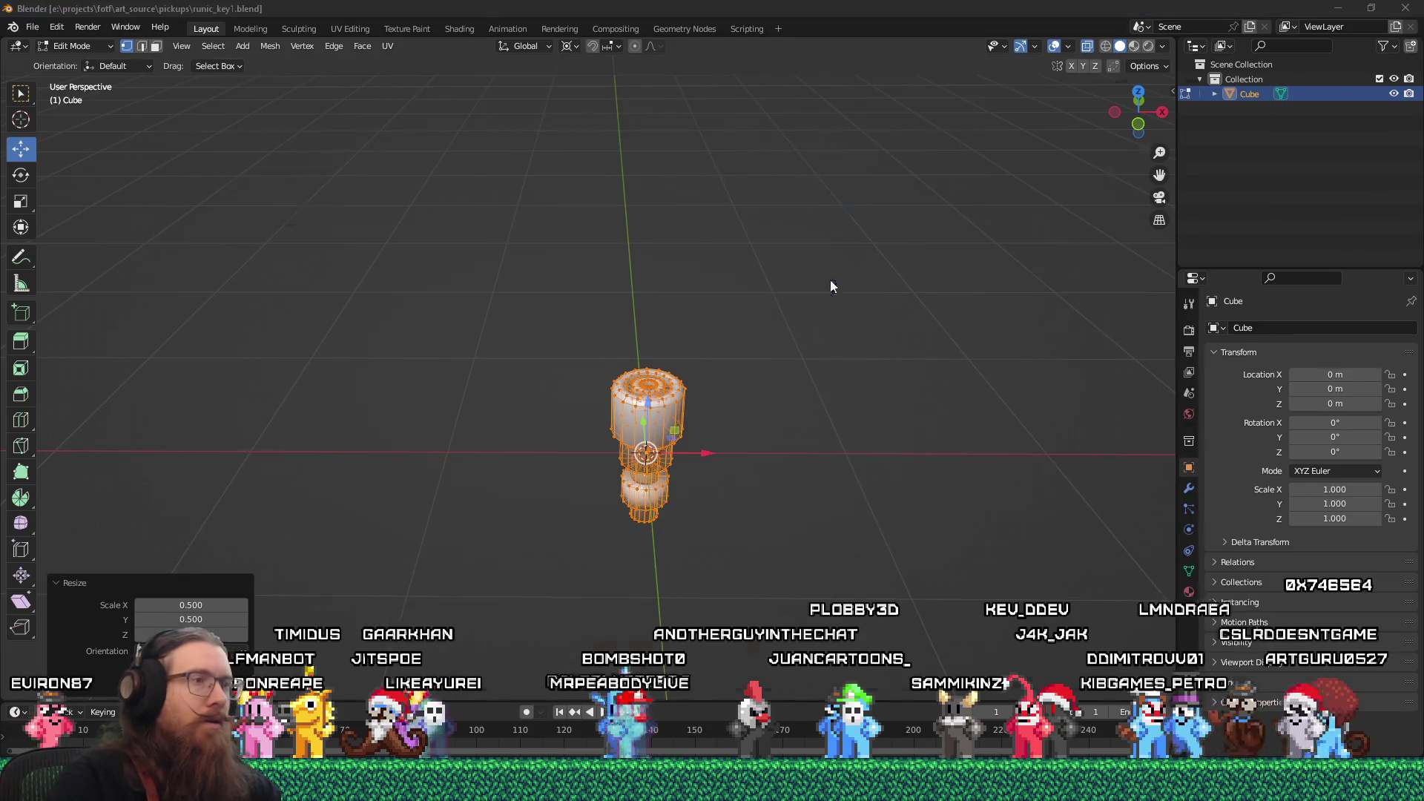
key("alt+Tab")
mouse_move(334, 133)
left_mouse_down()
mouse_move(577, 193)
mouse_move(310, 197)
mouse_move(764, 196)
left_mouse_up()
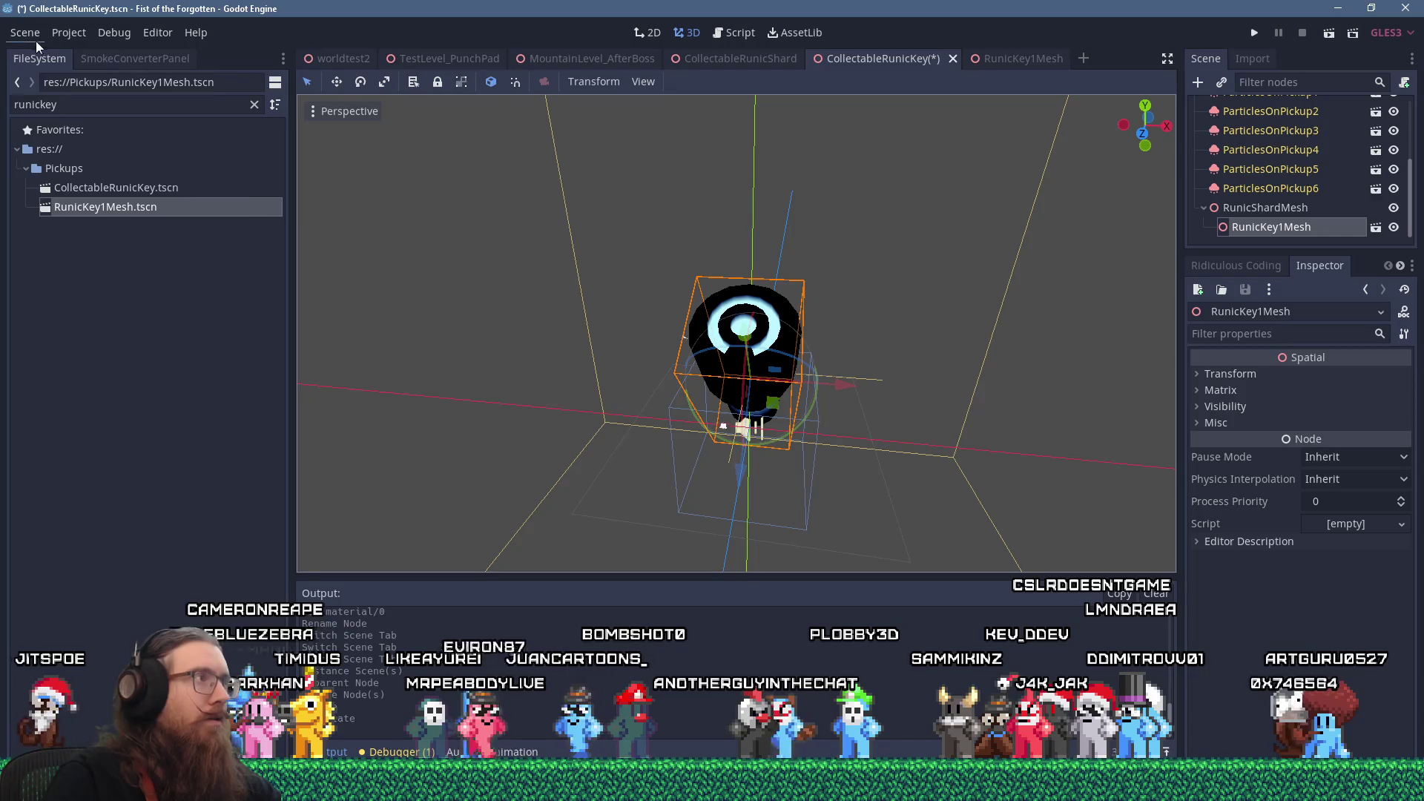
- Save the CollectableRunicKey scene and rotate RunicKey1Mesh to about -29 degrees
left_click(26, 32)
left_click(58, 158)
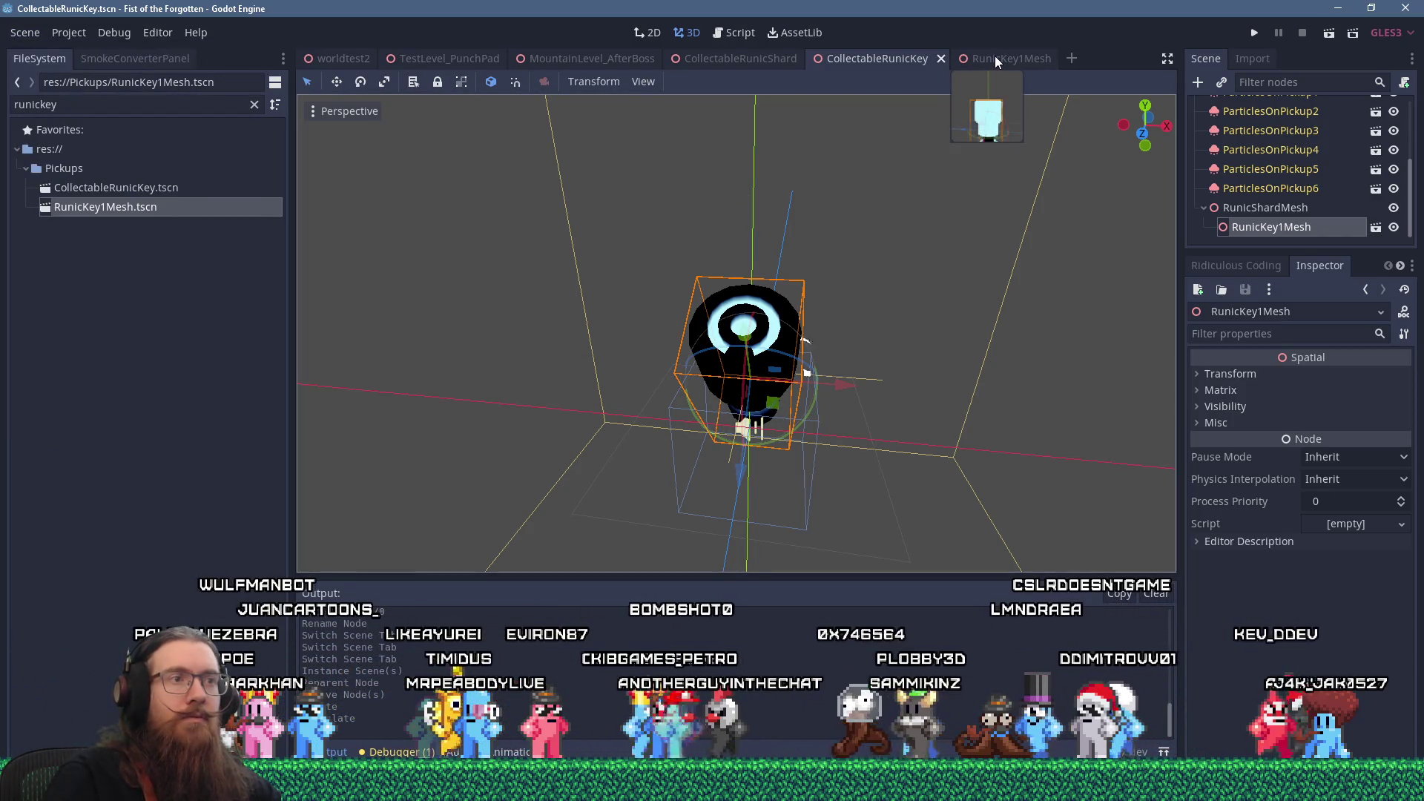
mouse_move(706, 259)
left_mouse_down()
mouse_move(965, 224)
mouse_move(1025, 189)
mouse_move(789, 184)
mouse_move(678, 220)
mouse_move(660, 278)
mouse_move(478, 283)
mouse_move(753, 332)
left_mouse_up()
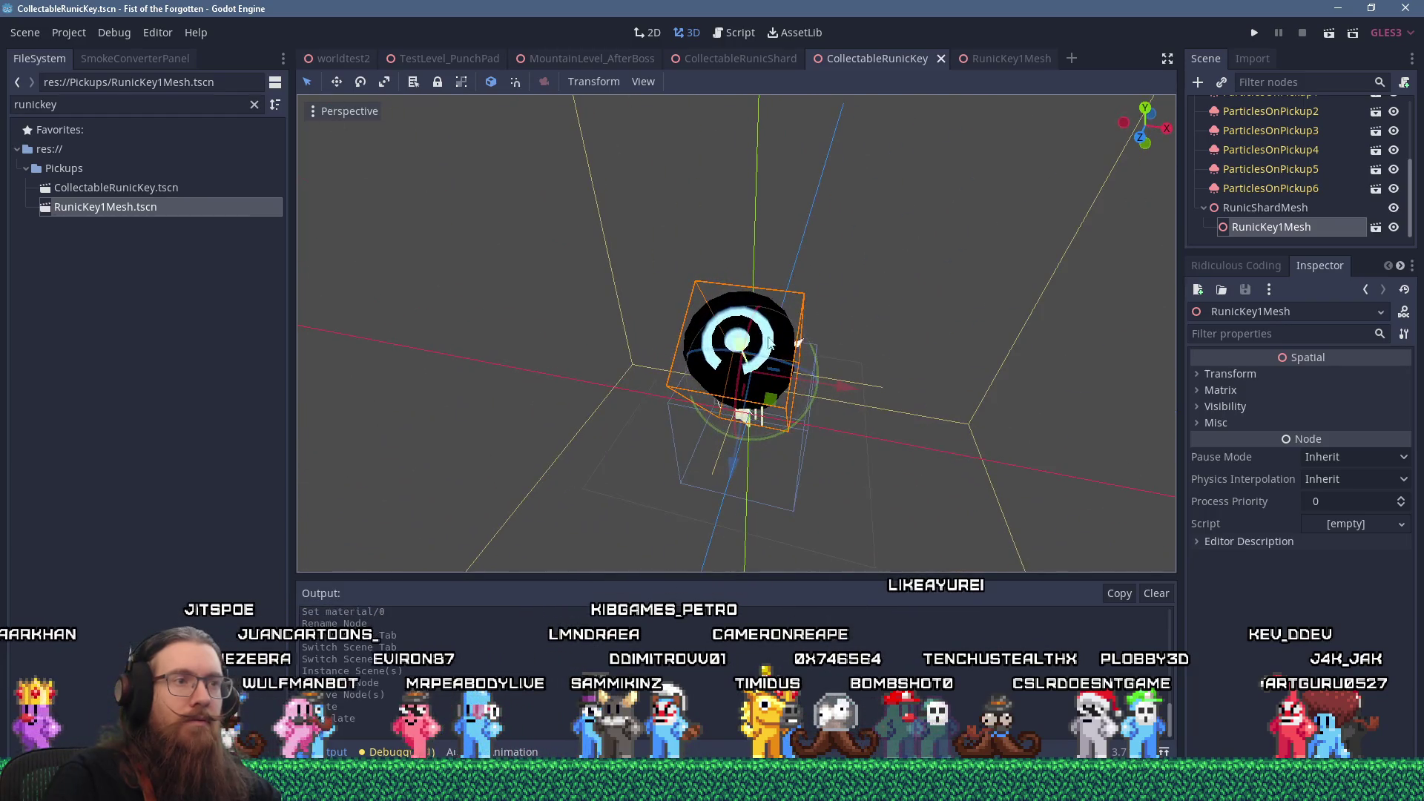
mouse_move(813, 405)
left_mouse_down()
mouse_move(798, 434)
mouse_move(927, 233)
mouse_move(1061, 229)
mouse_move(814, 344)
mouse_move(537, 345)
mouse_move(949, 258)
mouse_move(971, 346)
mouse_move(916, 344)
mouse_move(947, 354)
mouse_move(919, 374)
mouse_move(927, 397)
mouse_move(942, 376)
left_mouse_up()
left_click(946, 349)
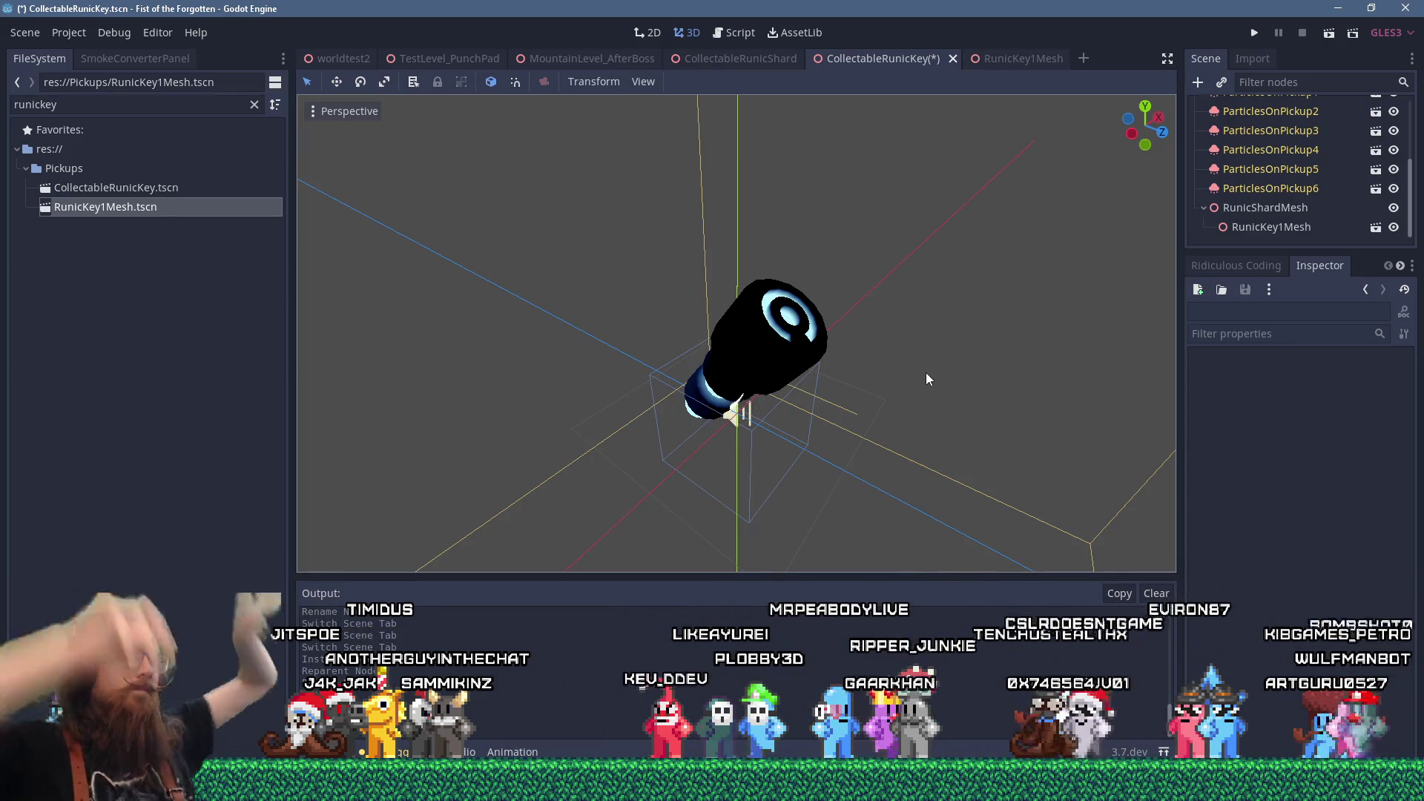
mouse_move(728, 167)
left_mouse_down()
mouse_move(910, 314)
mouse_move(907, 234)
mouse_move(771, 252)
left_mouse_up()
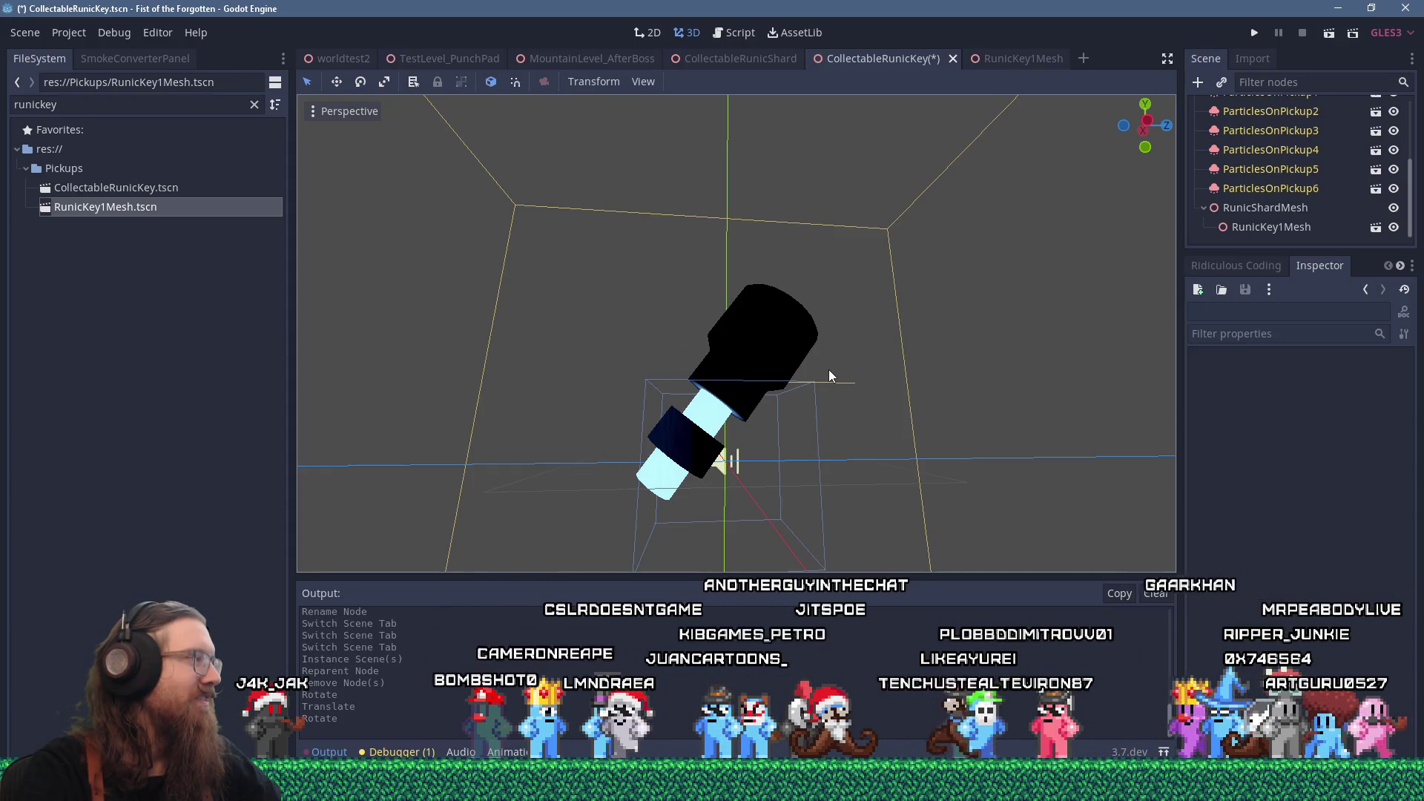
mouse_move(818, 363)
left_mouse_down()
mouse_move(810, 351)
mouse_move(828, 484)
left_mouse_up()
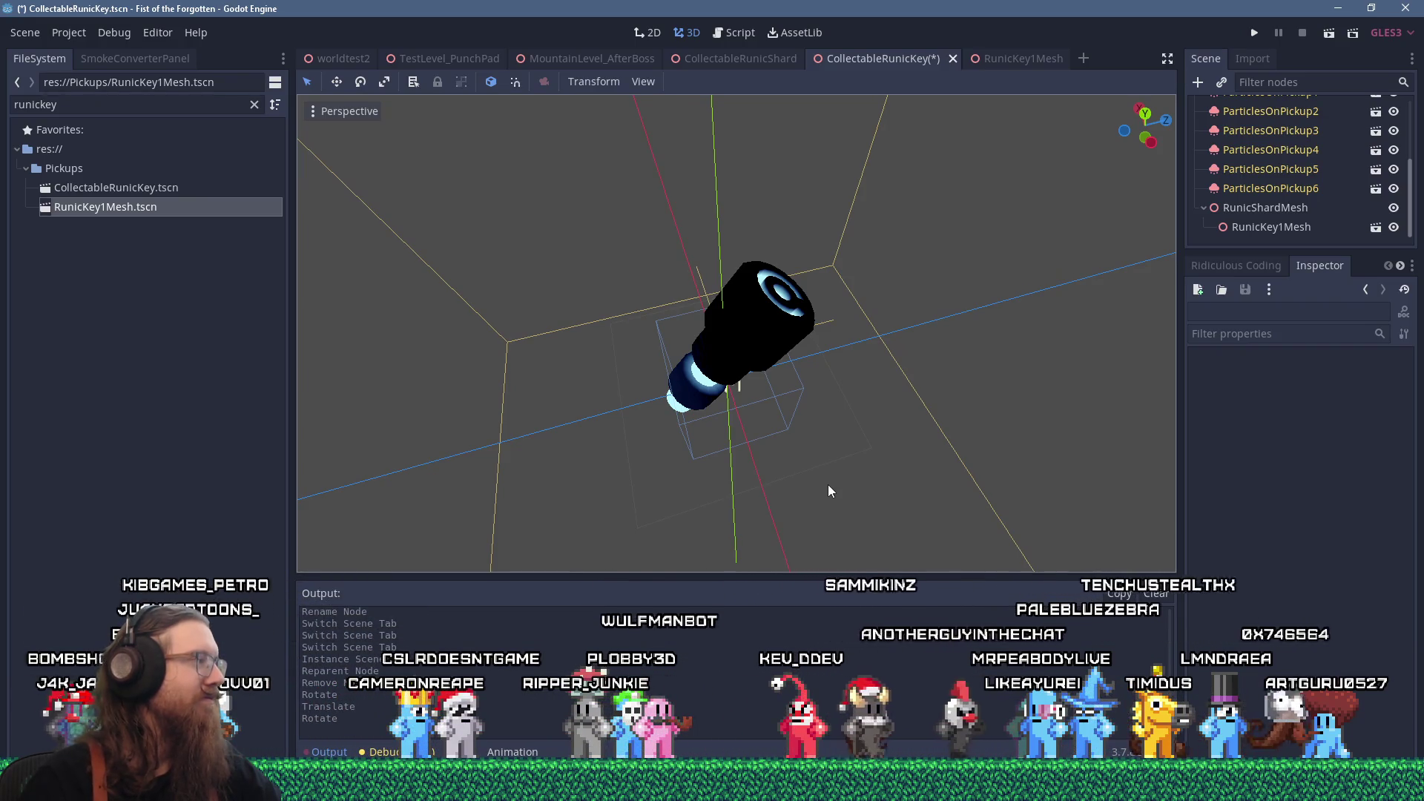
mouse_move(919, 371)
left_mouse_down()
mouse_move(512, 280)
mouse_move(712, 296)
mouse_move(995, 254)
mouse_move(607, 332)
mouse_move(715, 316)
mouse_move(652, 350)
mouse_move(683, 349)
left_mouse_up()
scroll(630, 340, "up", 3)
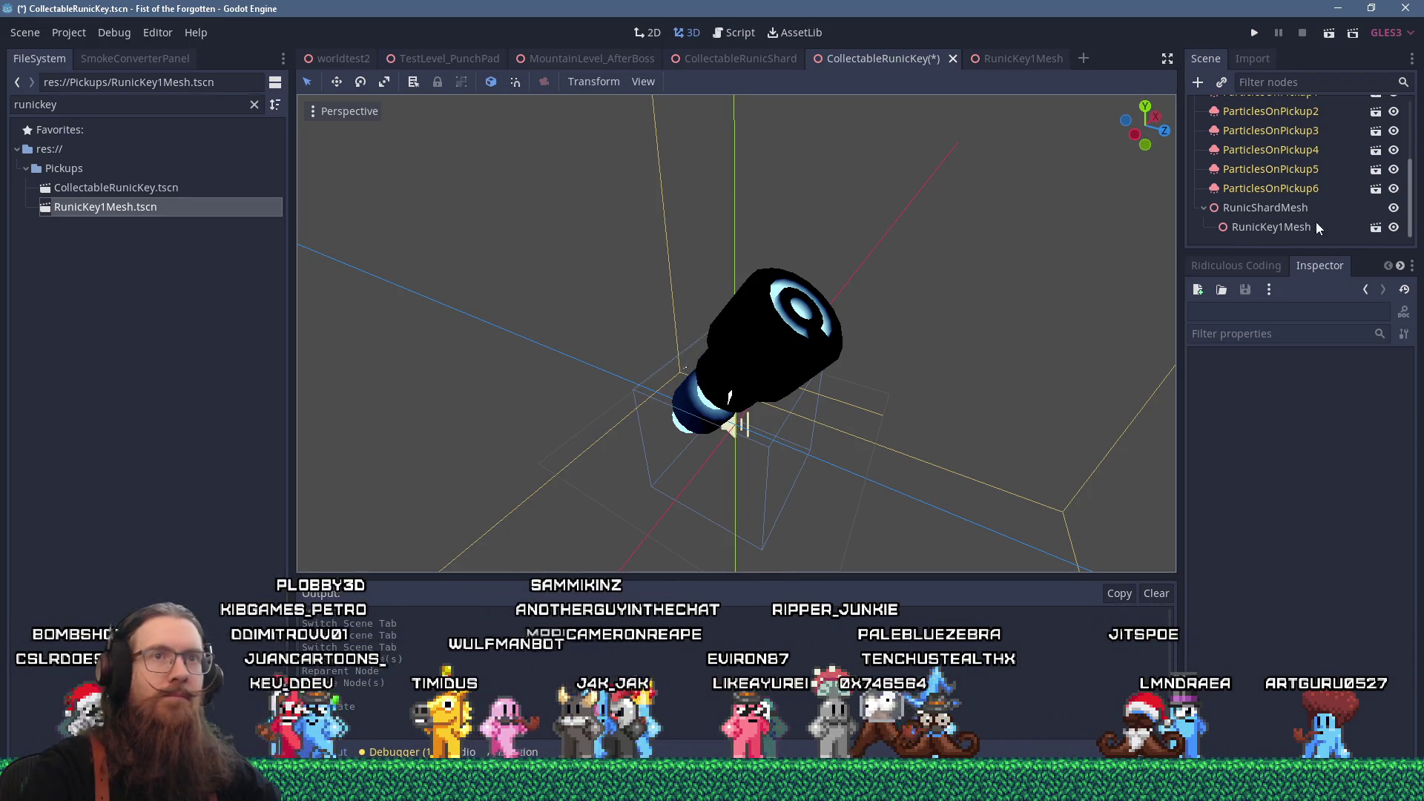
scroll(1316, 211, "up", 3)
scroll(865, 372, "up", 3)
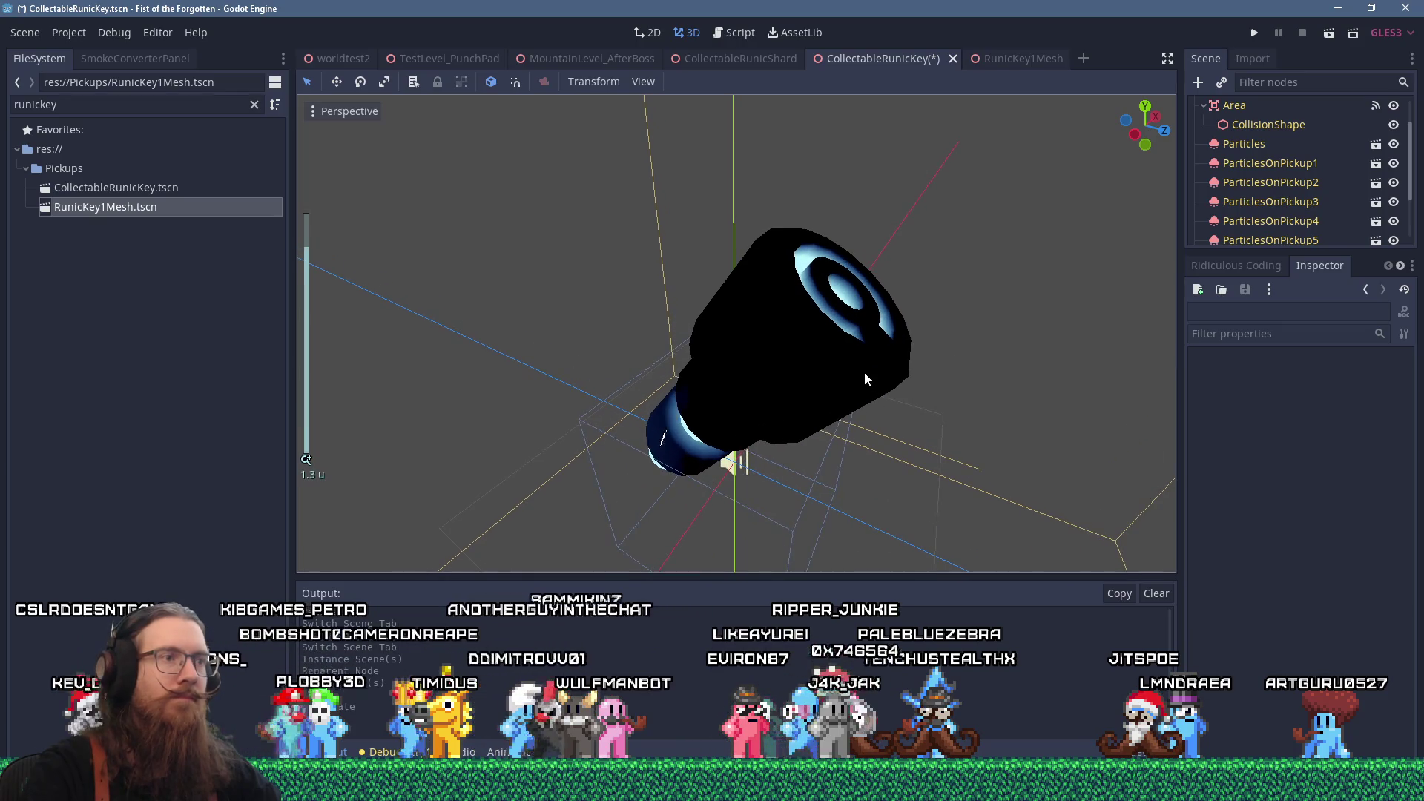
scroll(875, 377, "down", 10)
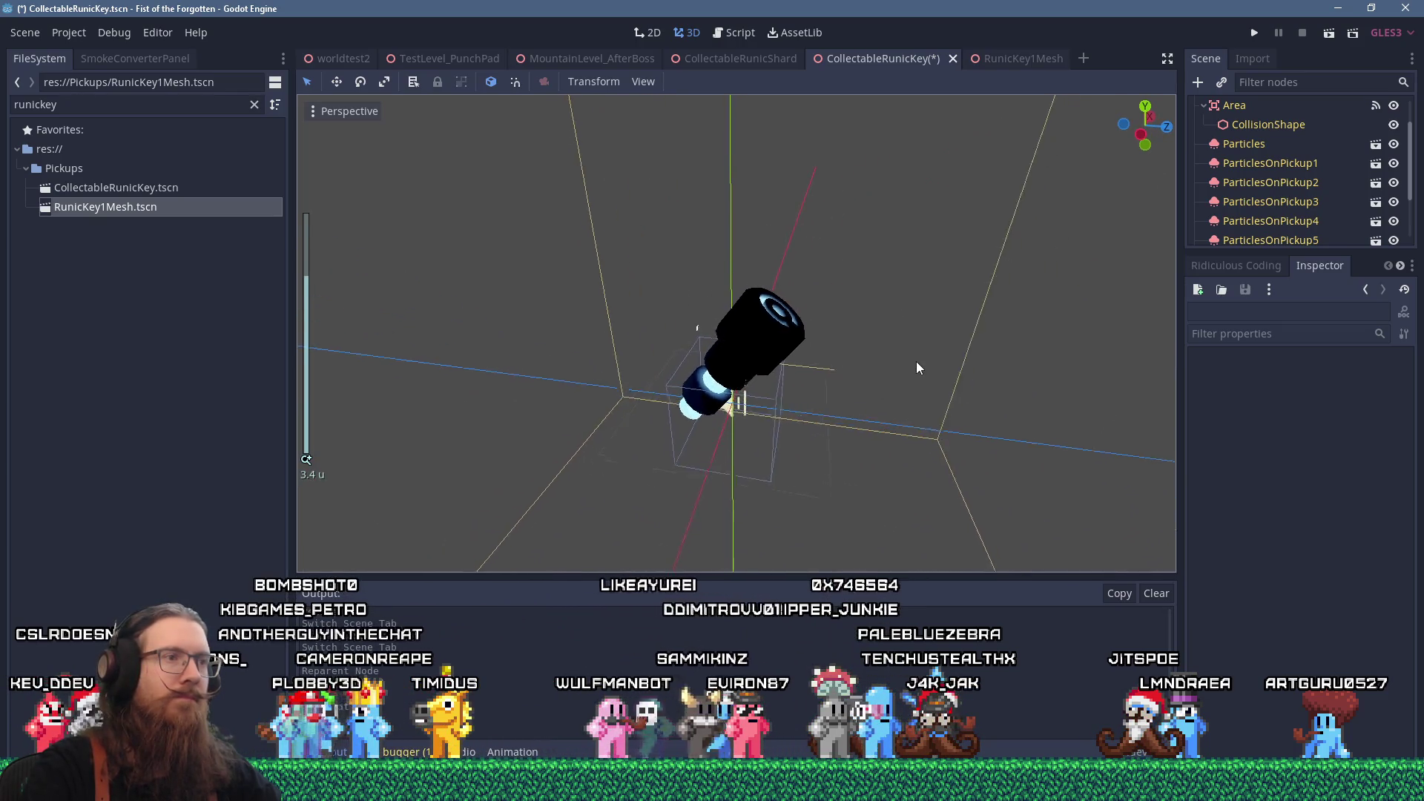
scroll(856, 380, "up", 3)
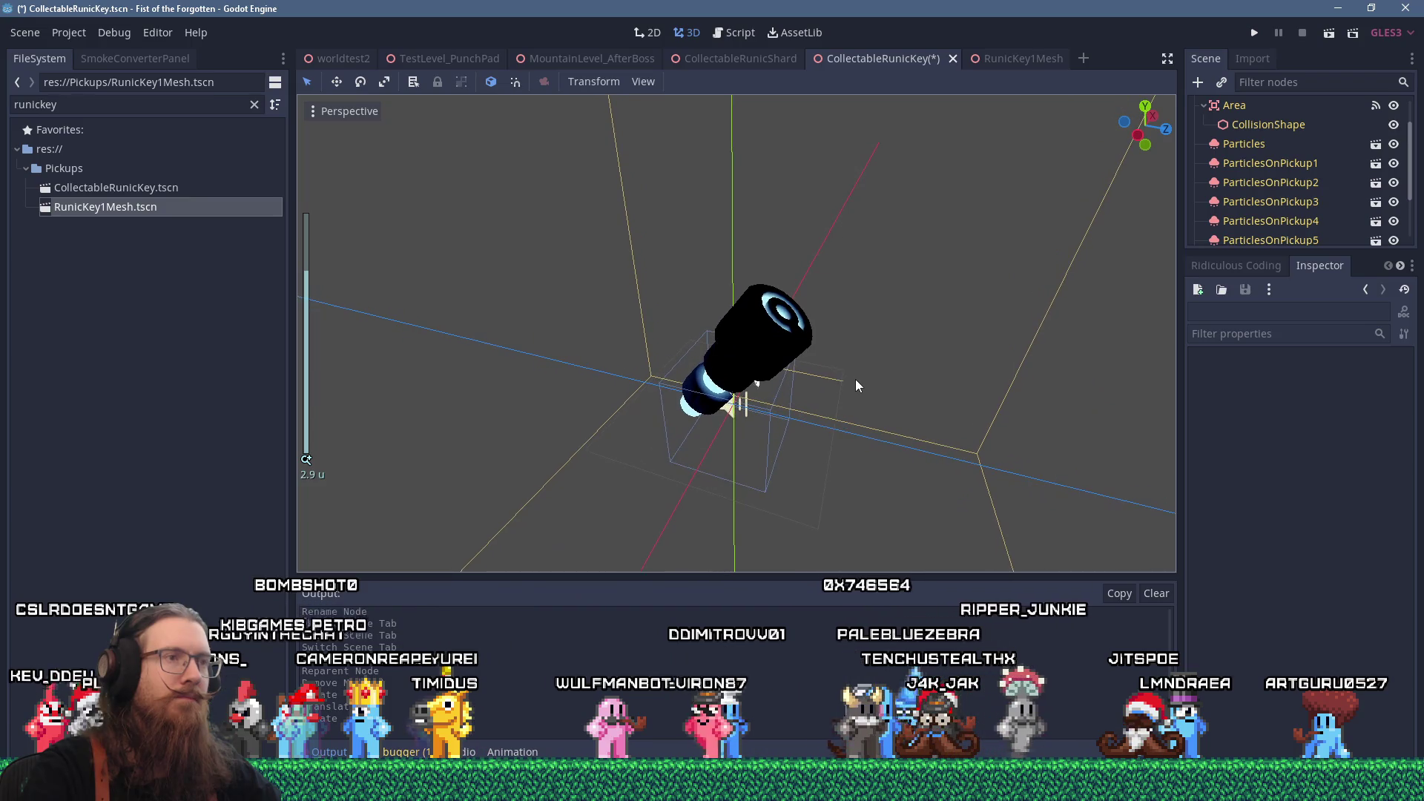
- Hide the docks and bottom panel, zoom in so the key fills the viewport
key("ctrl+shift+F11")
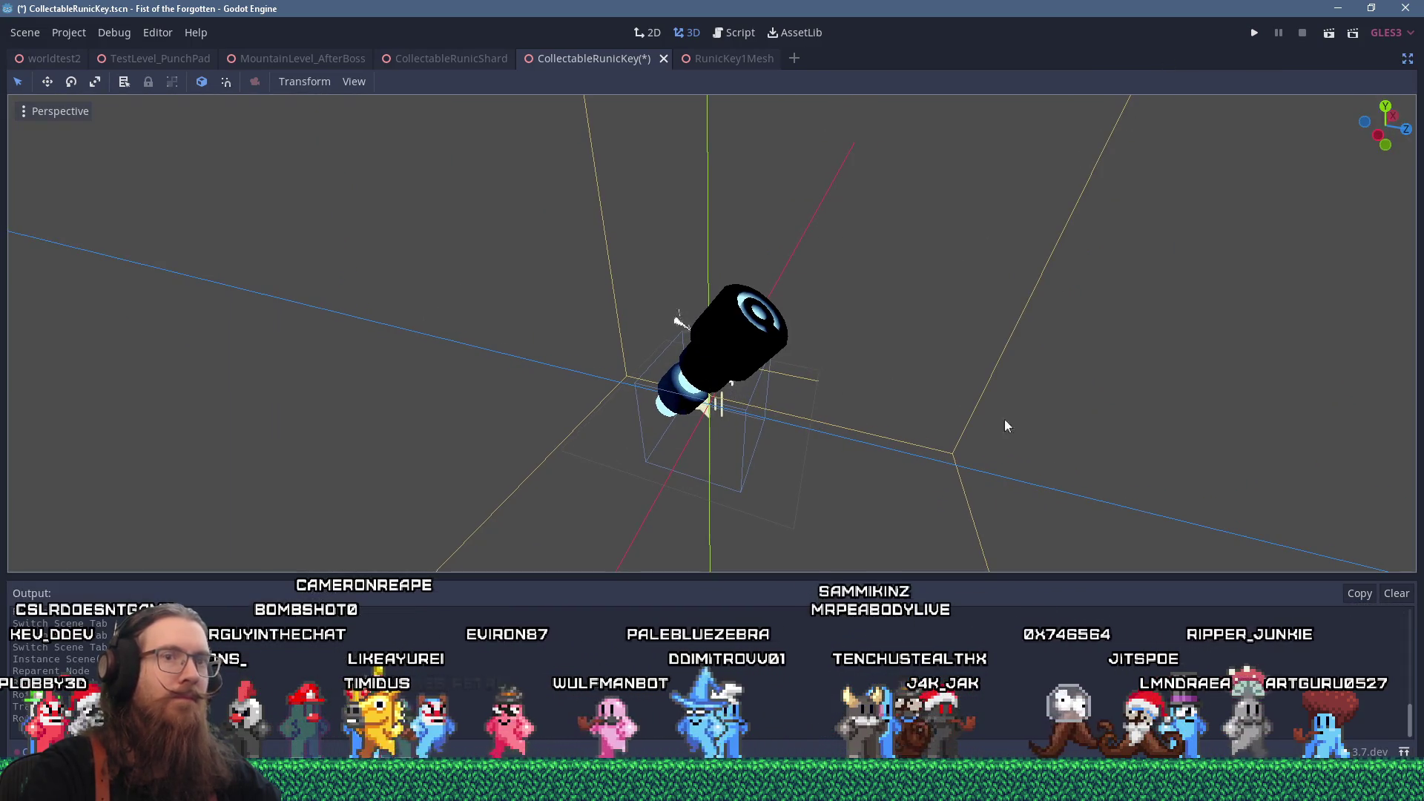
key("F6")
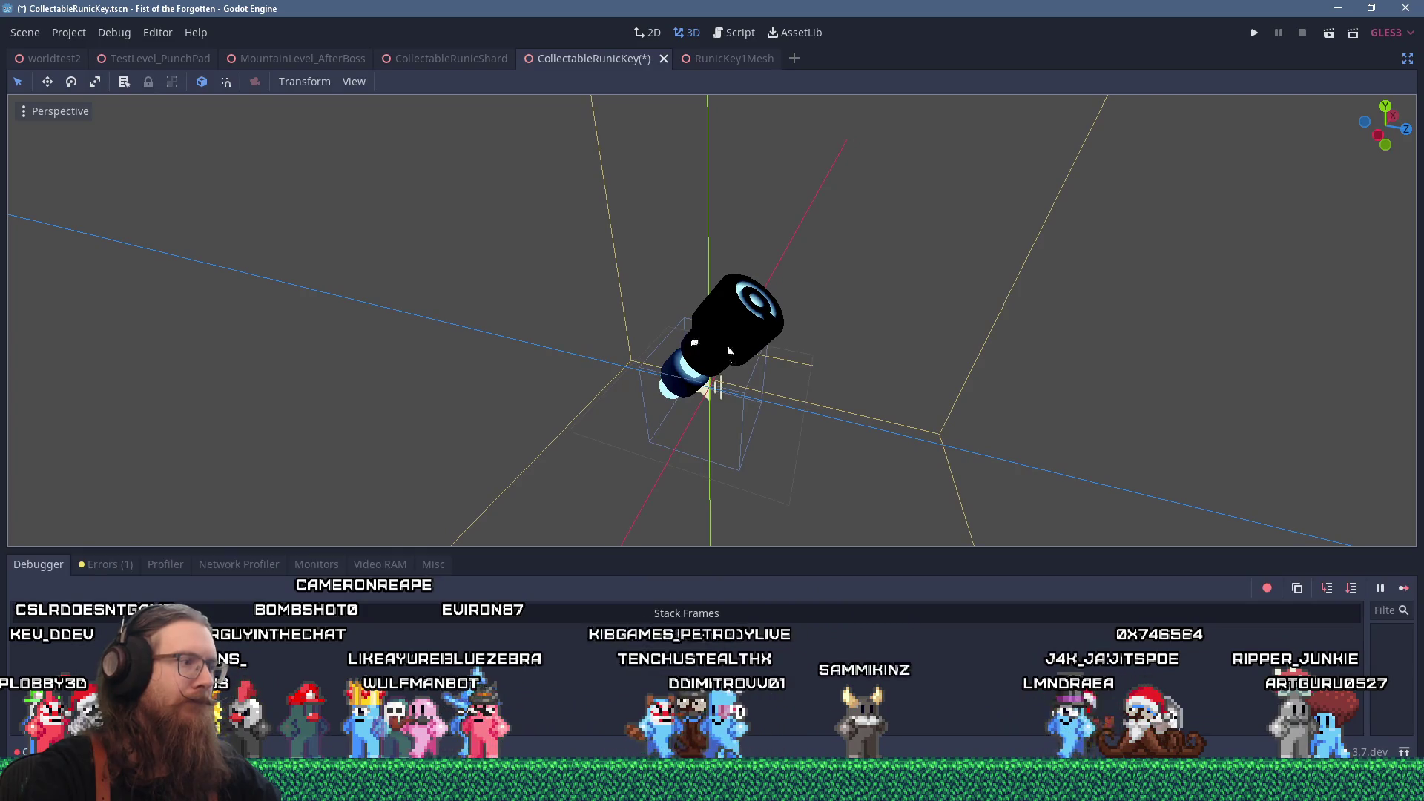
left_click(38, 563)
scroll(434, 586, "up", 4)
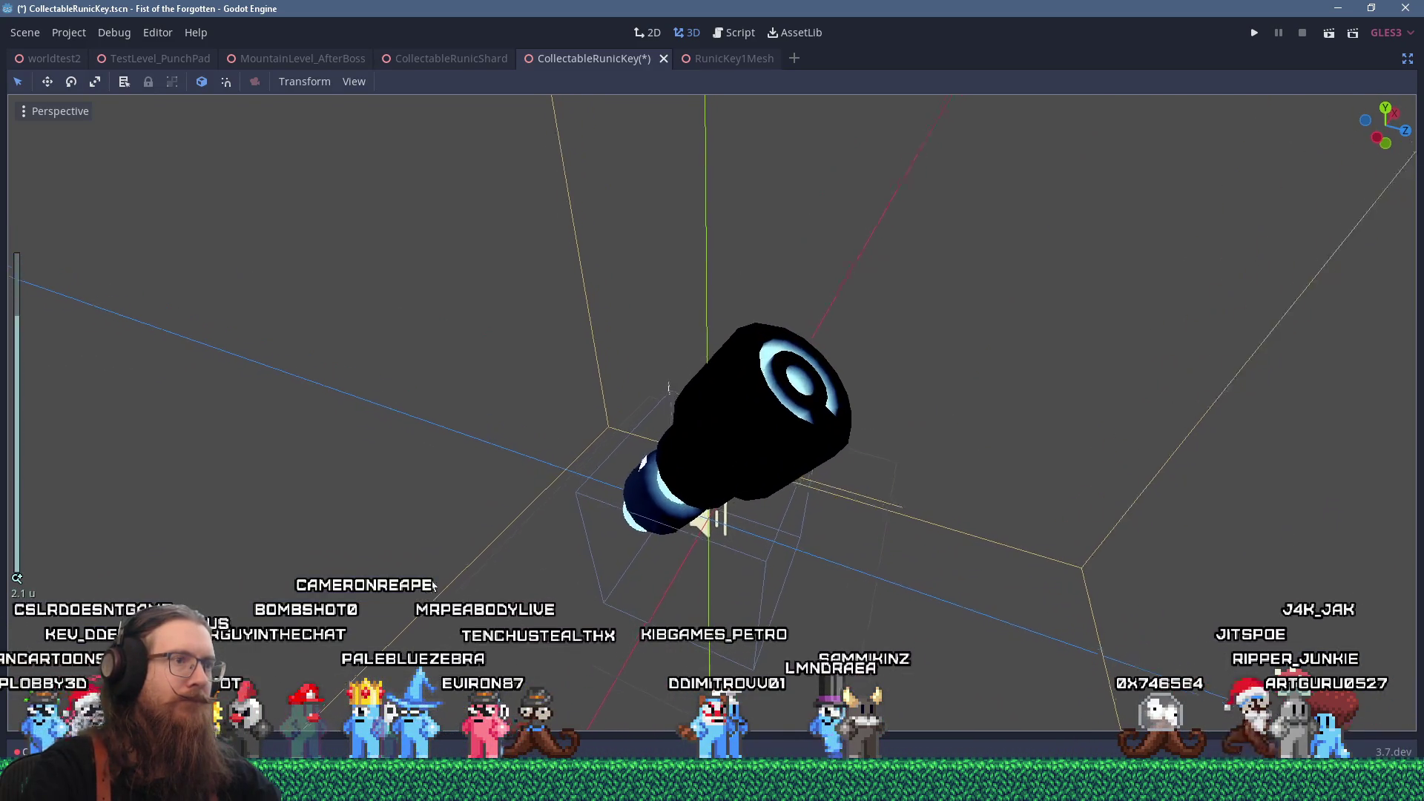
scroll(437, 594, "up", 4)
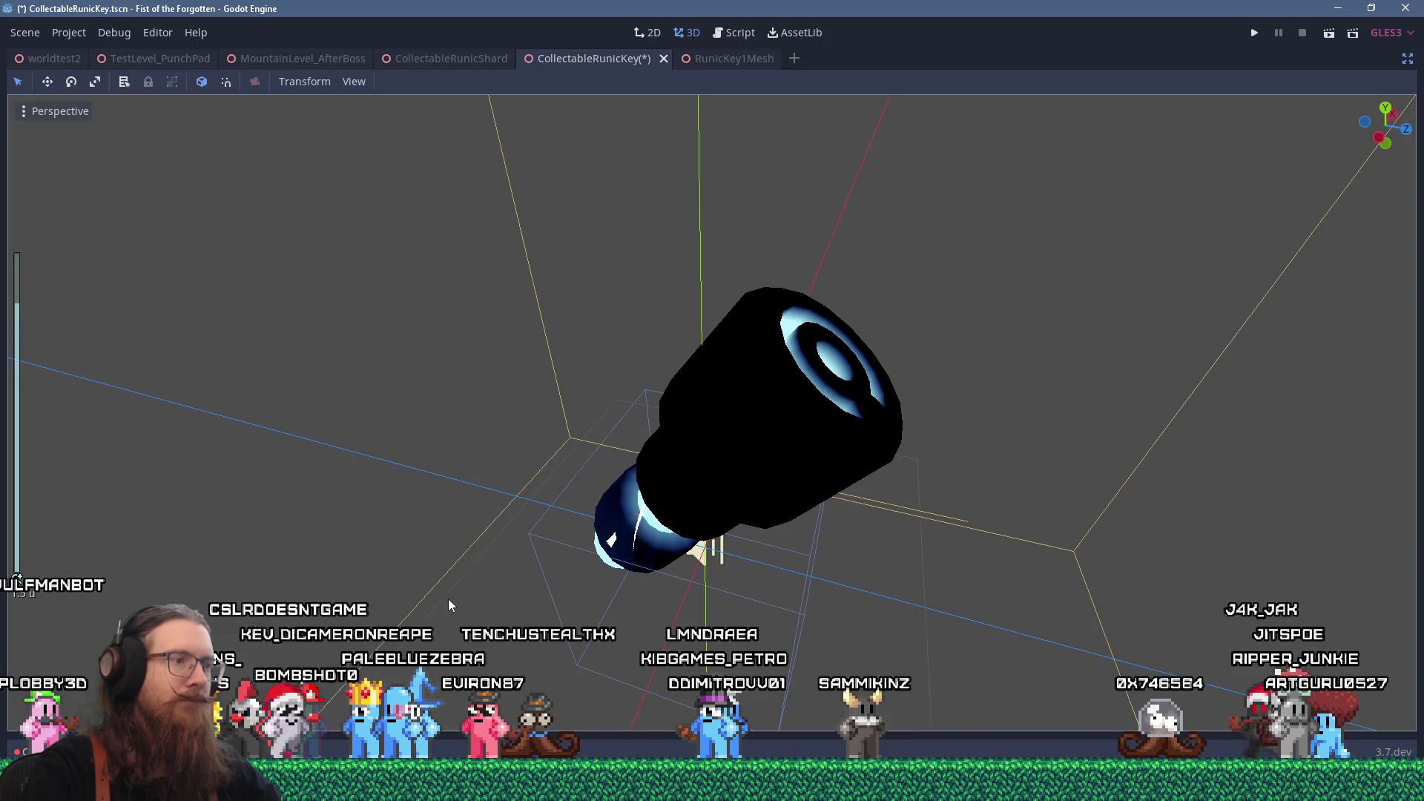
mouse_move(448, 605)
left_mouse_down()
mouse_move(373, 620)
mouse_move(474, 625)
left_mouse_up()
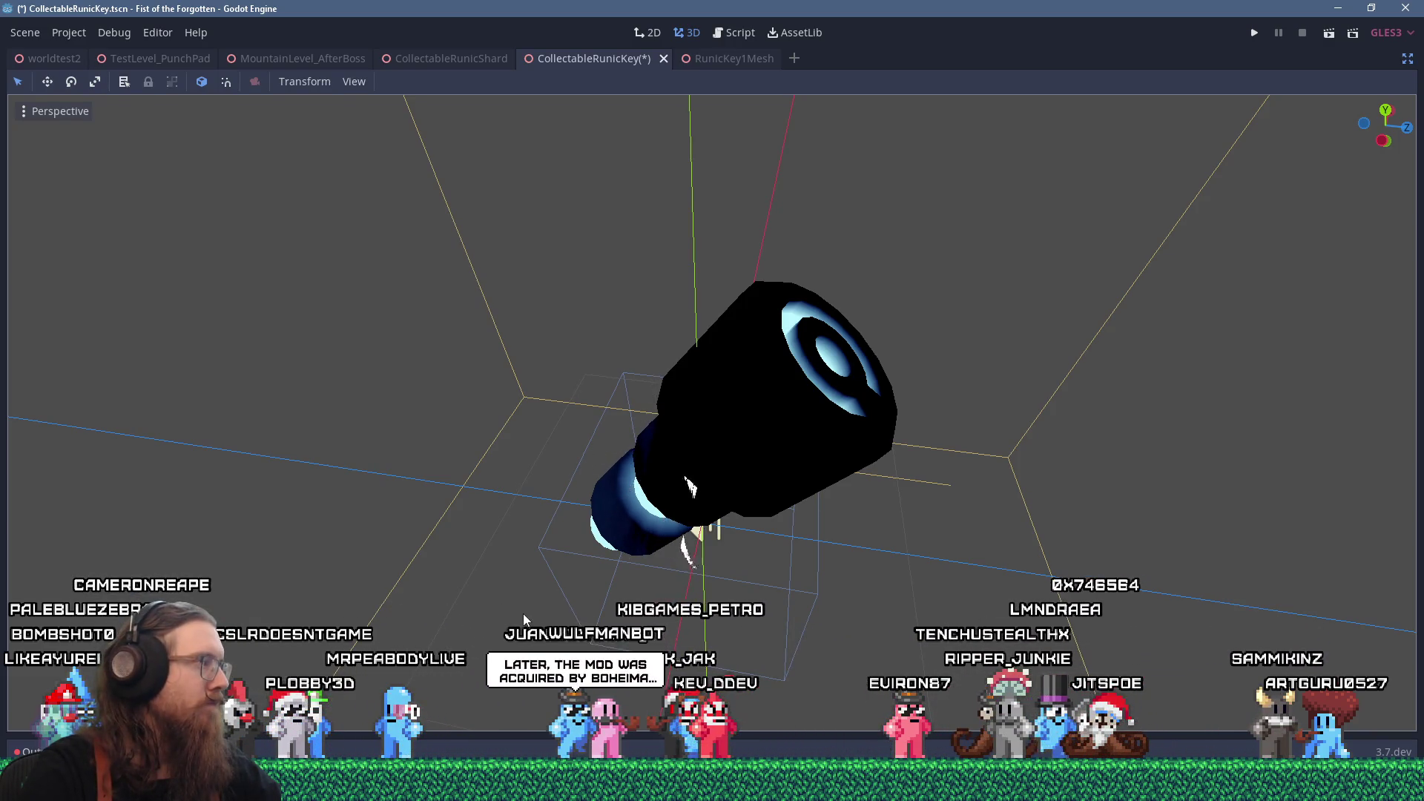
key("super")
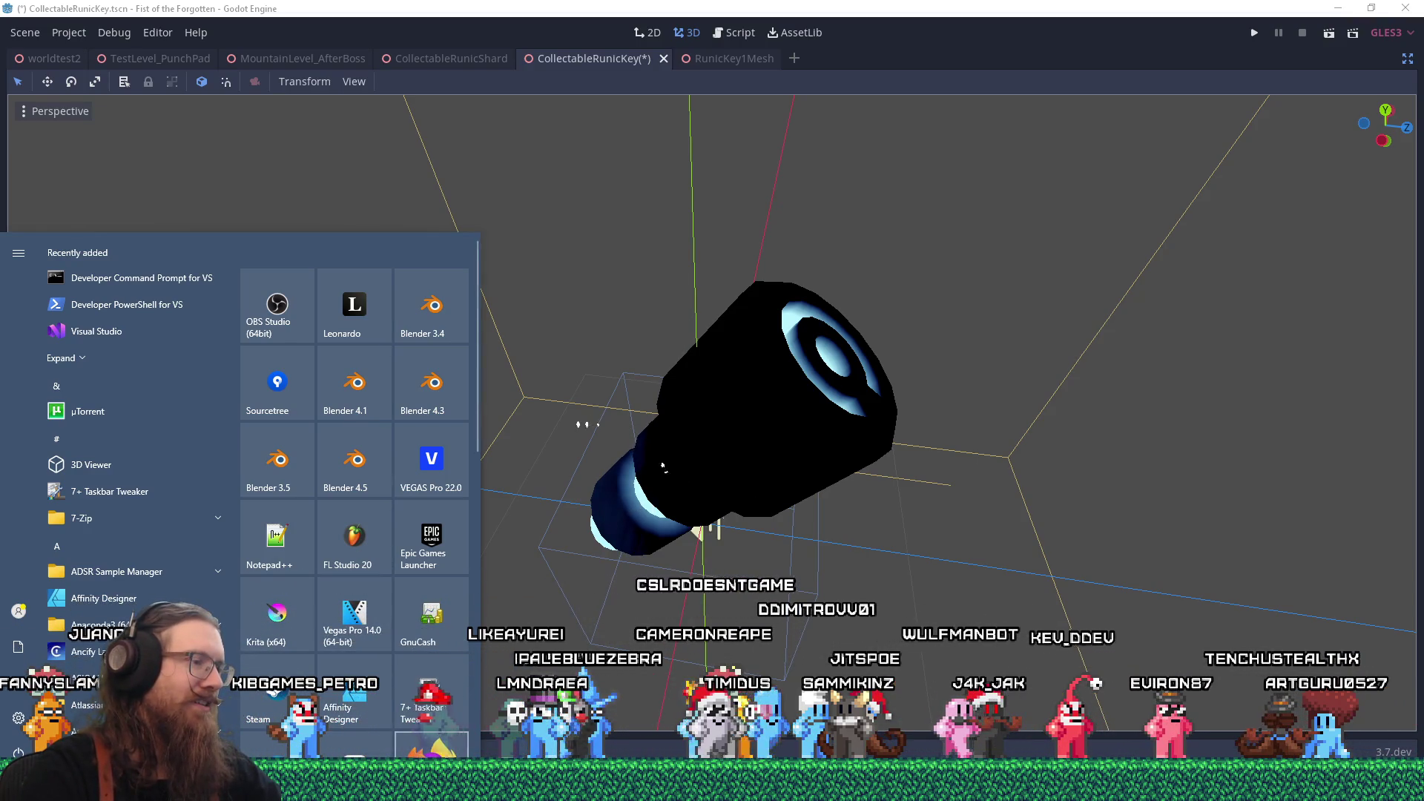
- Paste the copied key render into Krita as a new image
left_click(522, 486)
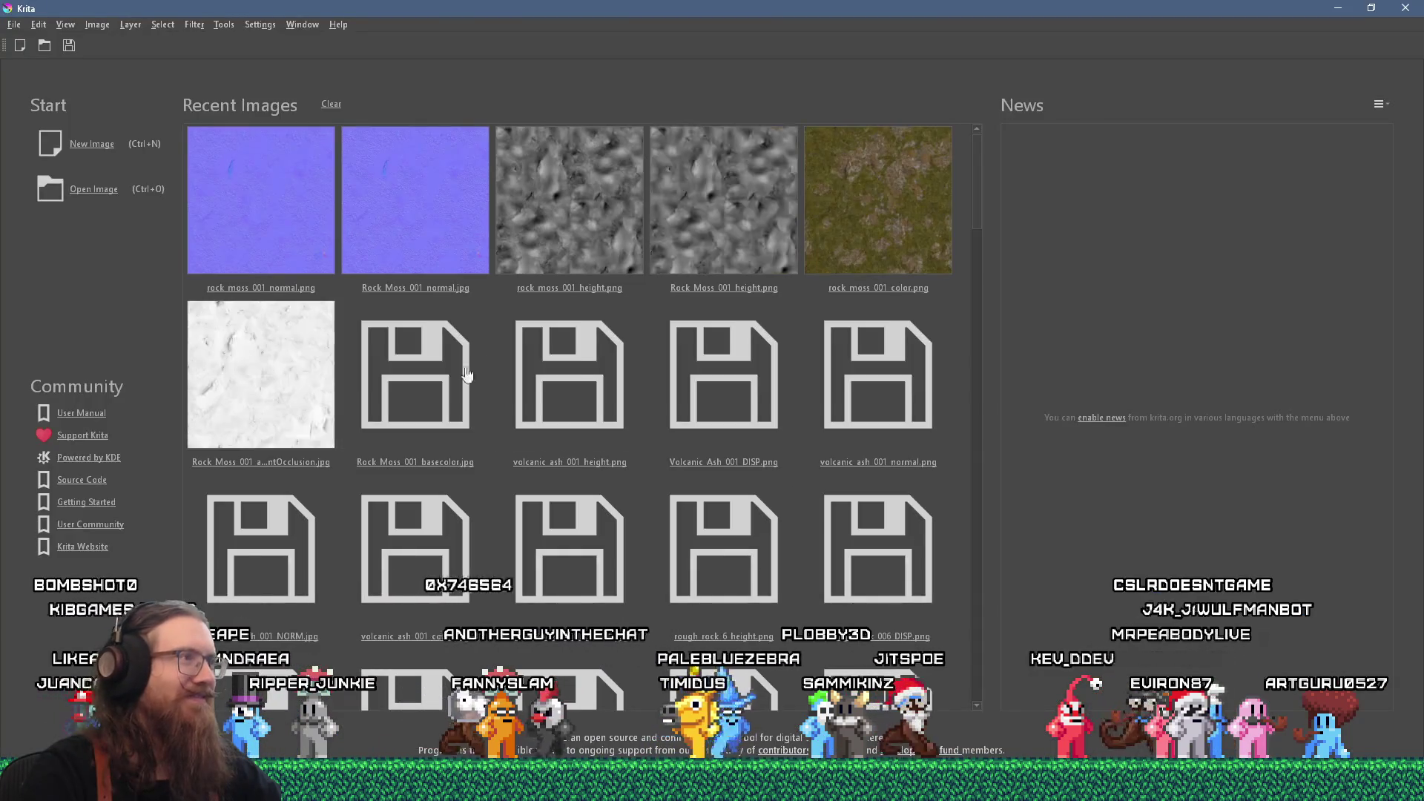
left_click(38, 24)
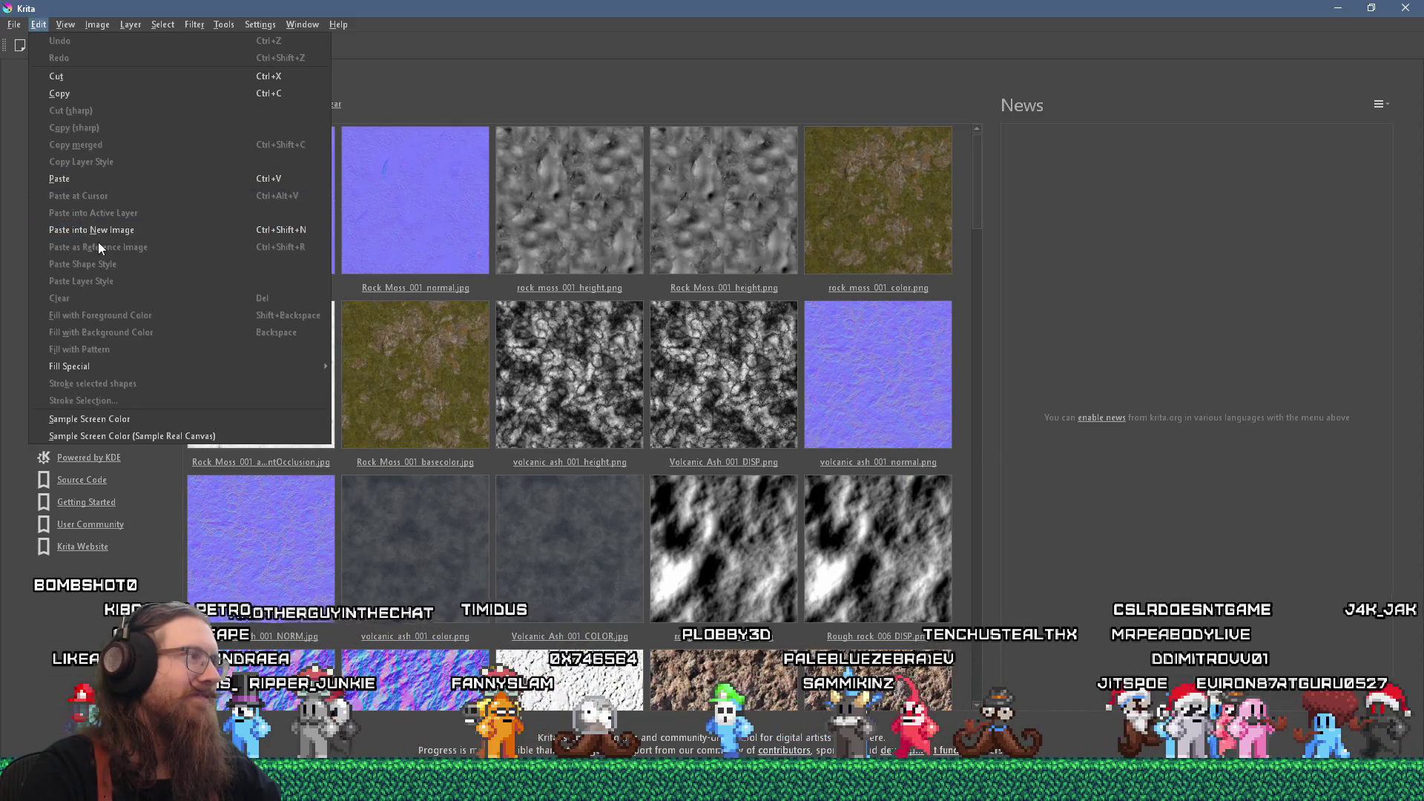
left_click(91, 230)
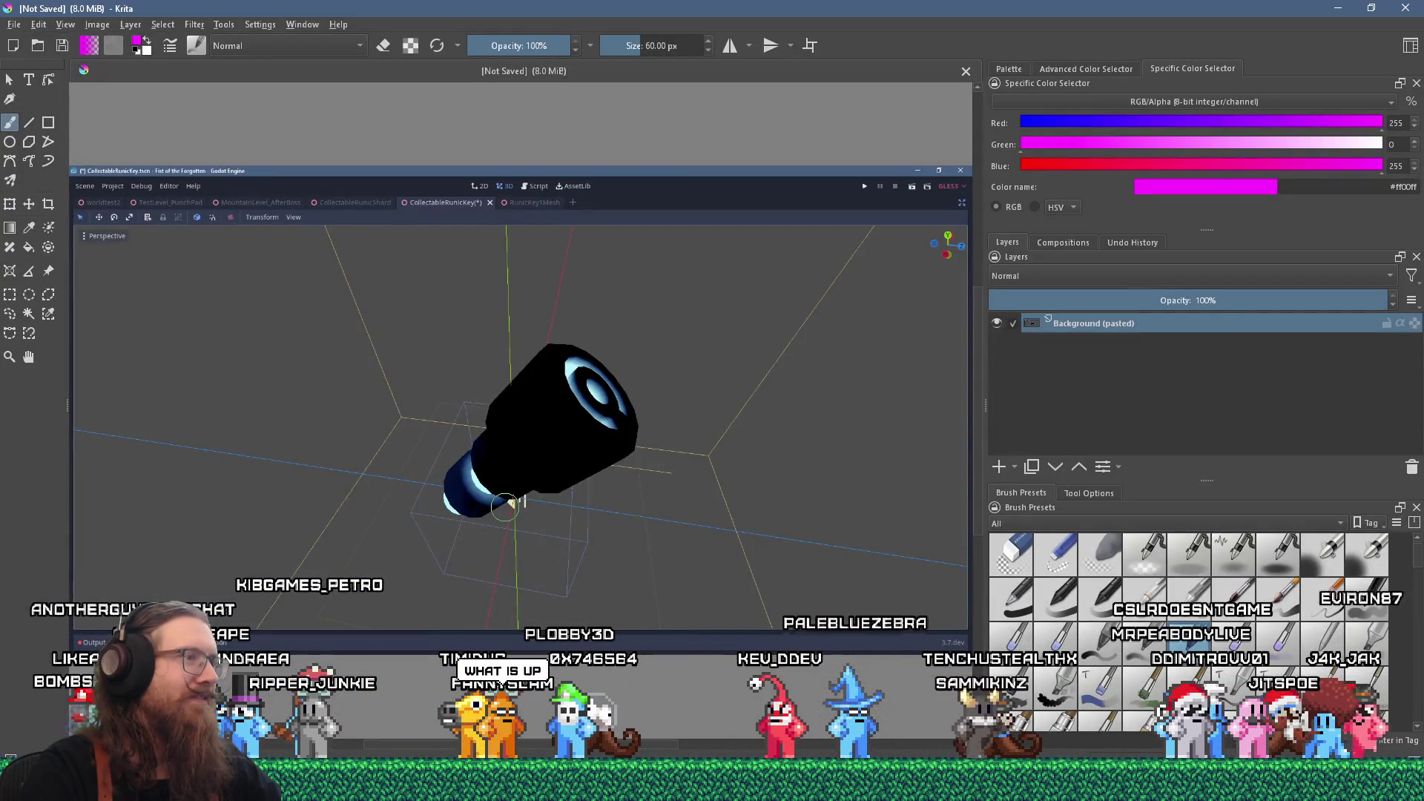
scroll(502, 507, "up", 5)
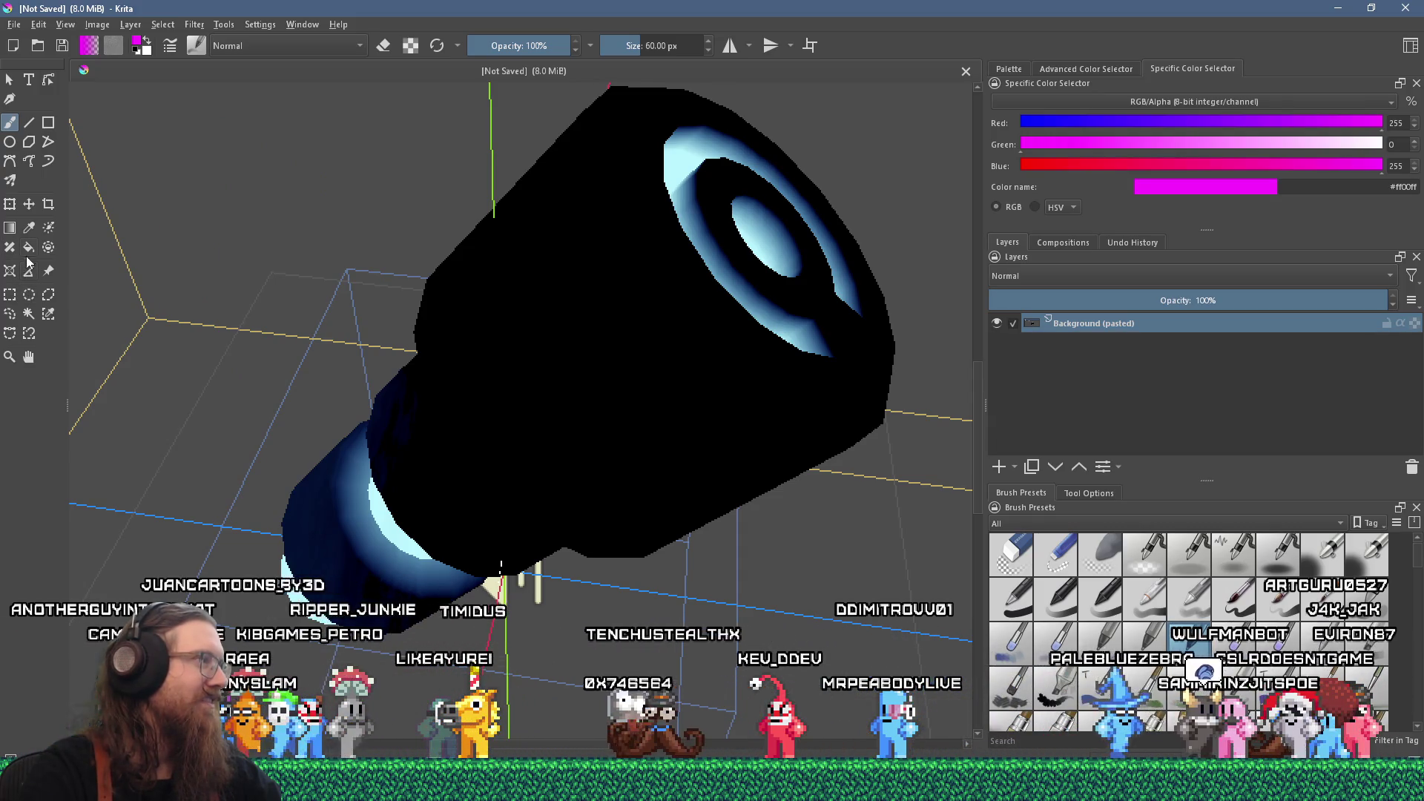
- Crop the image around the key to about 558x559 px
left_click(49, 205)
scroll(300, 356, "down", 5)
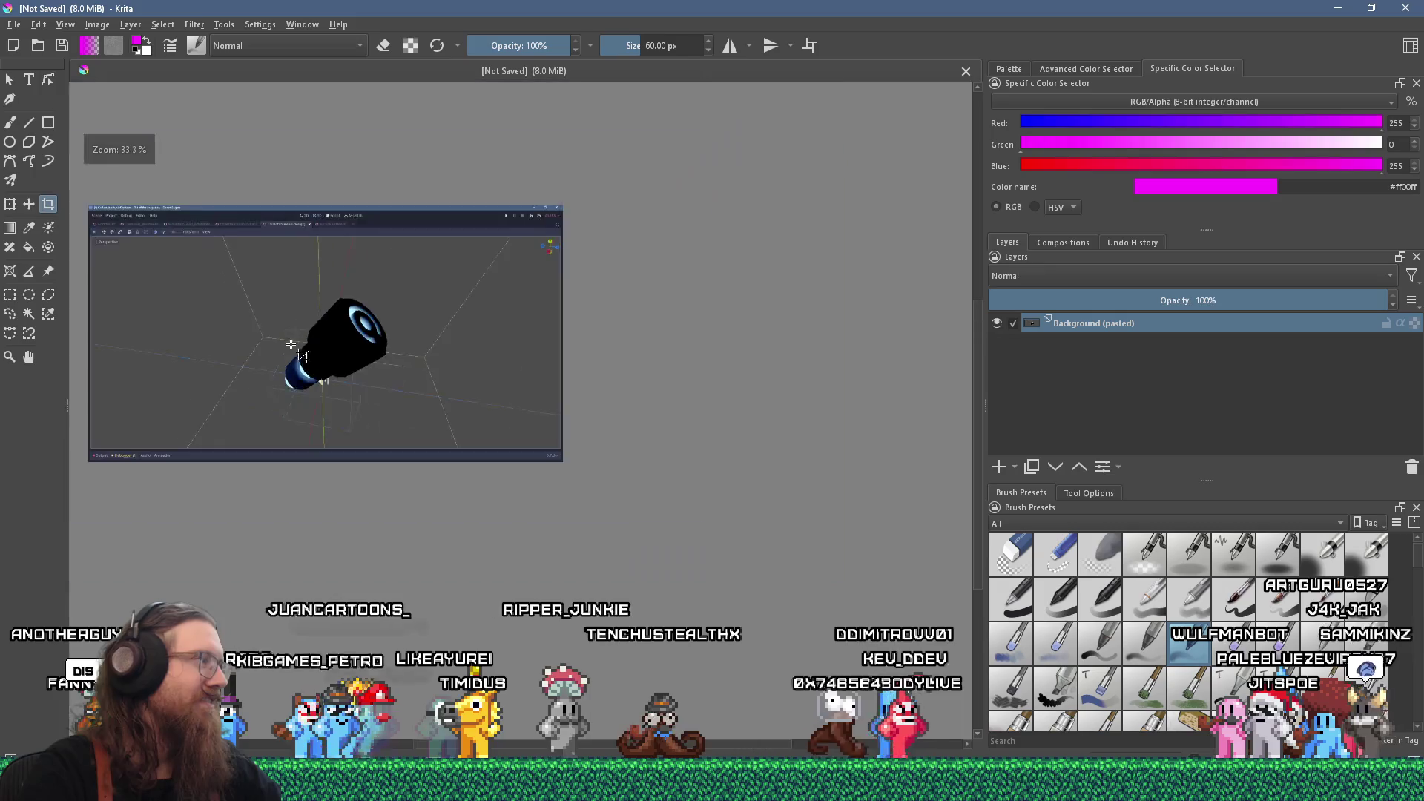
scroll(316, 329, "up", 2)
mouse_move(184, 233)
left_mouse_down()
mouse_move(398, 493)
mouse_move(509, 515)
mouse_move(499, 525)
left_mouse_up()
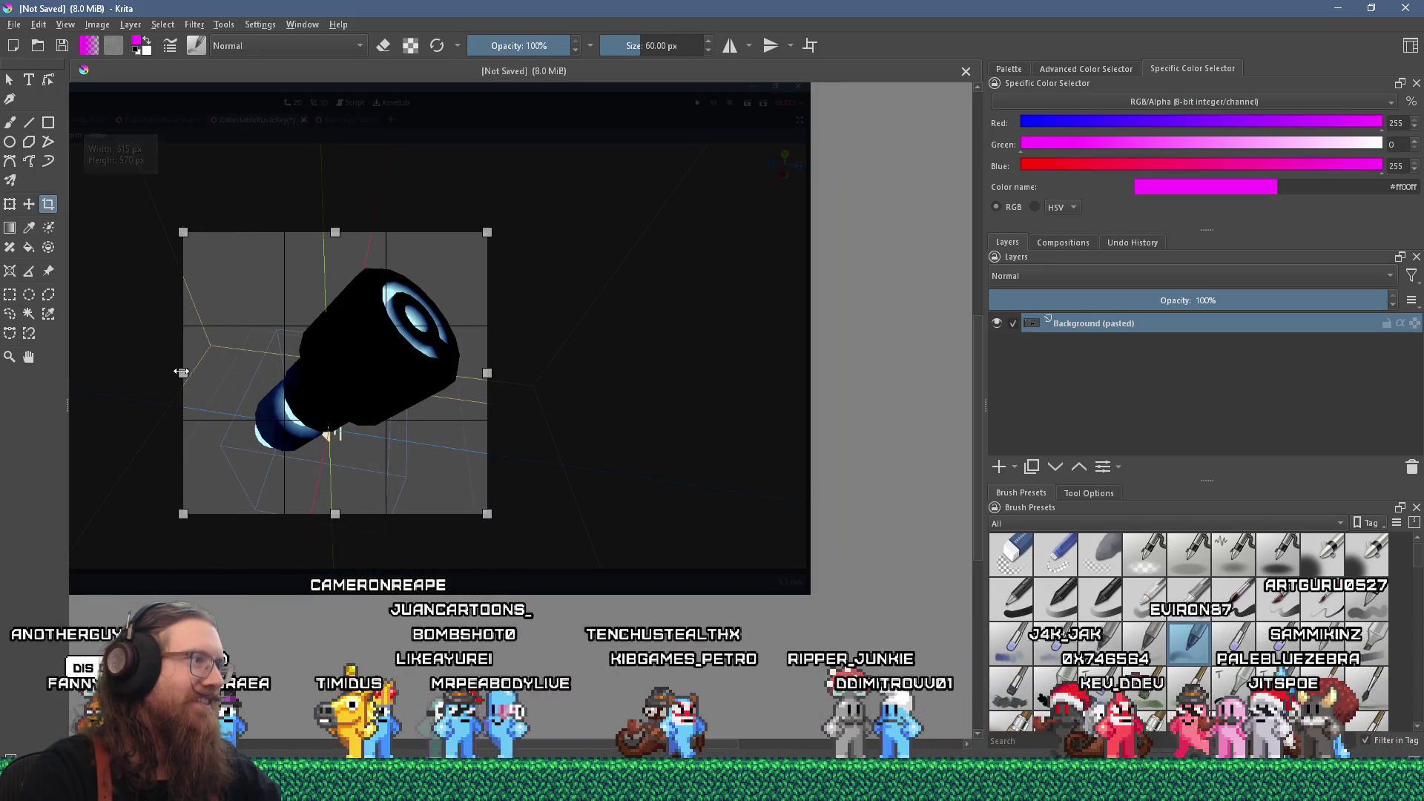
left_click_drag(483, 232, 491, 231)
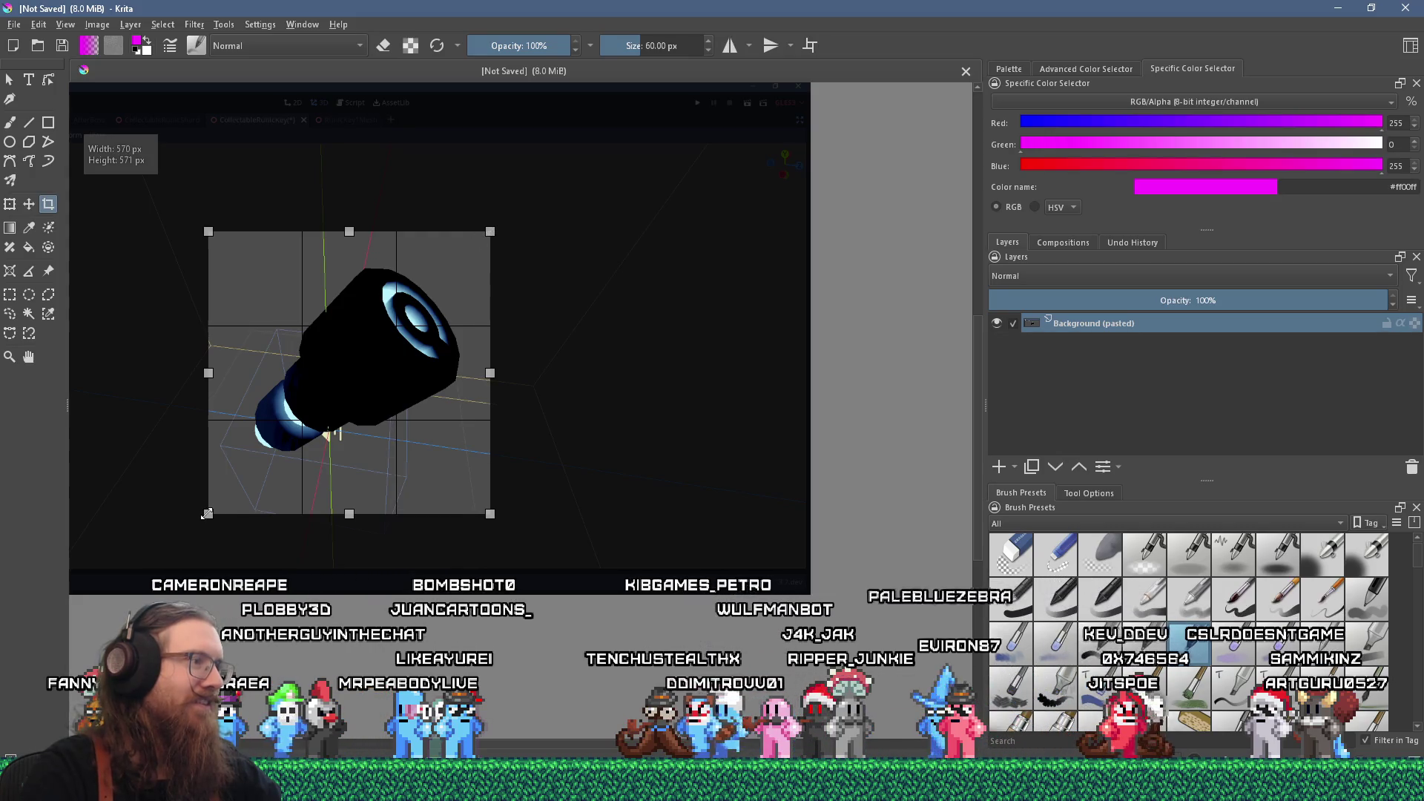
left_click_drag(207, 514, 213, 508)
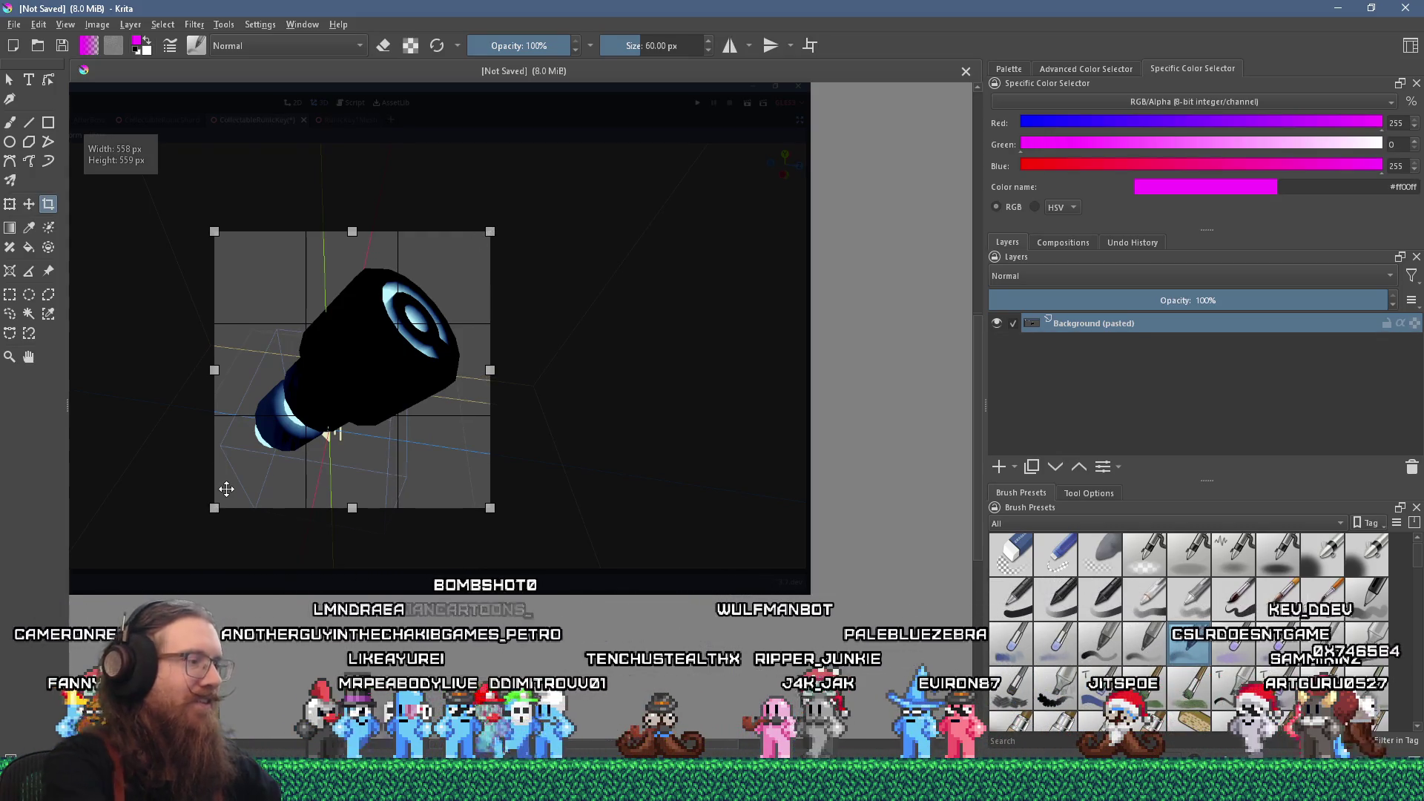
key("Return")
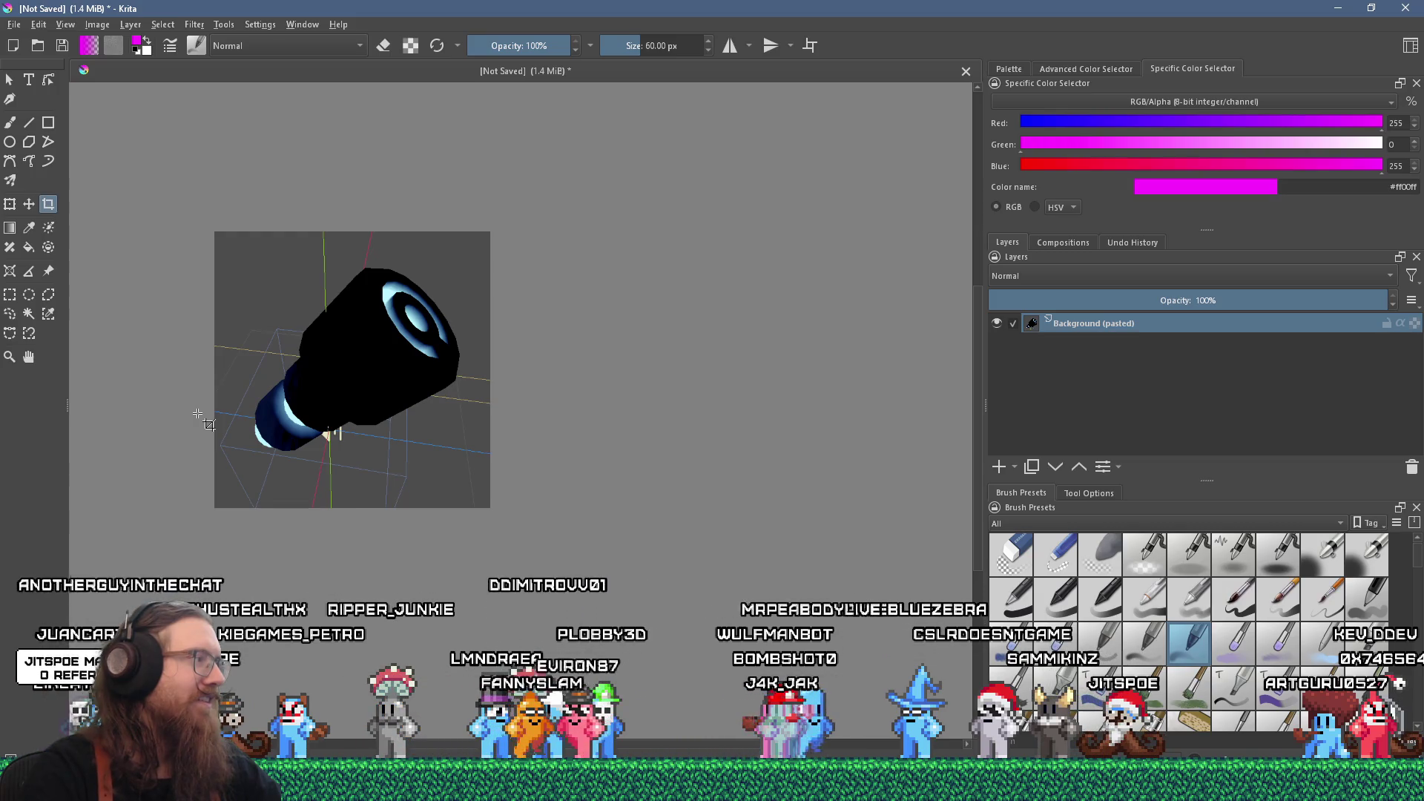
- Zoom around the cropped image and pick the contiguous selection tool
scroll(334, 403, "up", 4)
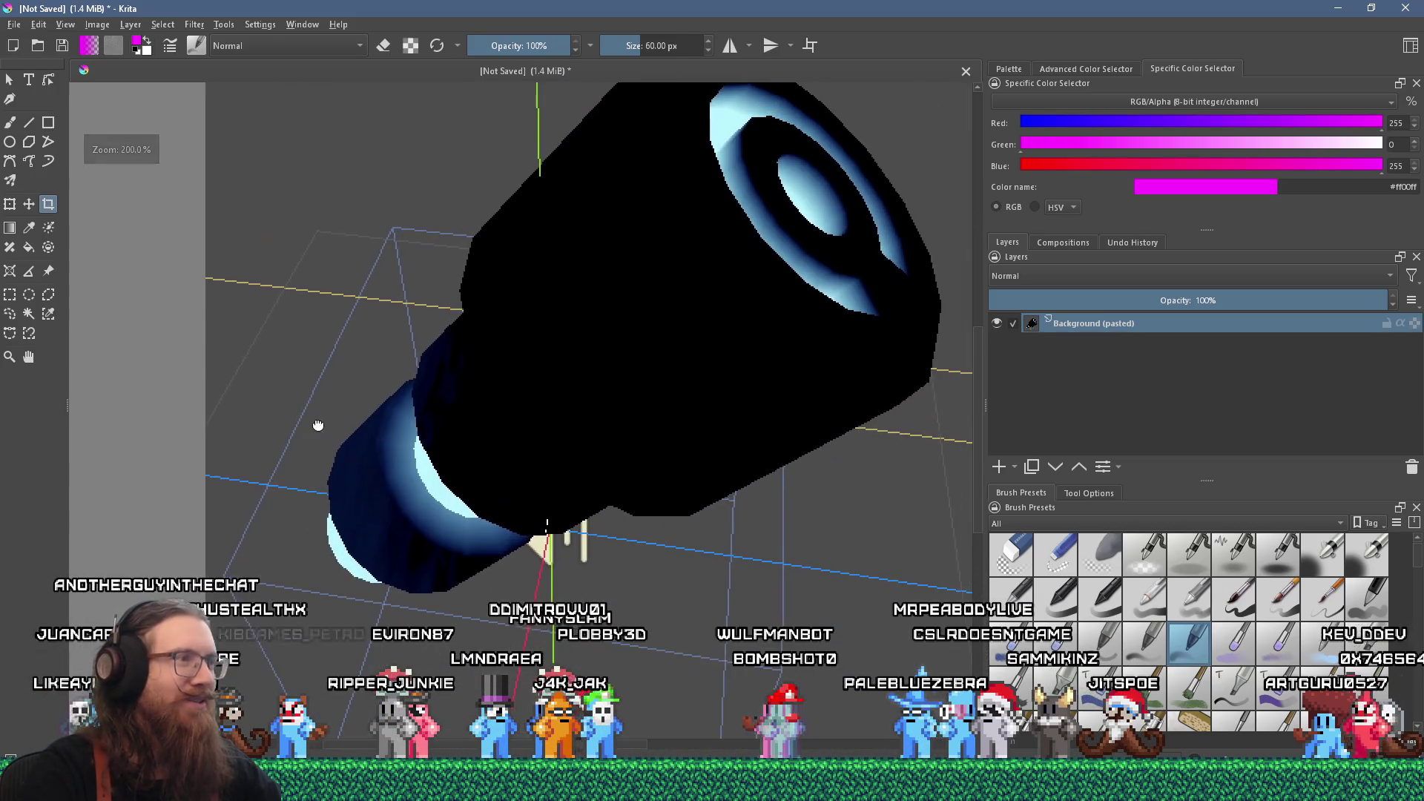
scroll(317, 423, "down", 3)
scroll(335, 415, "up", 1)
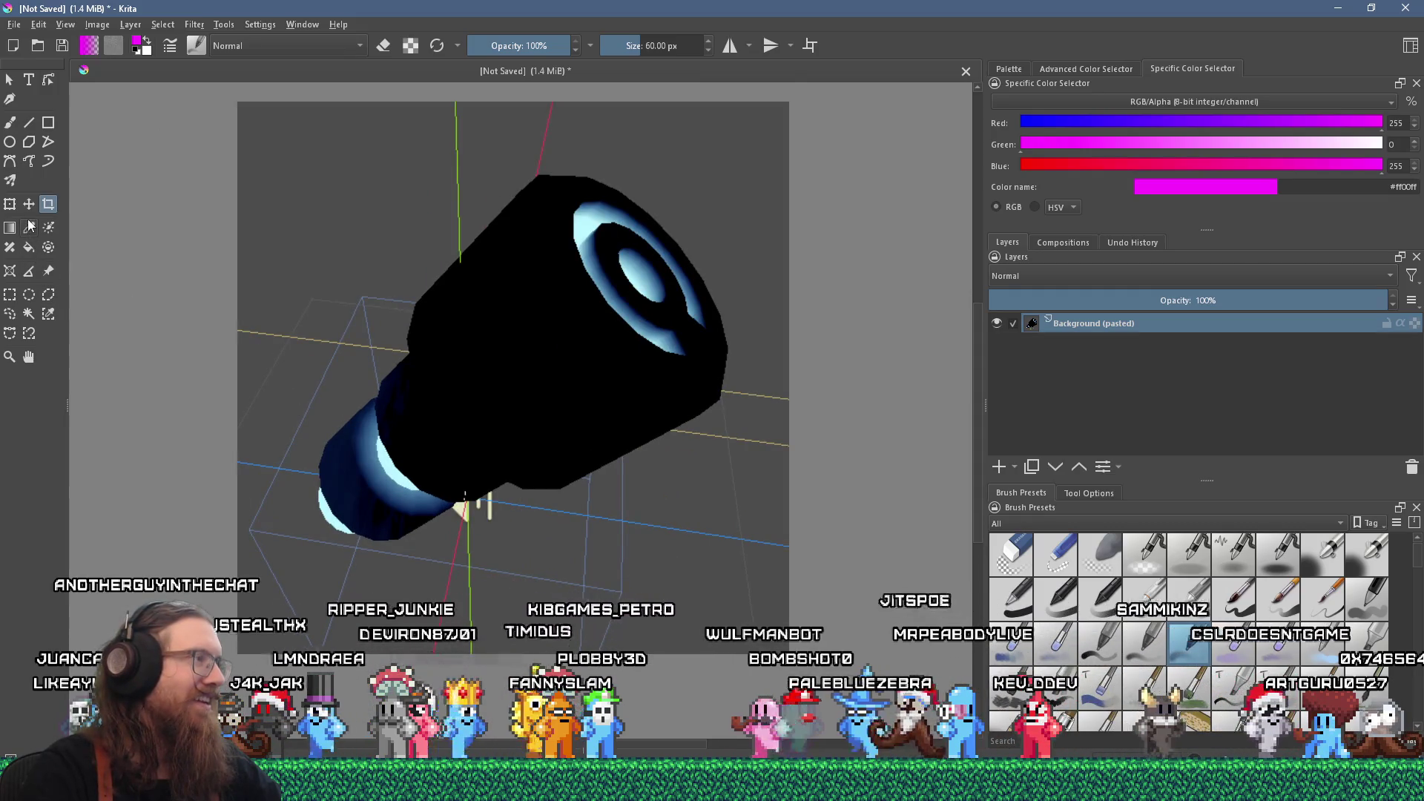
left_click(28, 314)
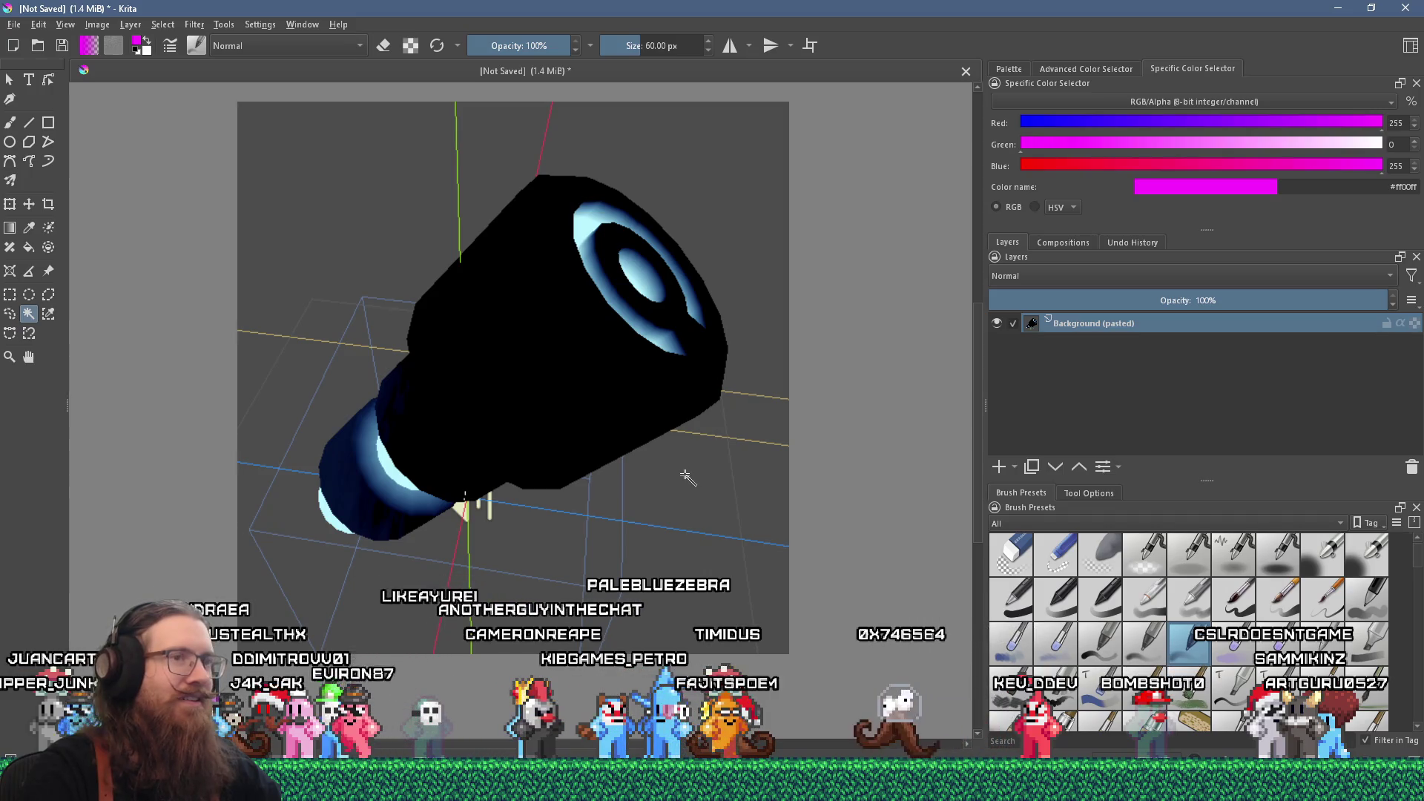
- Split the pasted layer's alpha into Transparency Mask 1
right_click(1061, 323)
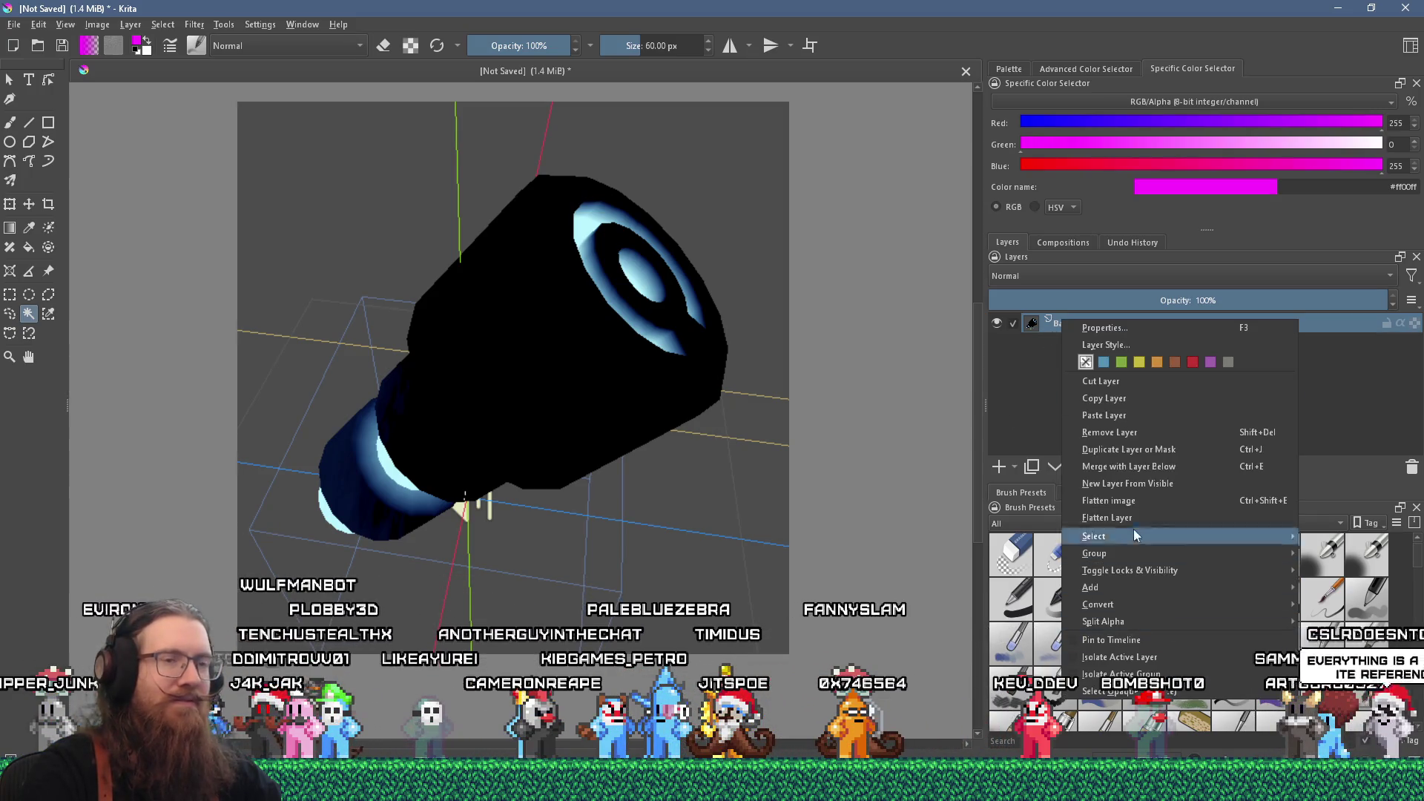
mouse_move(1135, 621)
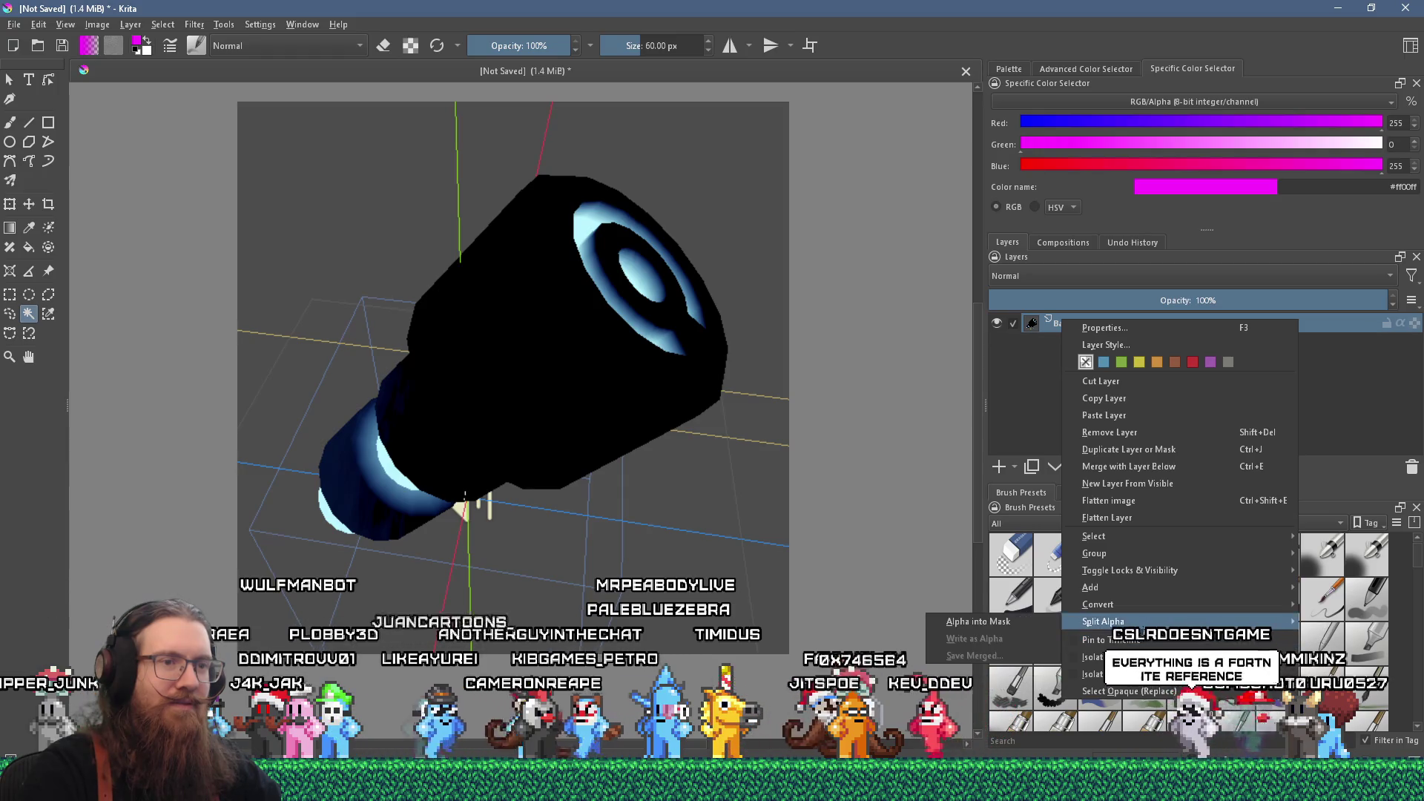
left_click(978, 622)
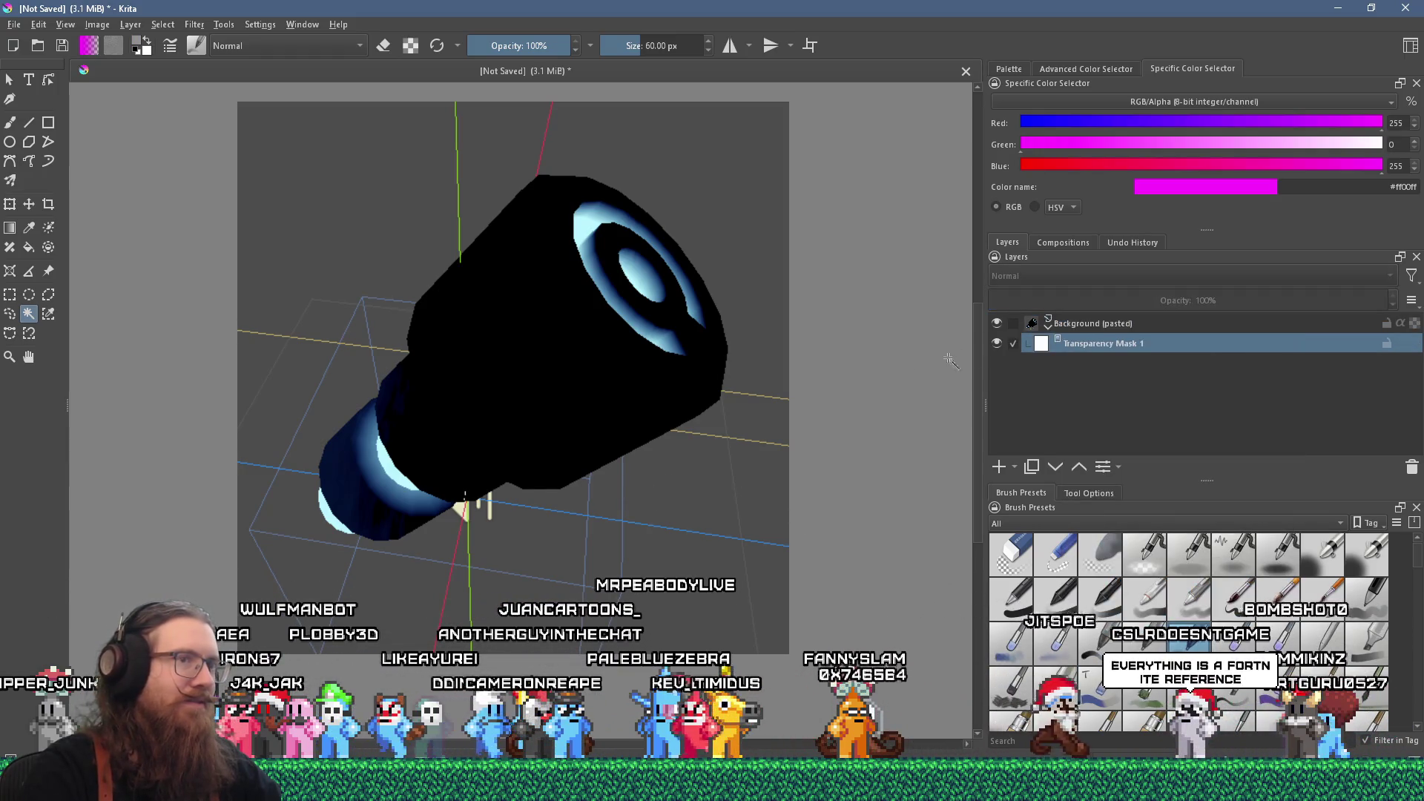
left_click(1072, 329)
- Magic Wand select the grey background regions around the key and activate the mask
left_click(700, 486)
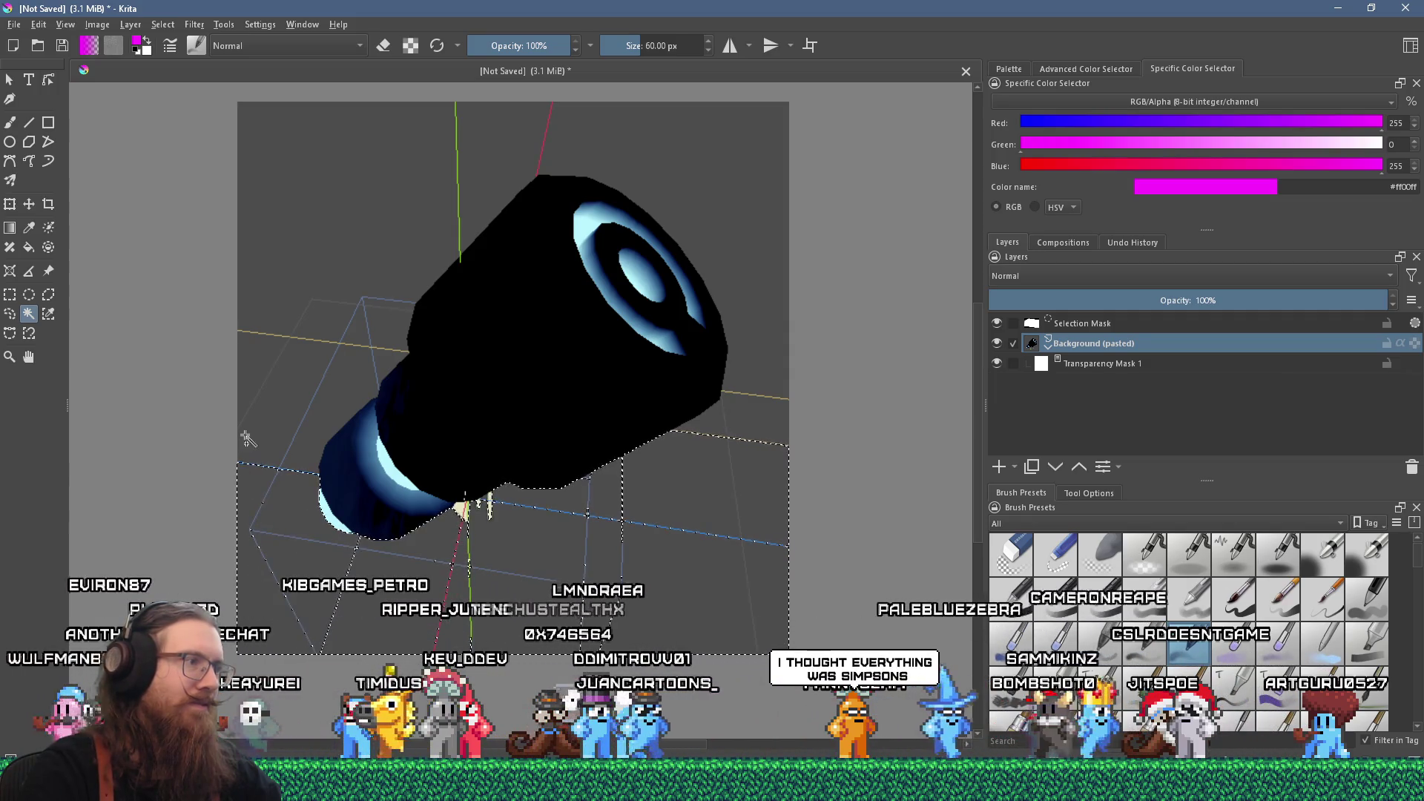
left_click(339, 393, "shift")
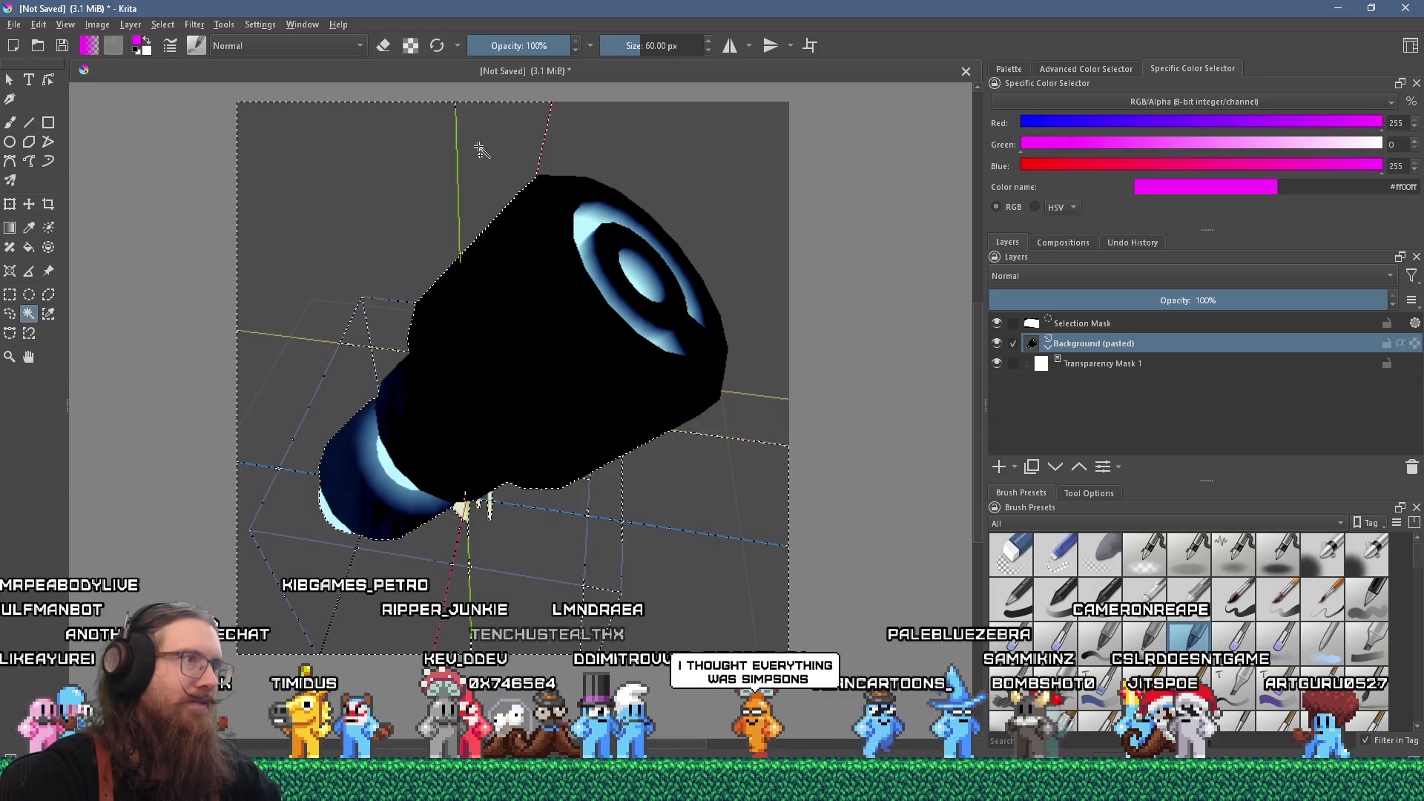
left_click(770, 427, "shift")
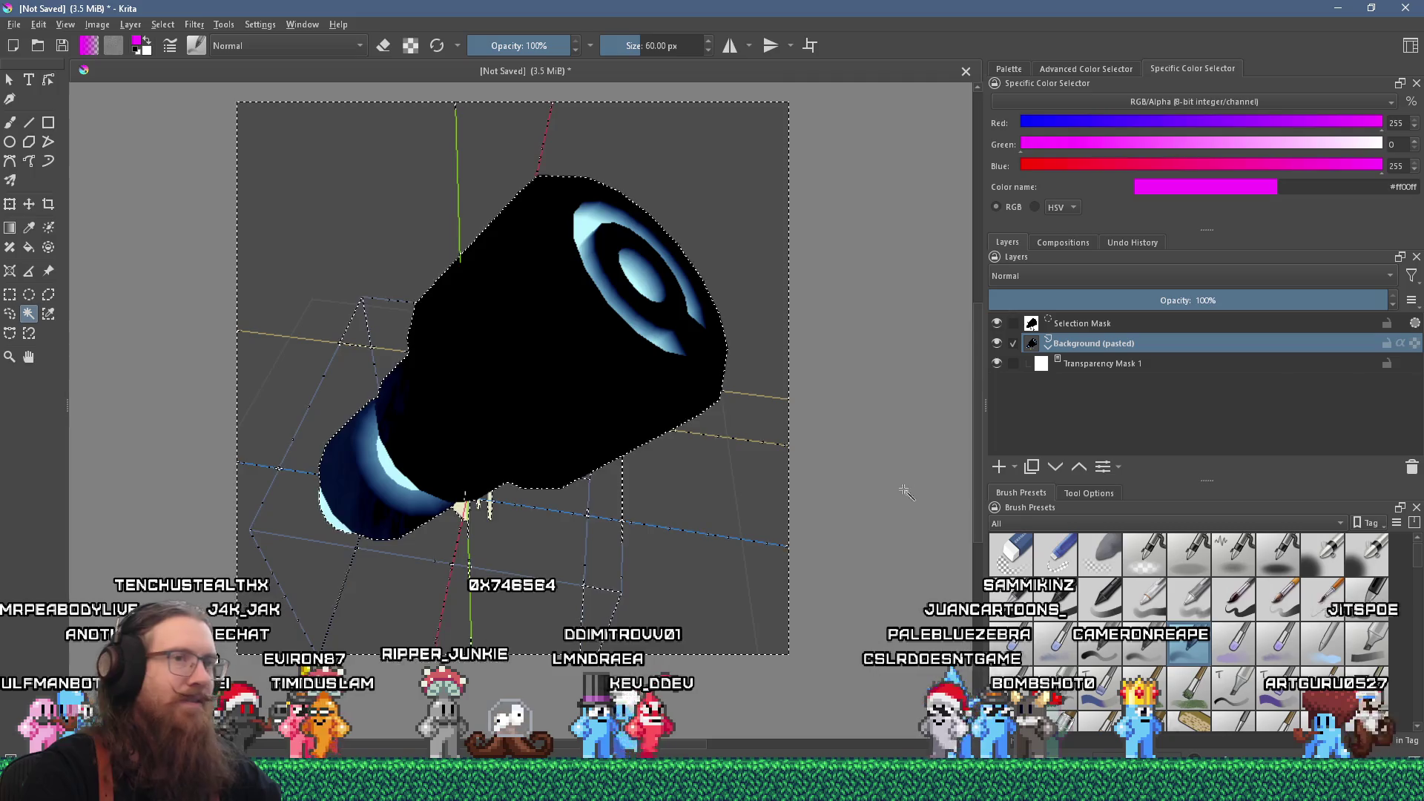
key("Page_Down")
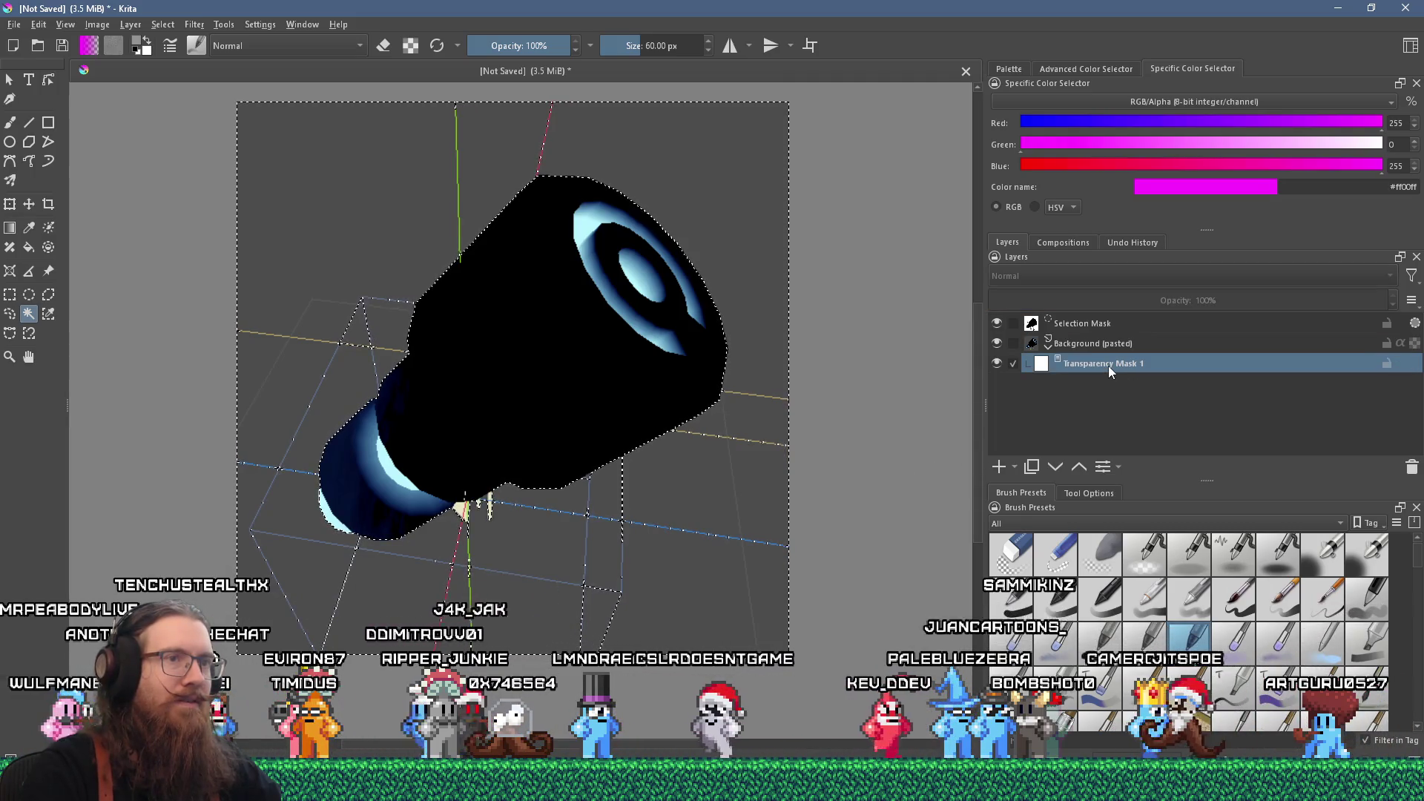
key("f")
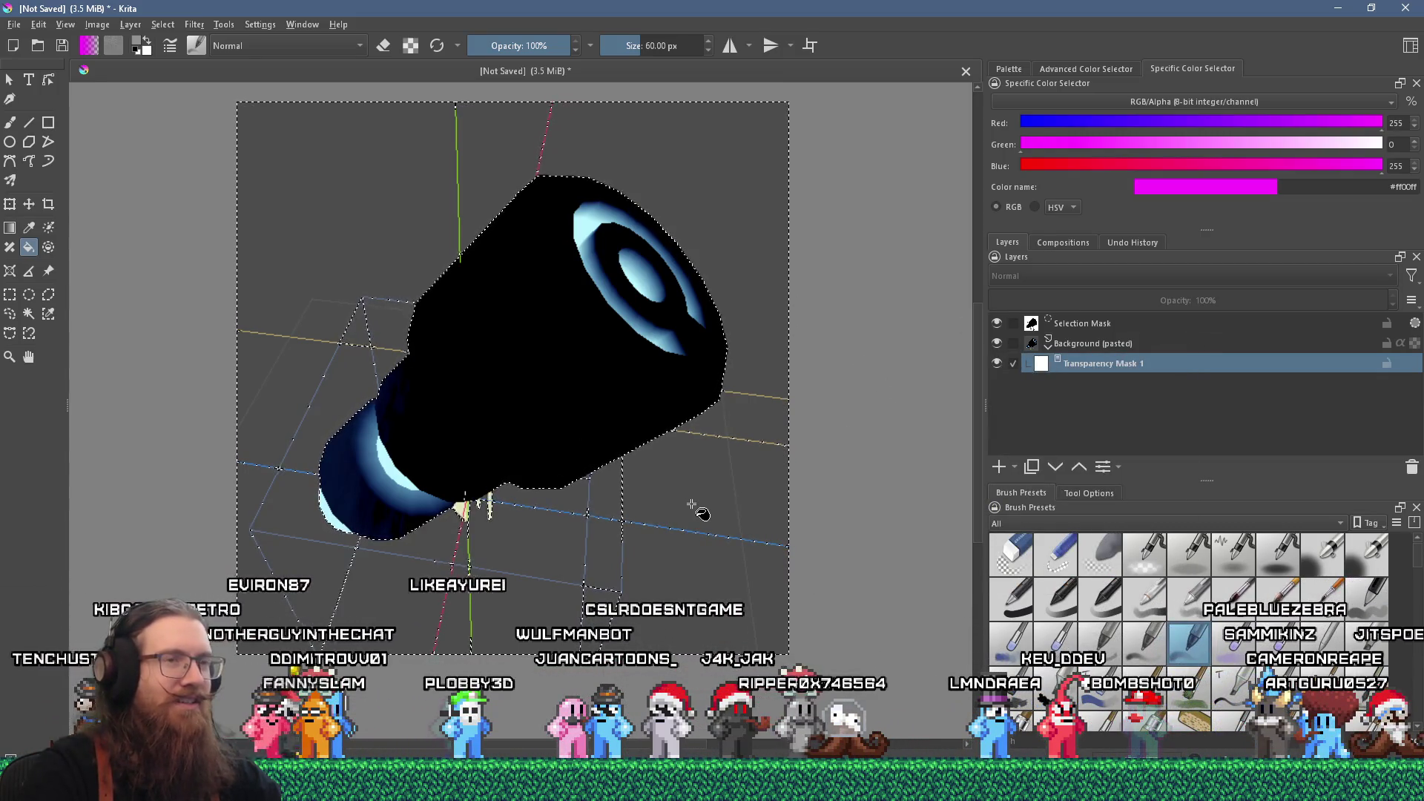
left_click(1048, 69)
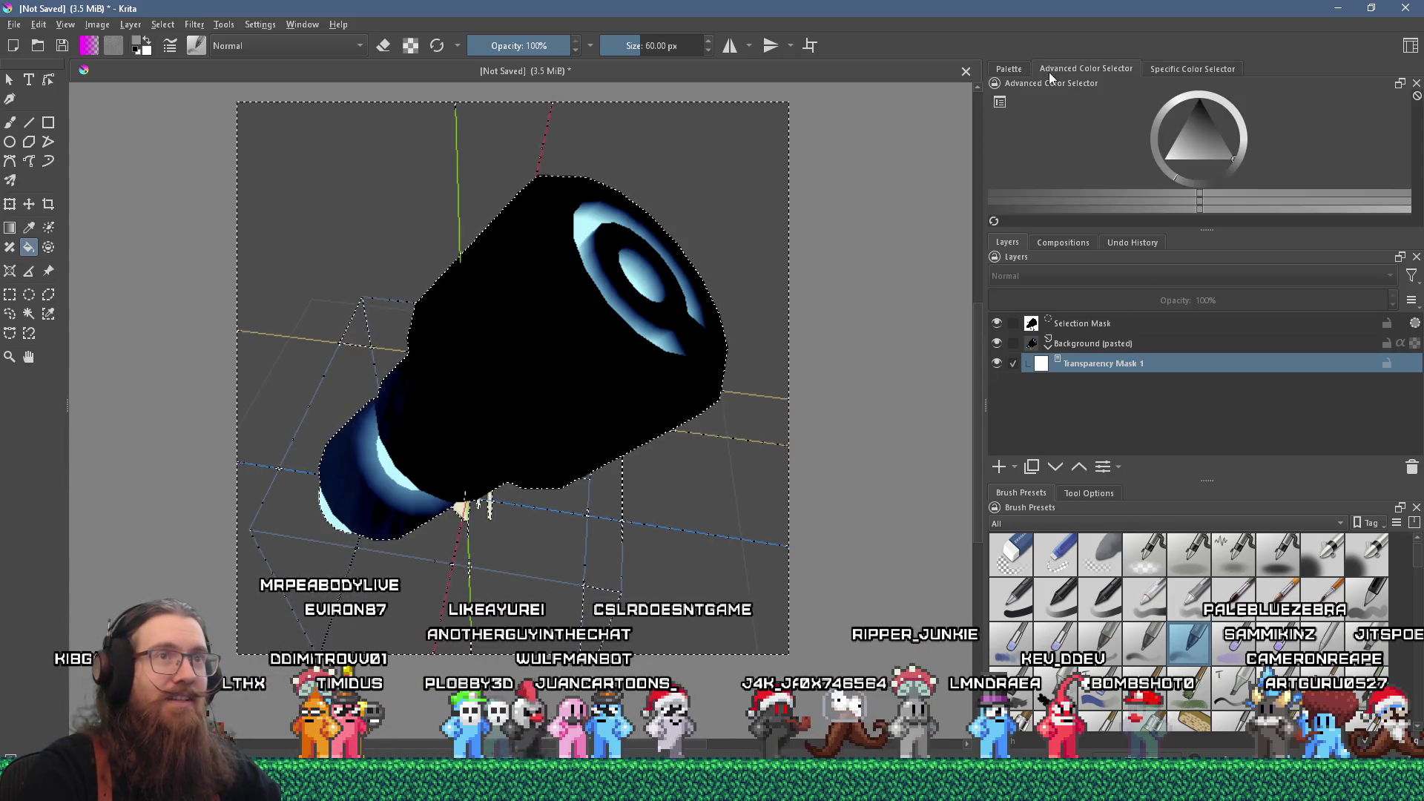
- Fill the selected background black on the transparency mask and deselect
left_click_drag(1194, 141, 1199, 100)
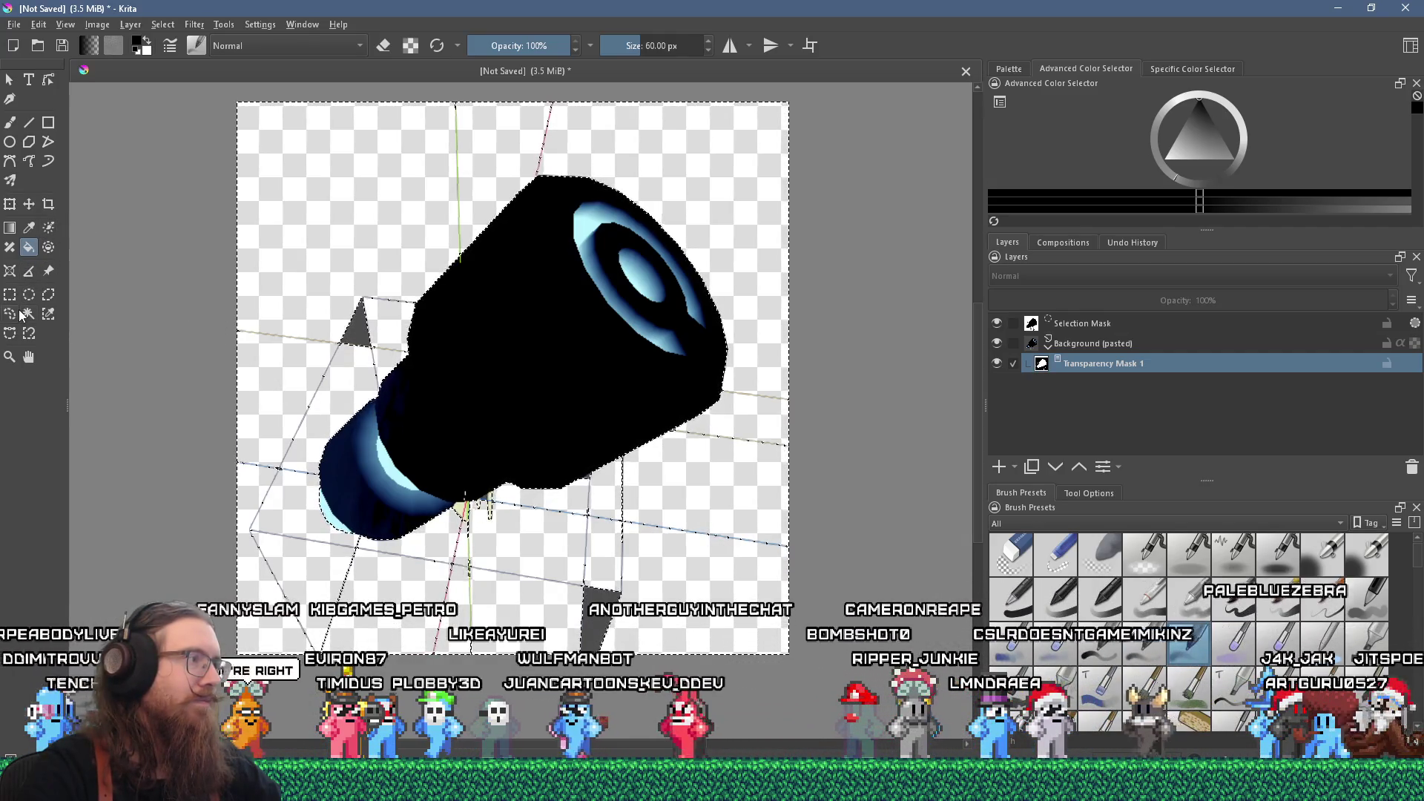
left_click(9, 124)
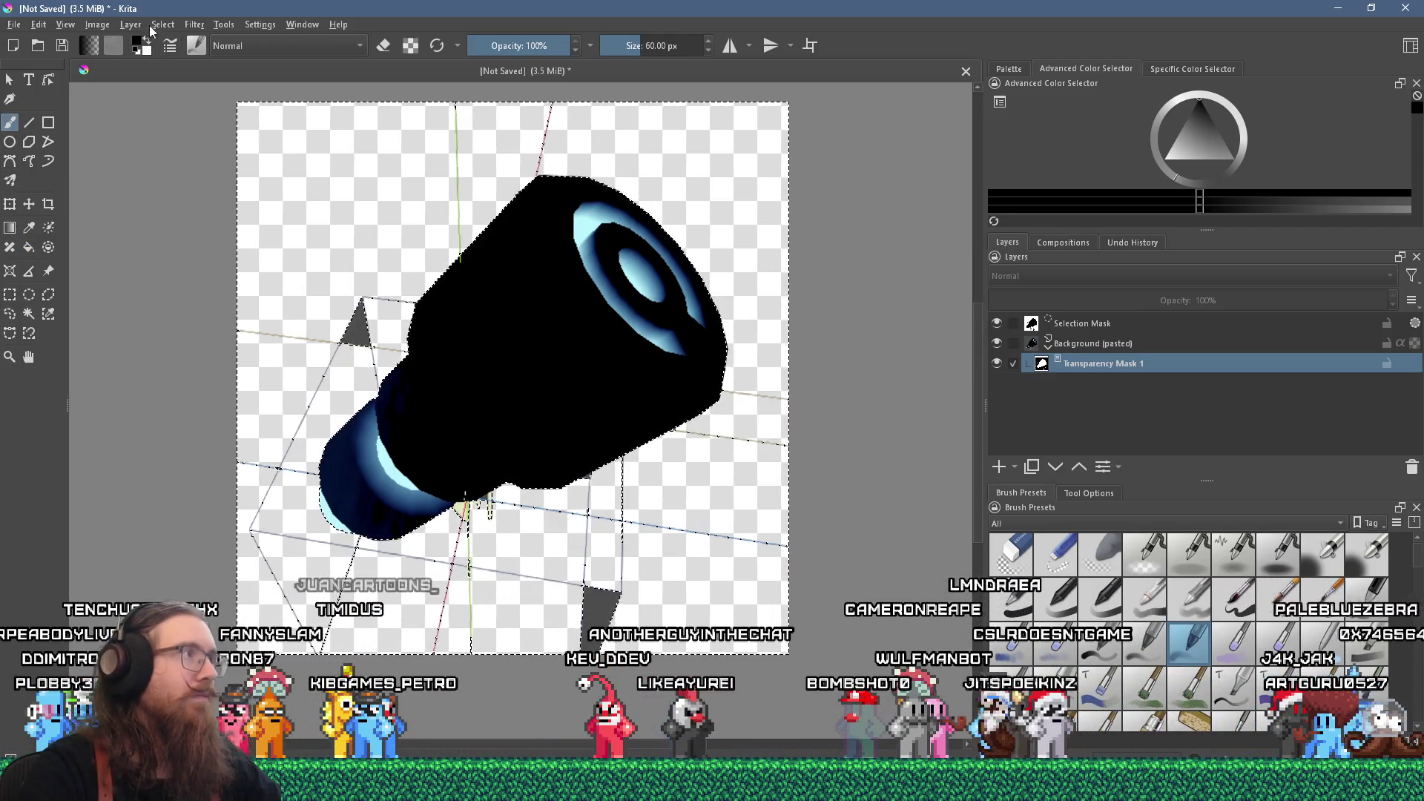
left_click(161, 25)
left_click(178, 57)
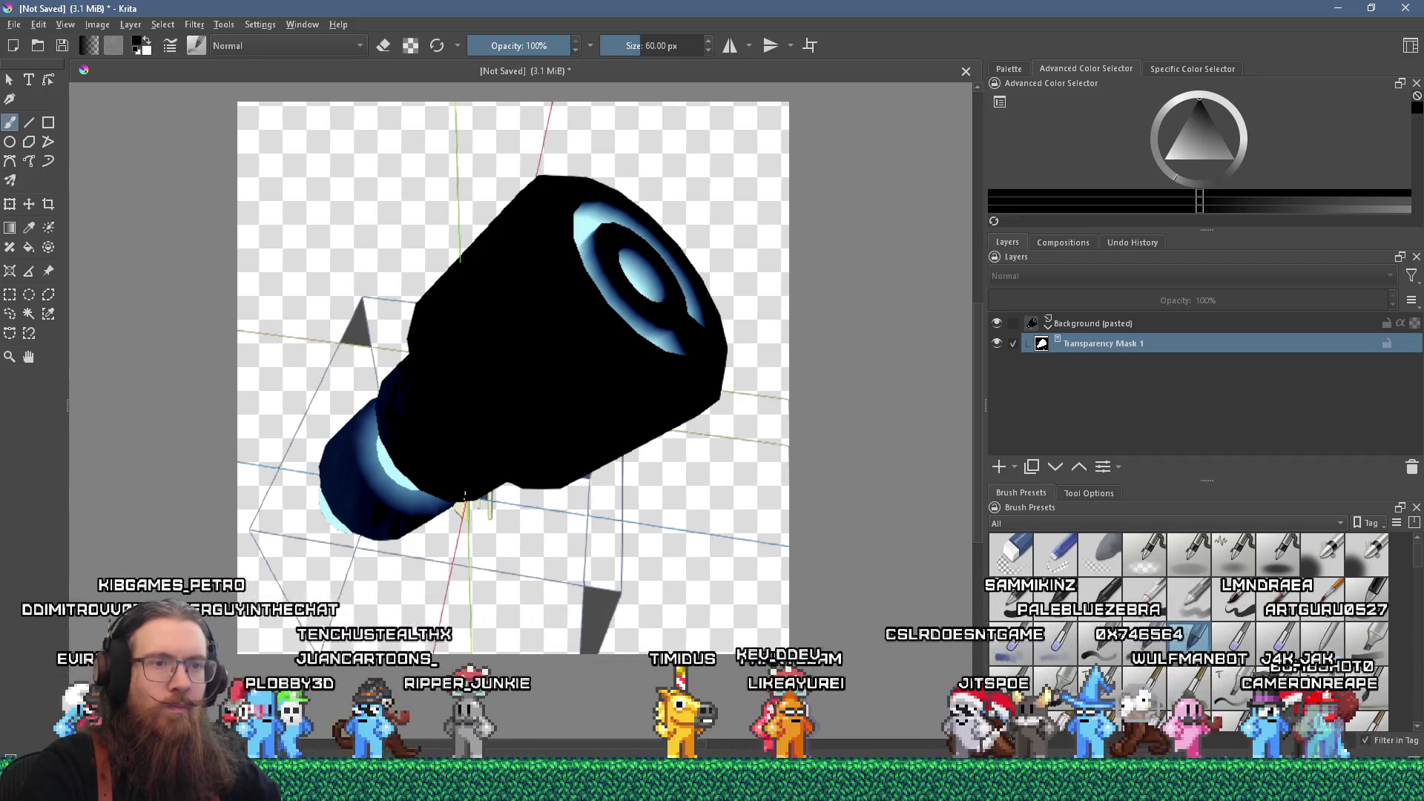
- Paint out the stray guide lines and grey triangle beside and left of the key on the mask
scroll(598, 554, "up", 4)
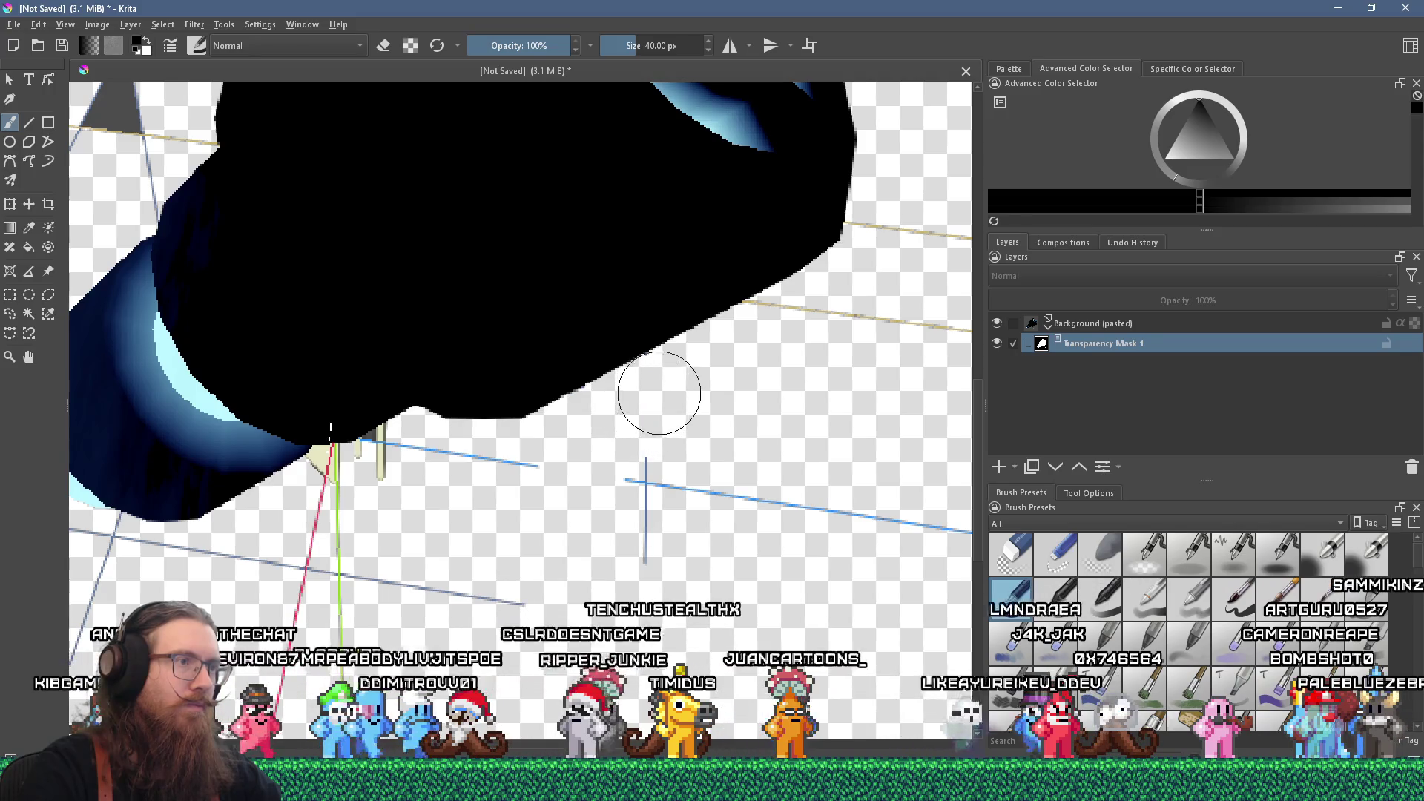
left_click_drag(661, 408, 721, 506)
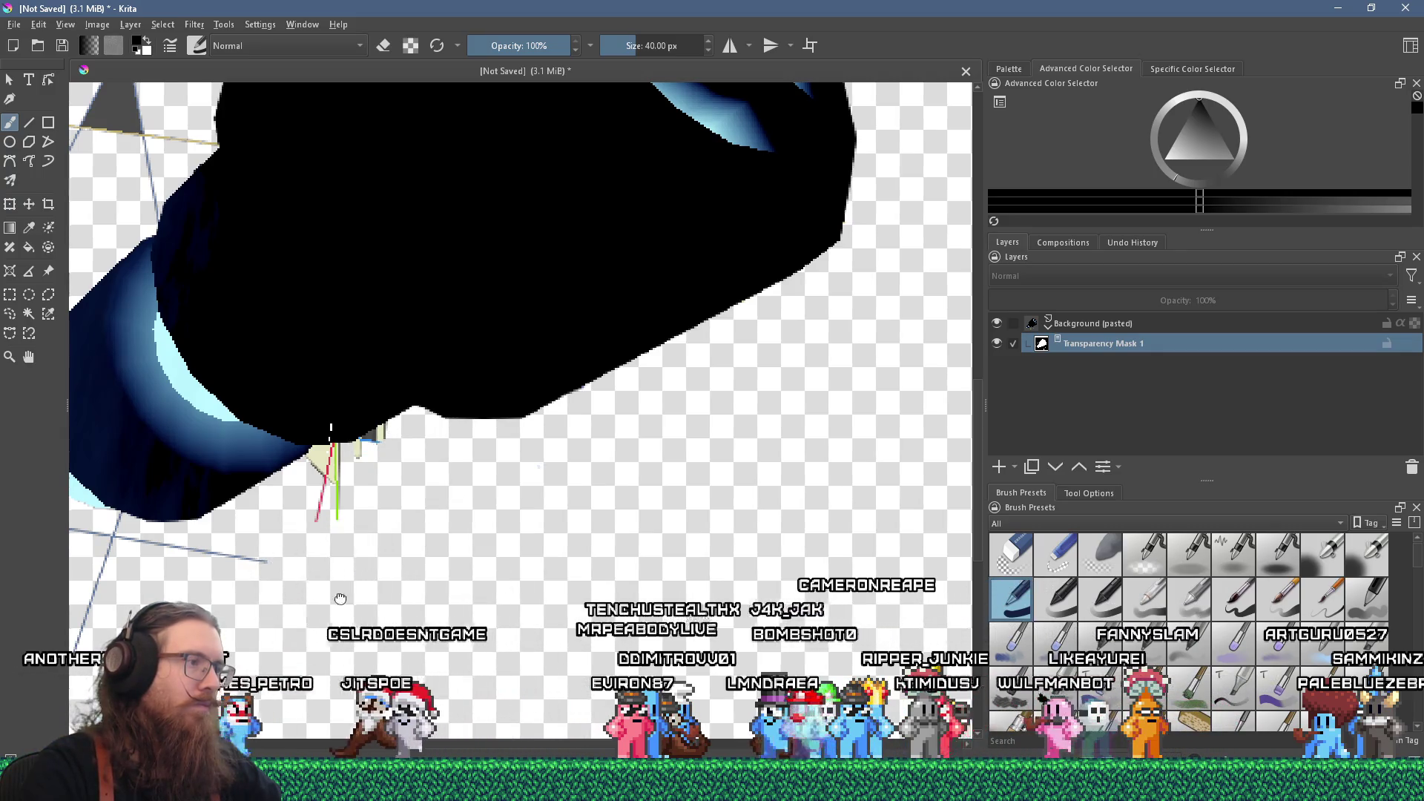
left_click_drag(340, 597, 714, 564)
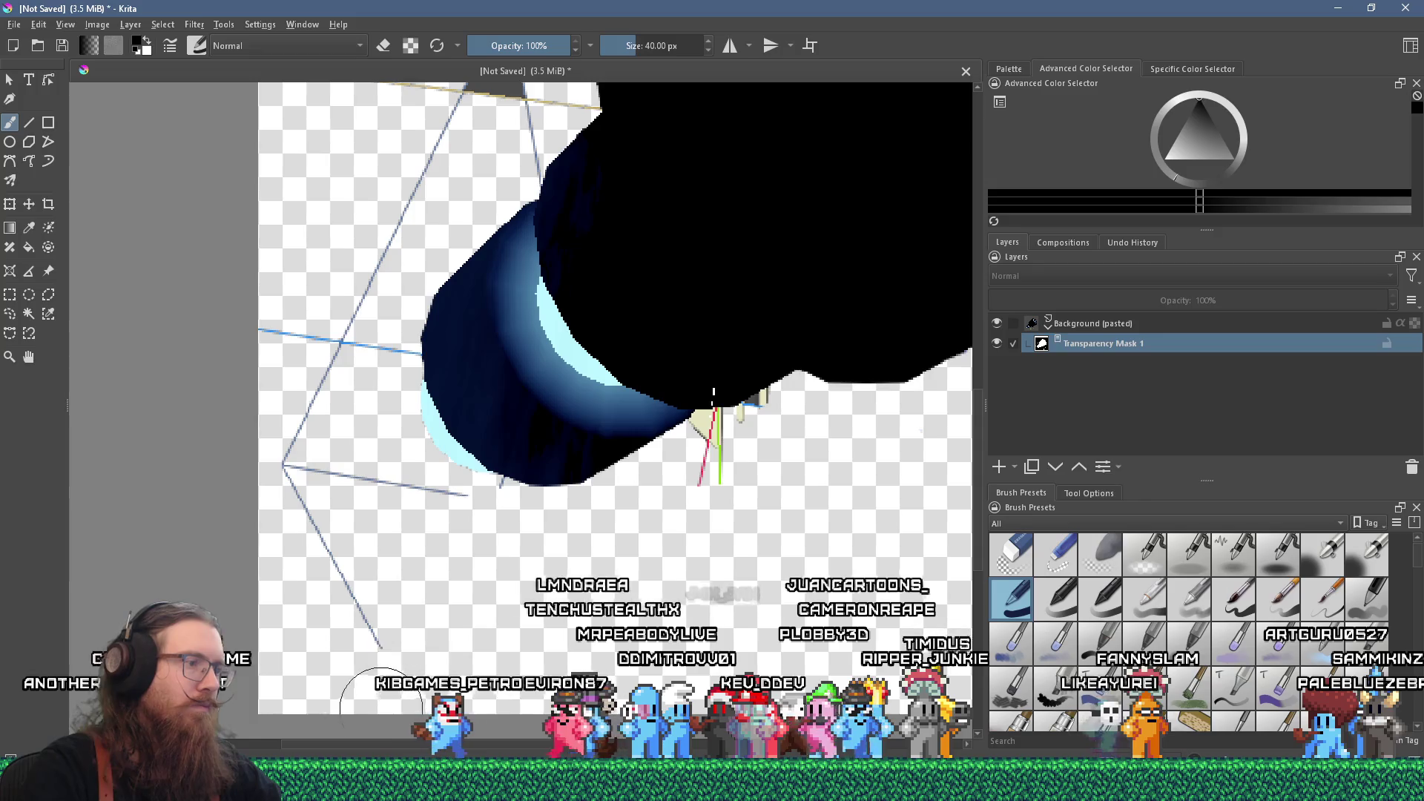
mouse_move(389, 523)
left_mouse_down()
mouse_move(334, 509)
mouse_move(296, 309)
mouse_move(369, 324)
mouse_move(375, 364)
left_mouse_up()
left_click_drag(341, 445, 277, 653)
left_click_drag(421, 198, 436, 324)
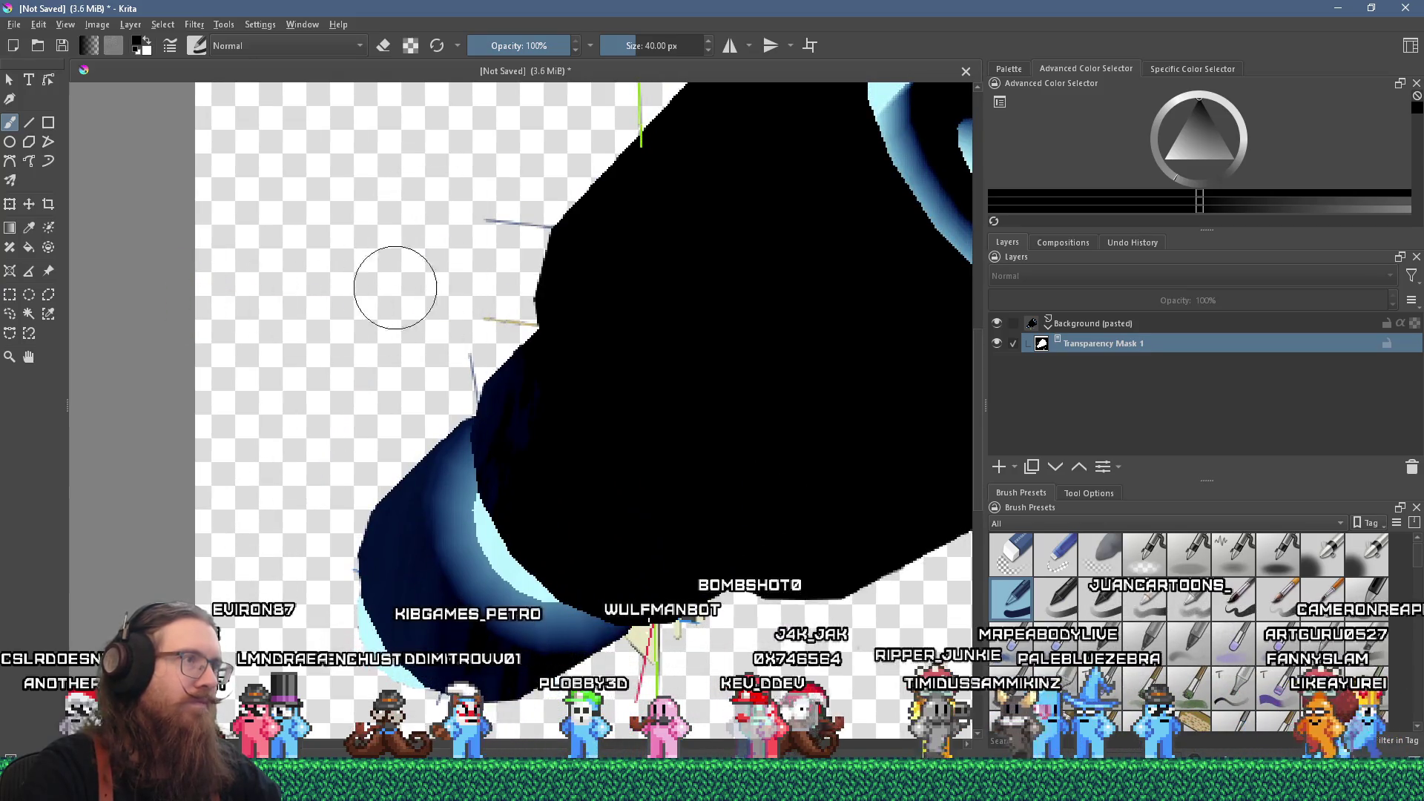
- Mask away the remaining tan and blue guide strokes along the key's upper edge
scroll(391, 287, "down", 5)
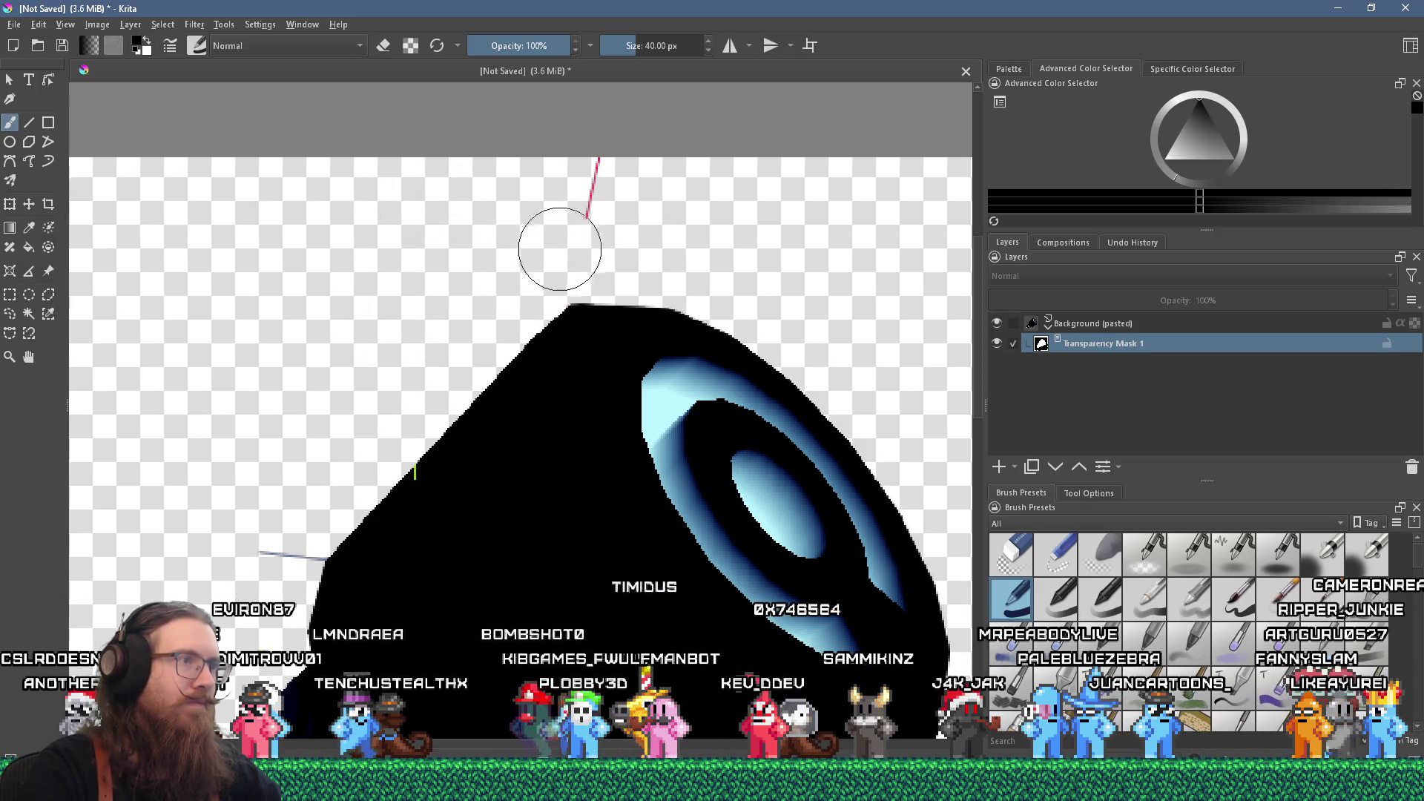
left_click_drag(371, 327, 579, 120)
left_click_drag(519, 338, 487, 309)
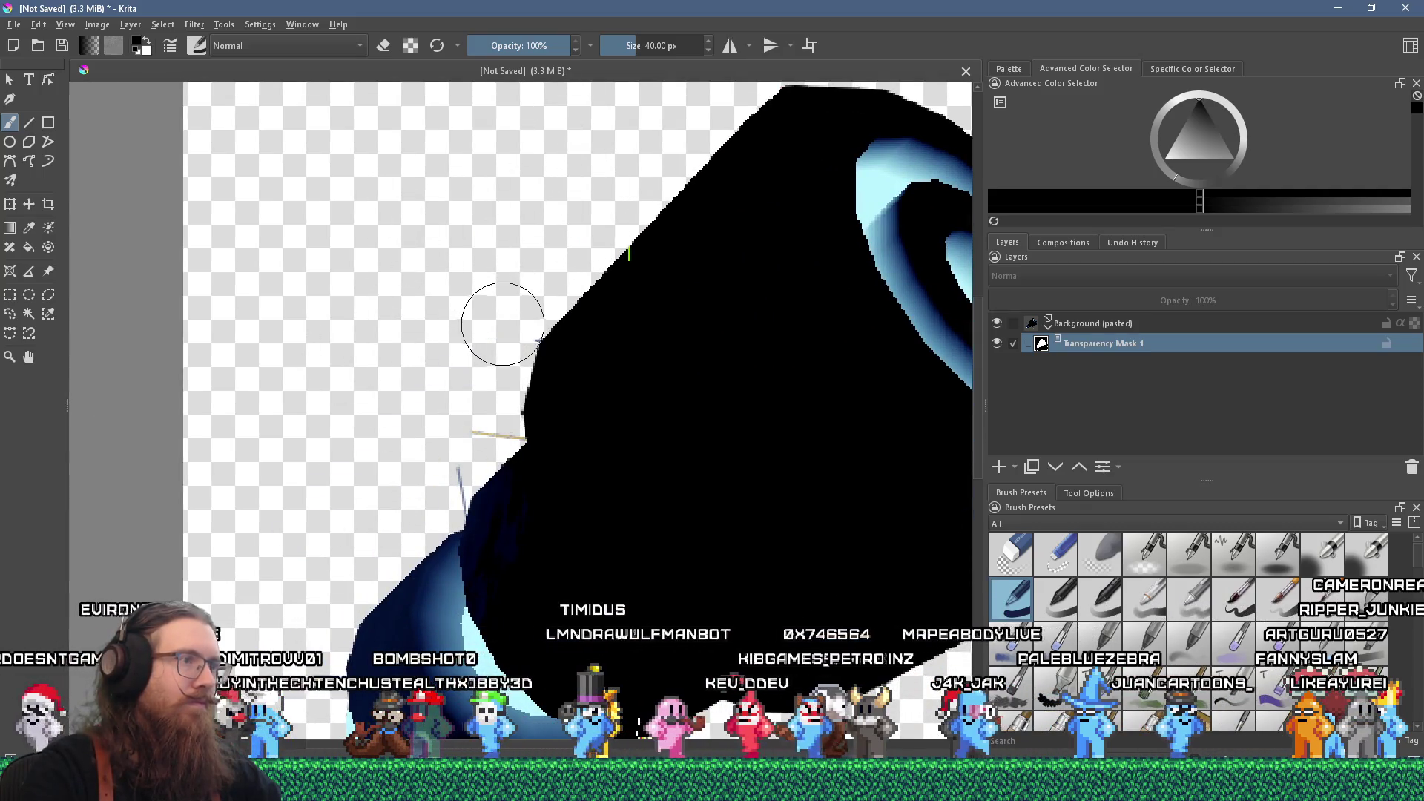
mouse_move(457, 412)
left_mouse_down()
mouse_move(477, 423)
mouse_move(407, 484)
mouse_move(308, 223)
left_mouse_up()
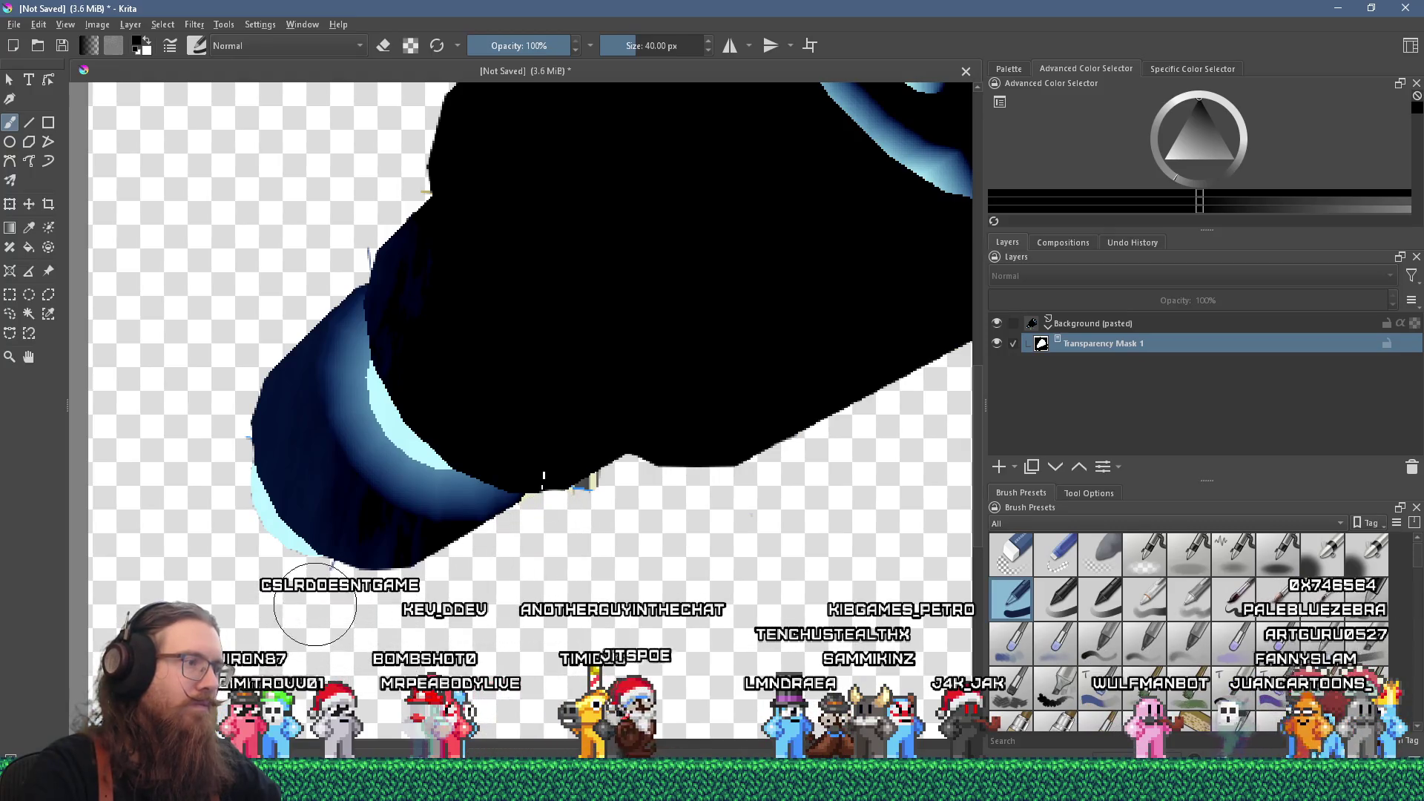
- Shrink the brush to 7.34 px for fine edge cleanup, then select the pasted image layer
mouse_move(535, 490)
left_mouse_down()
mouse_move(512, 490)
mouse_move(582, 493)
left_mouse_up()
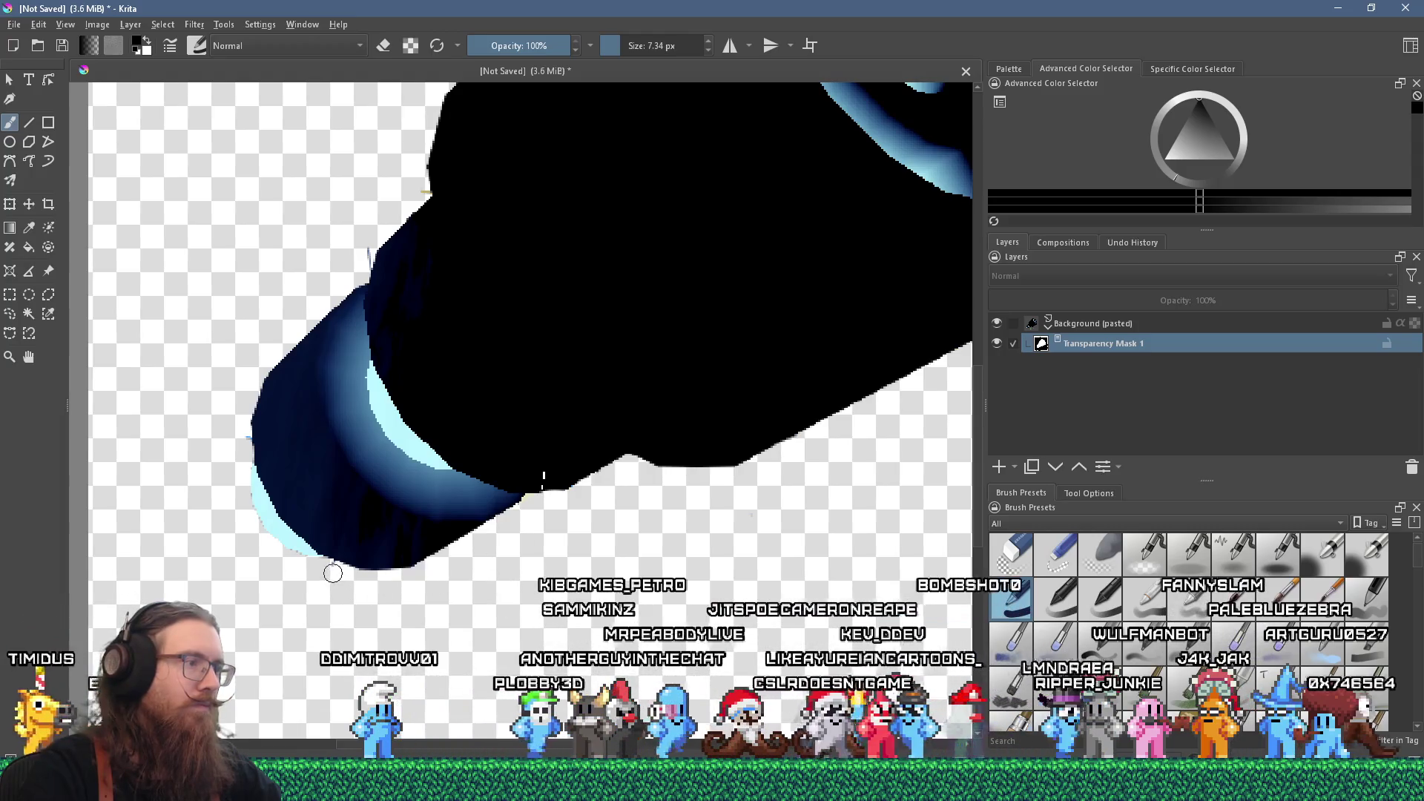
left_click_drag(343, 586, 351, 720)
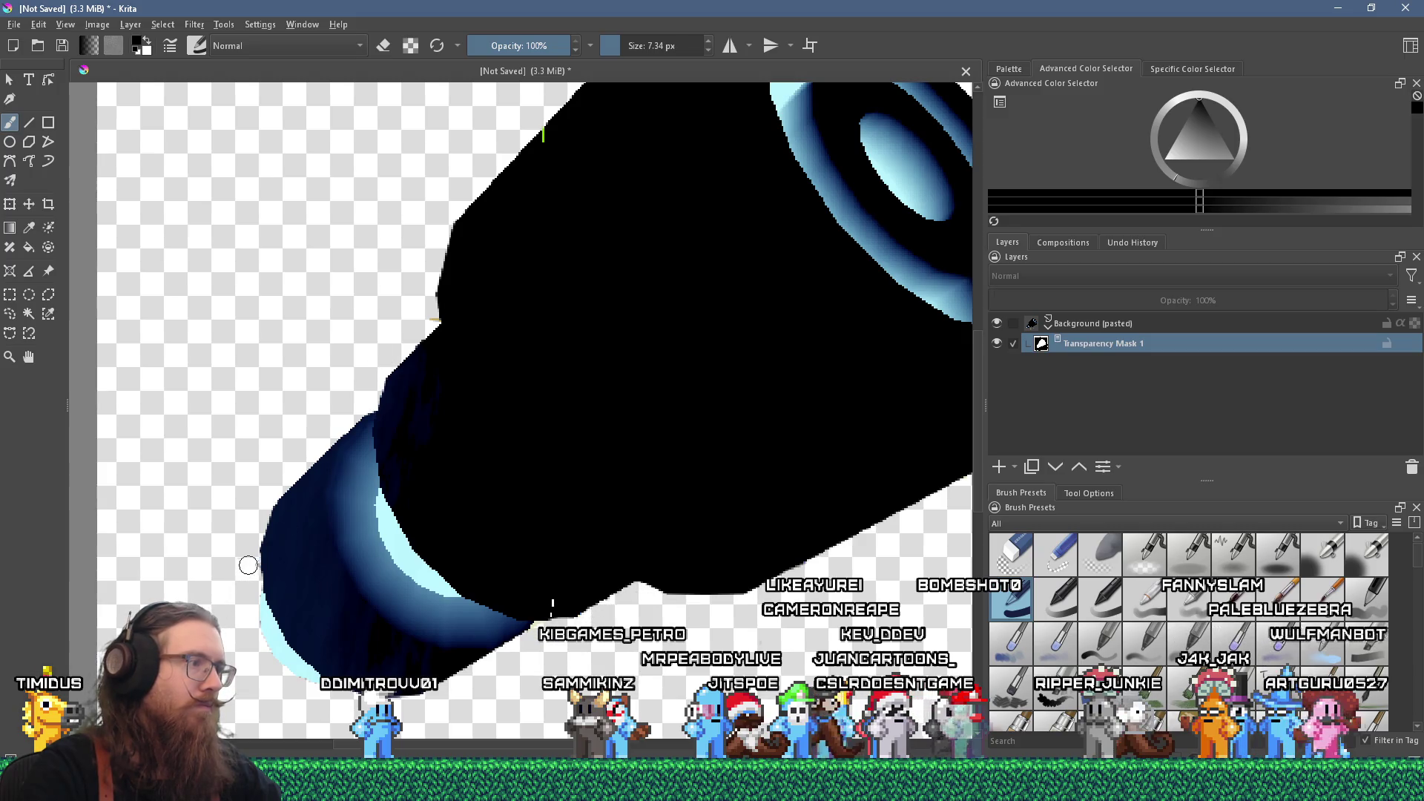
mouse_move(248, 572)
left_mouse_down()
mouse_move(311, 413)
mouse_move(431, 281)
left_mouse_up()
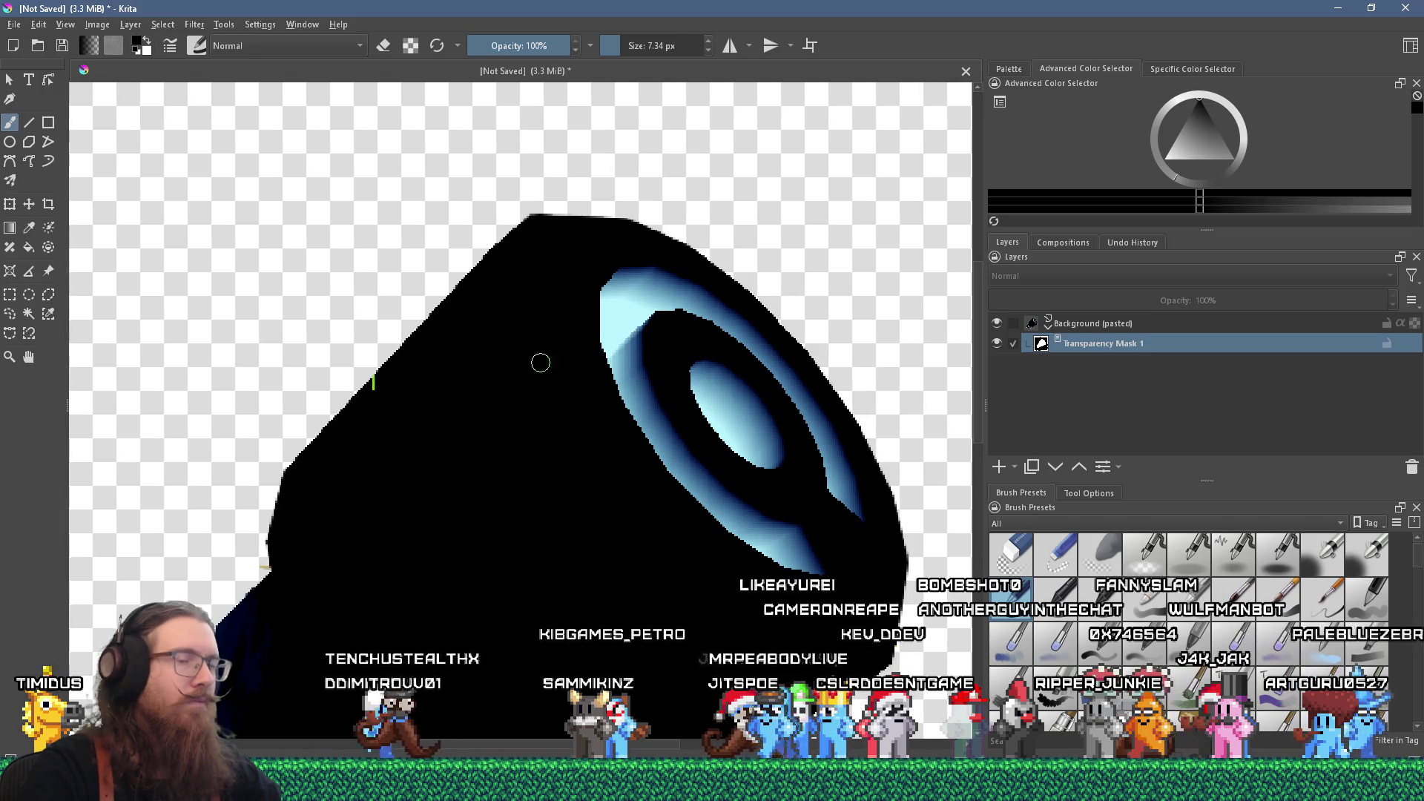
left_click(1098, 323)
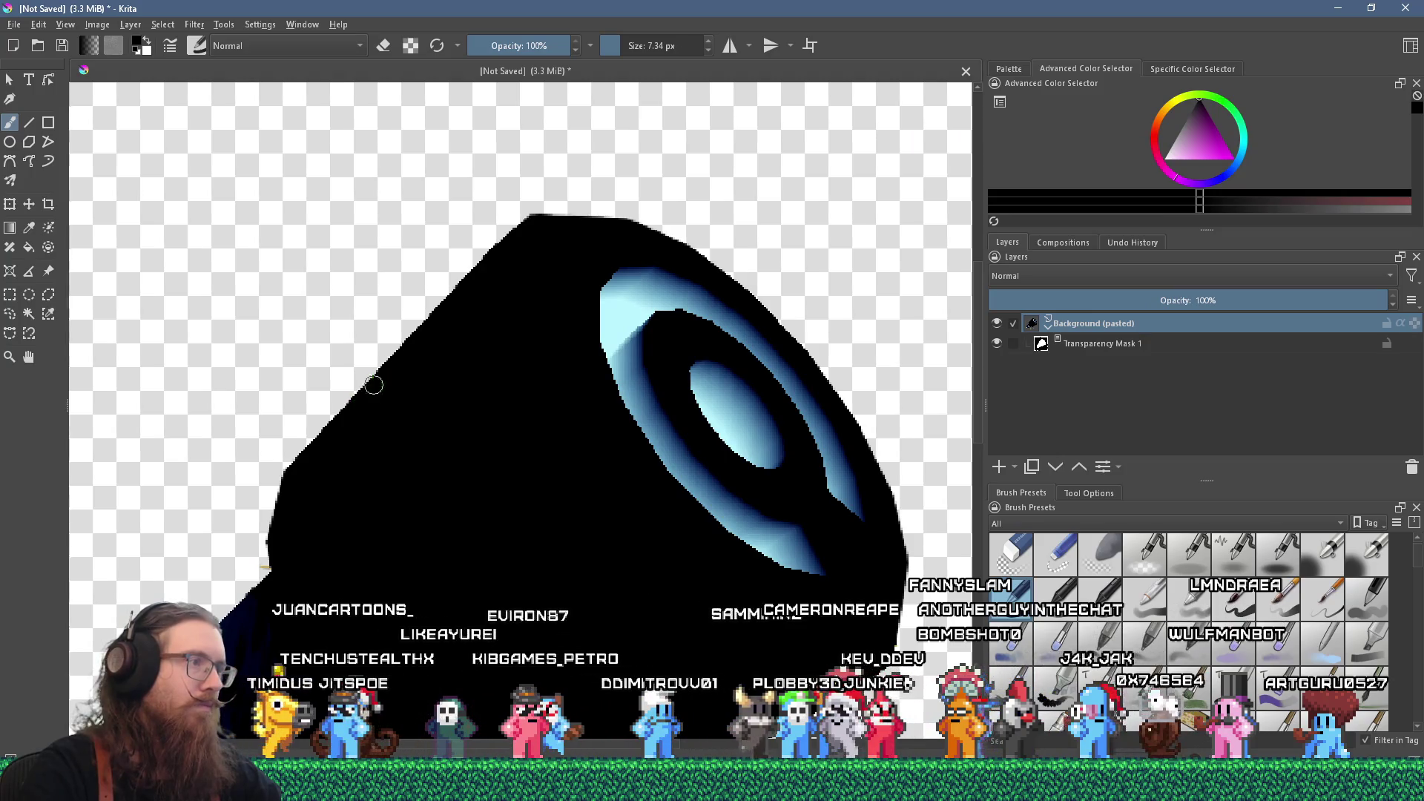
- Reselect Transparency Mask 1 and mask out the ragged lower edge of the key
scroll(707, 139, "up", 2)
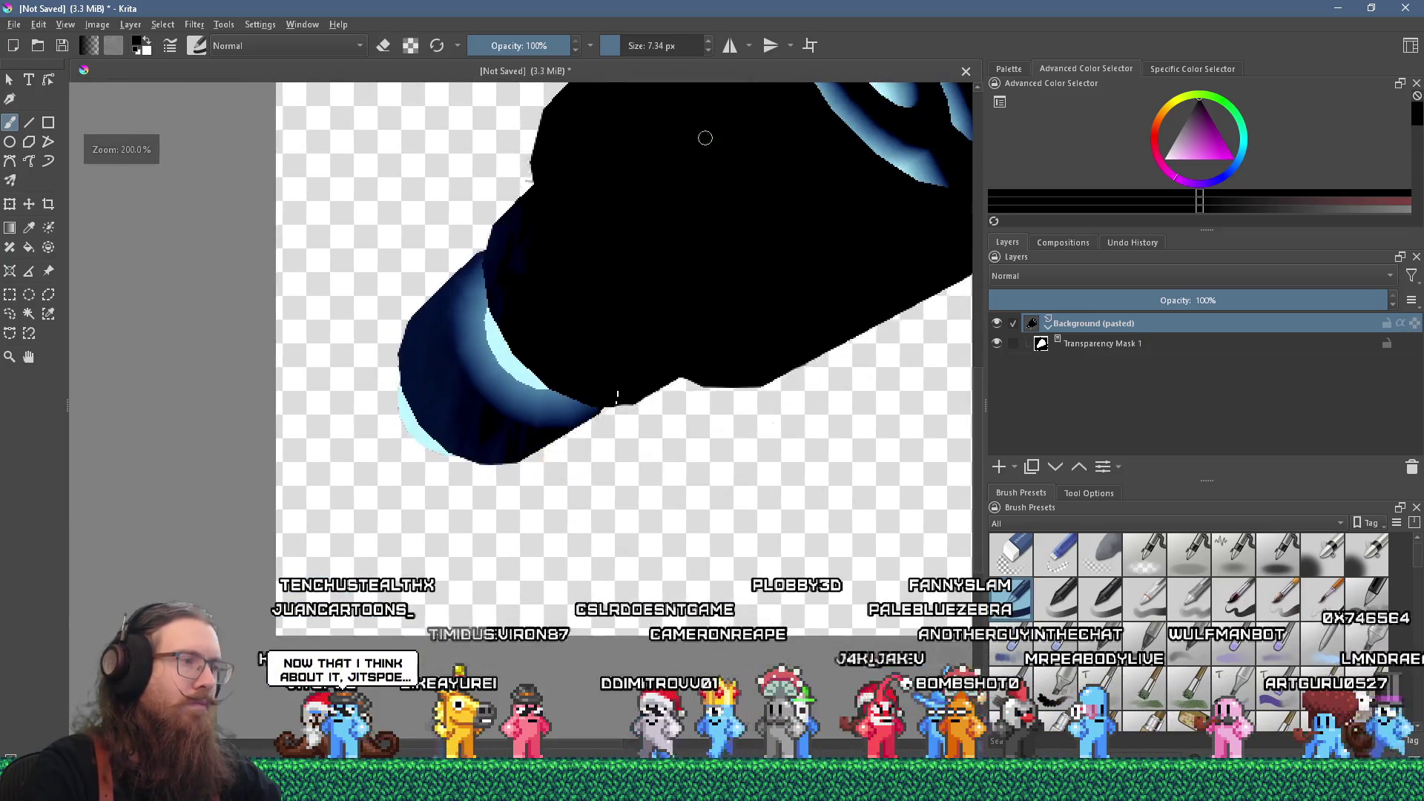
scroll(549, 475, "up", 2)
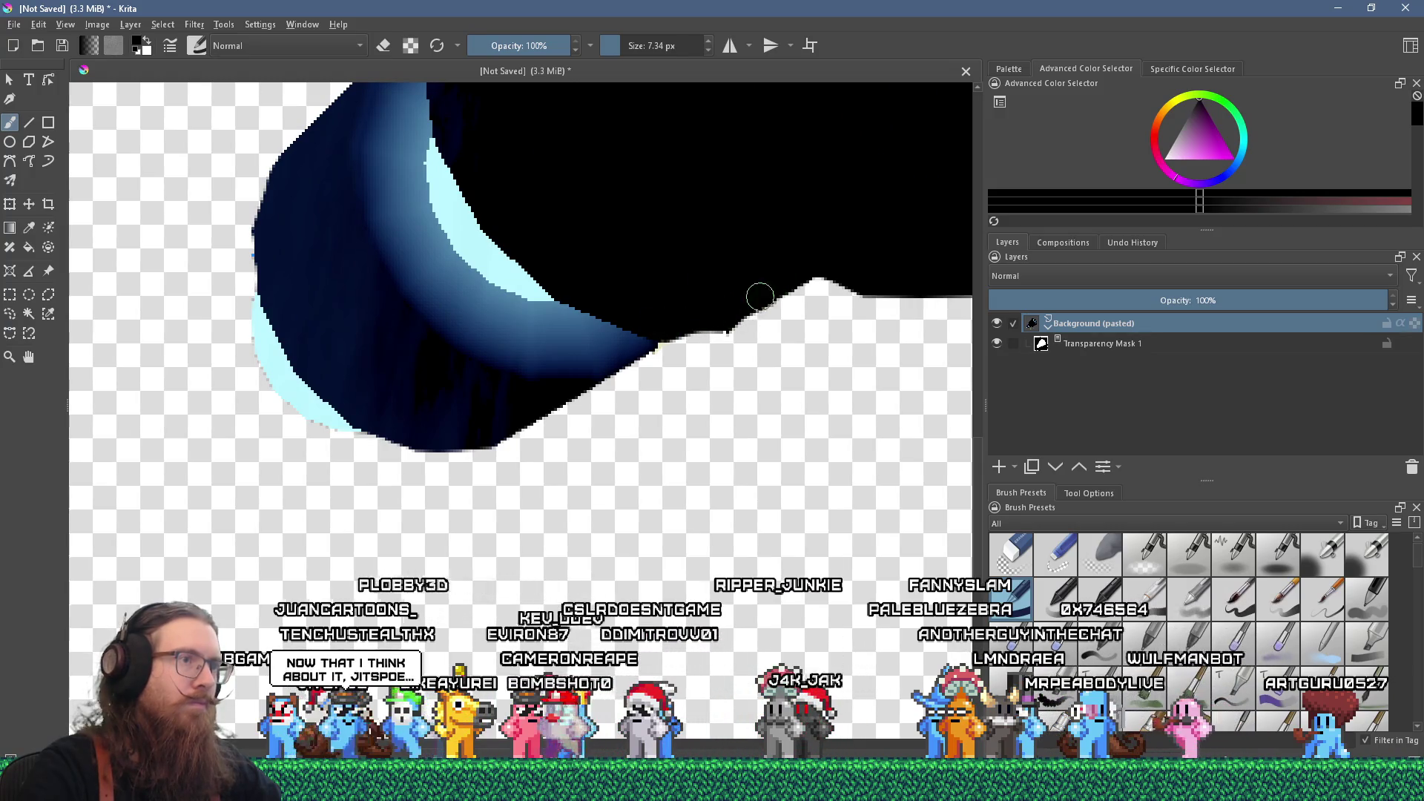
scroll(739, 307, "down", 5)
scroll(575, 411, "up", 4)
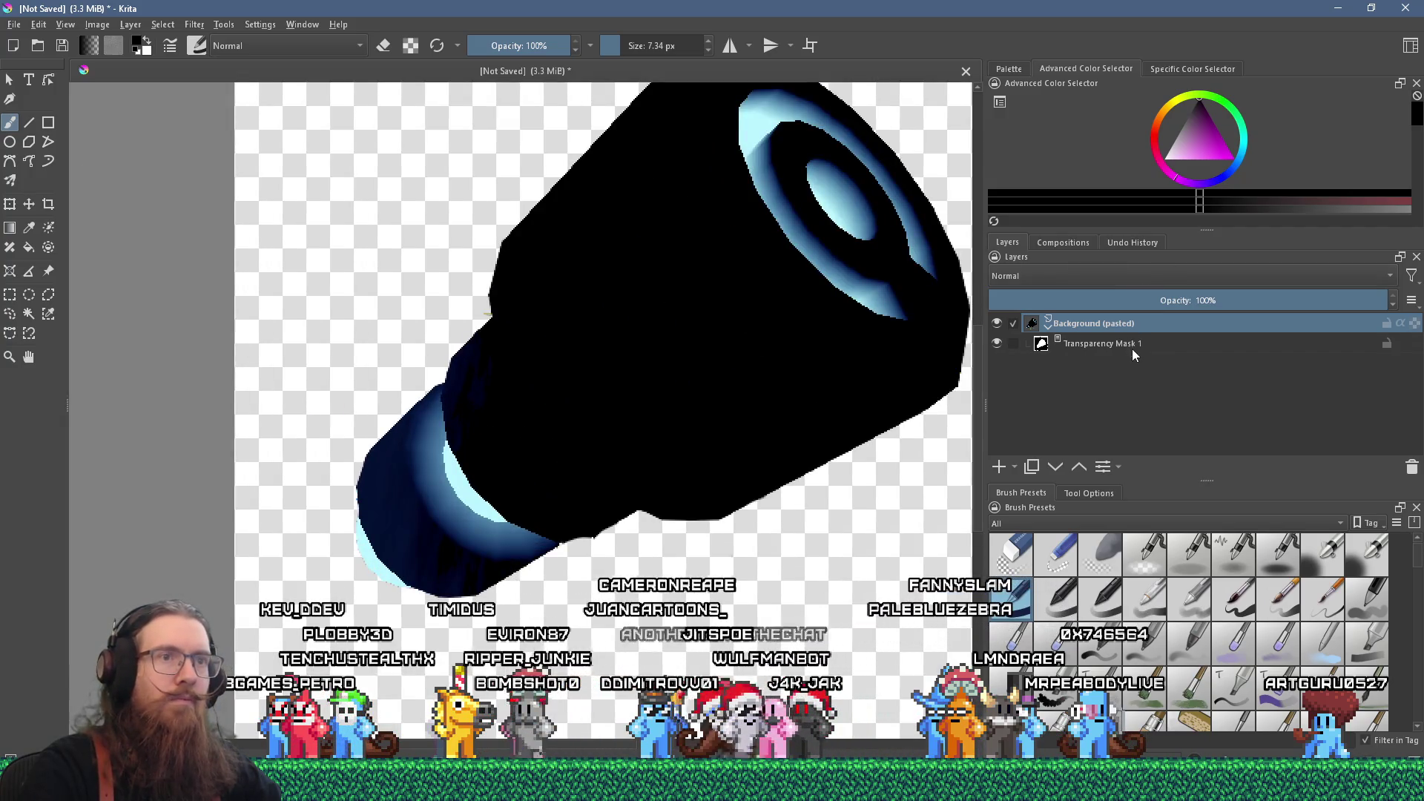
left_click(1132, 347)
scroll(645, 566, "up", 3)
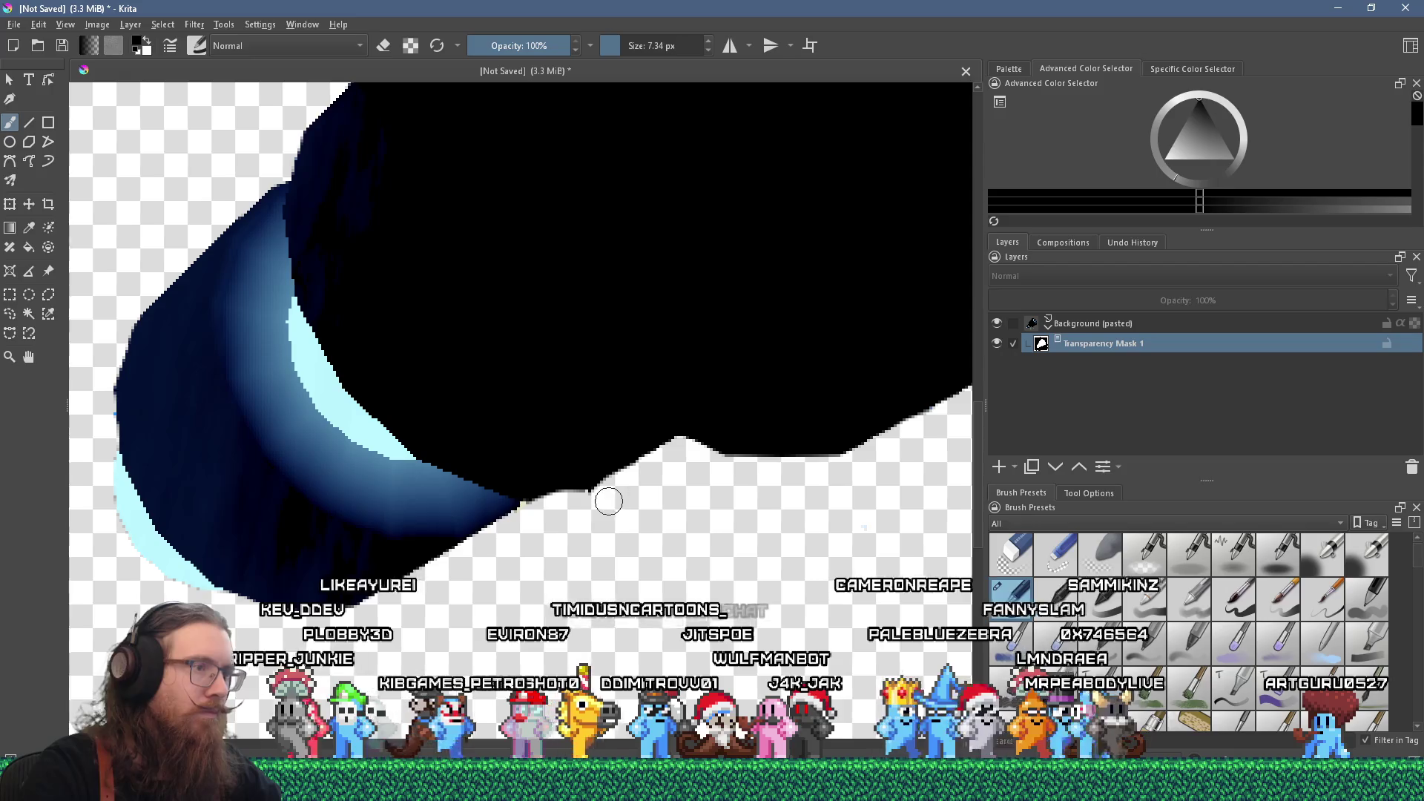
left_click_drag(527, 512, 647, 482)
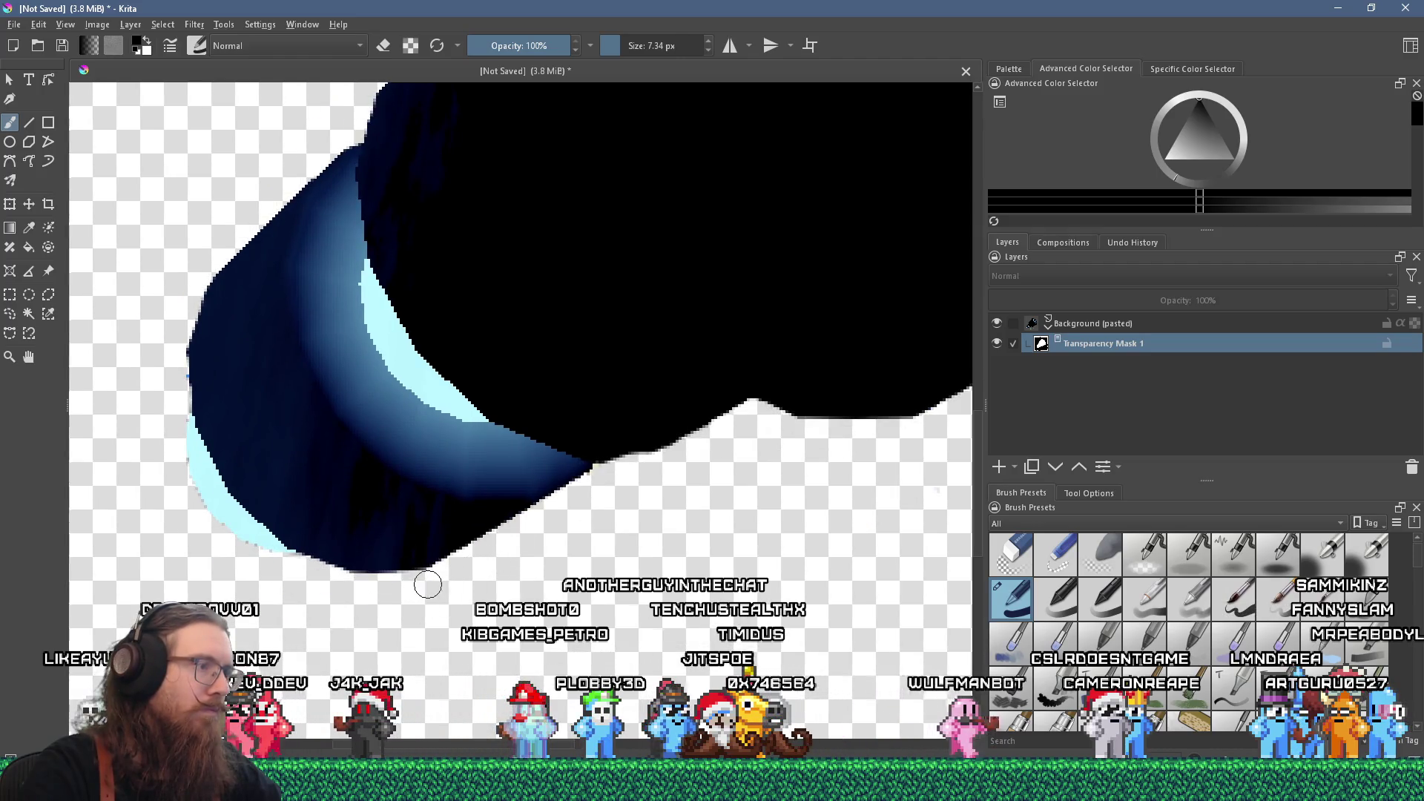
- Pick white and touch up the shape's top edge on the transparency mask
scroll(404, 579, "up", 3)
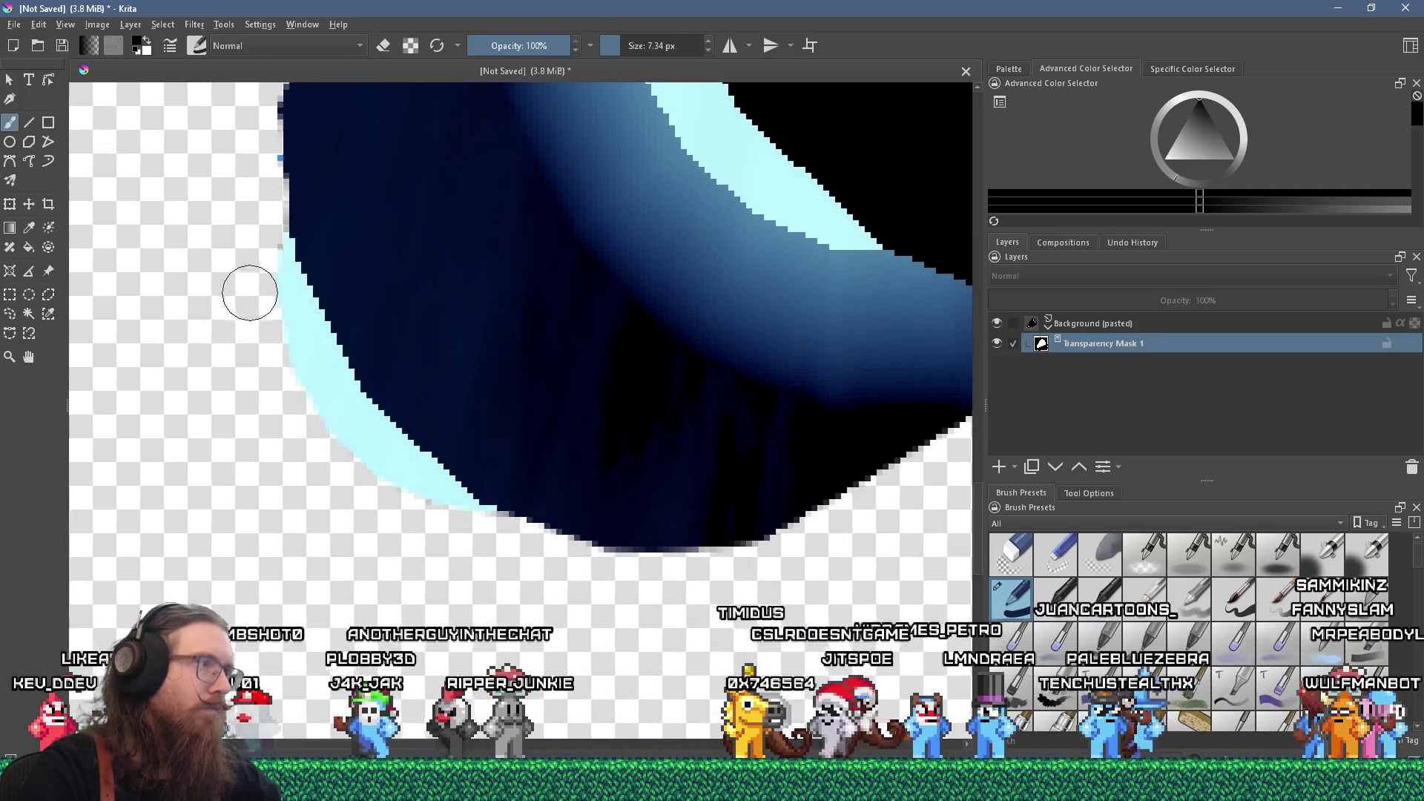
mouse_move(261, 143)
left_mouse_down()
mouse_move(281, 318)
mouse_move(290, 311)
left_mouse_up()
scroll(320, 142, "down", 3)
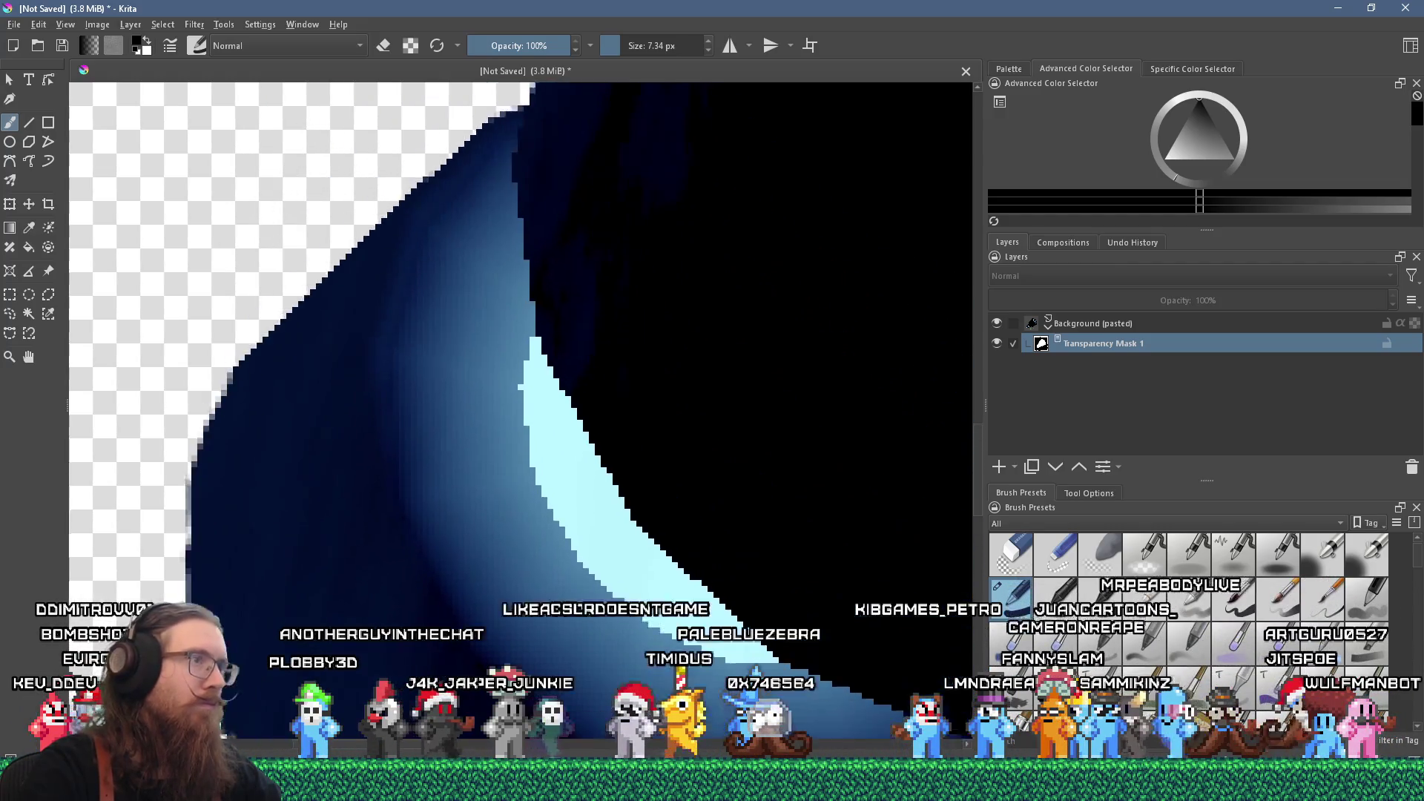
mouse_move(203, 394)
left_mouse_down()
mouse_move(219, 359)
mouse_move(115, 500)
left_mouse_up()
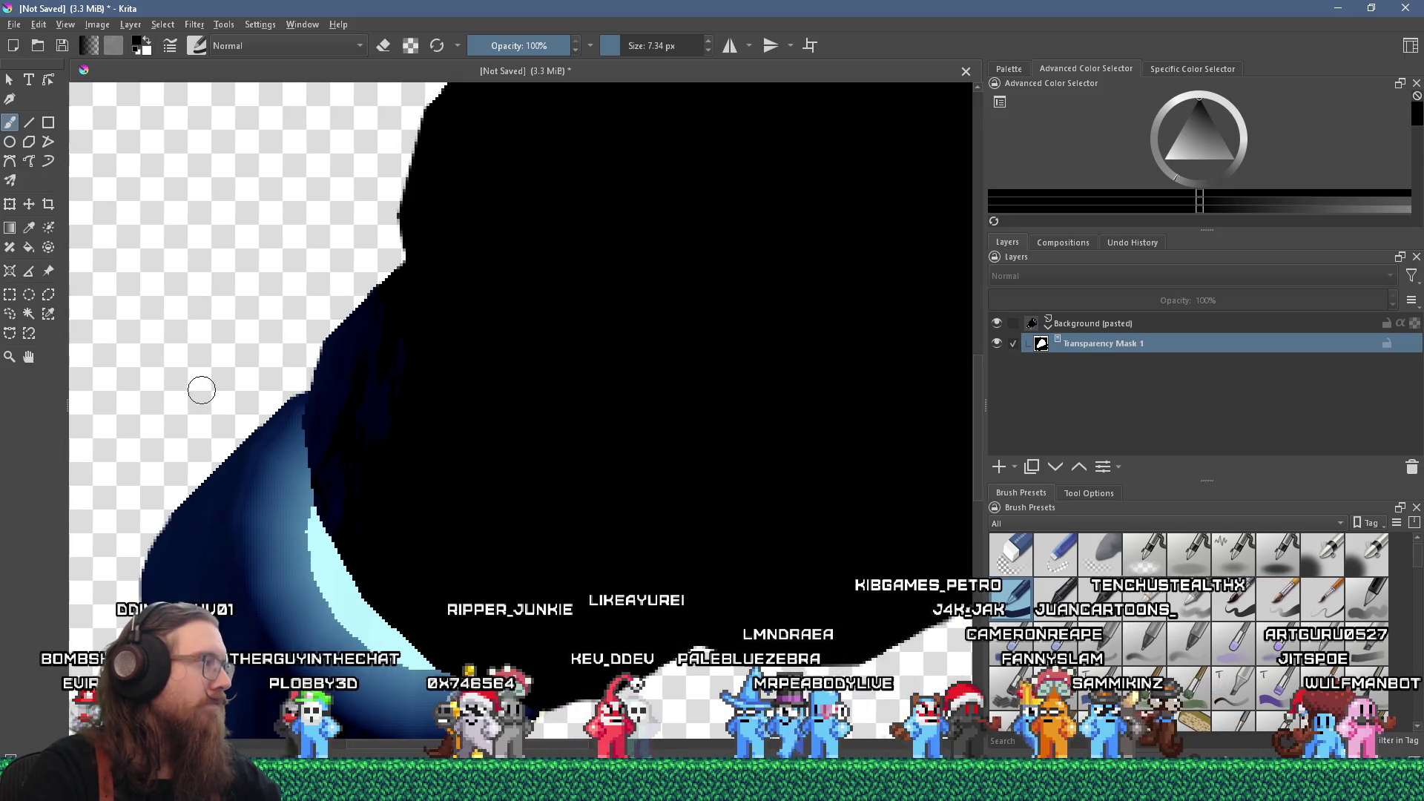
scroll(201, 390, "down", 2)
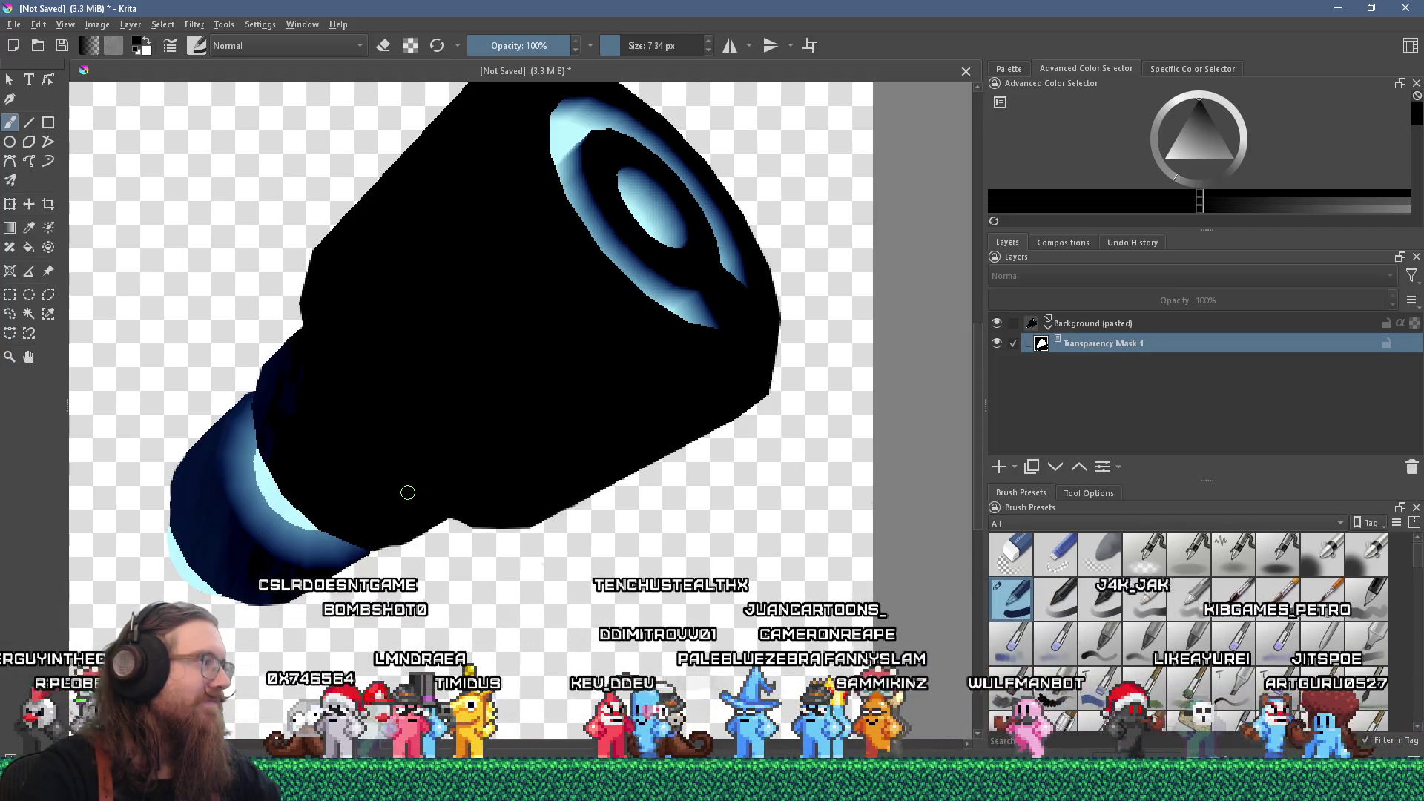
scroll(722, 490, "up", 5)
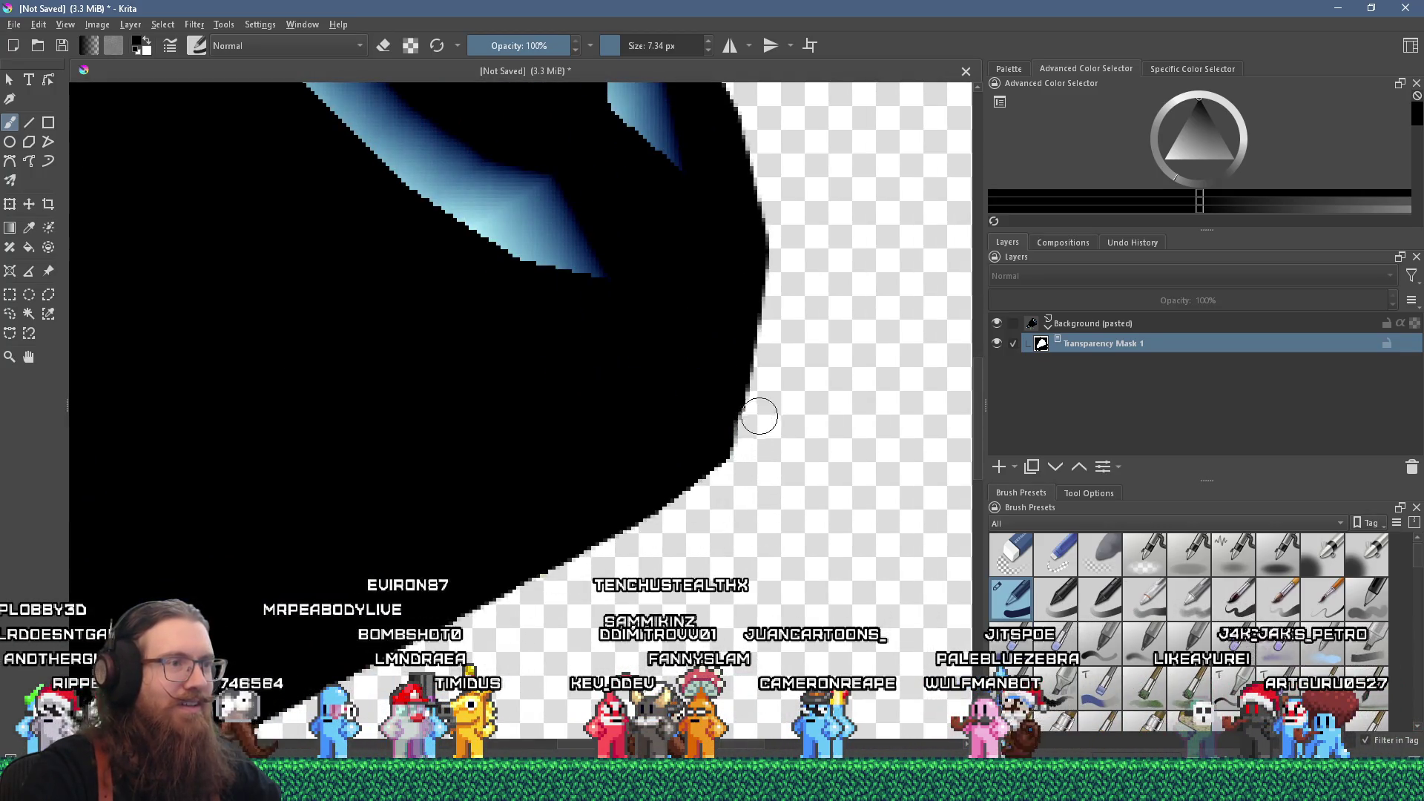
scroll(763, 413, "down", 3)
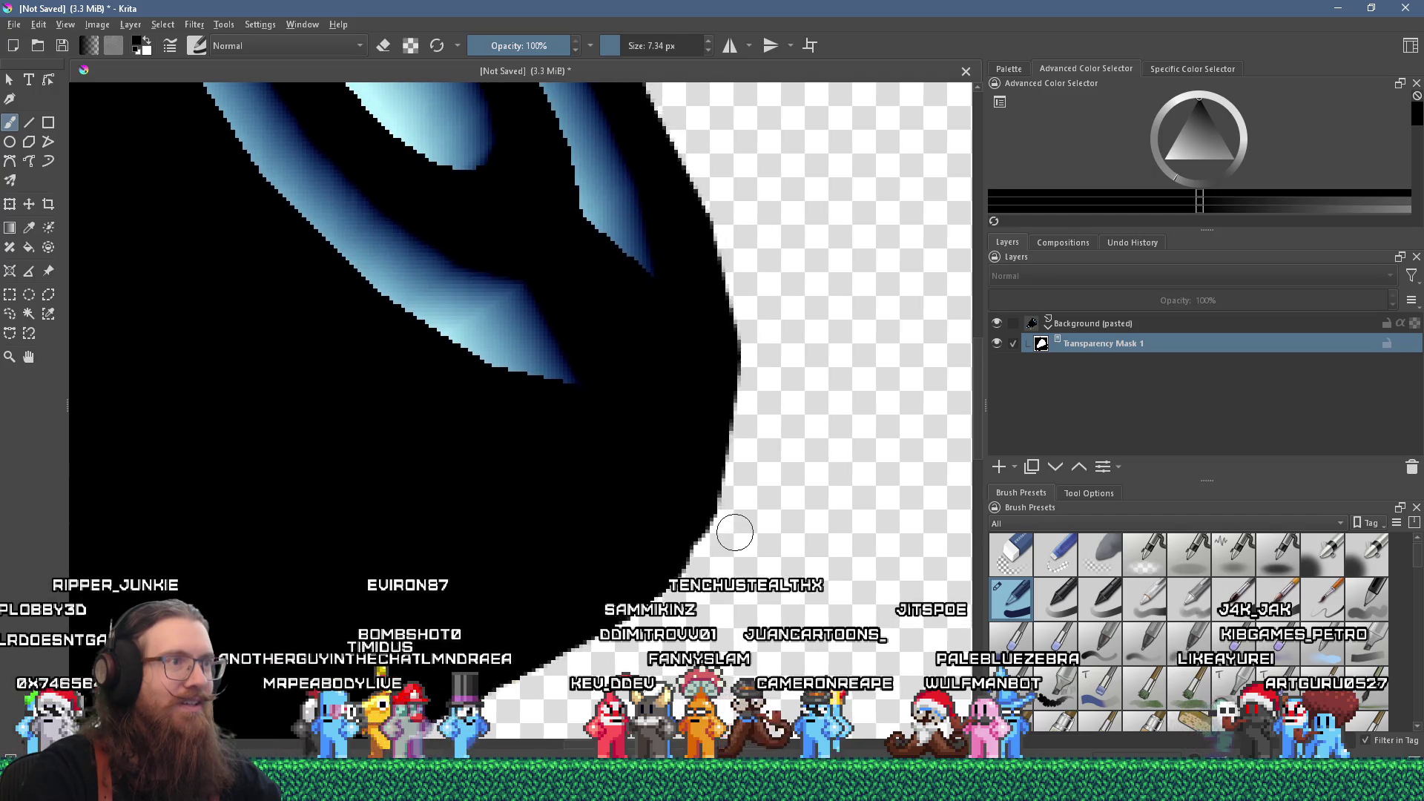
scroll(390, 244, "up", 3)
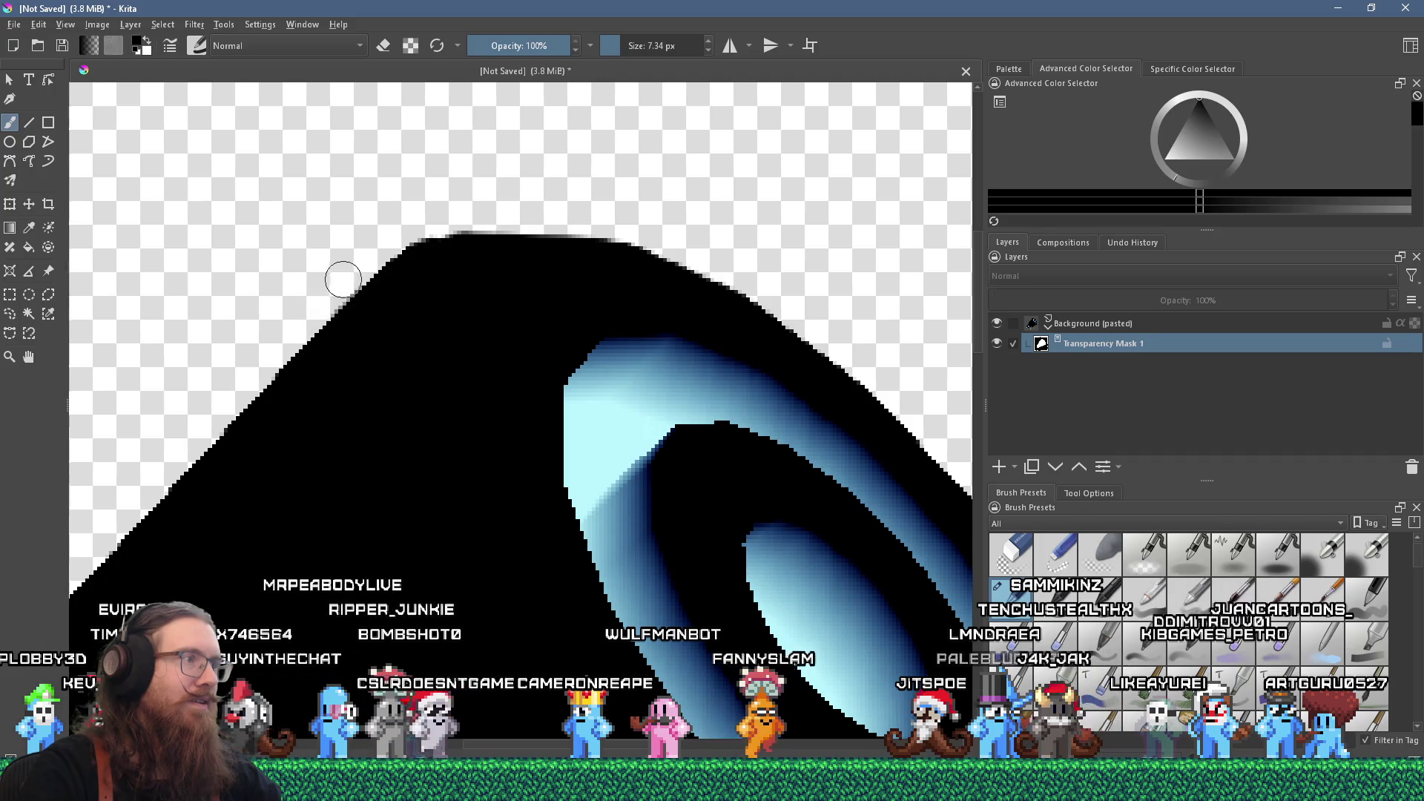
left_click_drag(302, 279, 471, 254)
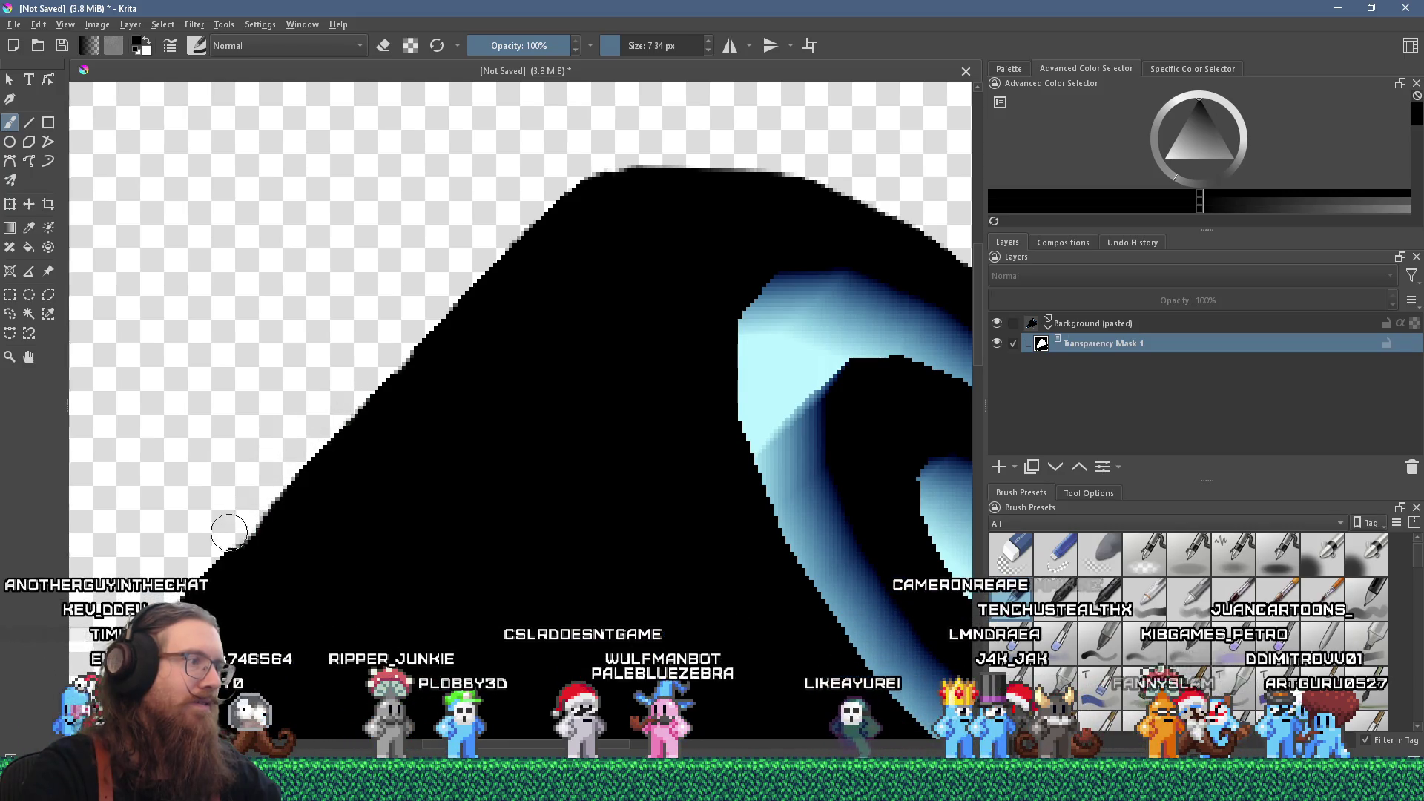
scroll(207, 546, "down", 5)
scroll(311, 549, "up", 5)
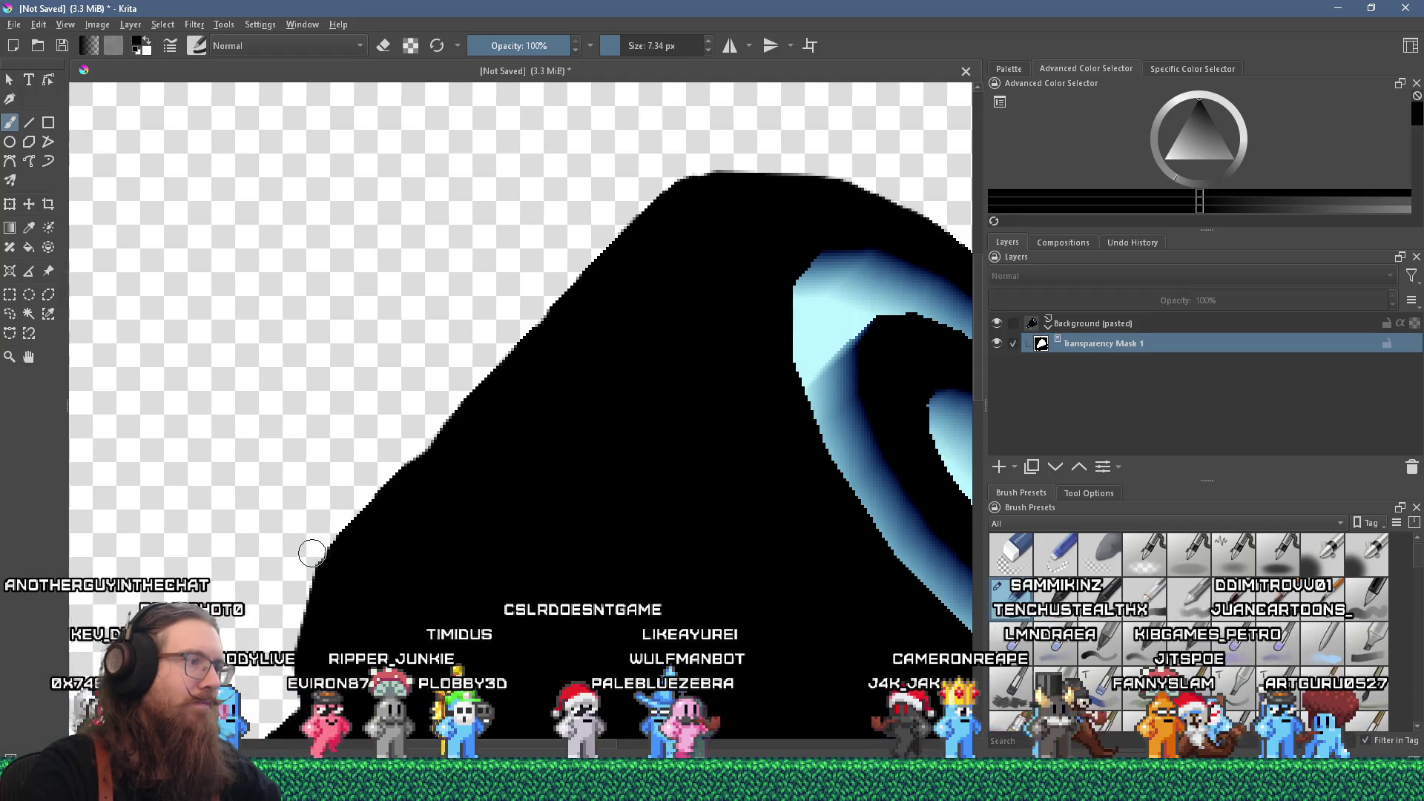
scroll(312, 552, "down", 2)
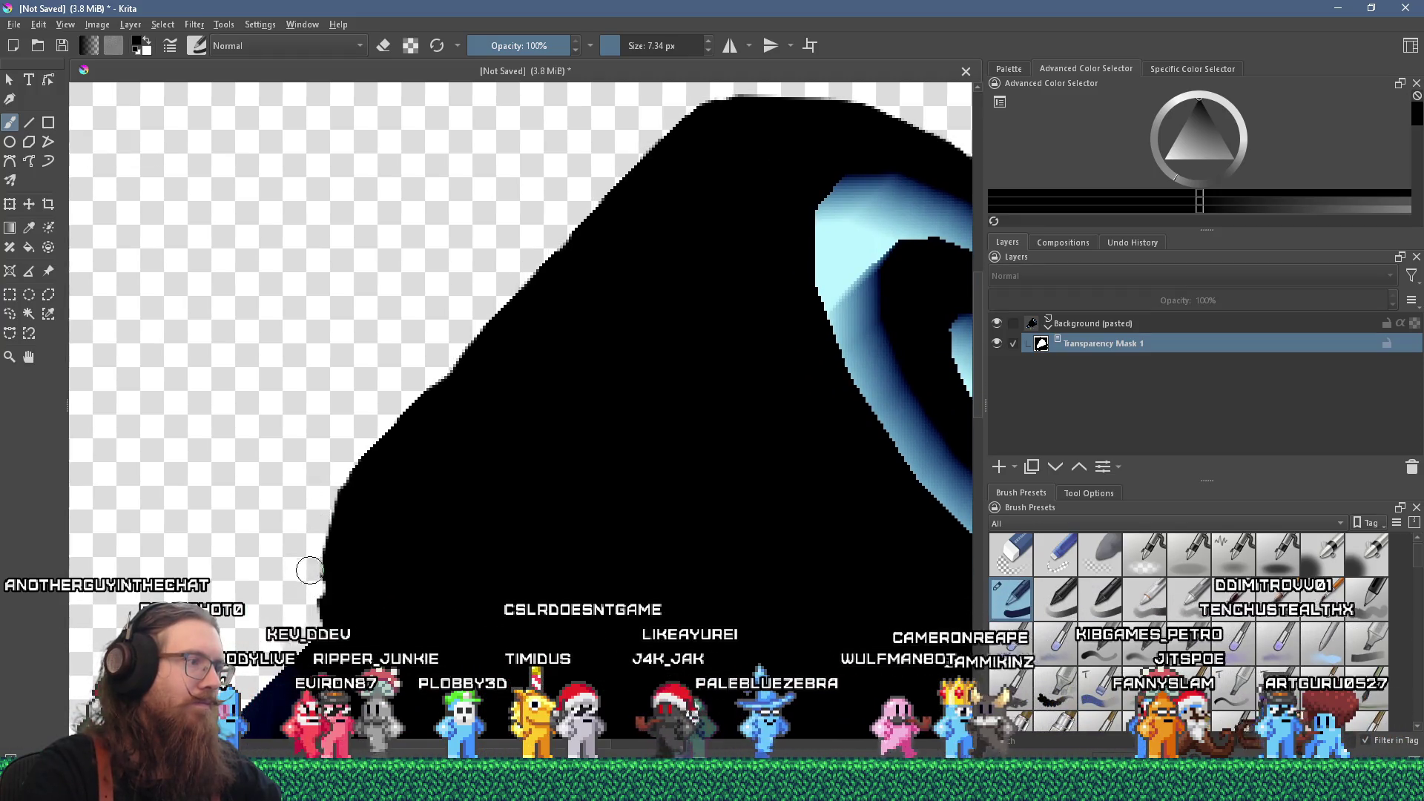
scroll(304, 520, "down", 5)
scroll(301, 381, "up", 2)
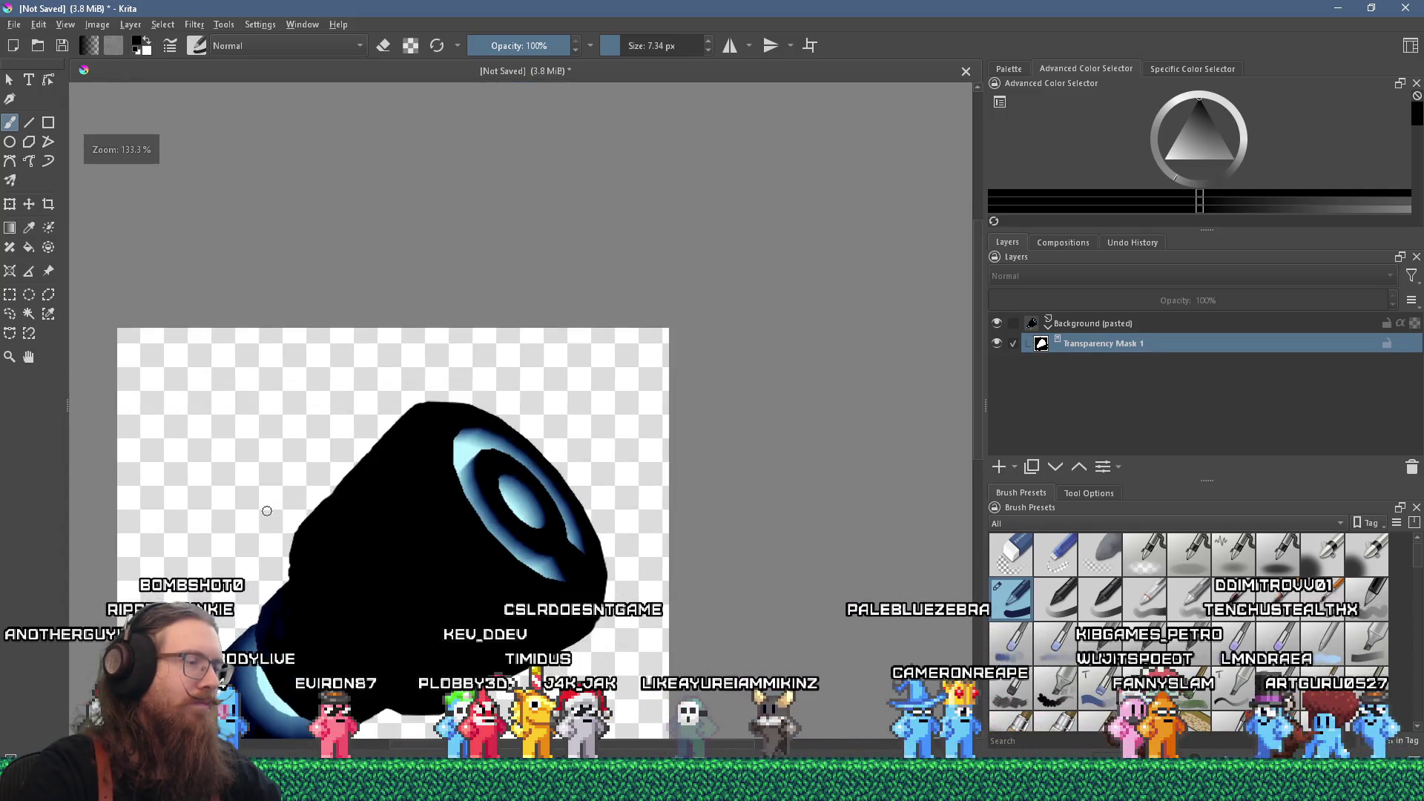
scroll(401, 571, "up", 2)
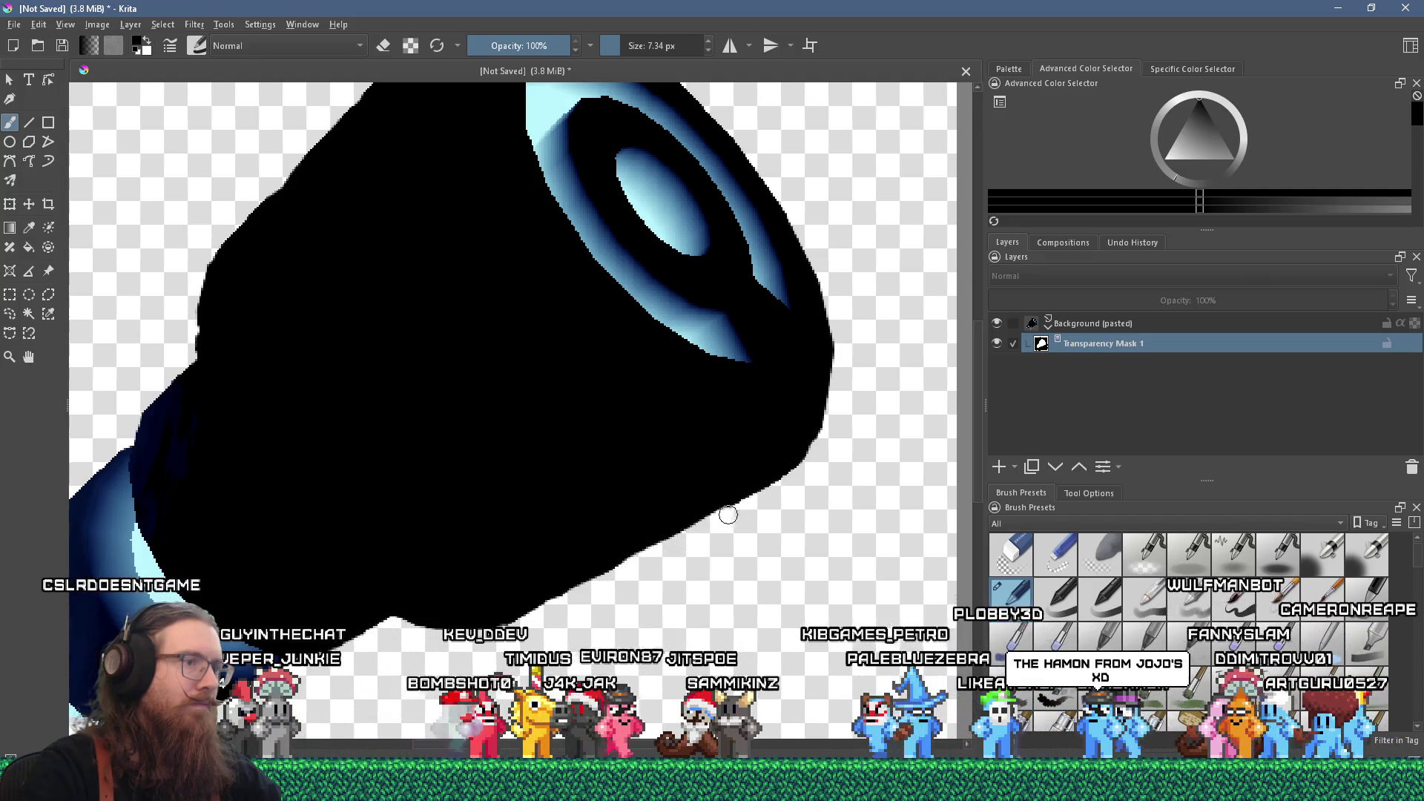
scroll(778, 487, "down", 4)
scroll(609, 594, "up", 5)
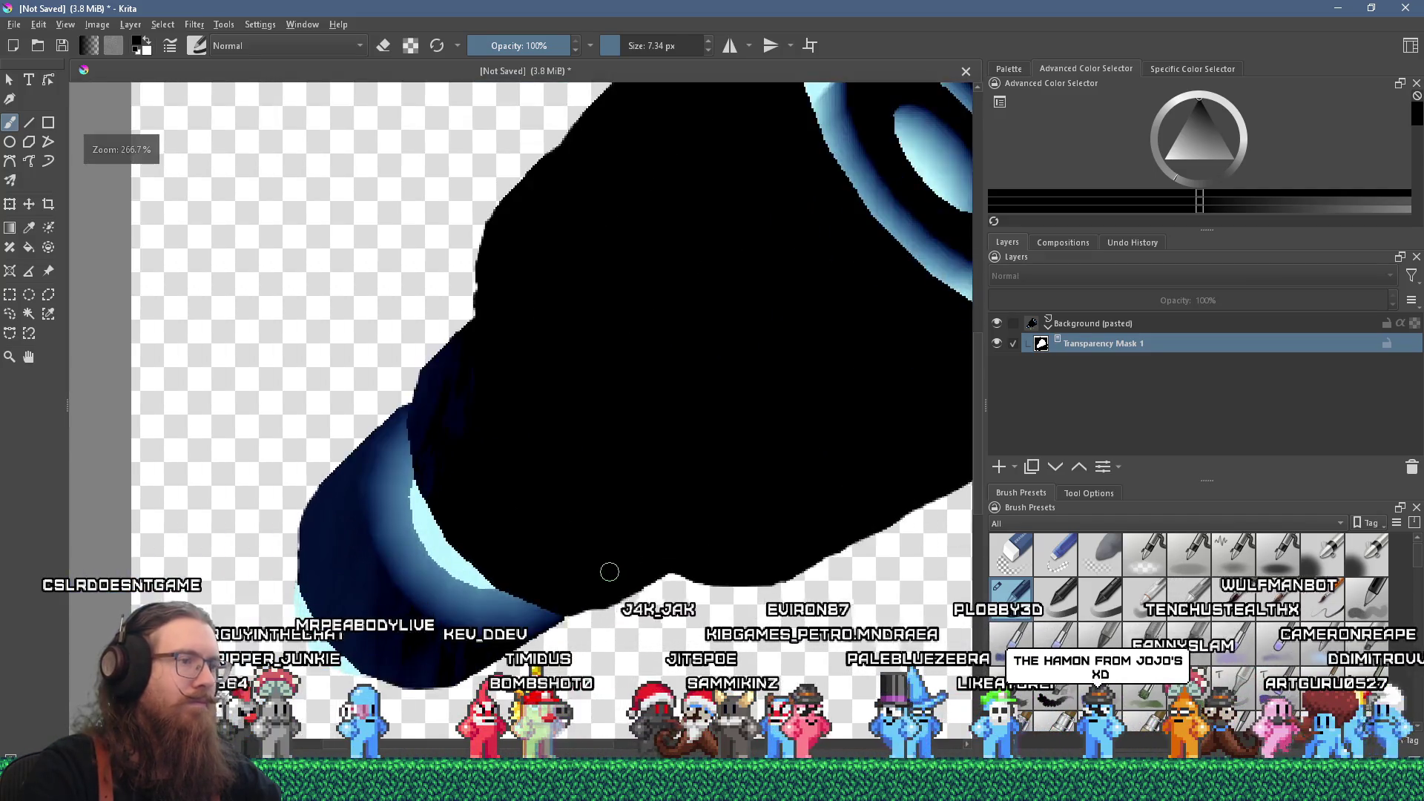
left_click_drag(564, 635, 772, 551)
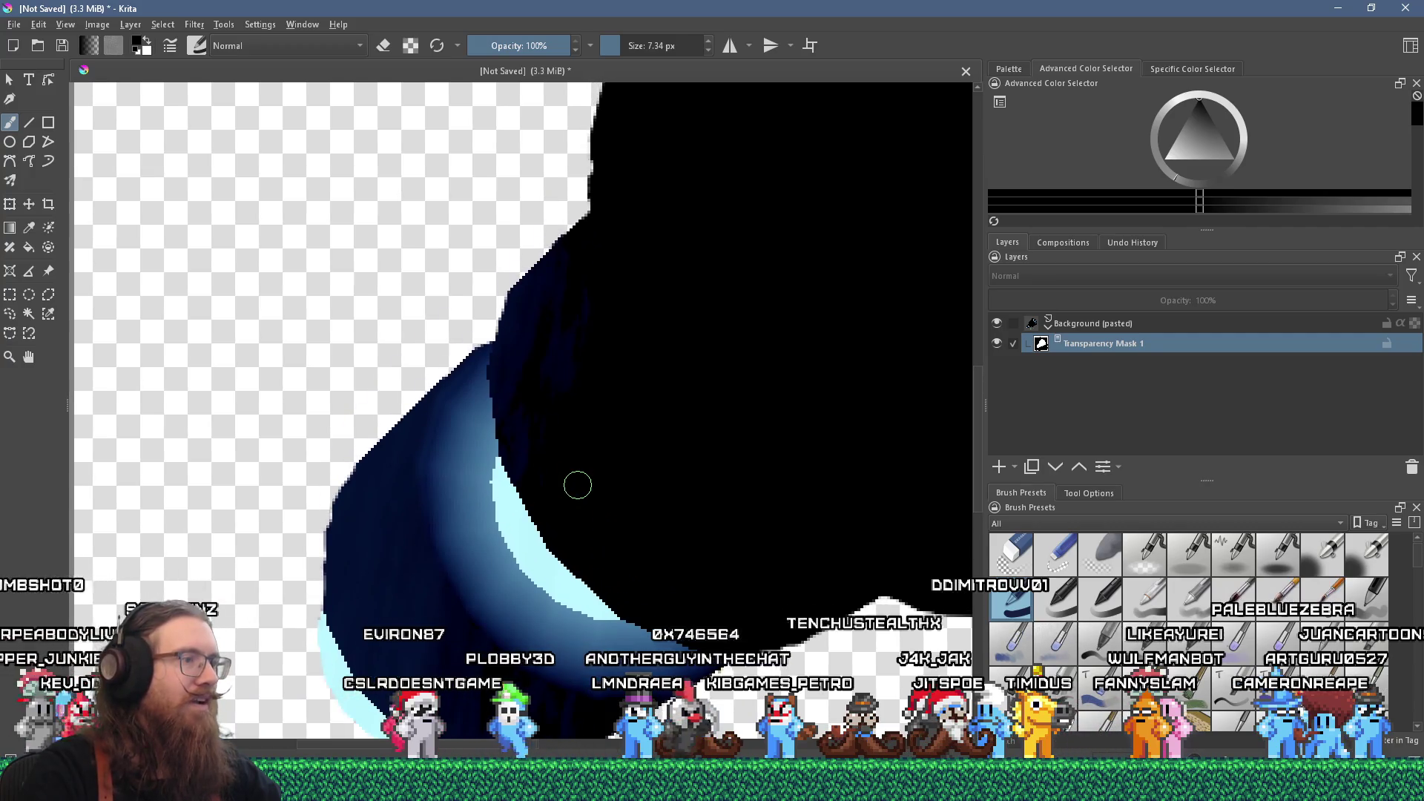
scroll(586, 475, "down", 6)
scroll(594, 459, "up", 3)
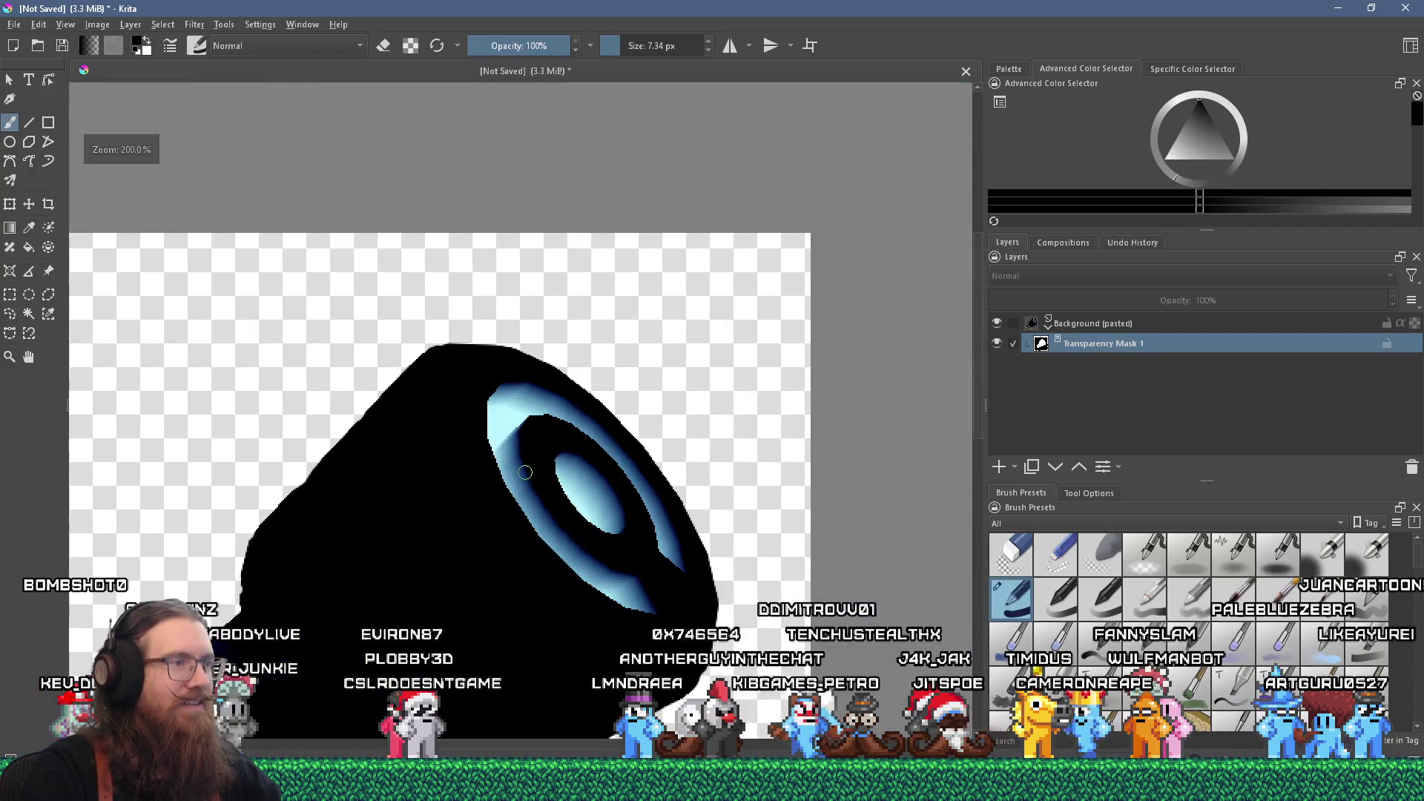
scroll(578, 476, "down", 1)
scroll(579, 476, "down", 4)
scroll(587, 466, "up", 2)
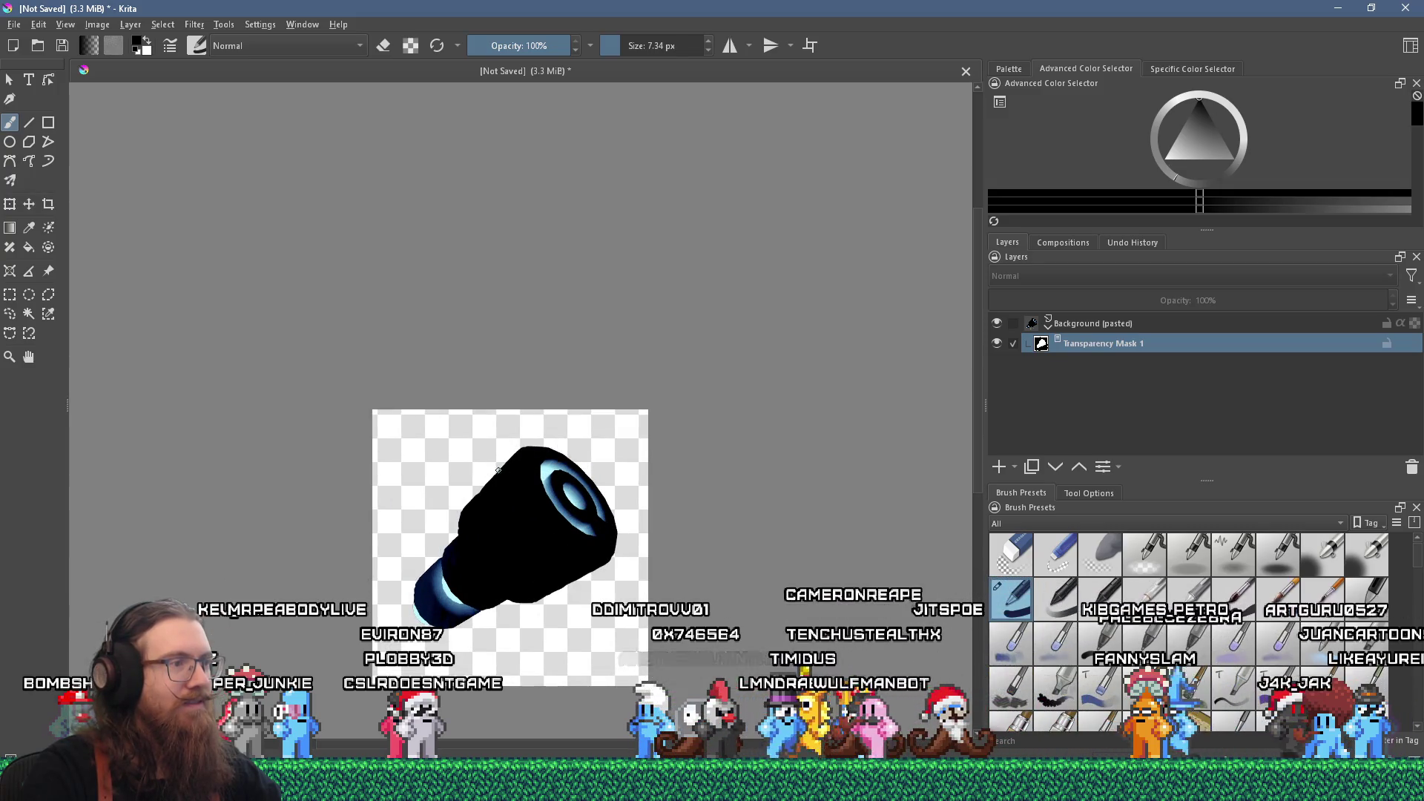
scroll(499, 470, "up", 2)
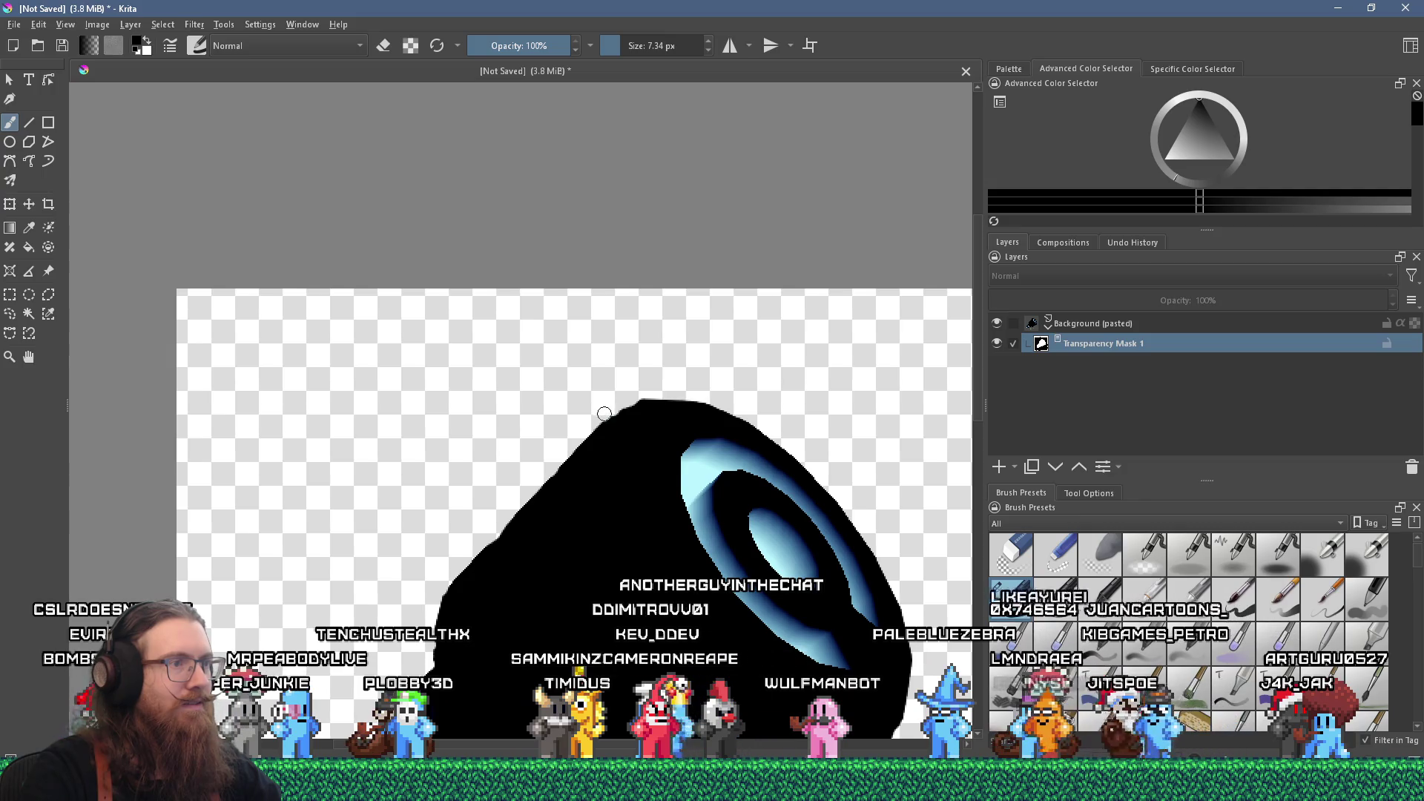
left_click_drag(1183, 143, 1164, 160)
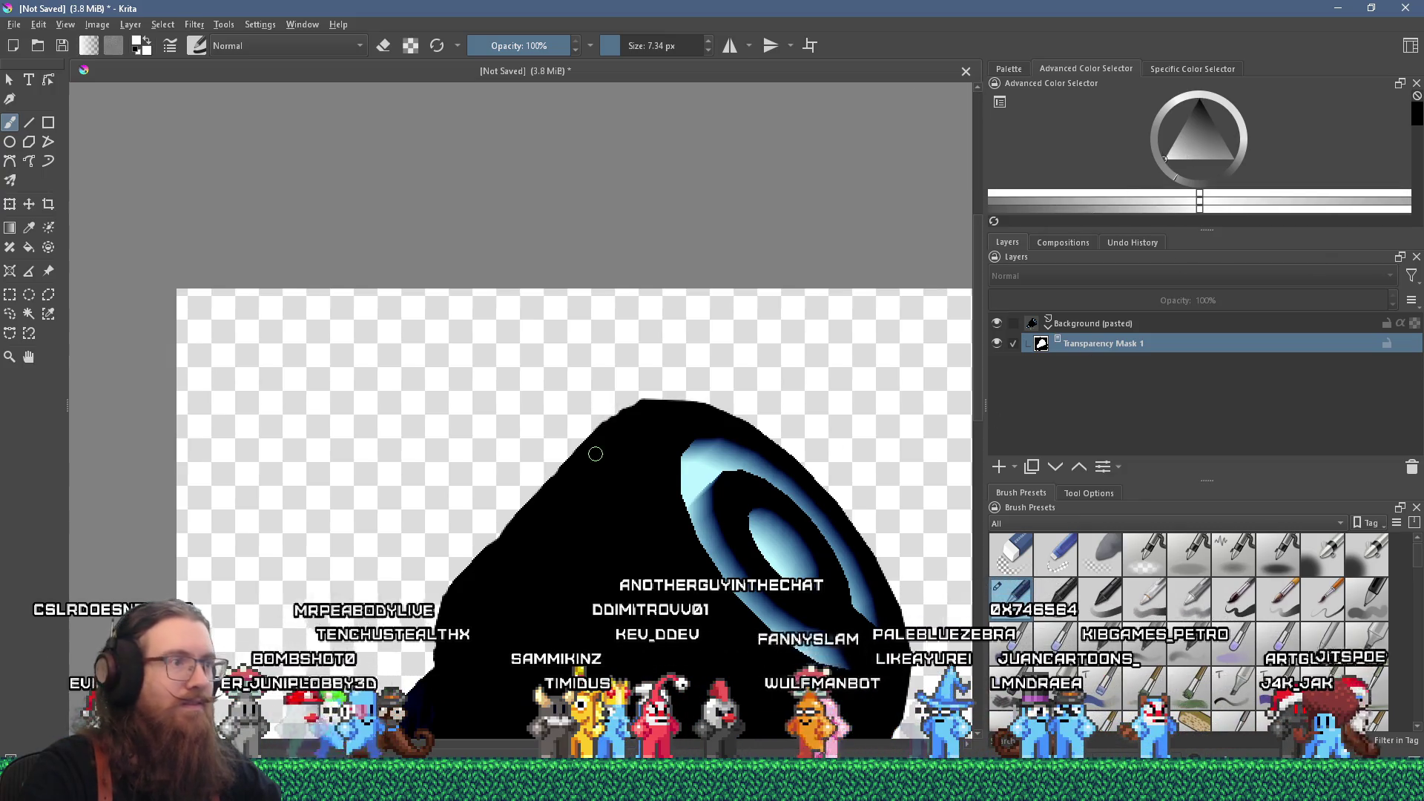
scroll(608, 430, "up", 4)
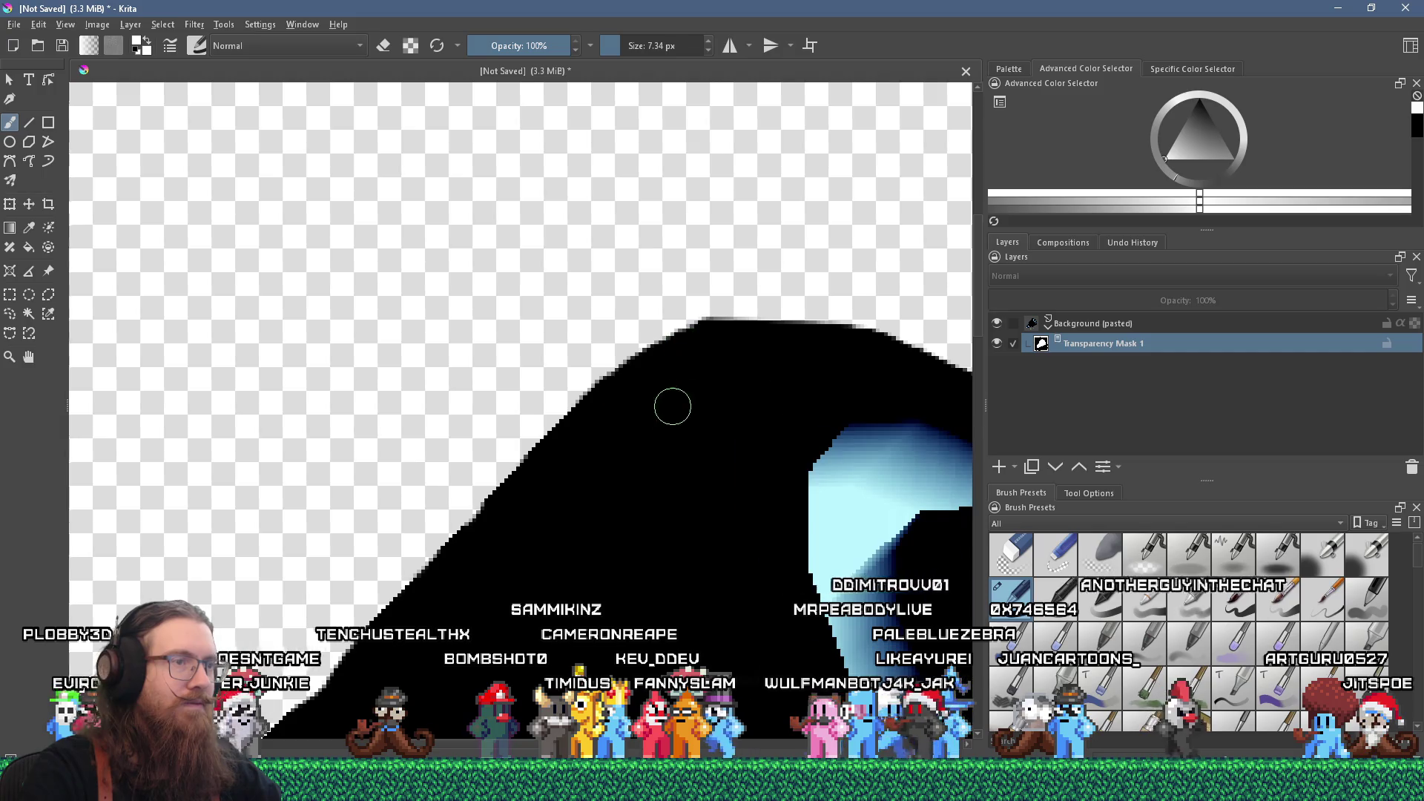
scroll(673, 401, "down", 5)
scroll(656, 380, "up", 5)
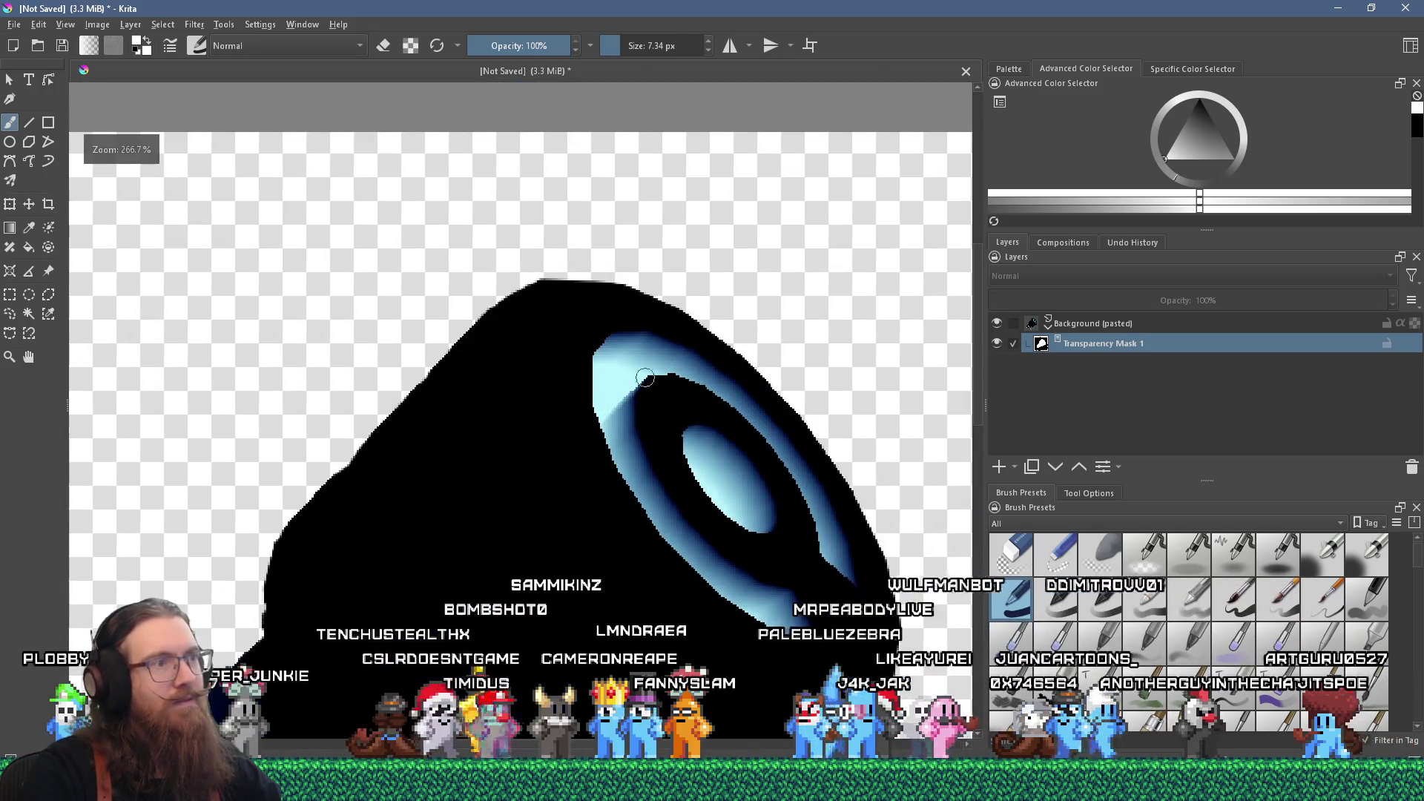
scroll(656, 380, "up", 3)
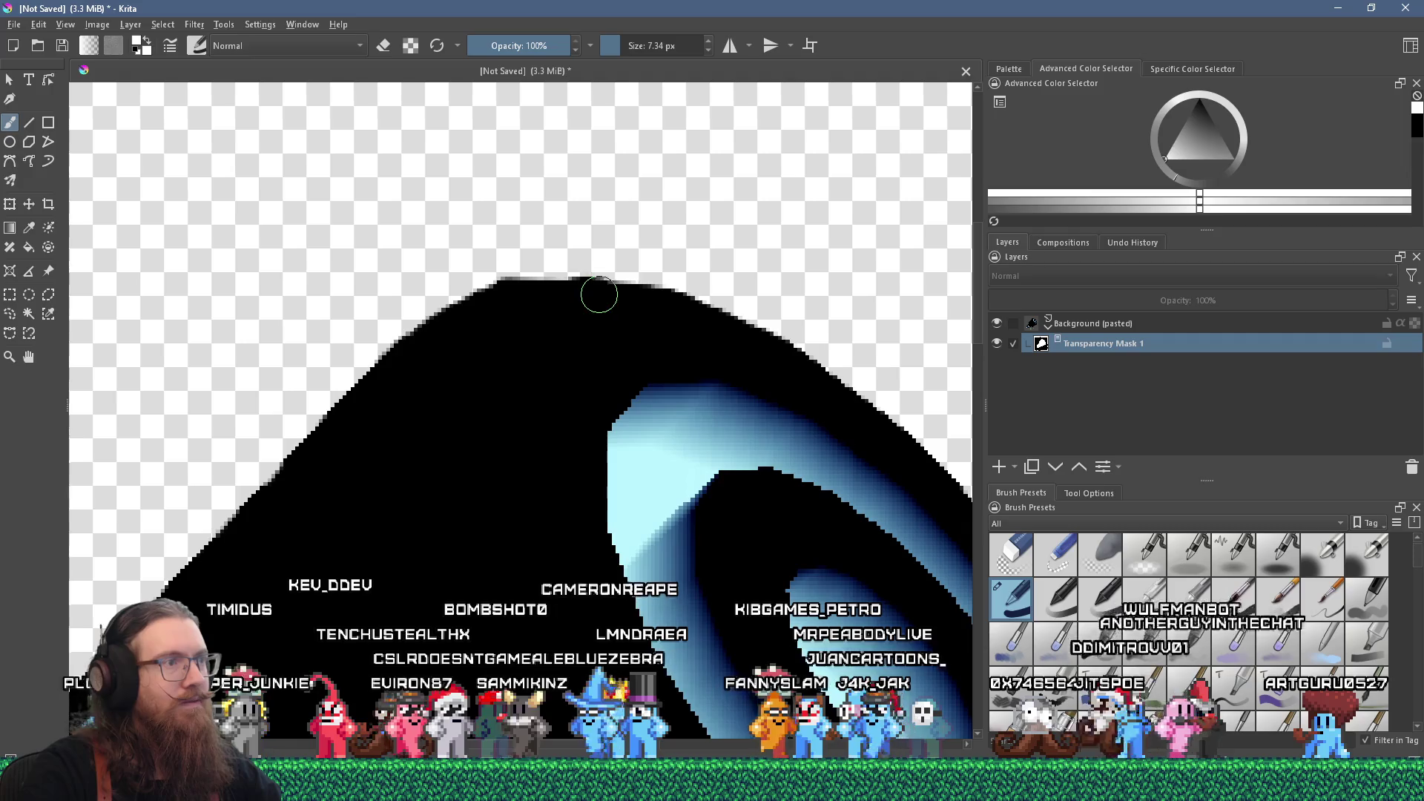
mouse_move(555, 296)
left_mouse_down()
mouse_move(614, 296)
mouse_move(554, 289)
mouse_move(600, 290)
left_mouse_up()
scroll(664, 401, "down", 3)
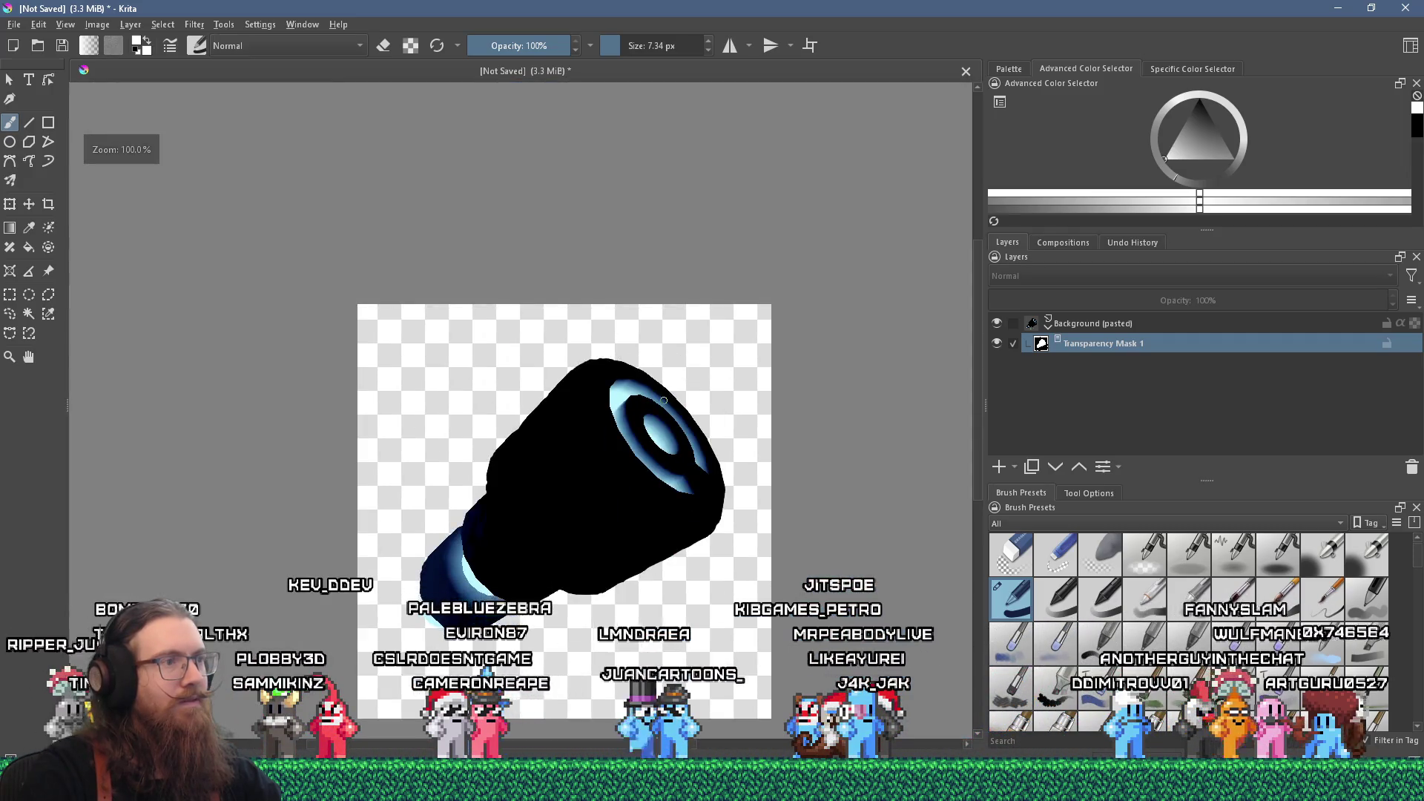
scroll(634, 434, "up", 4)
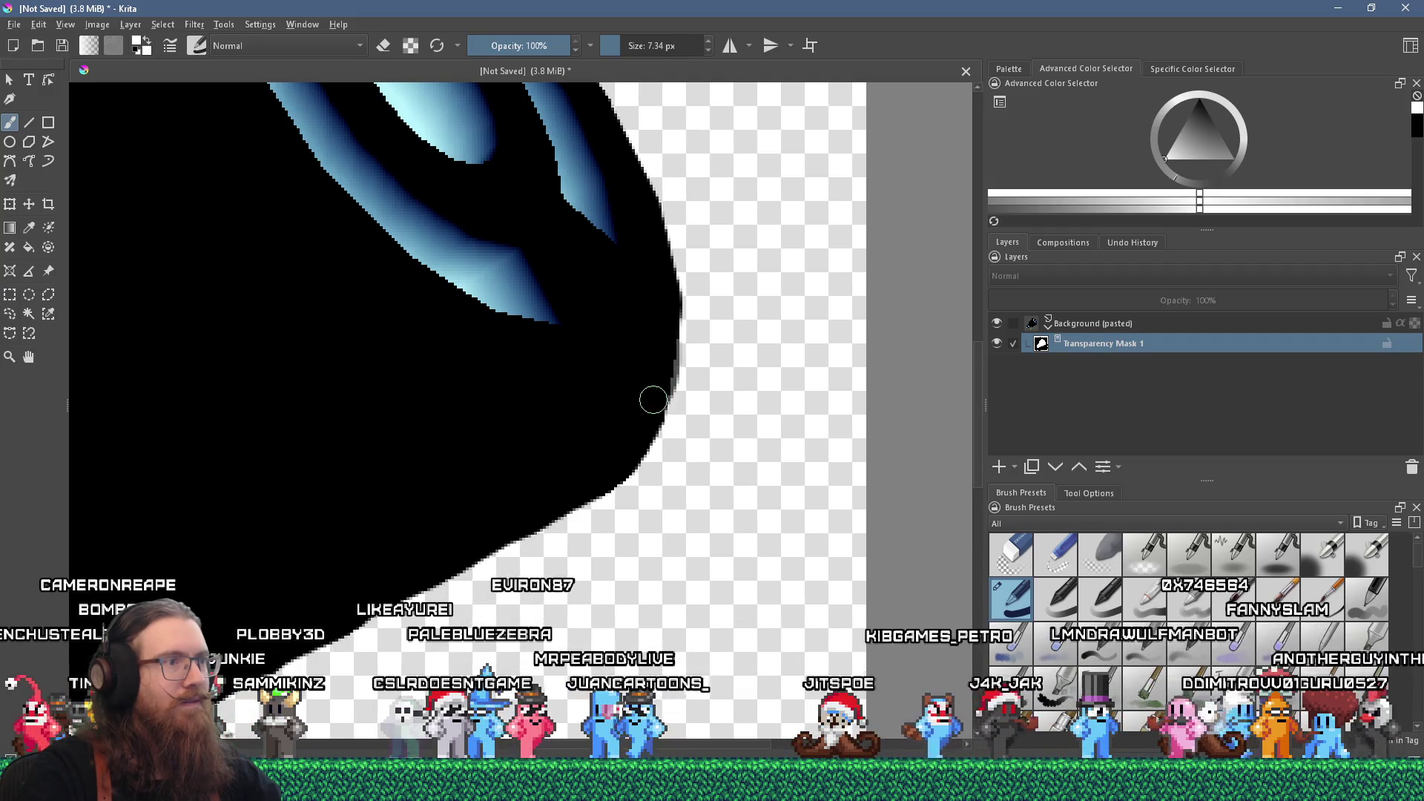
- Select the Background (pasted) layer and recentre the whole image in view
left_click(1074, 325)
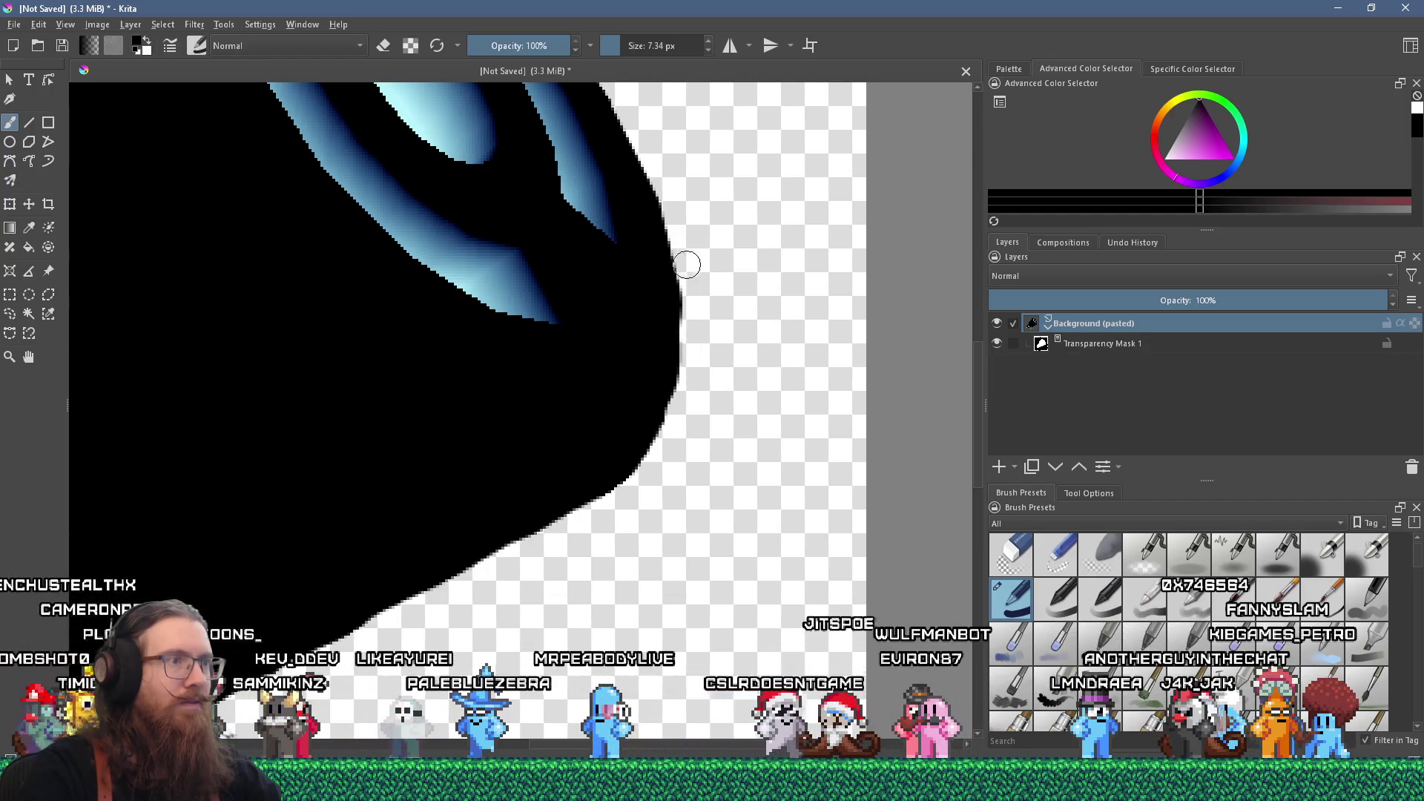
scroll(690, 268, "down", 5)
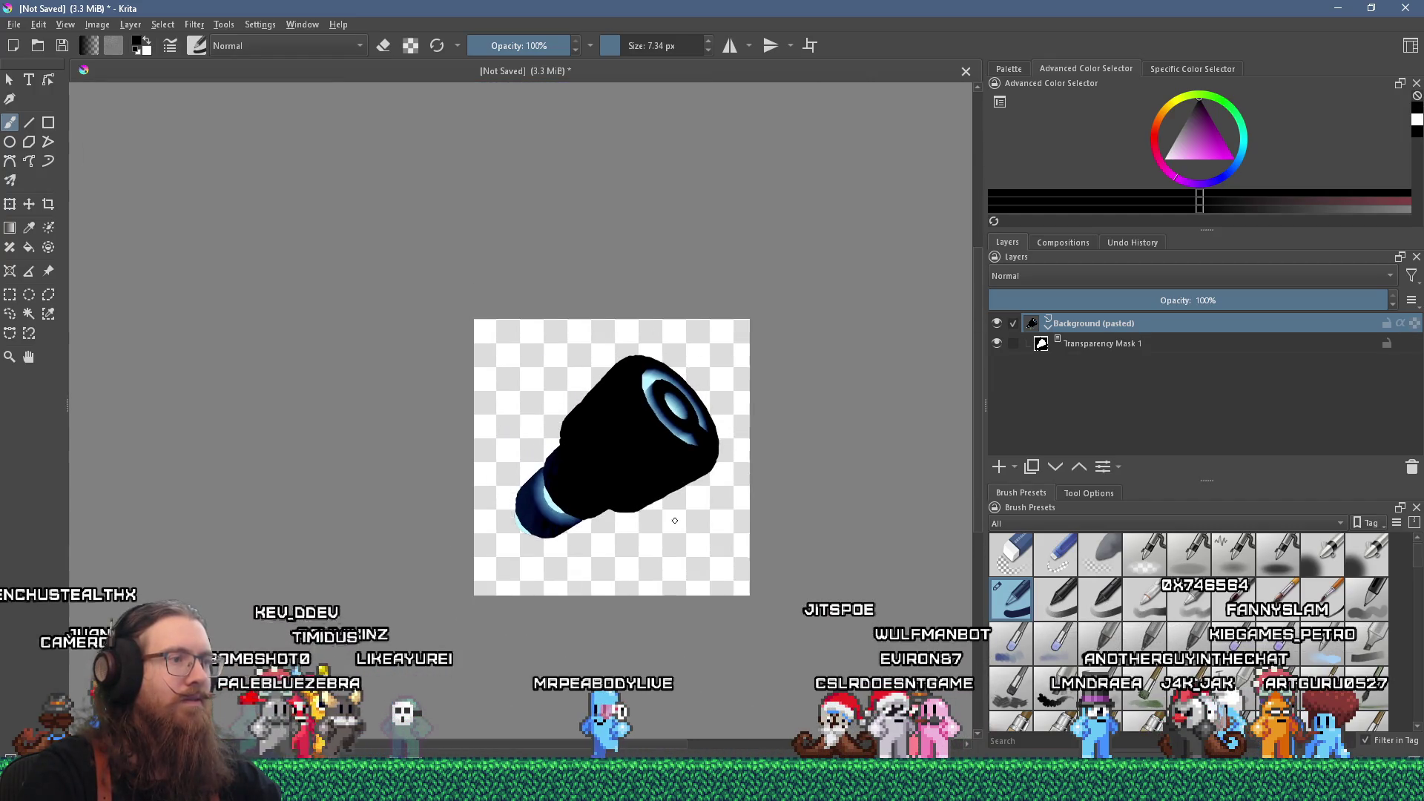
scroll(661, 517, "up", 1)
left_click_drag(661, 517, 656, 545)
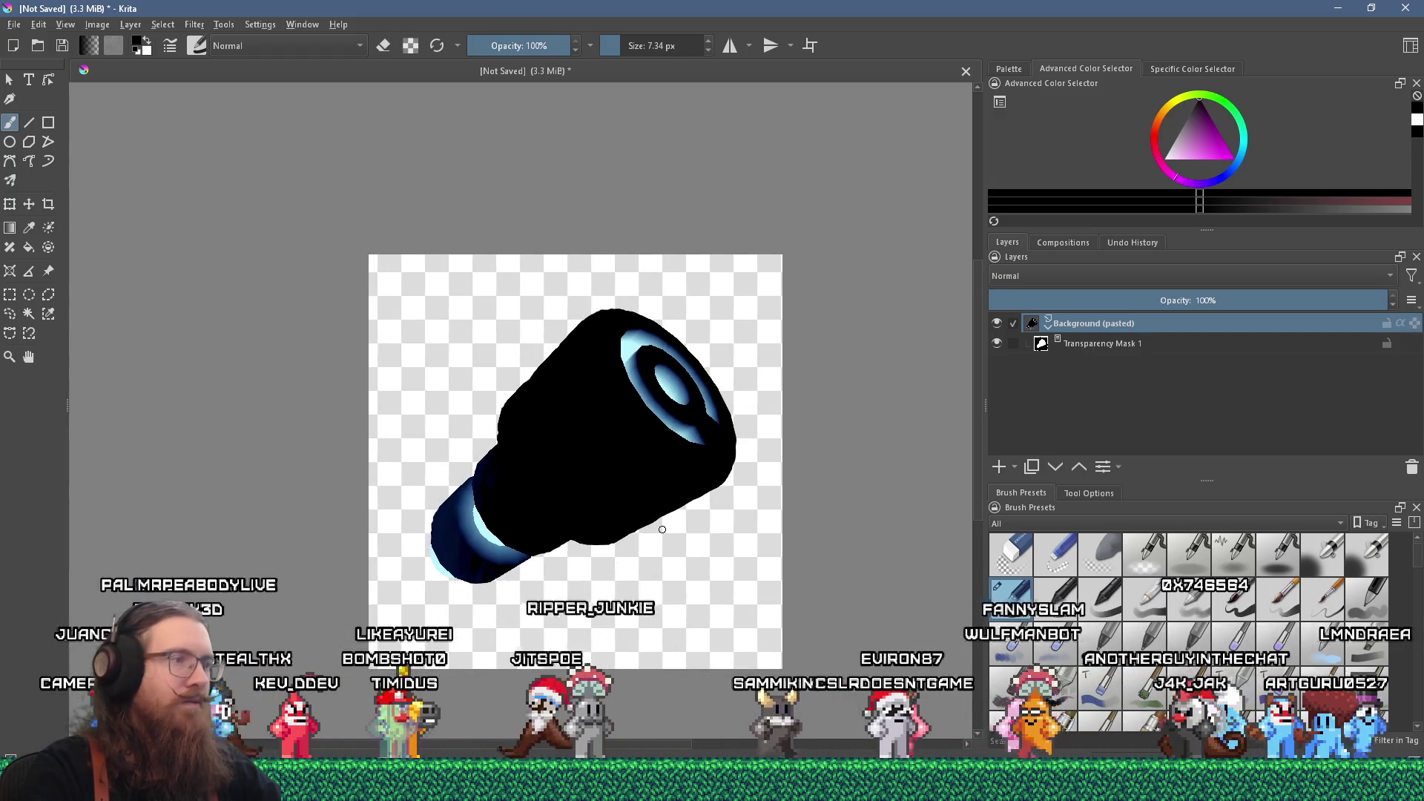
scroll(662, 529, "down", 4)
scroll(648, 517, "up", 5)
scroll(649, 518, "down", 1)
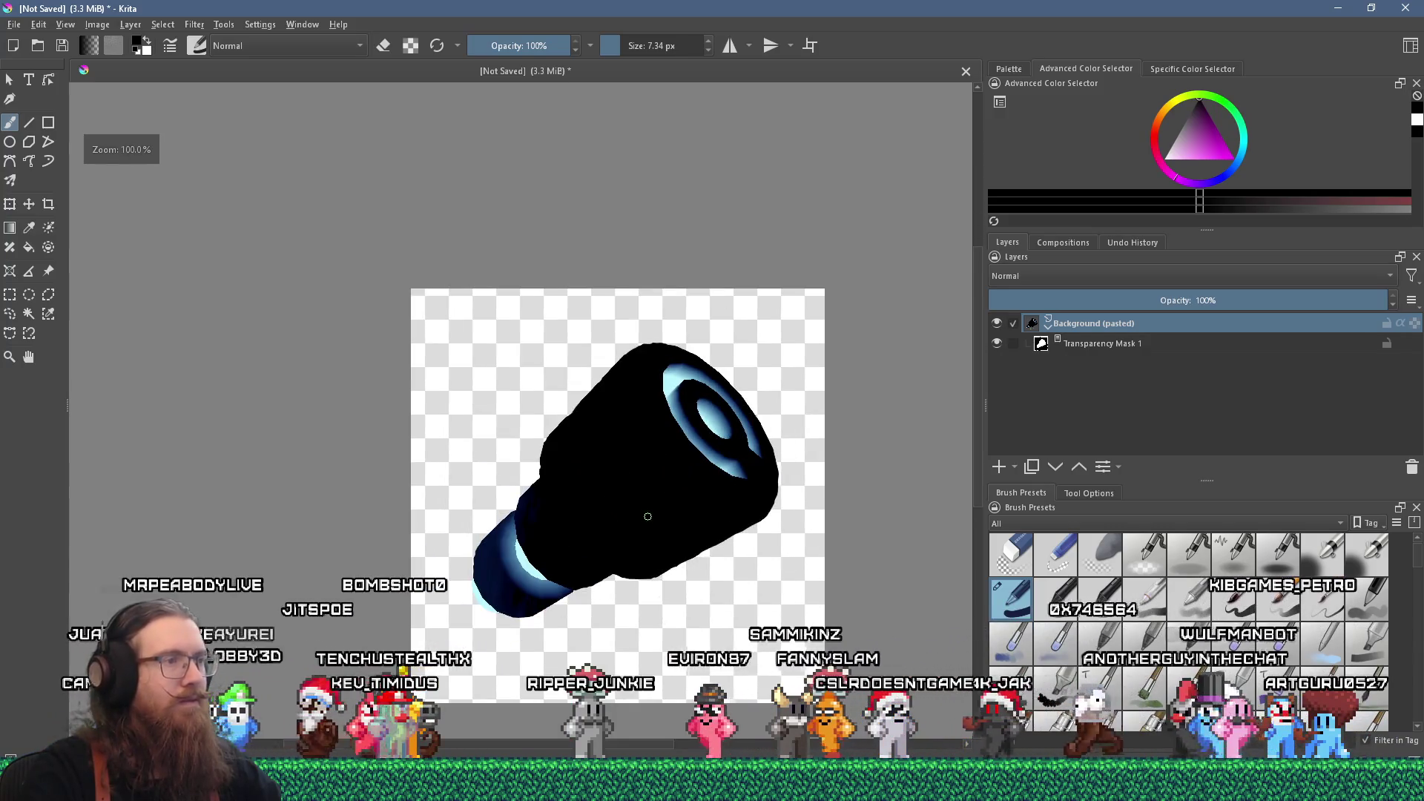
- Resize the canvas height from 559 to 558 px for a square 558 × 558 canvas
left_click(97, 24)
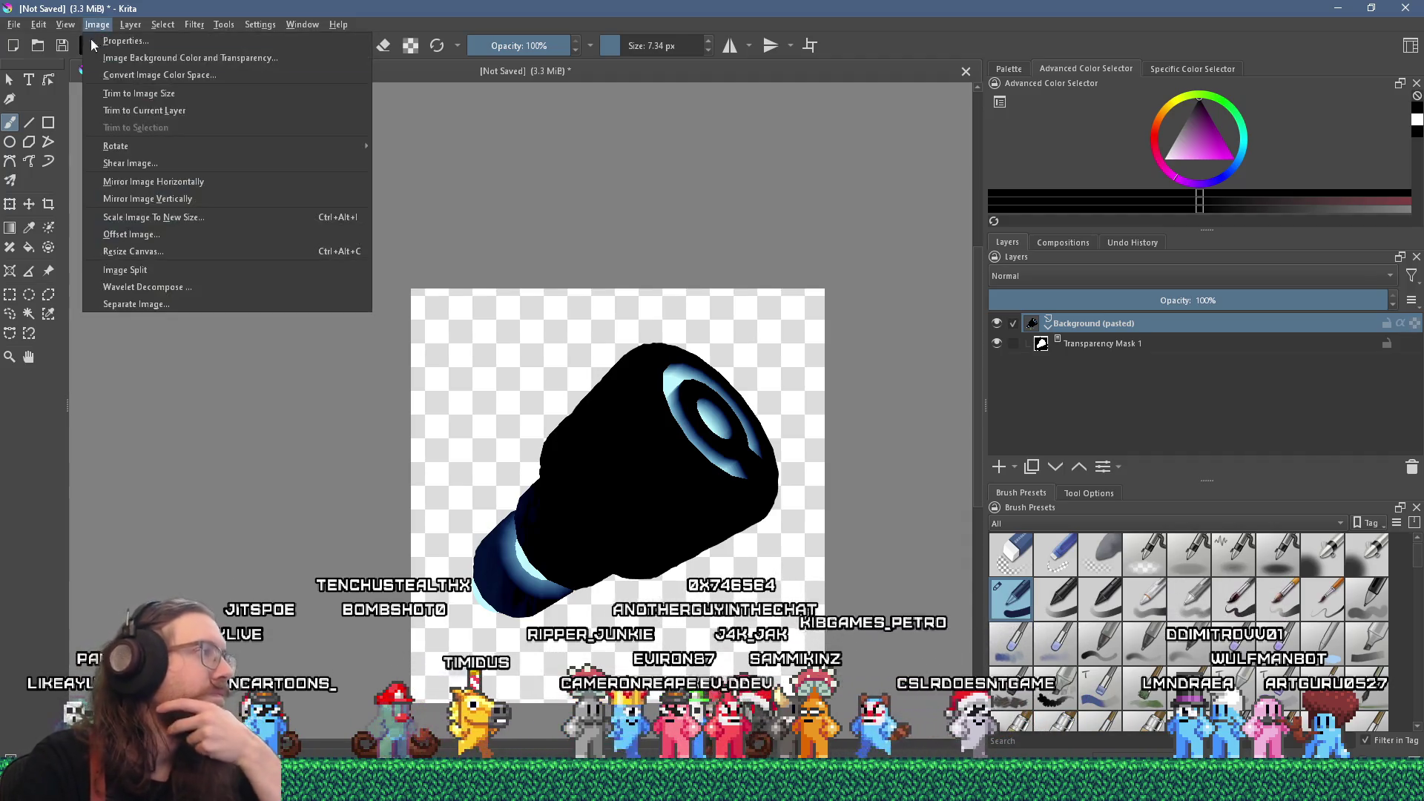
left_click(183, 257)
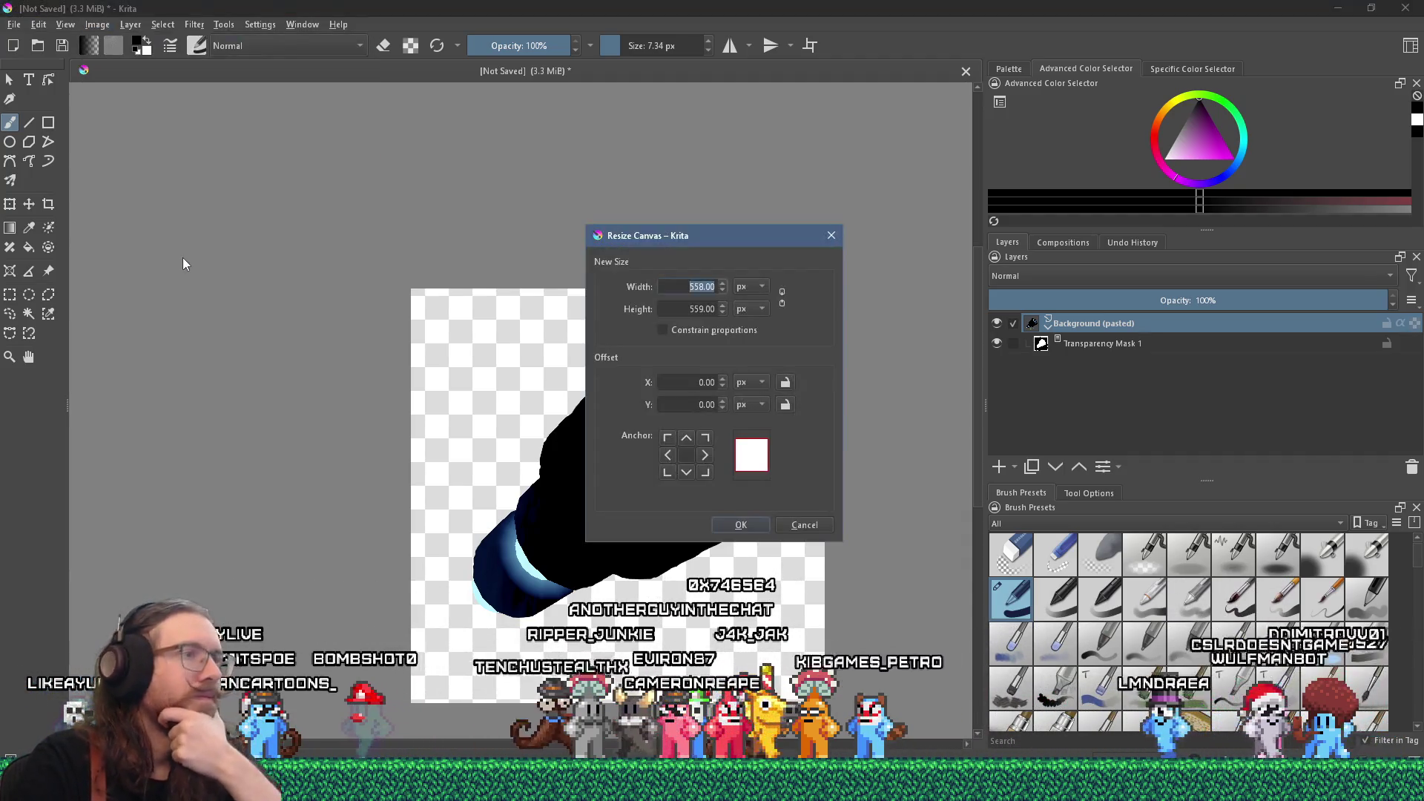
left_click(700, 314)
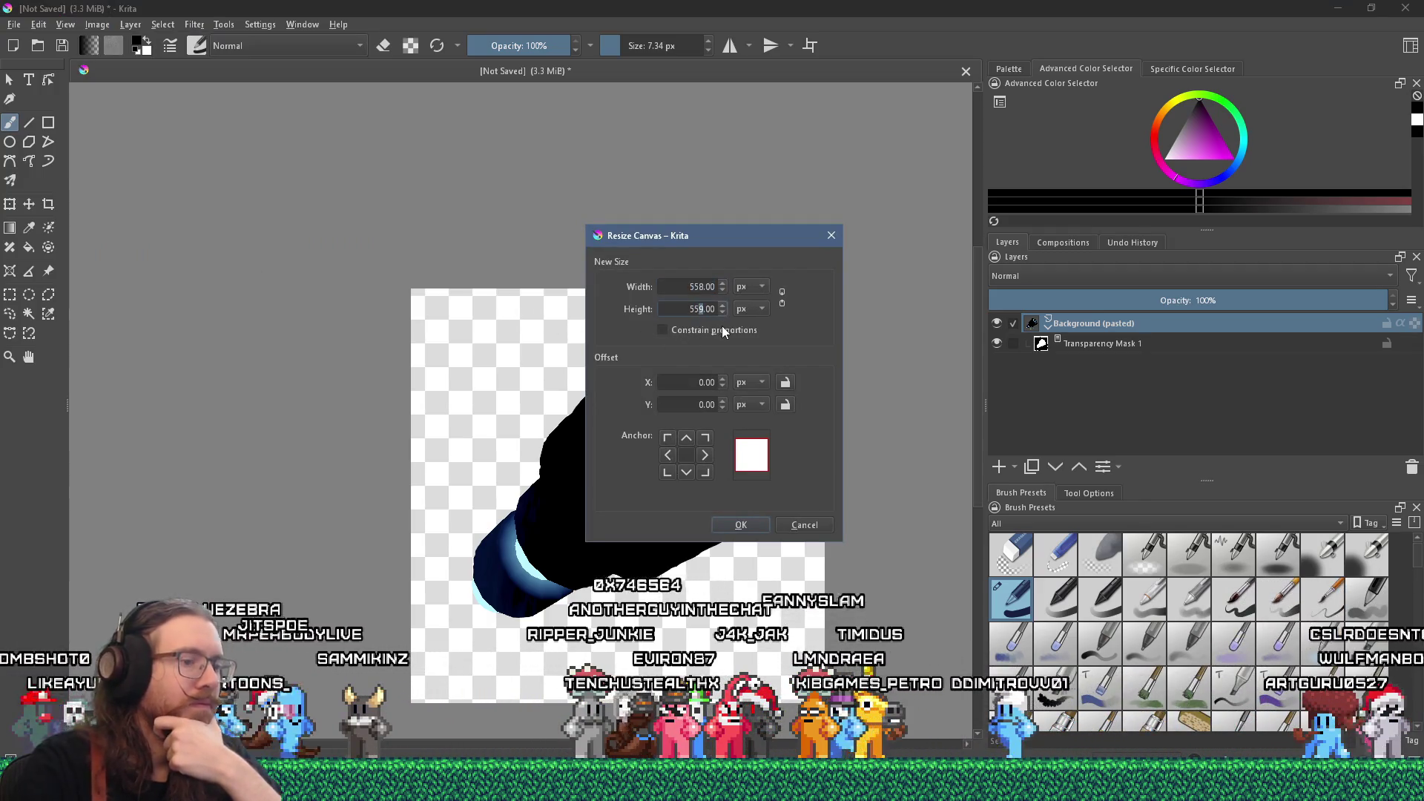
key("Down")
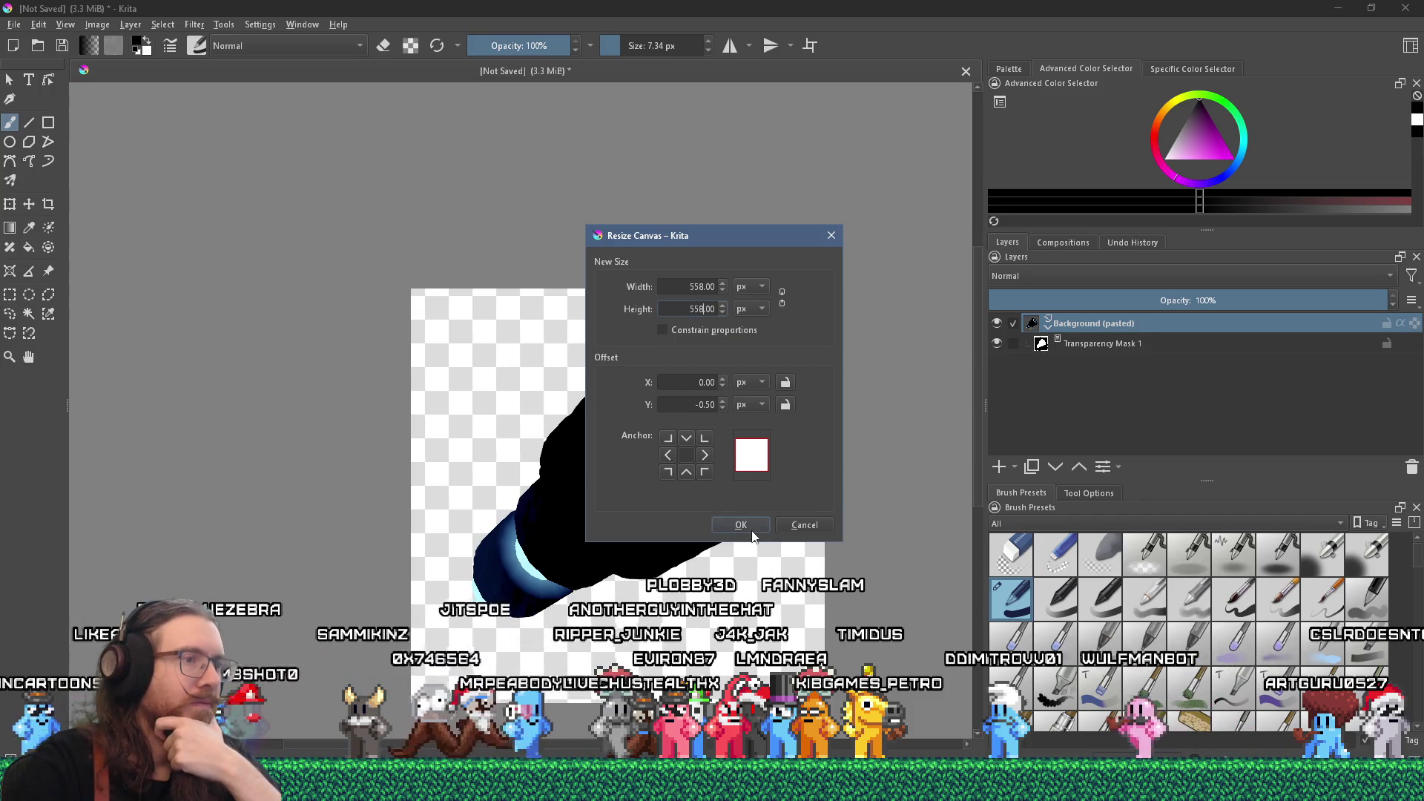
left_click(741, 527)
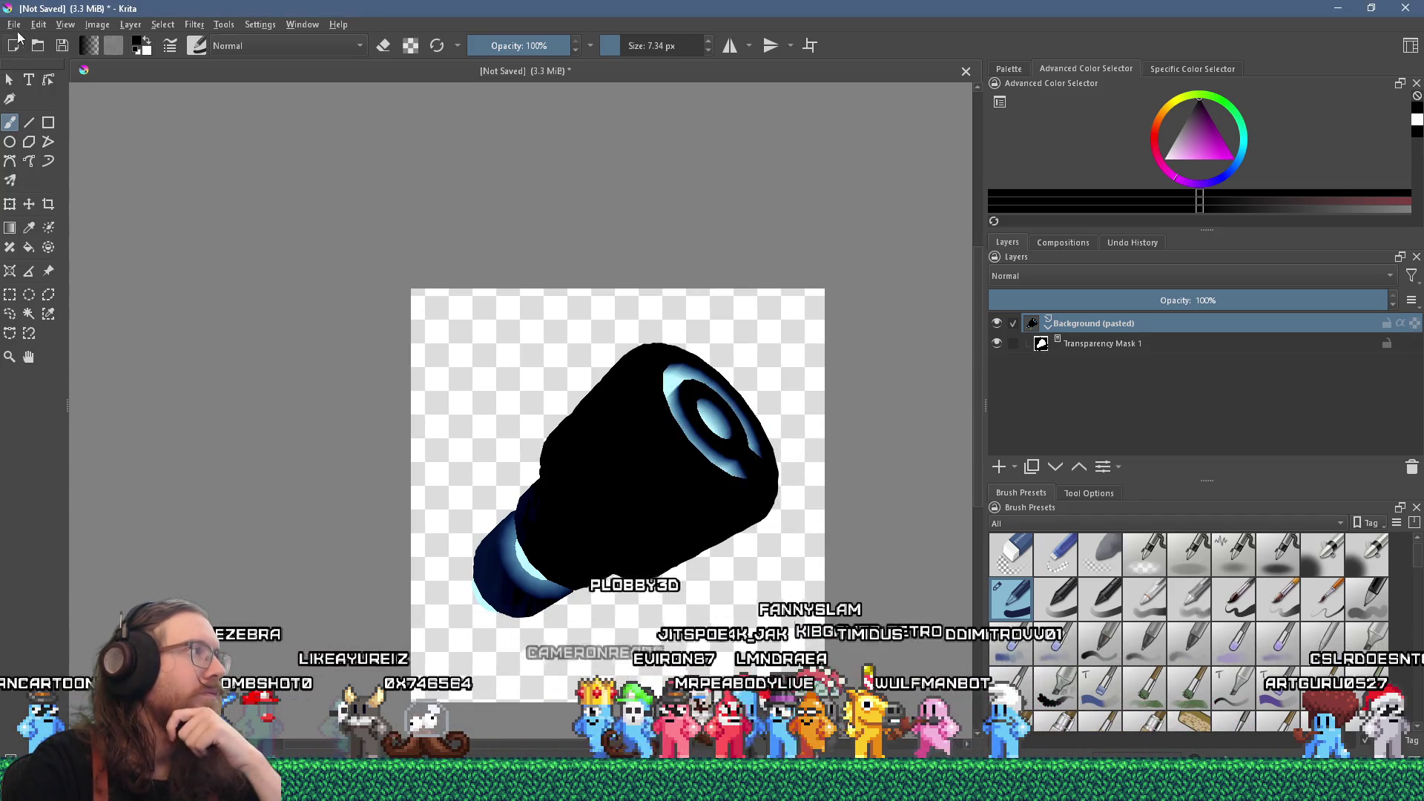
left_click(14, 25)
left_click(58, 114)
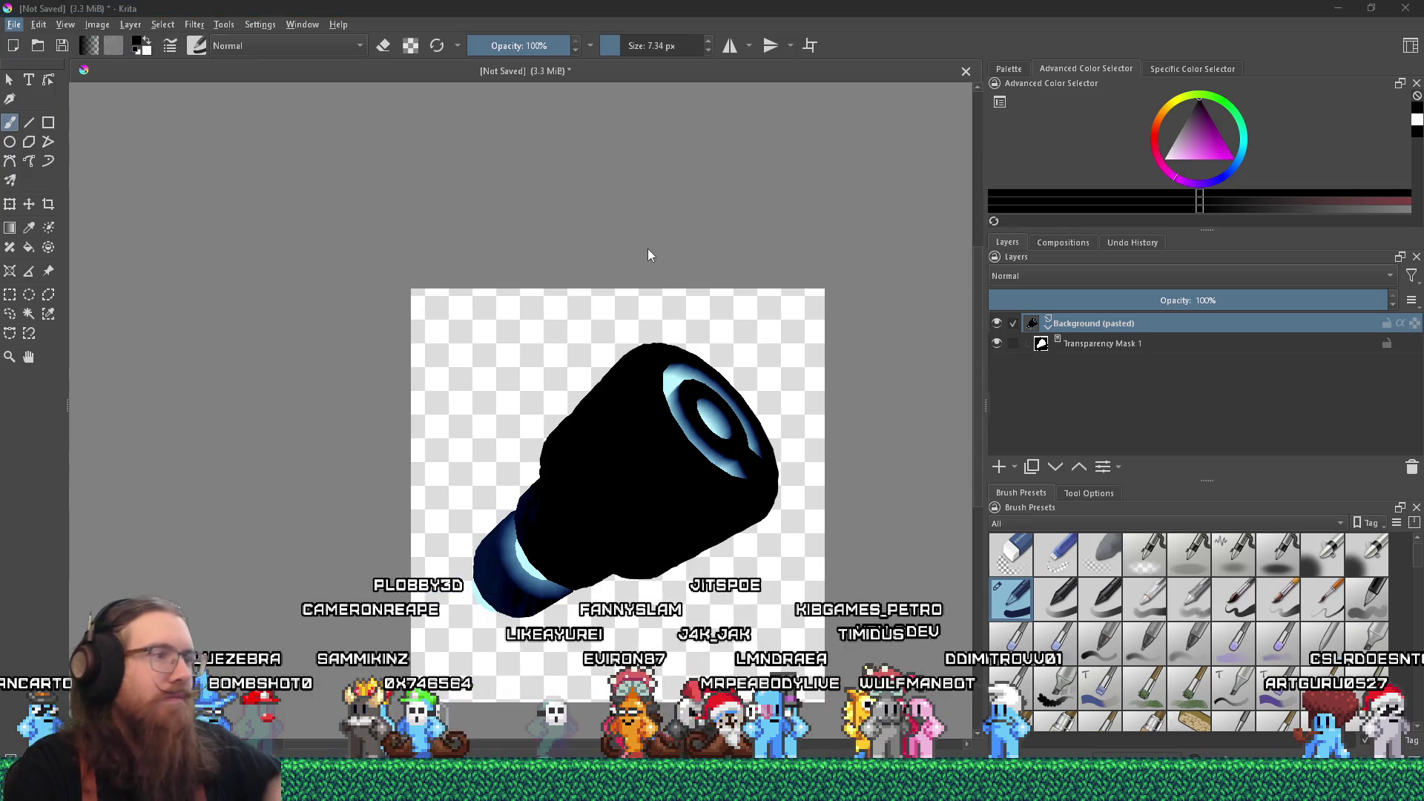
- Save the document as runic_key1 in E:\Projects\fotf\art_source\ui\pickups
type("e:\\projects\\kook")
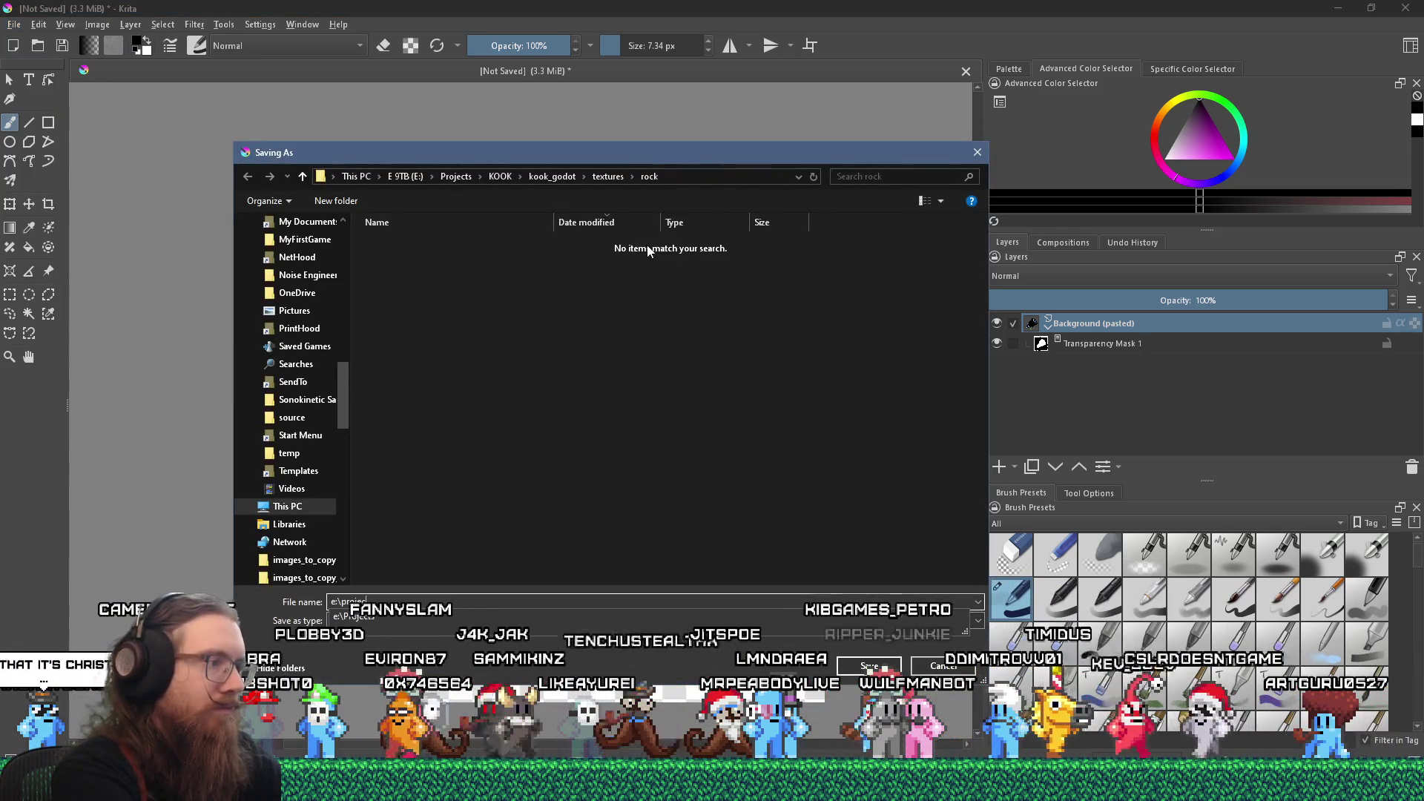
key("BackSpace")
key("BackSpace")
key("BackSpace")
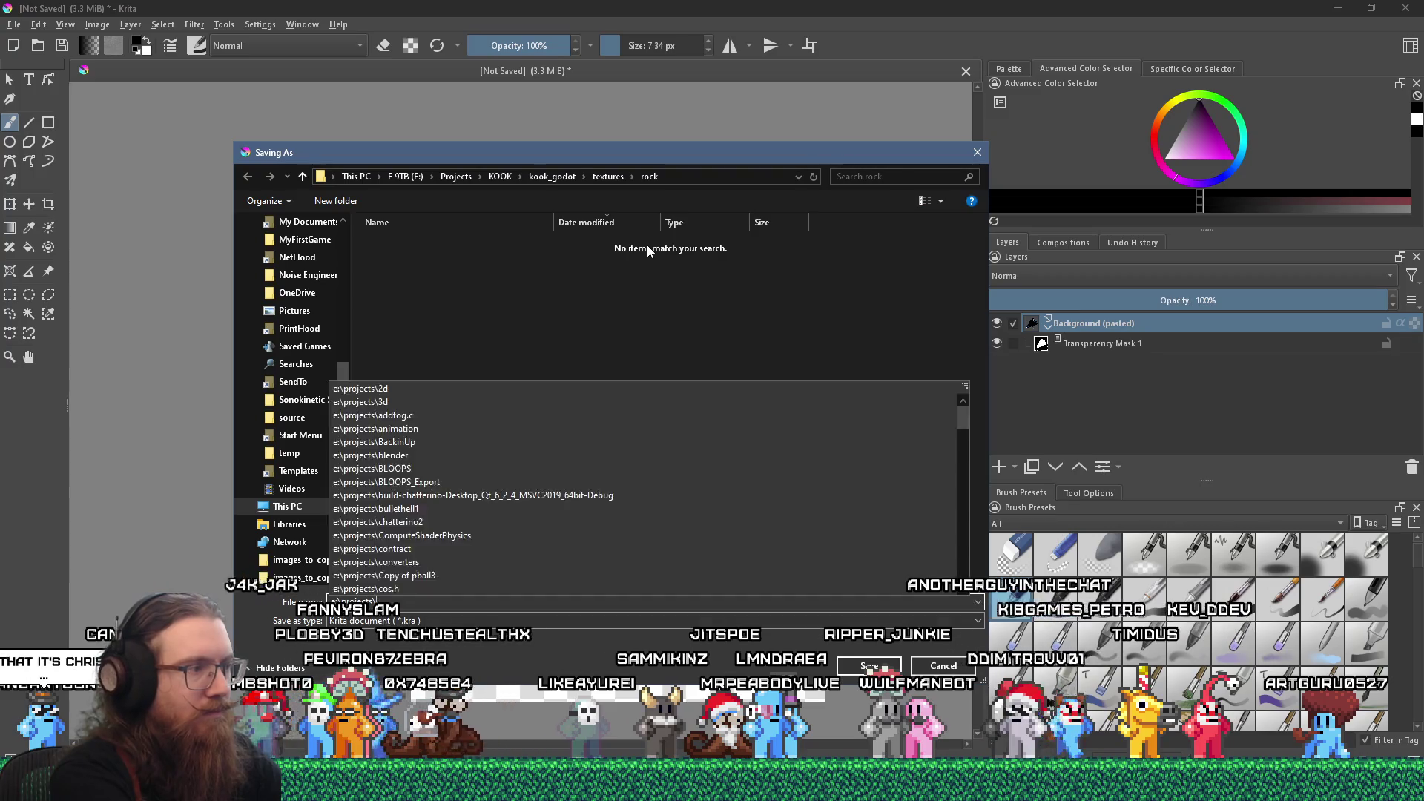
type("fotf\\art_source\\pickups")
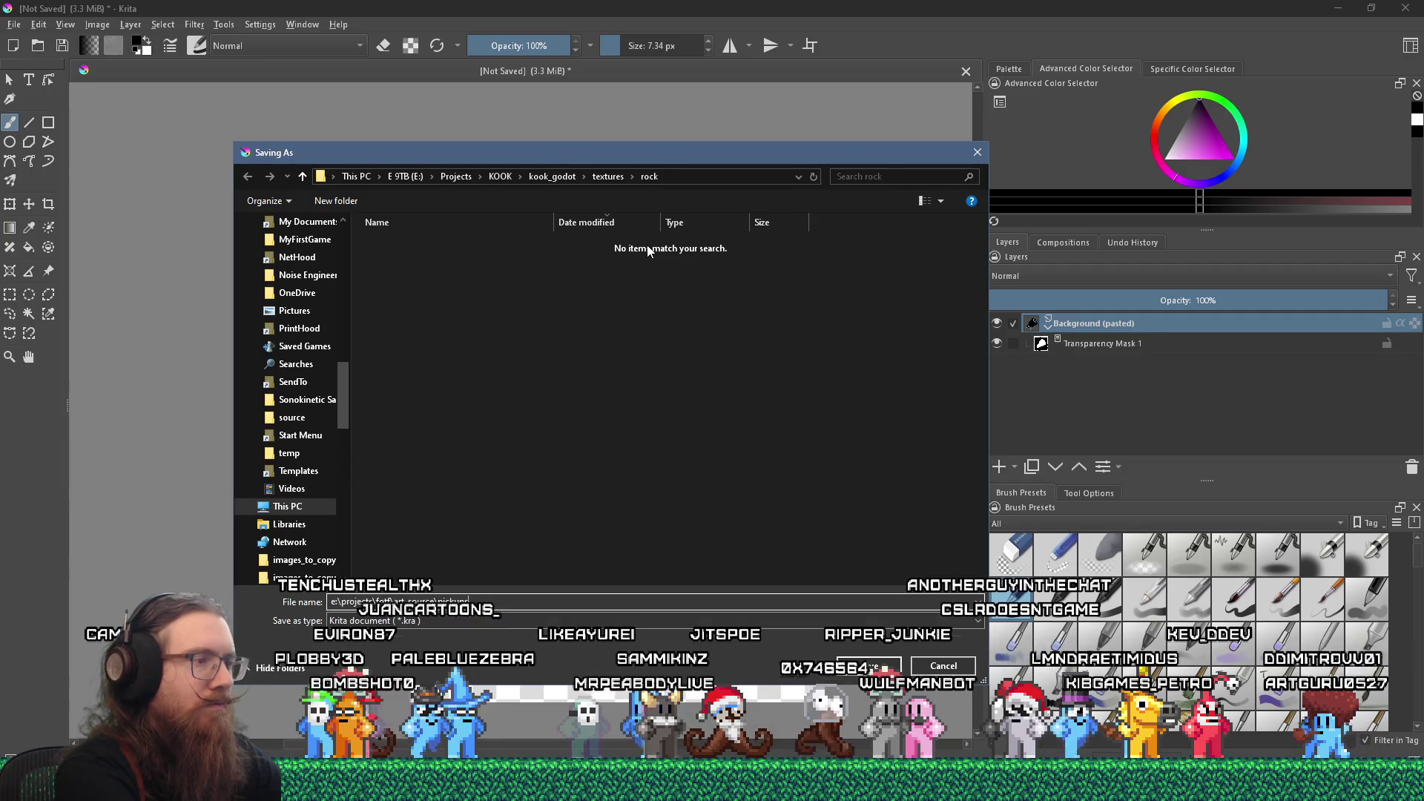
key("BackSpace")
key("BackSpace")
key("BackSpace")
type("up")
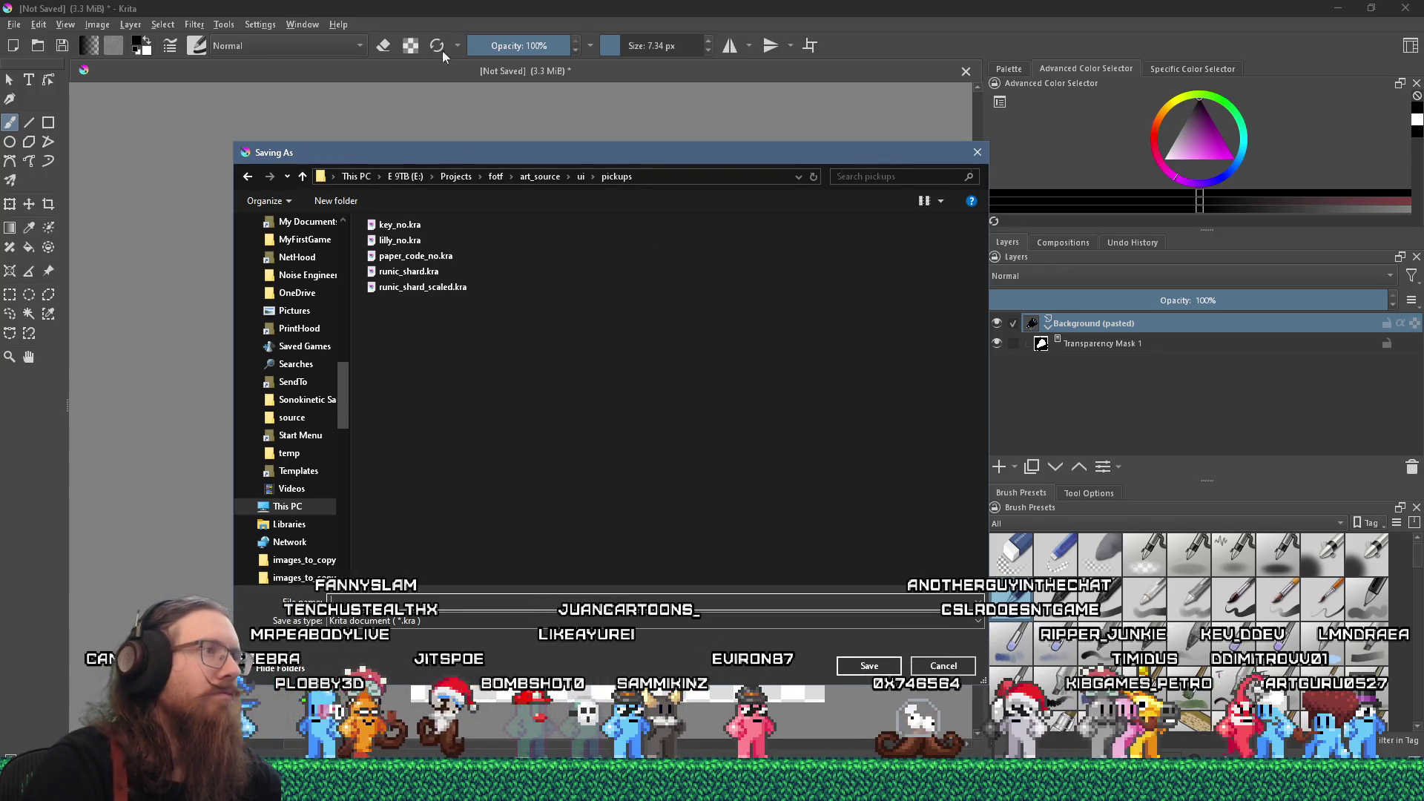
mouse_move(455, 149)
left_mouse_down()
mouse_move(986, 199)
mouse_move(982, 175)
left_mouse_up()
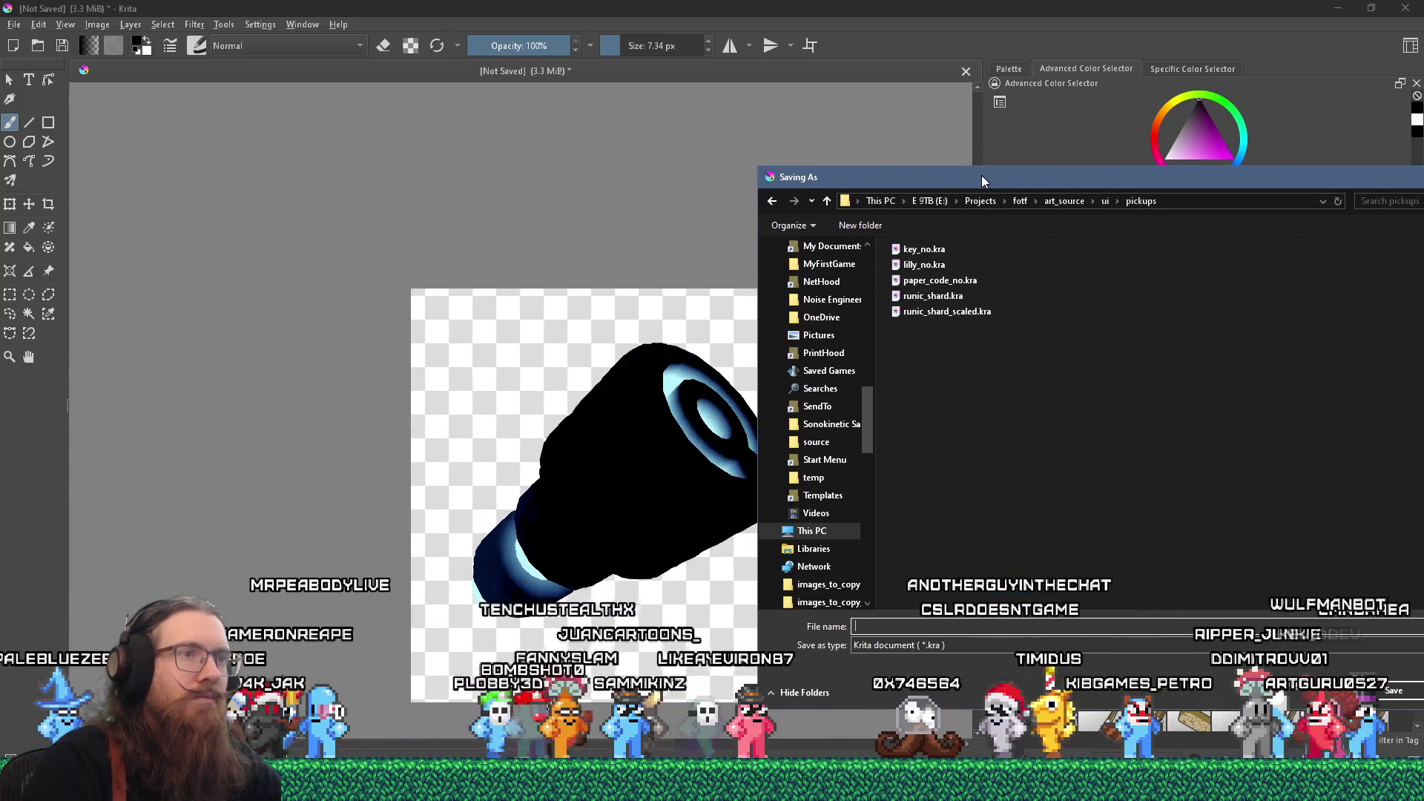
type("runic_ke")
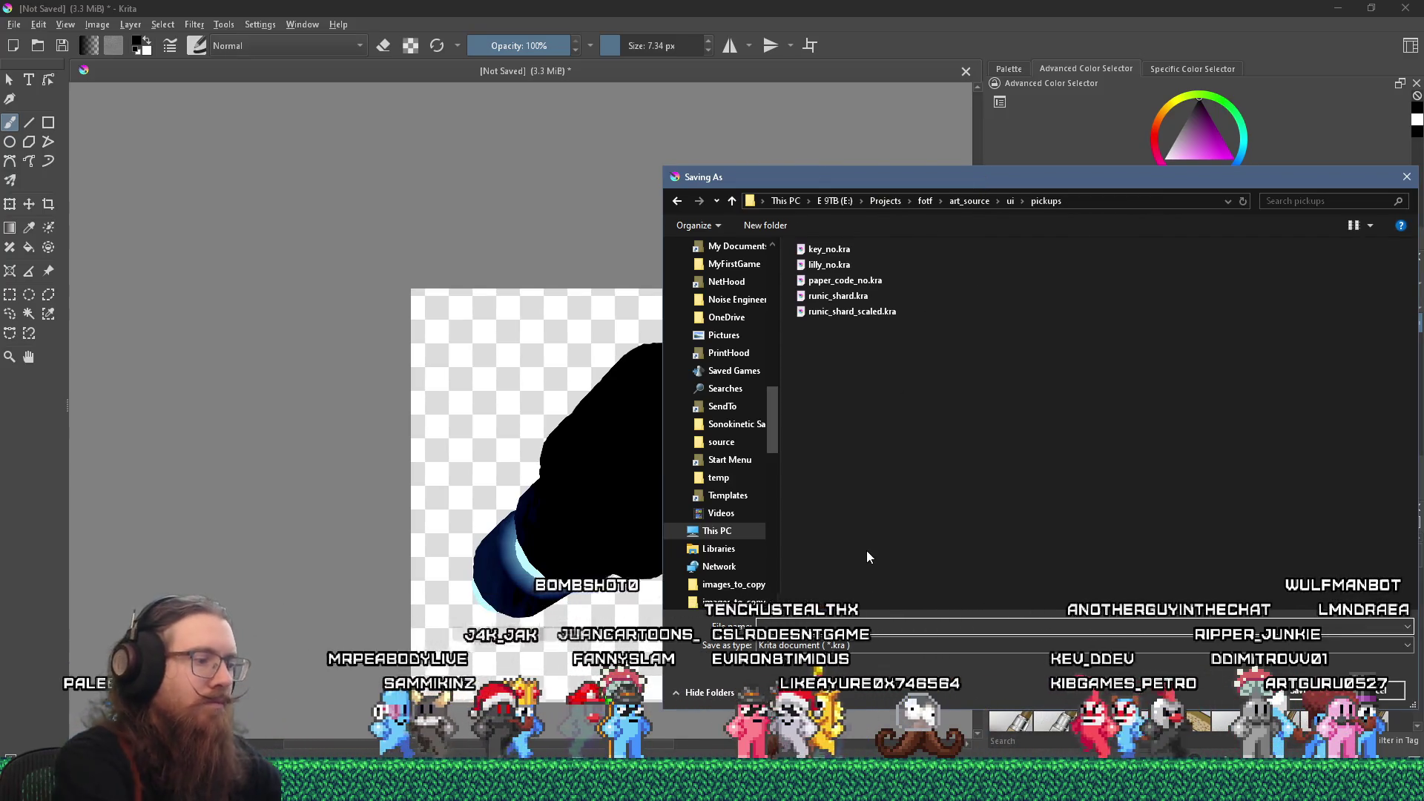
type("y1")
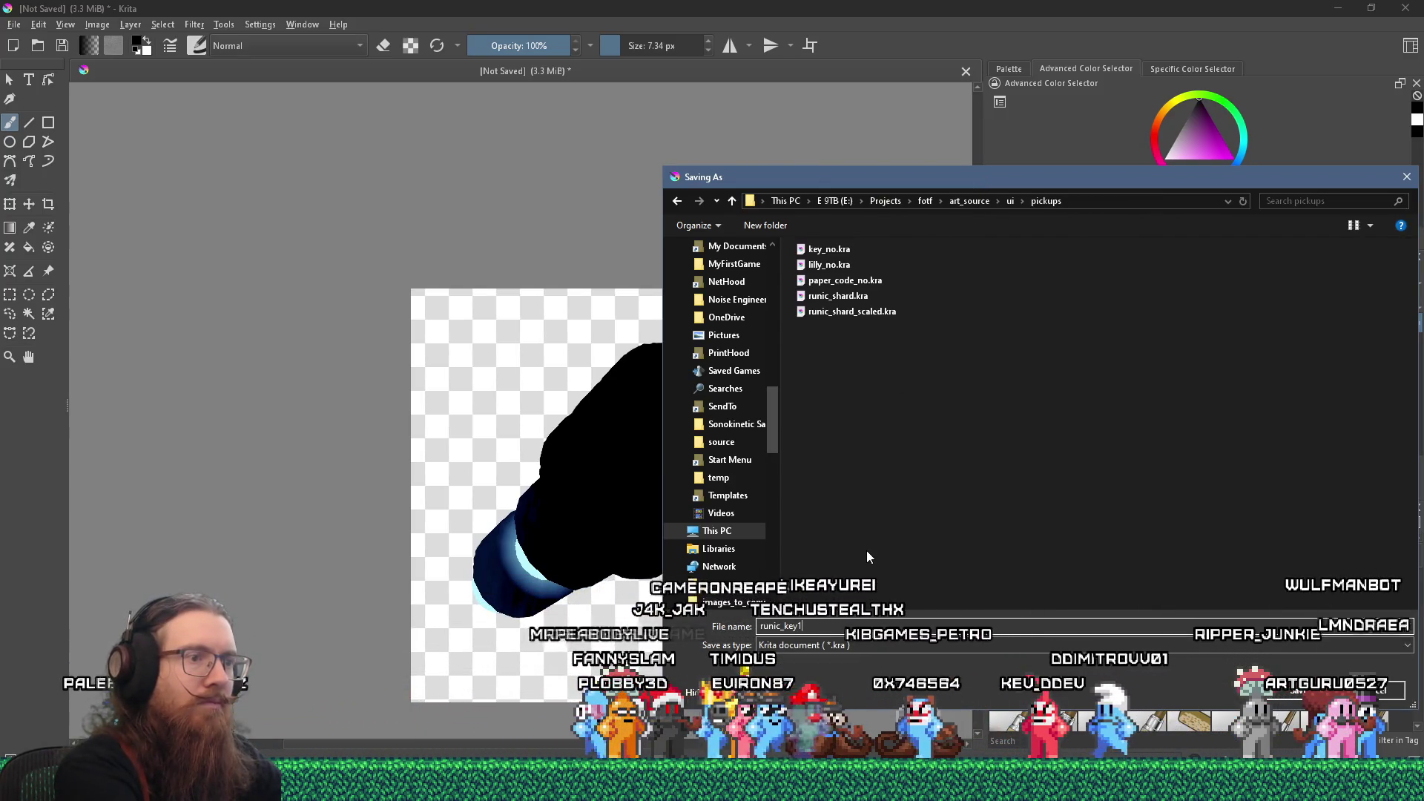
key("Return")
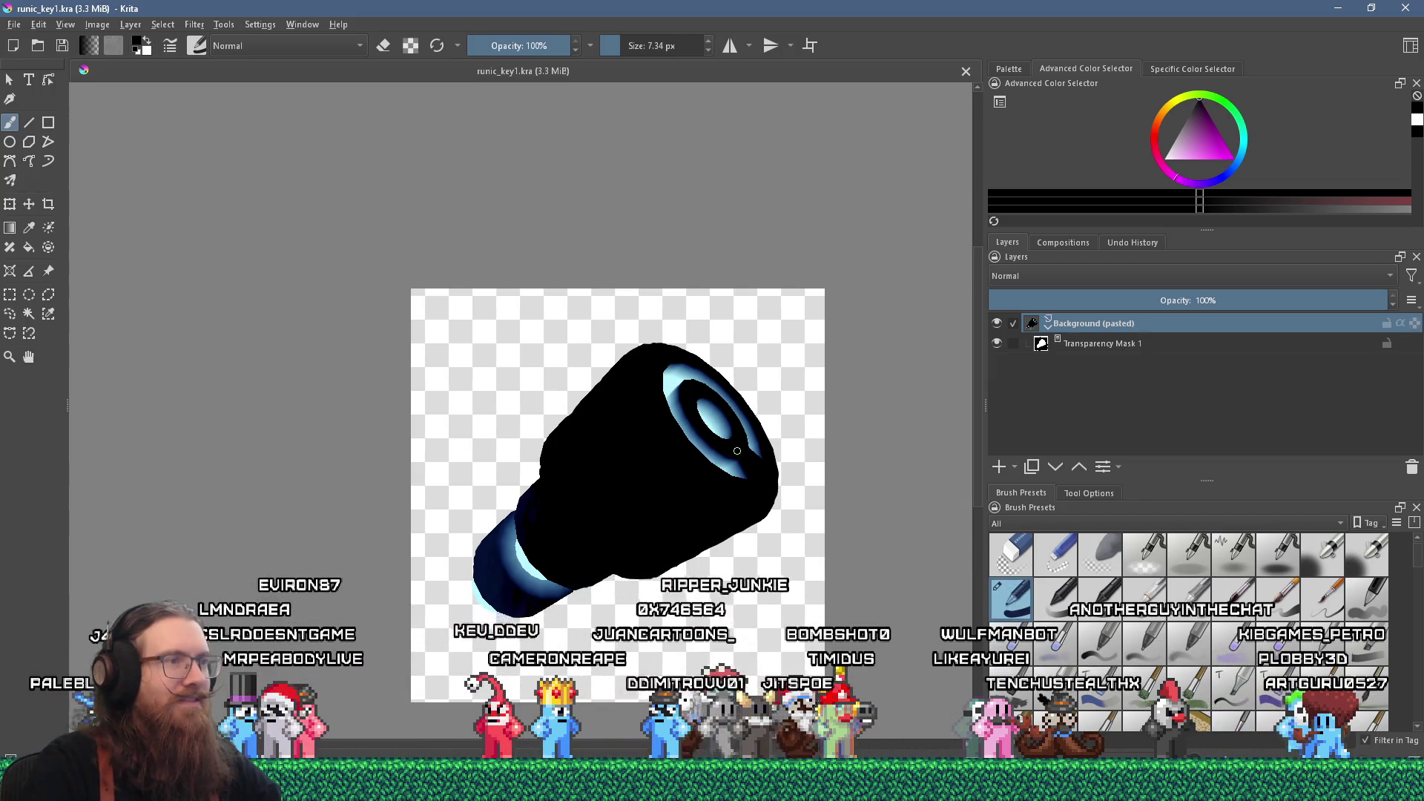
scroll(737, 450, "down", 4)
mouse_move(747, 468)
left_mouse_down()
mouse_move(629, 499)
mouse_move(534, 548)
left_mouse_up()
scroll(629, 499, "up", 2)
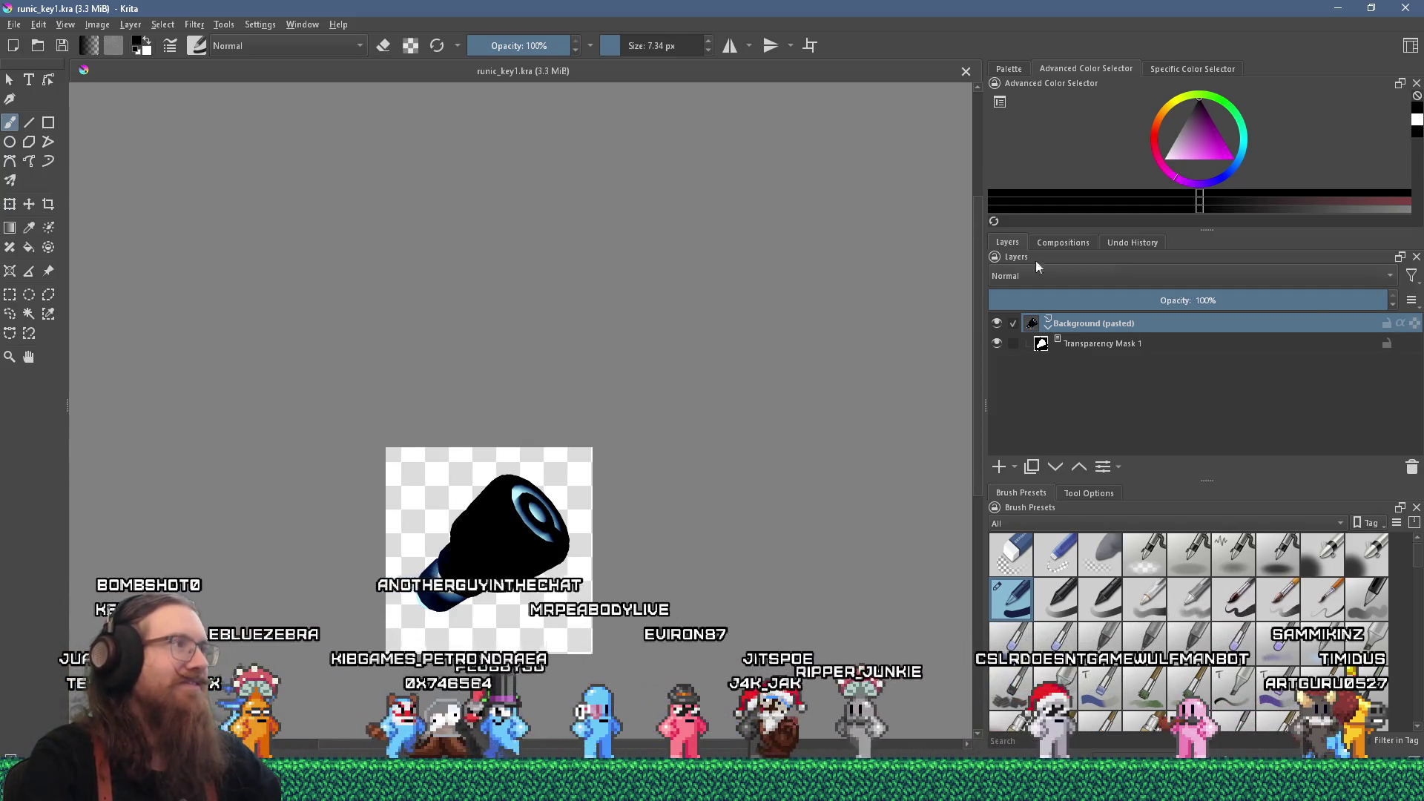
- Check the File menu and trial a crop around the key, cancelling both, then switch to Godot
left_click(14, 30)
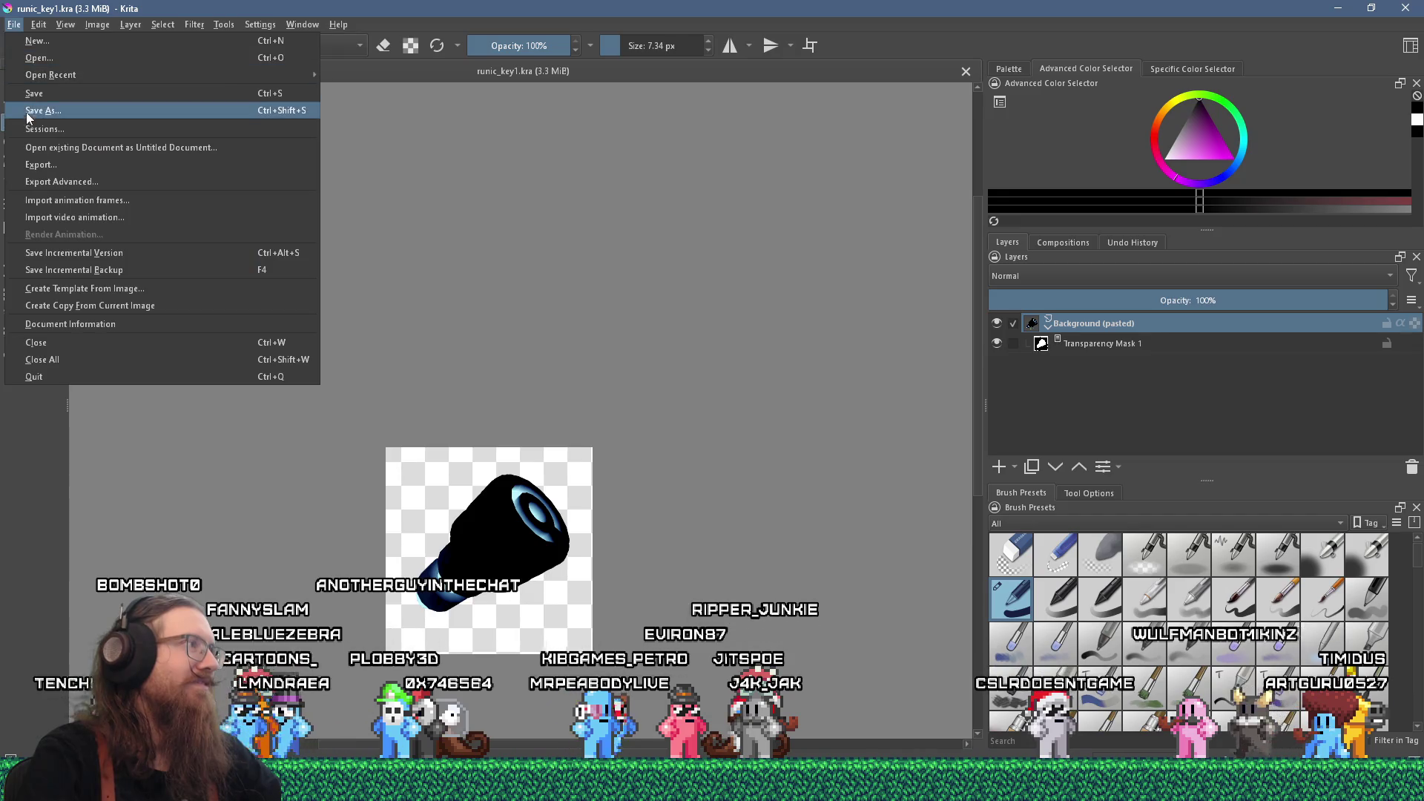
left_click(33, 93)
left_click(15, 27)
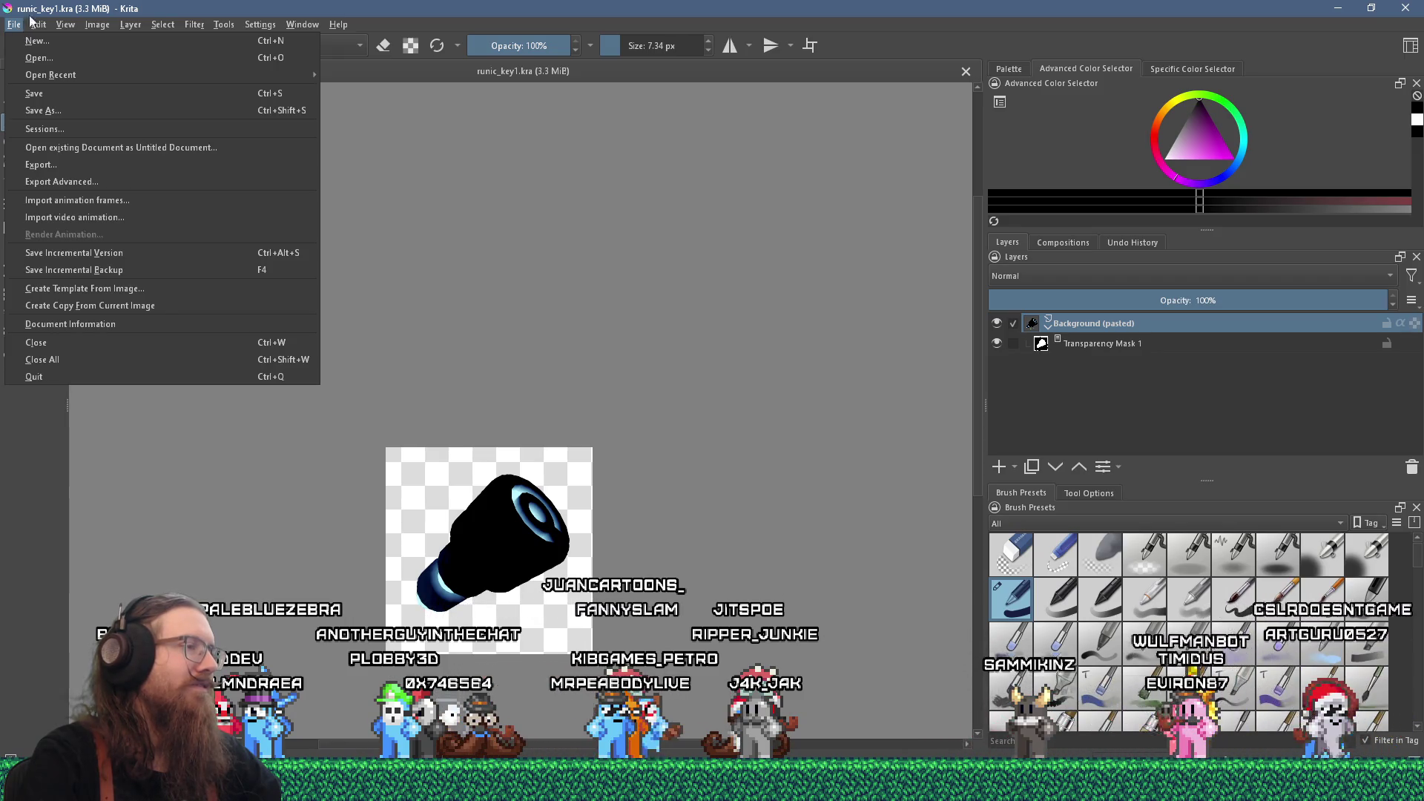
key("Escape")
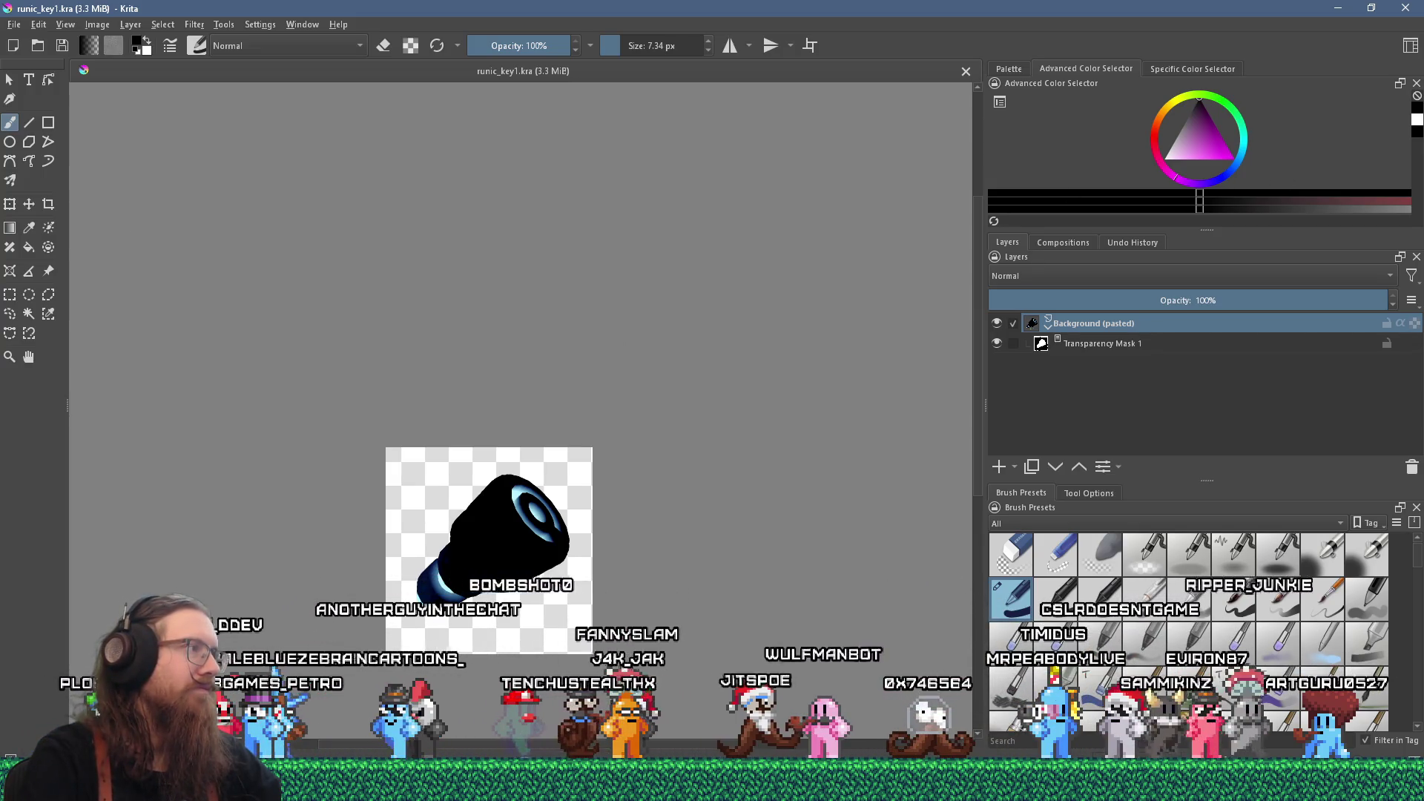
key("c")
left_click_drag(401, 462, 572, 639)
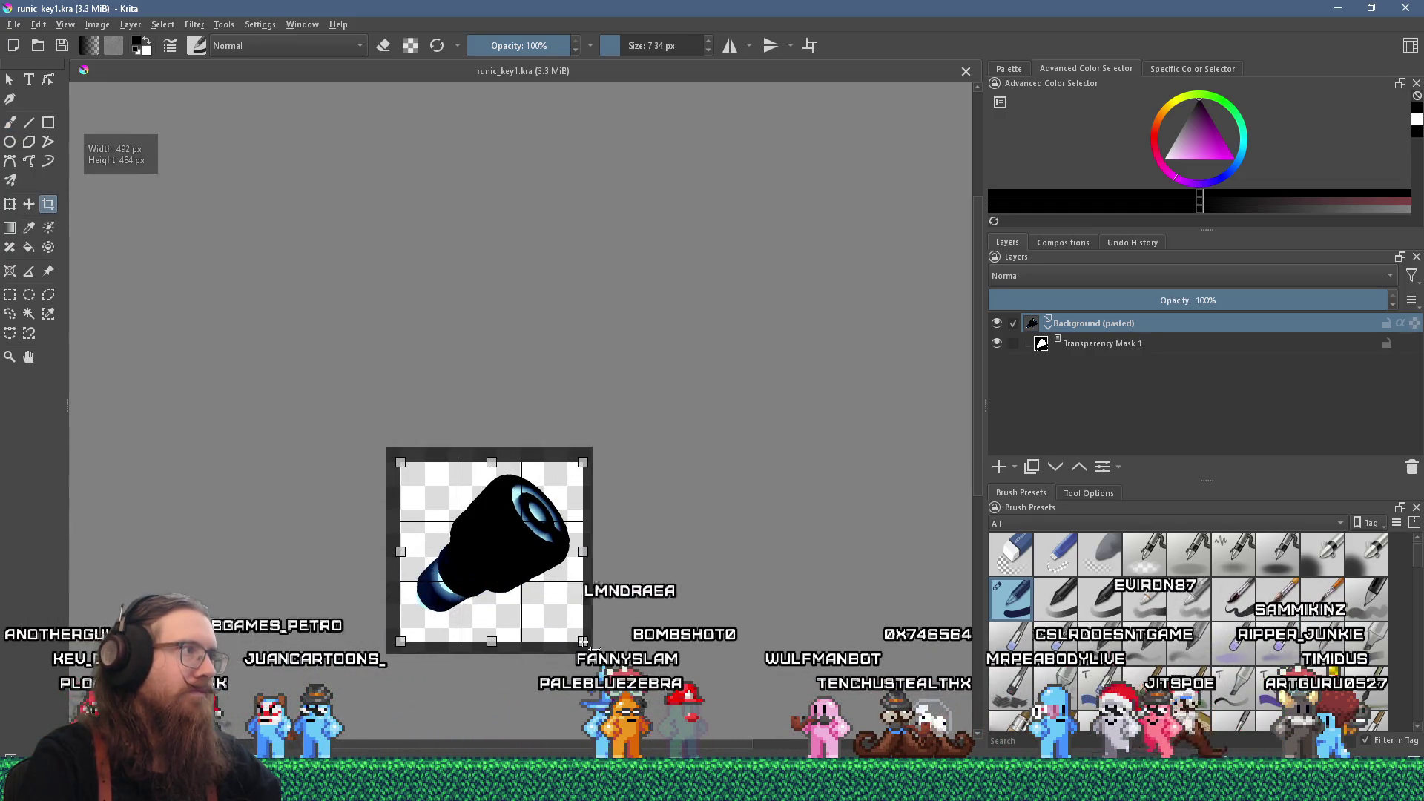
left_click(693, 597)
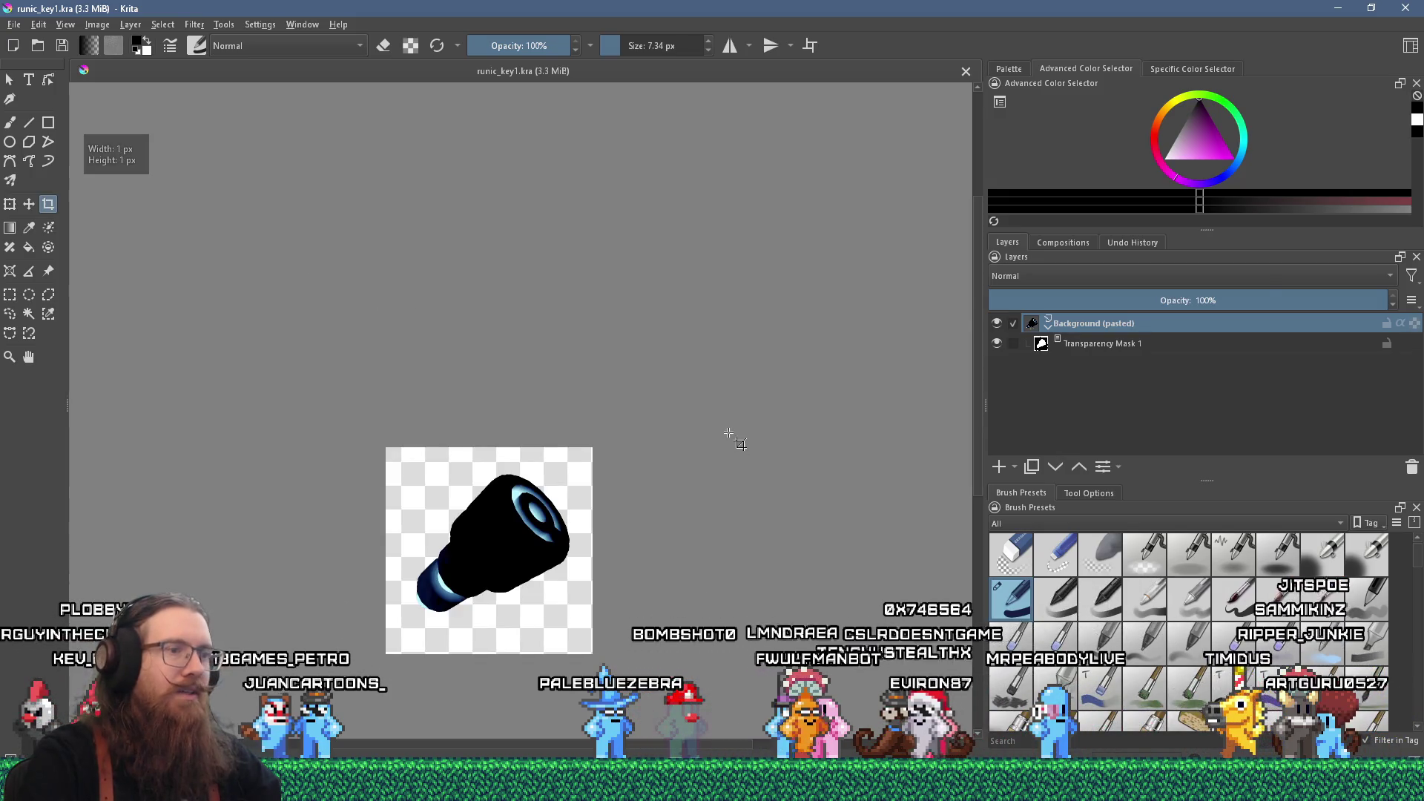
key("alt+Tab")
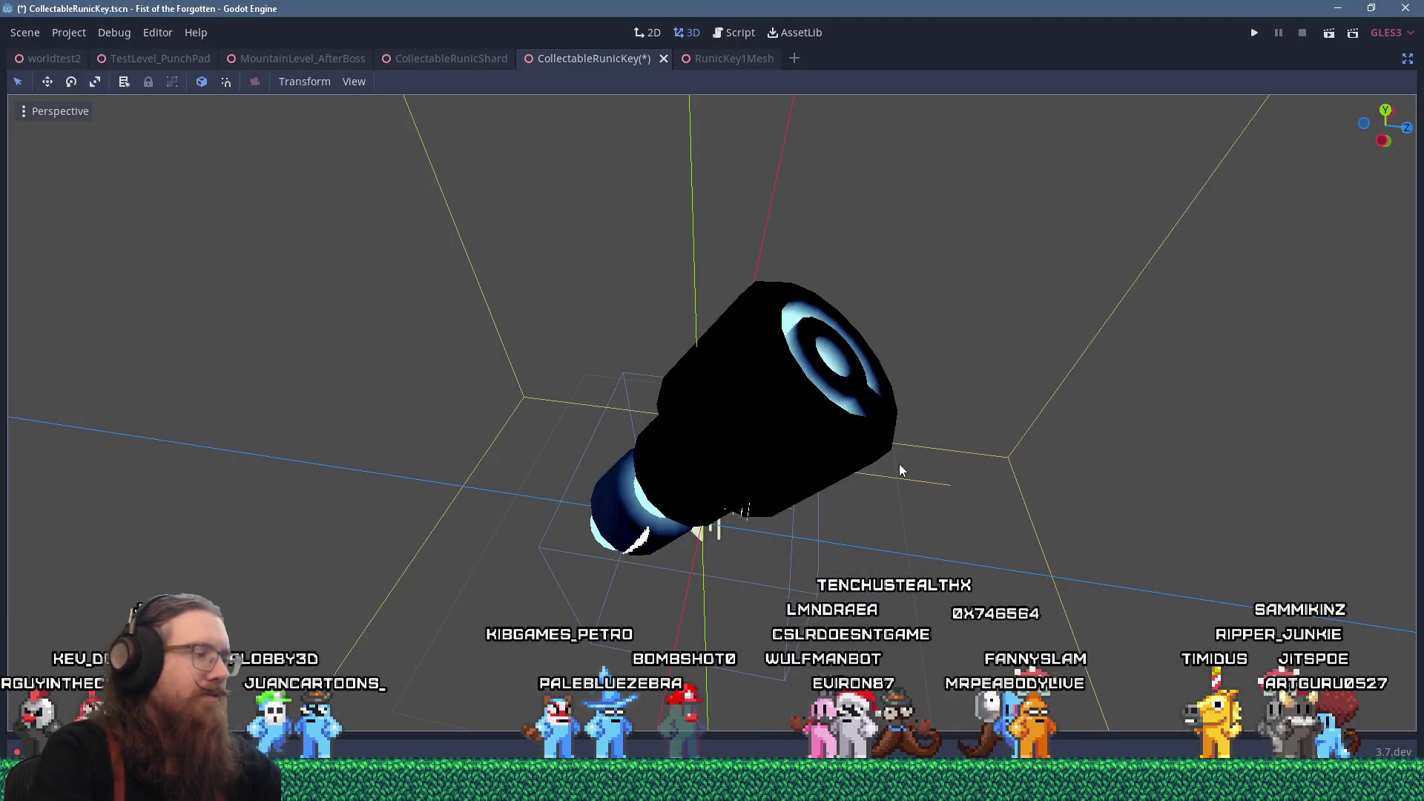
- Open the e:\projects\fotf\project folder from the Run dialog
key("super+r")
type("e:\\project")
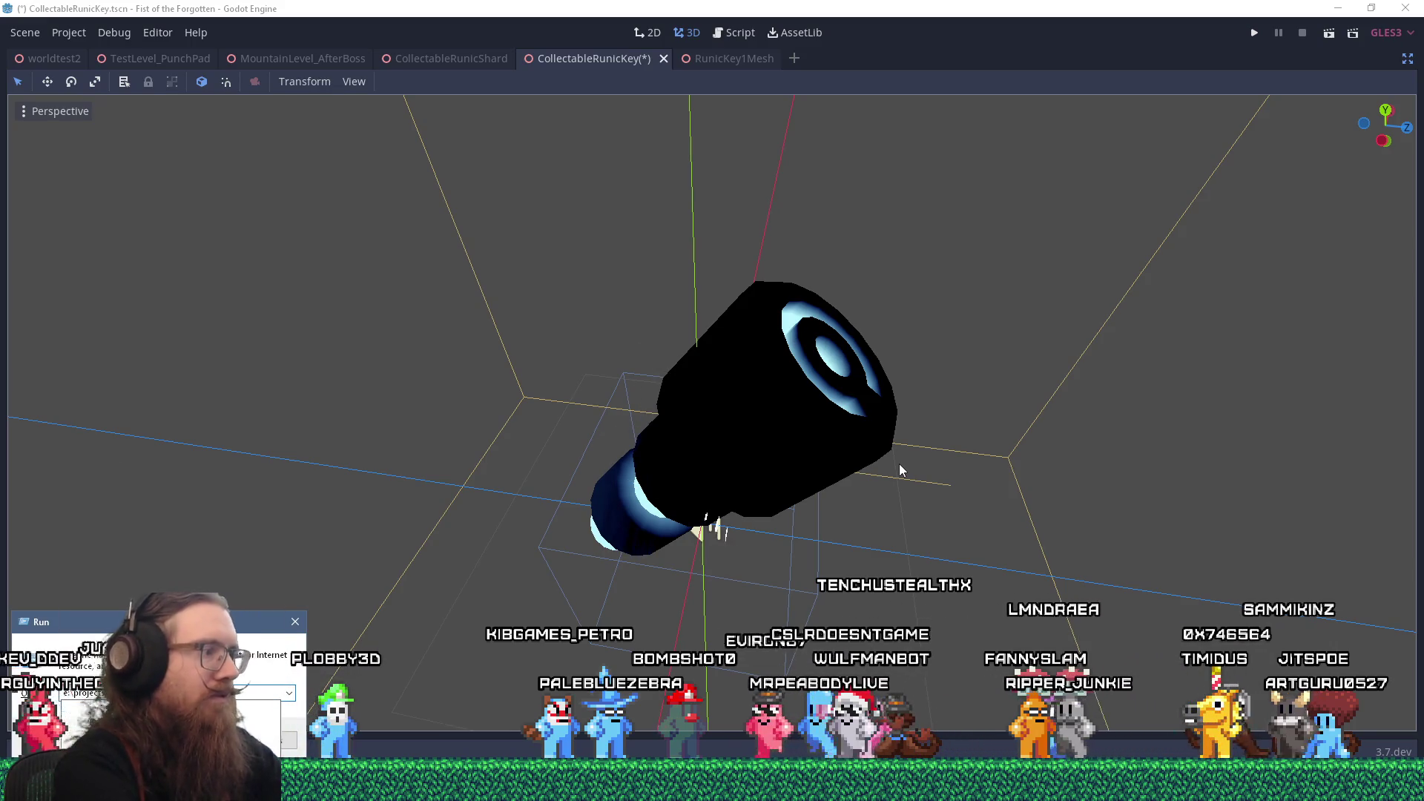
type("s\\fotf\\")
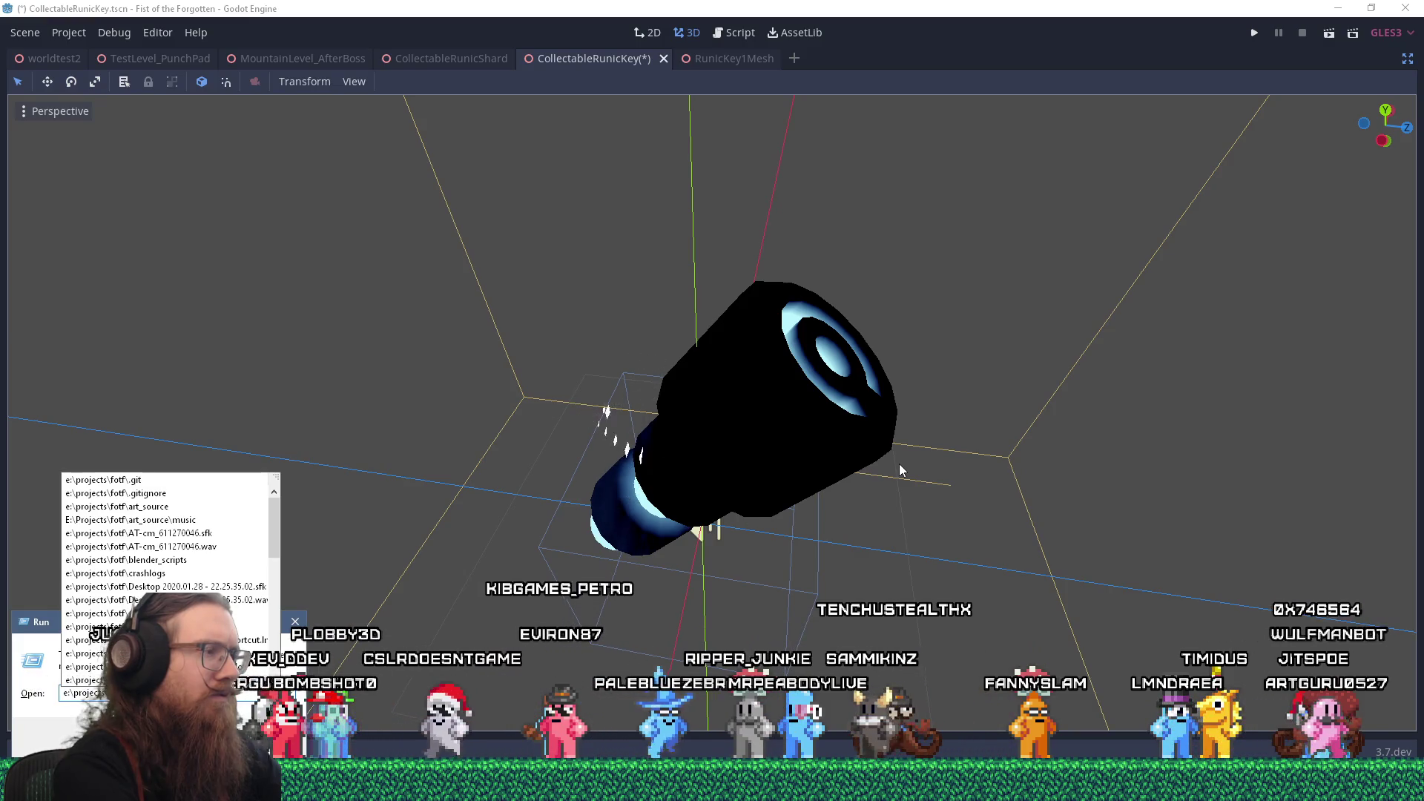
type("project")
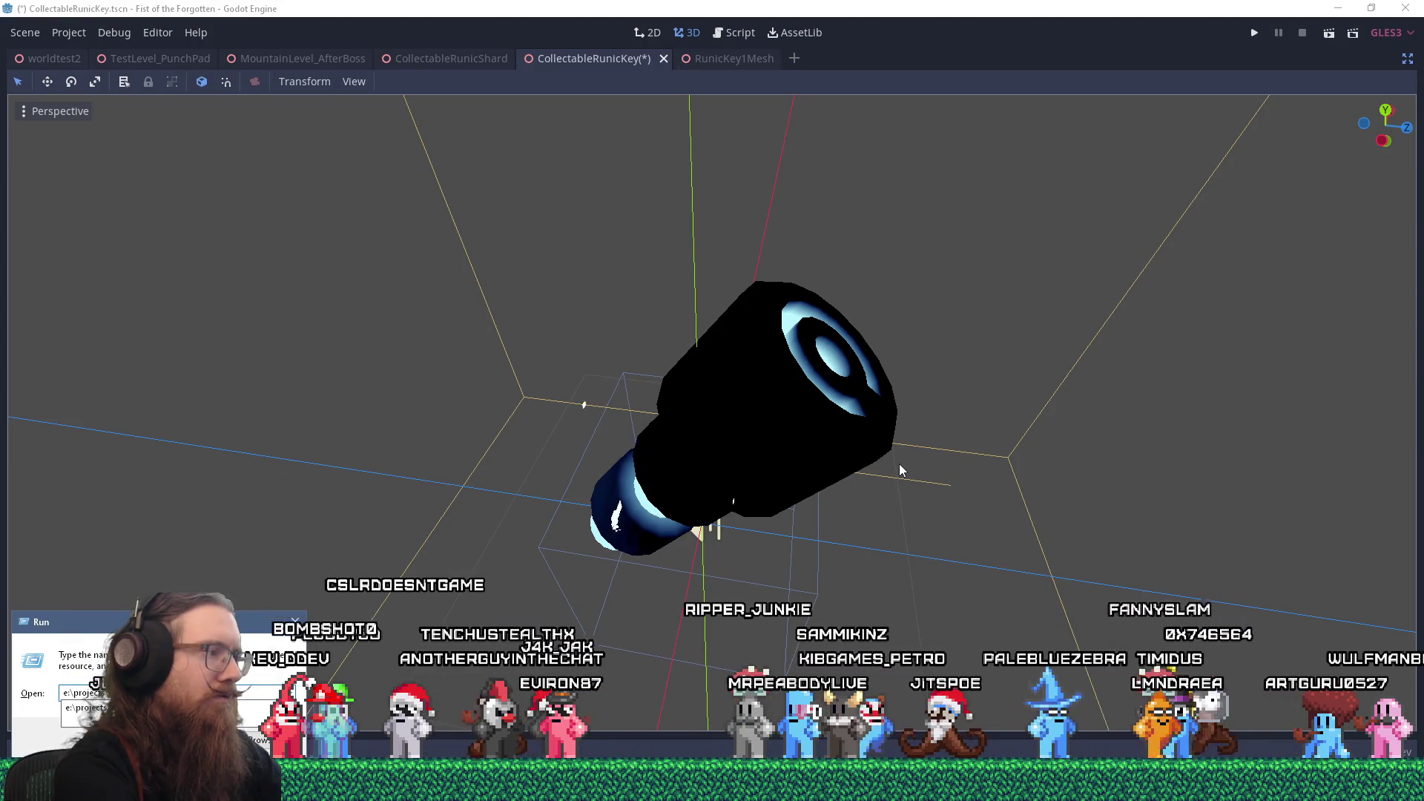
key("Return")
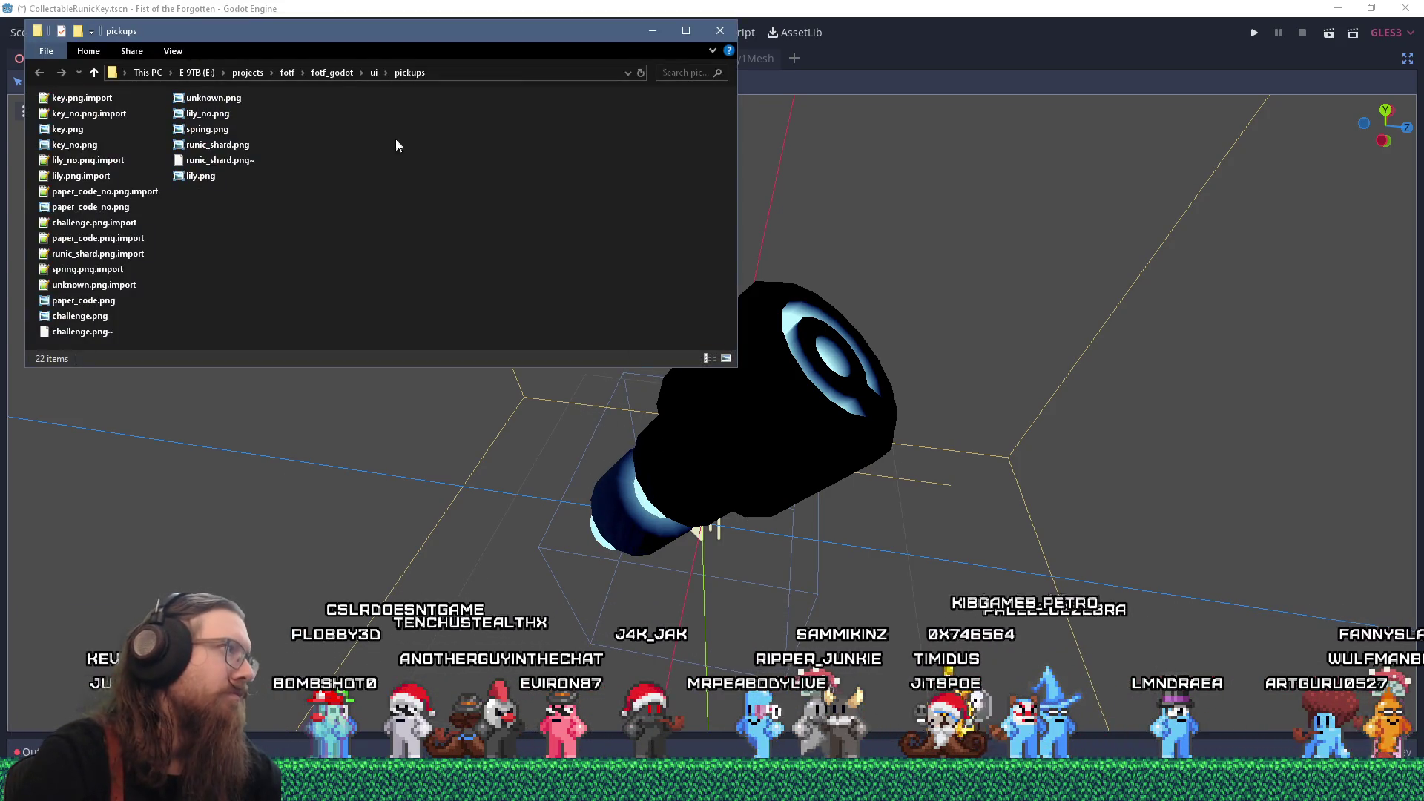
- Confirm in Properties > Details that paper_code_no.png and paper_code.png are 256 × 256 pixels
left_click(91, 207)
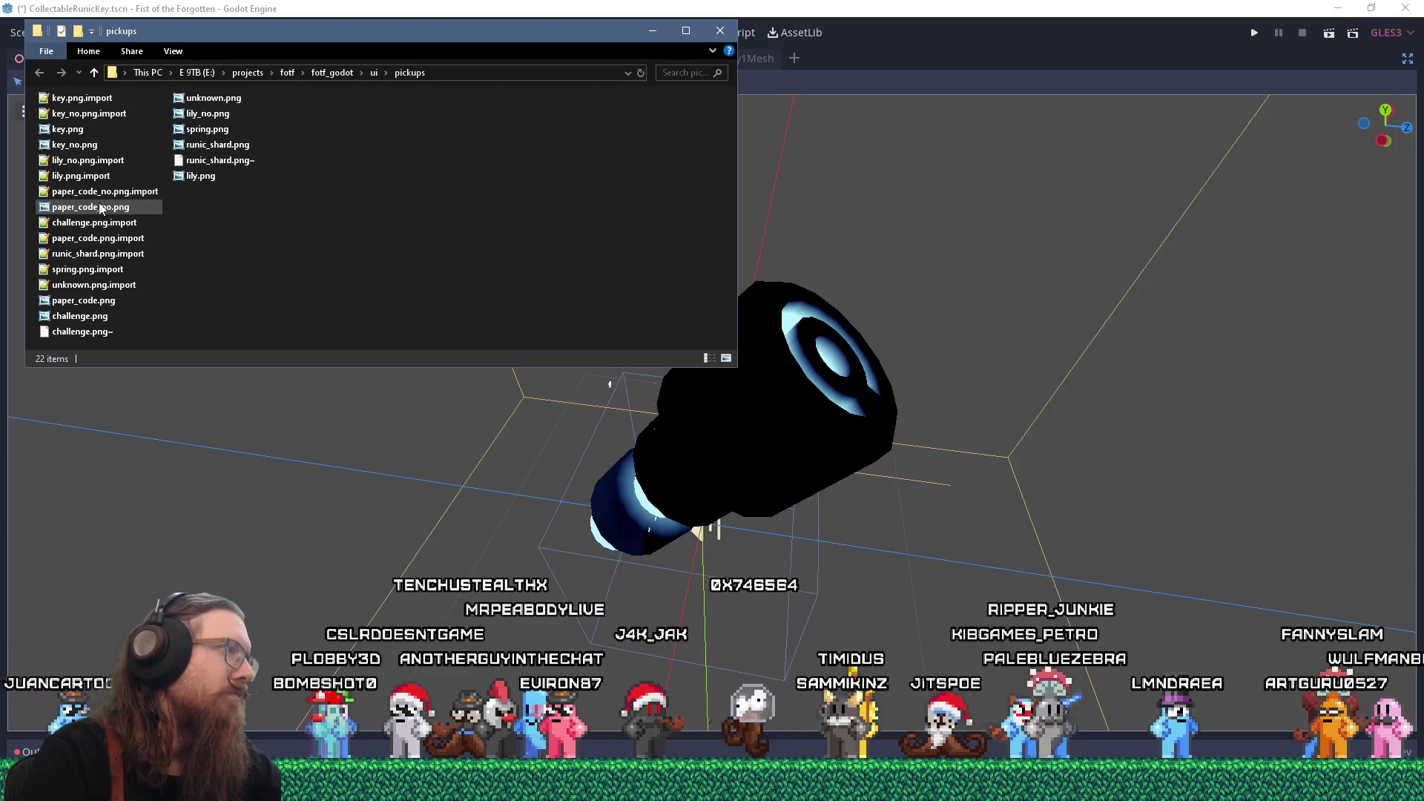
right_click(102, 207)
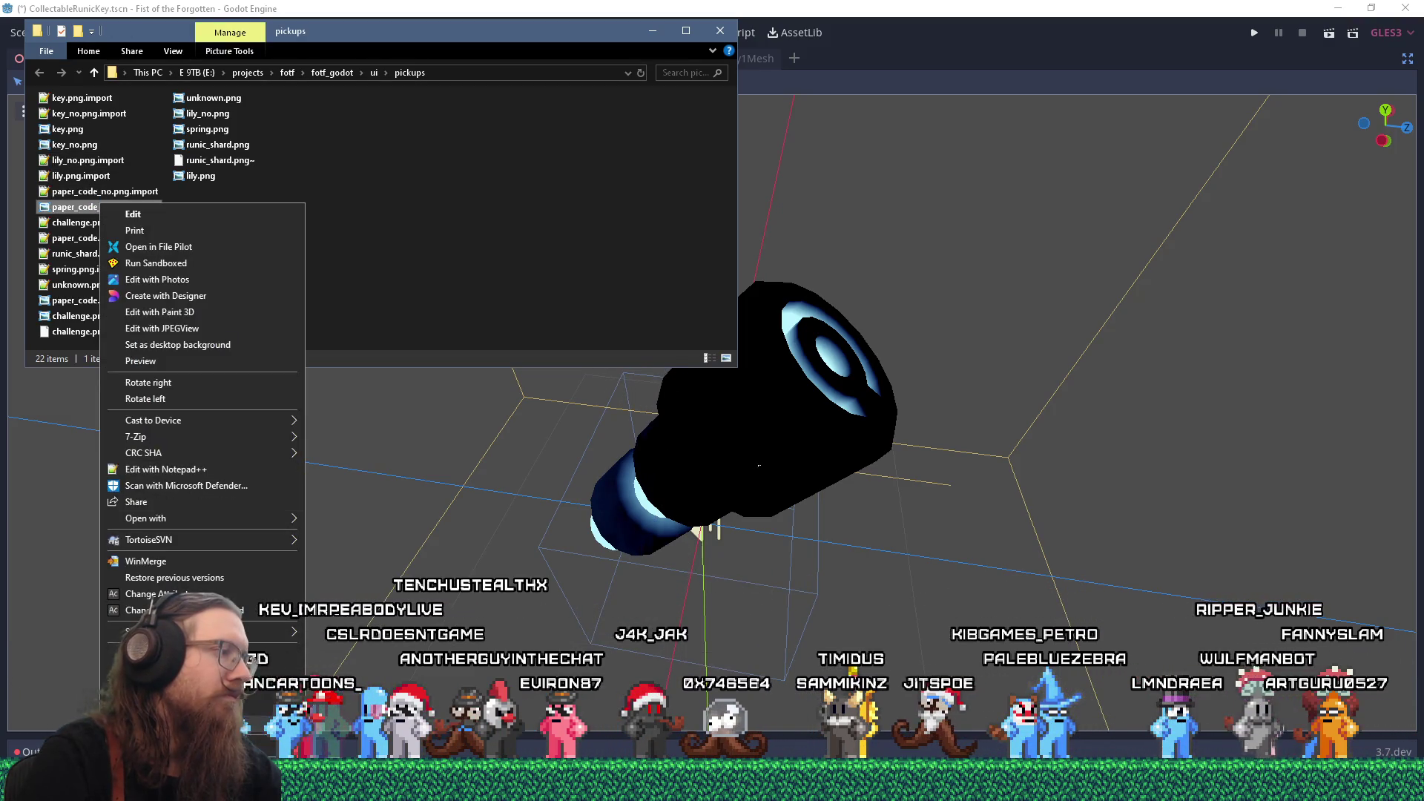
left_click(274, 593)
left_click(201, 240)
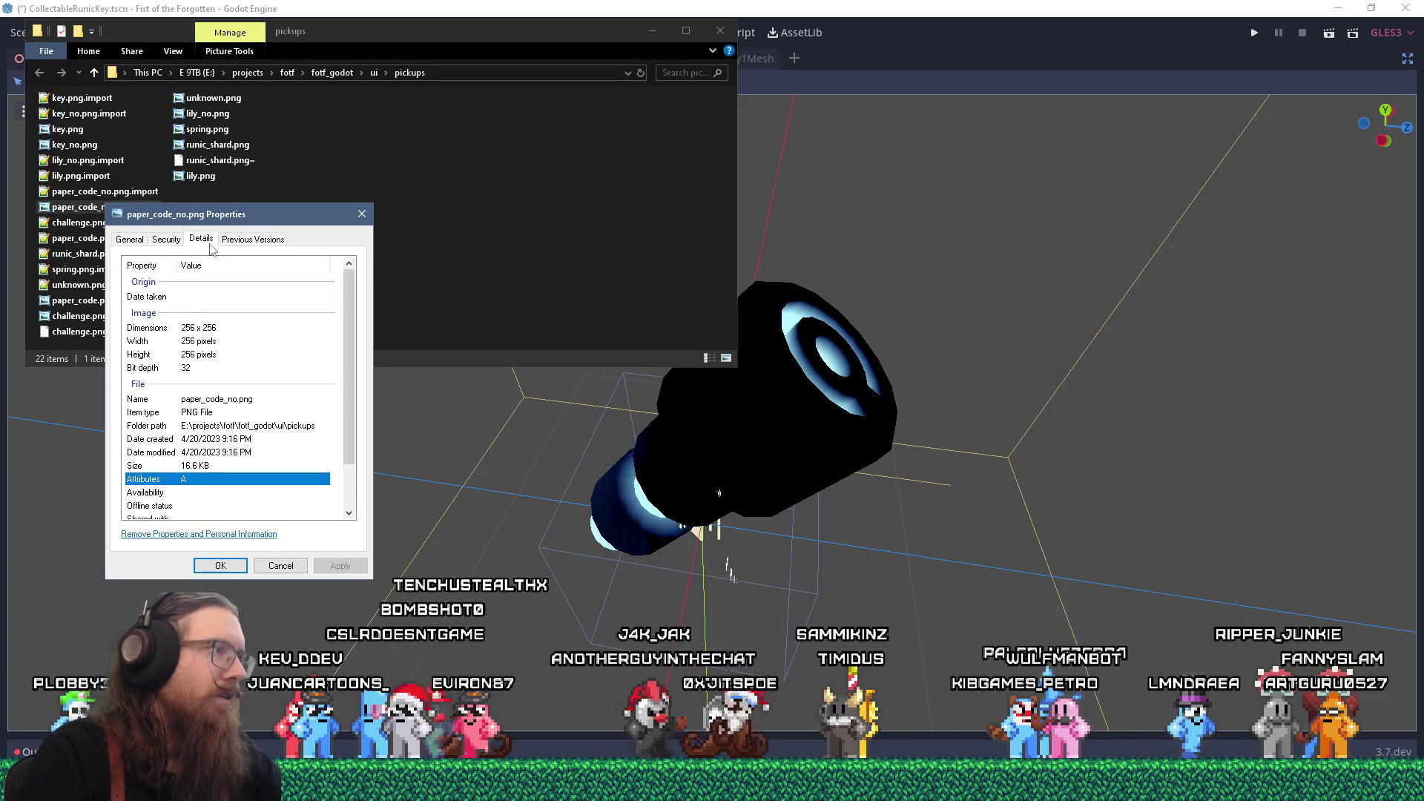
left_click(362, 215)
right_click(85, 306)
left_click(111, 591)
left_click(185, 342)
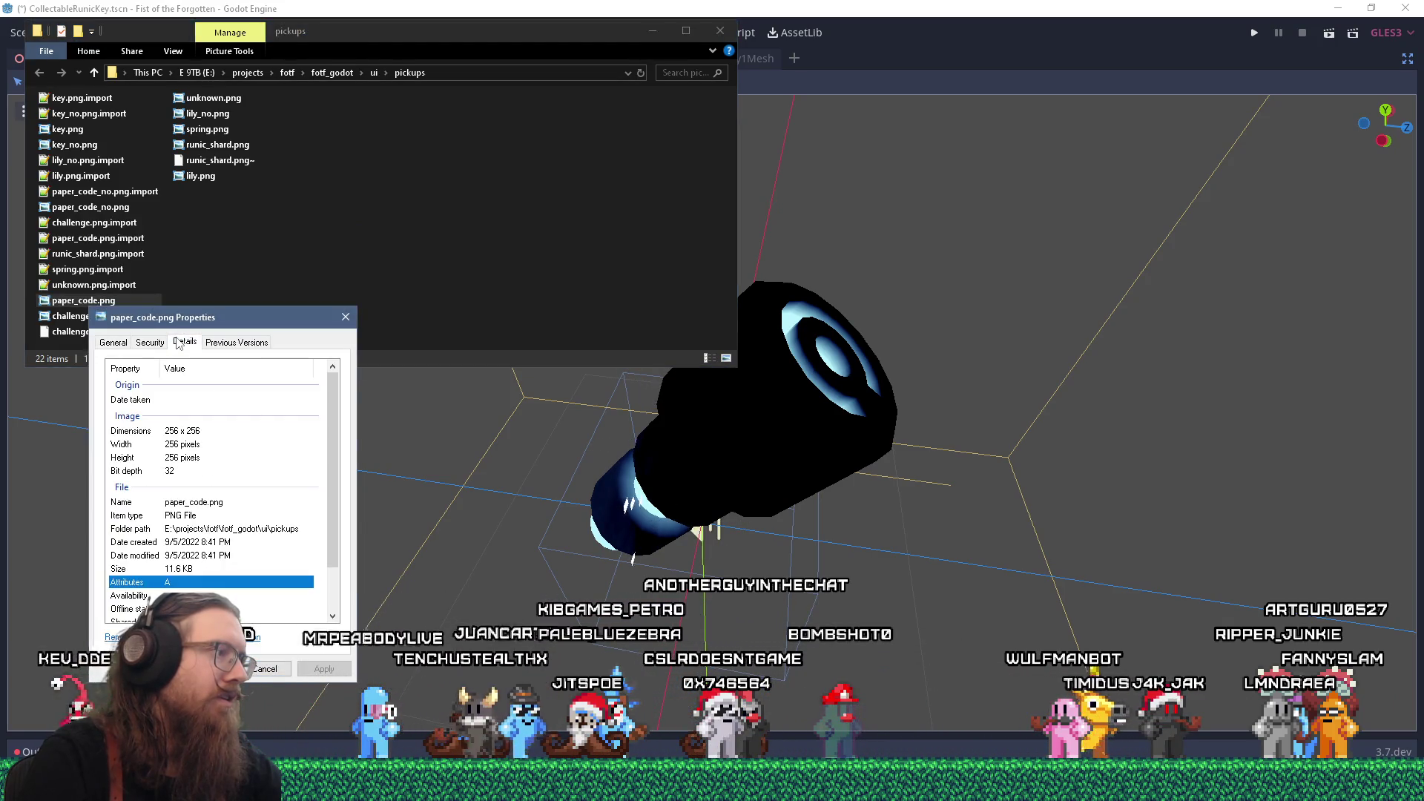
left_click(347, 316)
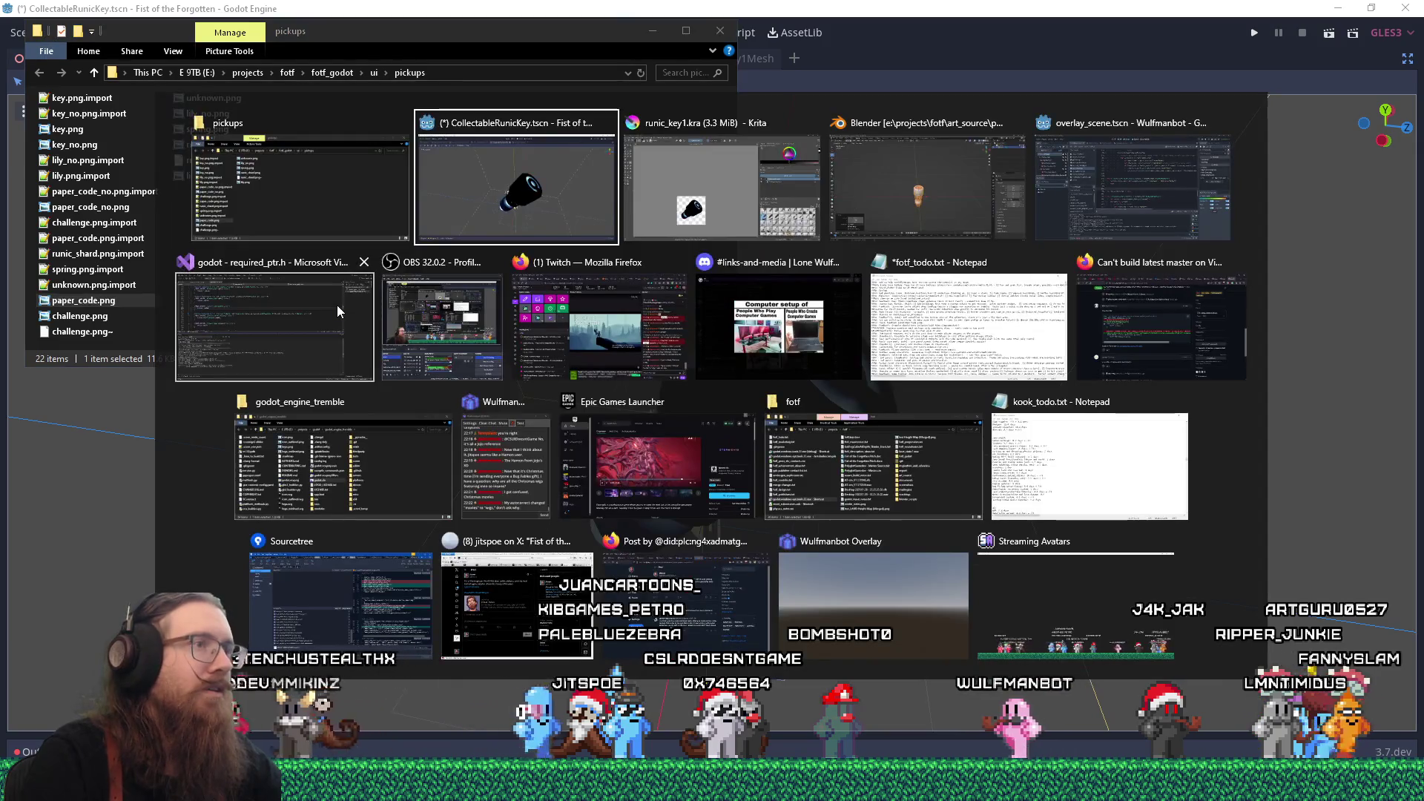
- Back in Krita, trial-scale the image down to 256 px with Scale Image To New Size
key("alt+Tab")
scroll(542, 395, "up", 3)
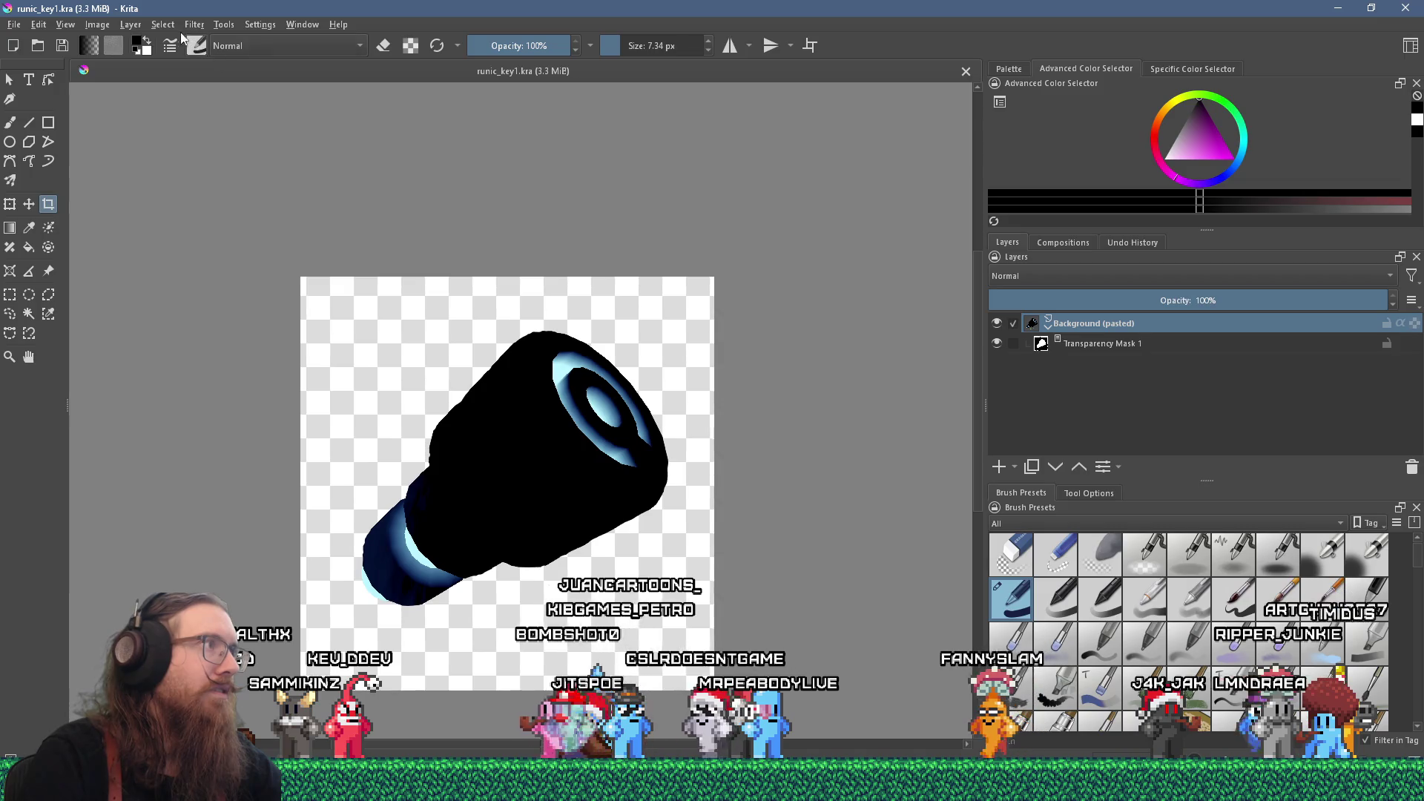
left_click(96, 25)
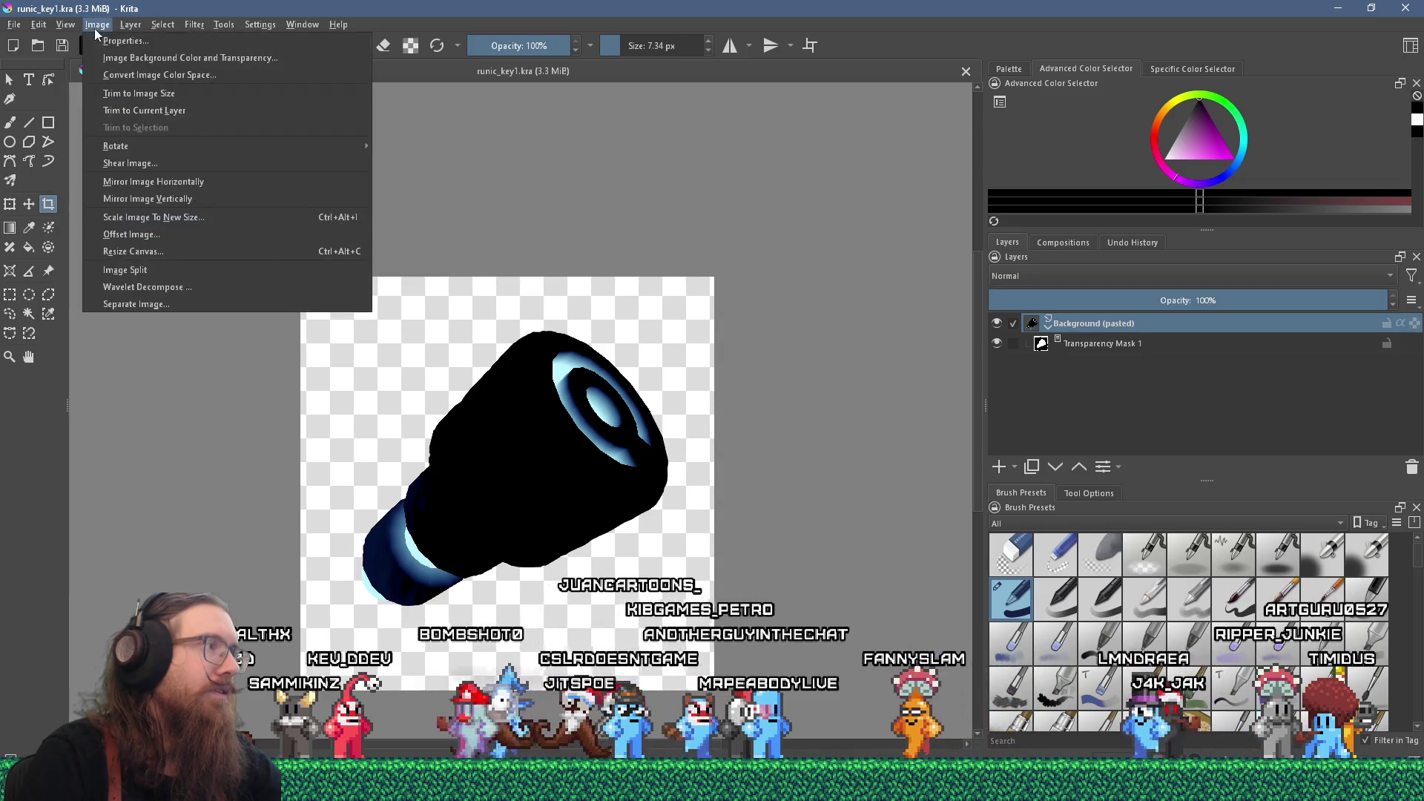
left_click(206, 221)
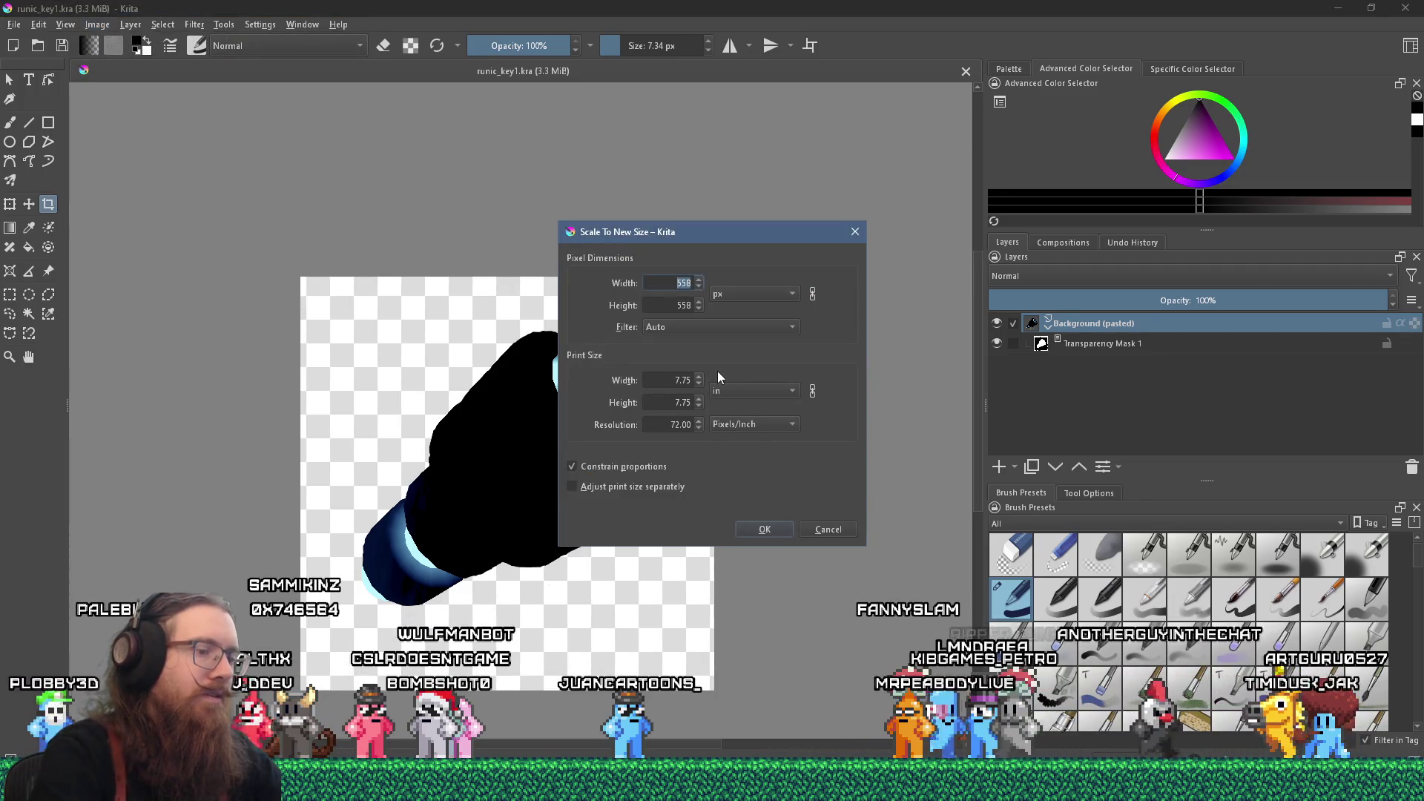
type("256")
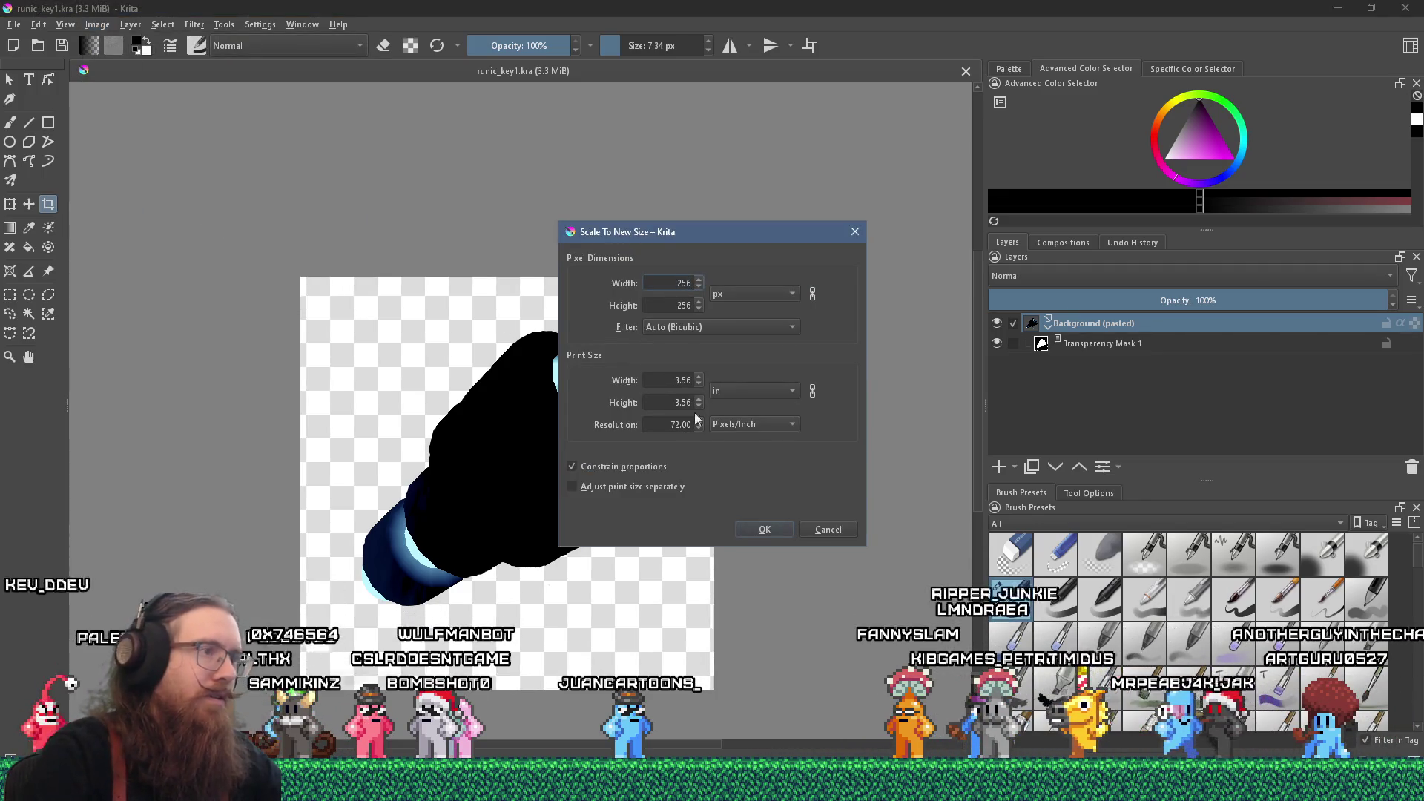
left_click(765, 527)
- Revert the 256 px downscale to the original size and cancel a trial square crop
scroll(524, 477, "up", 4)
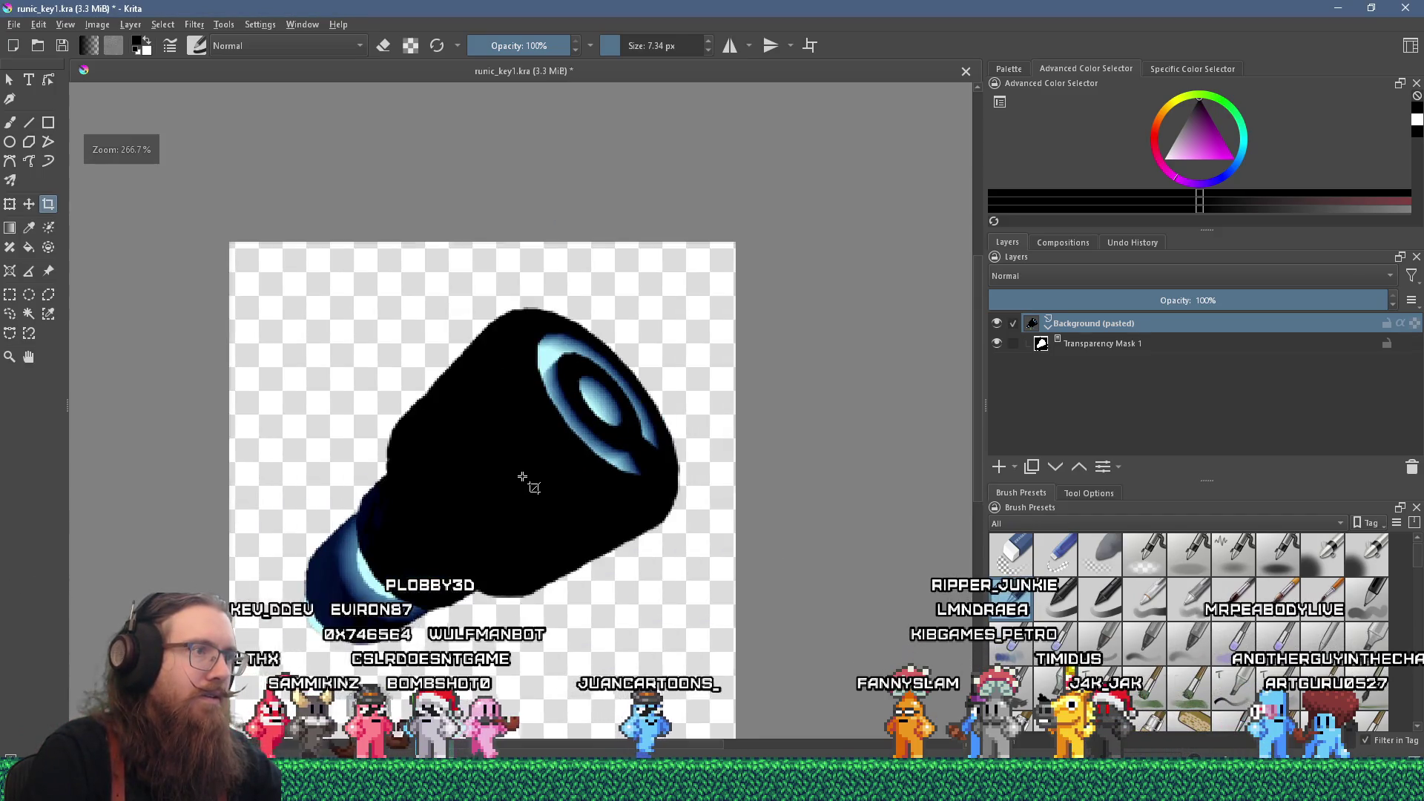
scroll(579, 406, "down", 5)
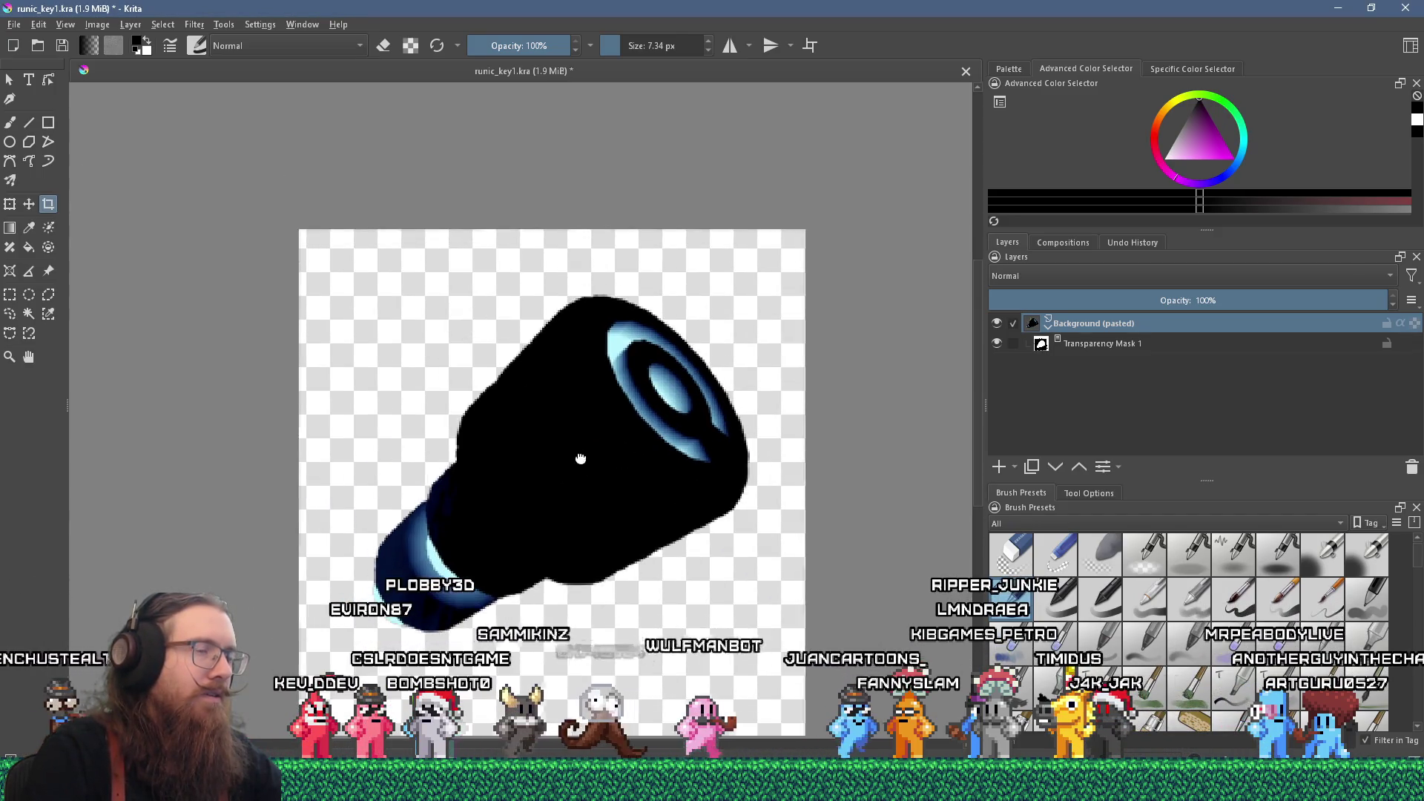
scroll(600, 388, "up", 3)
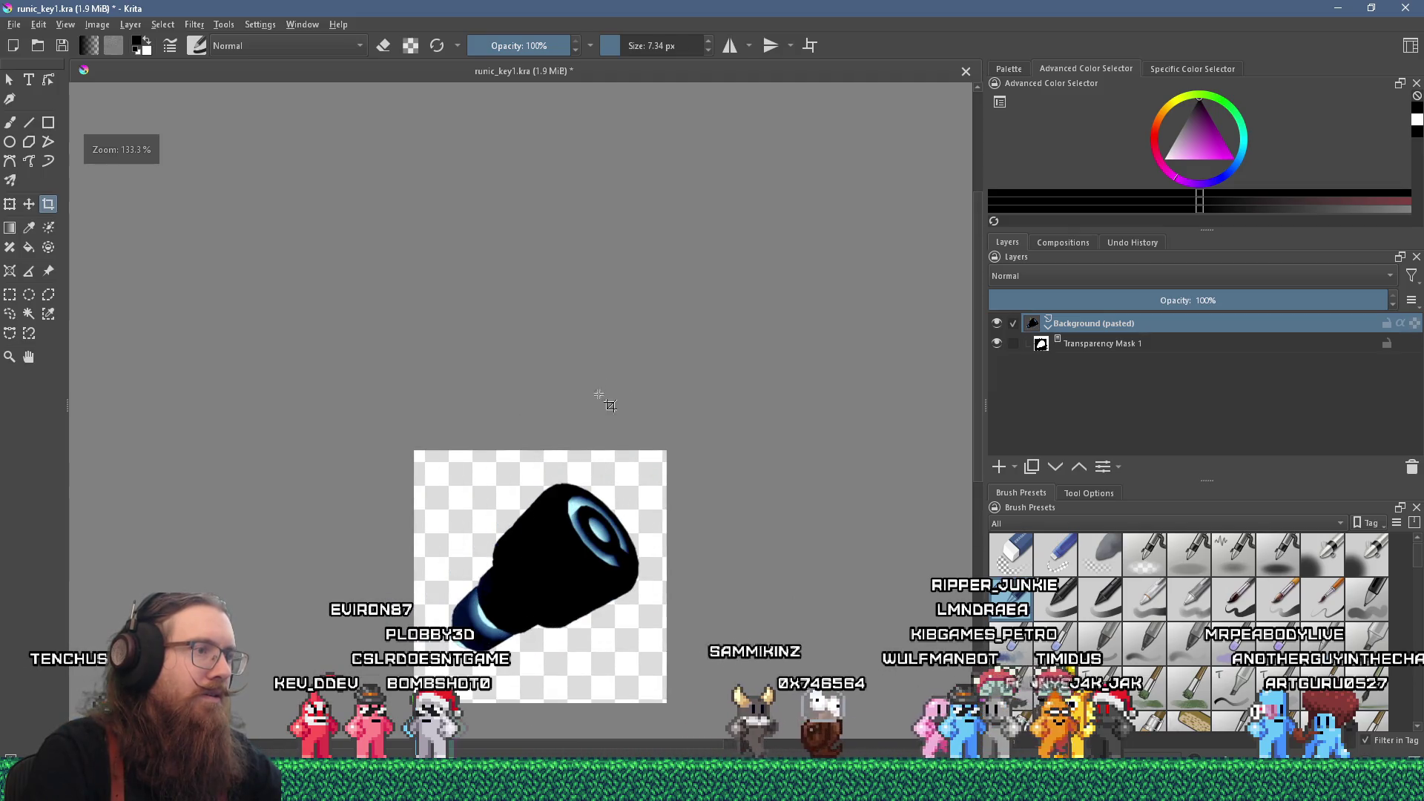
mouse_move(596, 428)
left_mouse_down()
mouse_move(630, 376)
mouse_move(678, 383)
left_mouse_up()
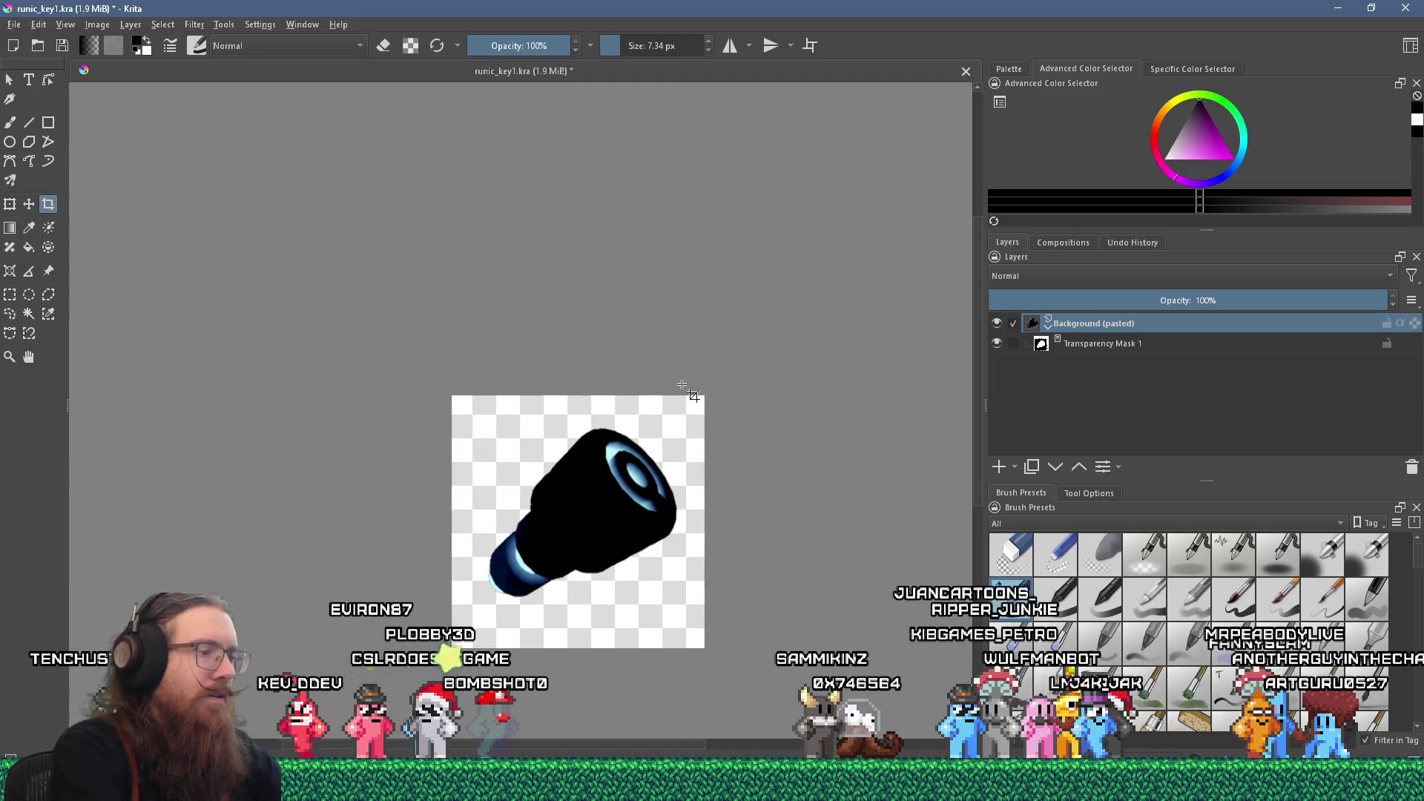
key("ctrl+s")
scroll(686, 388, "up", 3)
scroll(642, 328, "down", 4)
left_click_drag(533, 322, 709, 498)
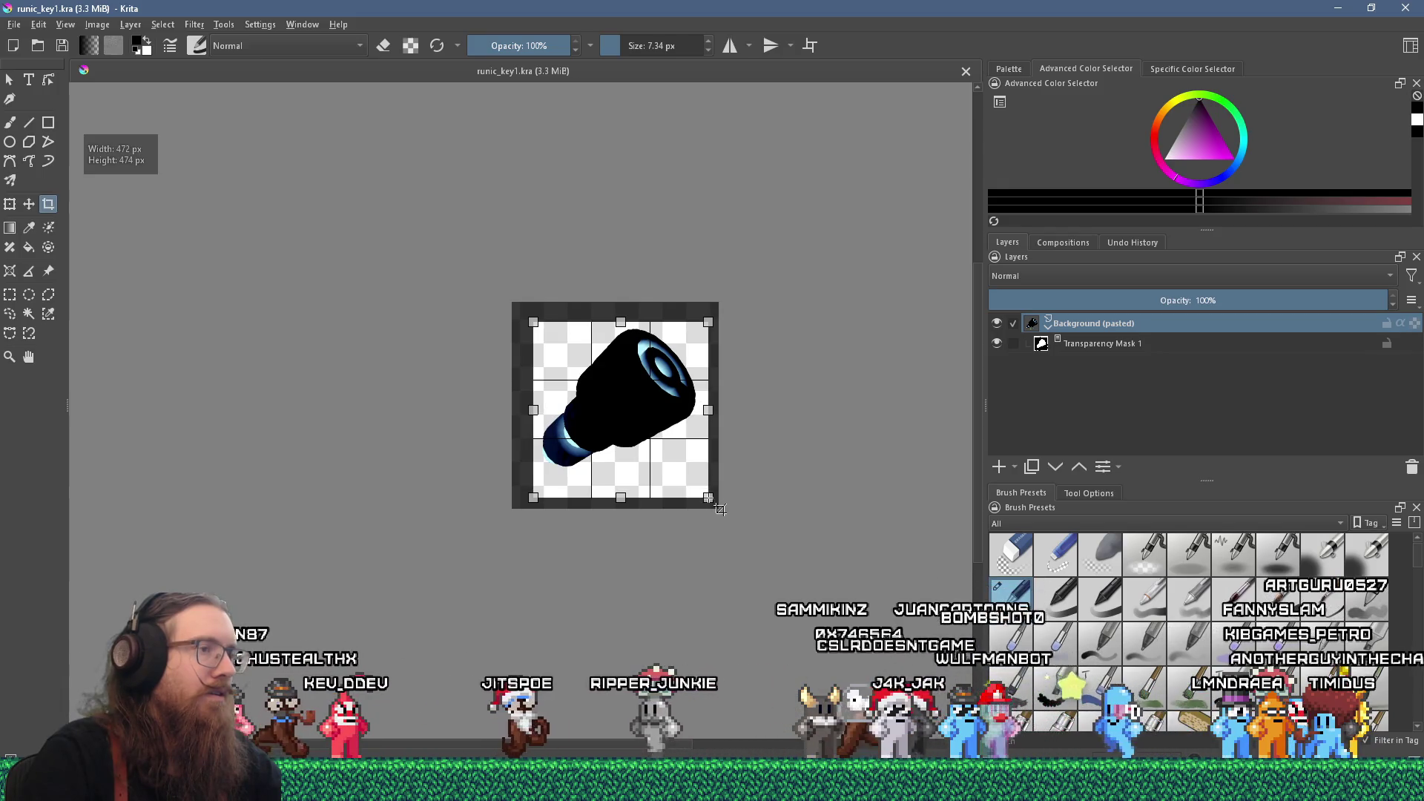
left_click(752, 303)
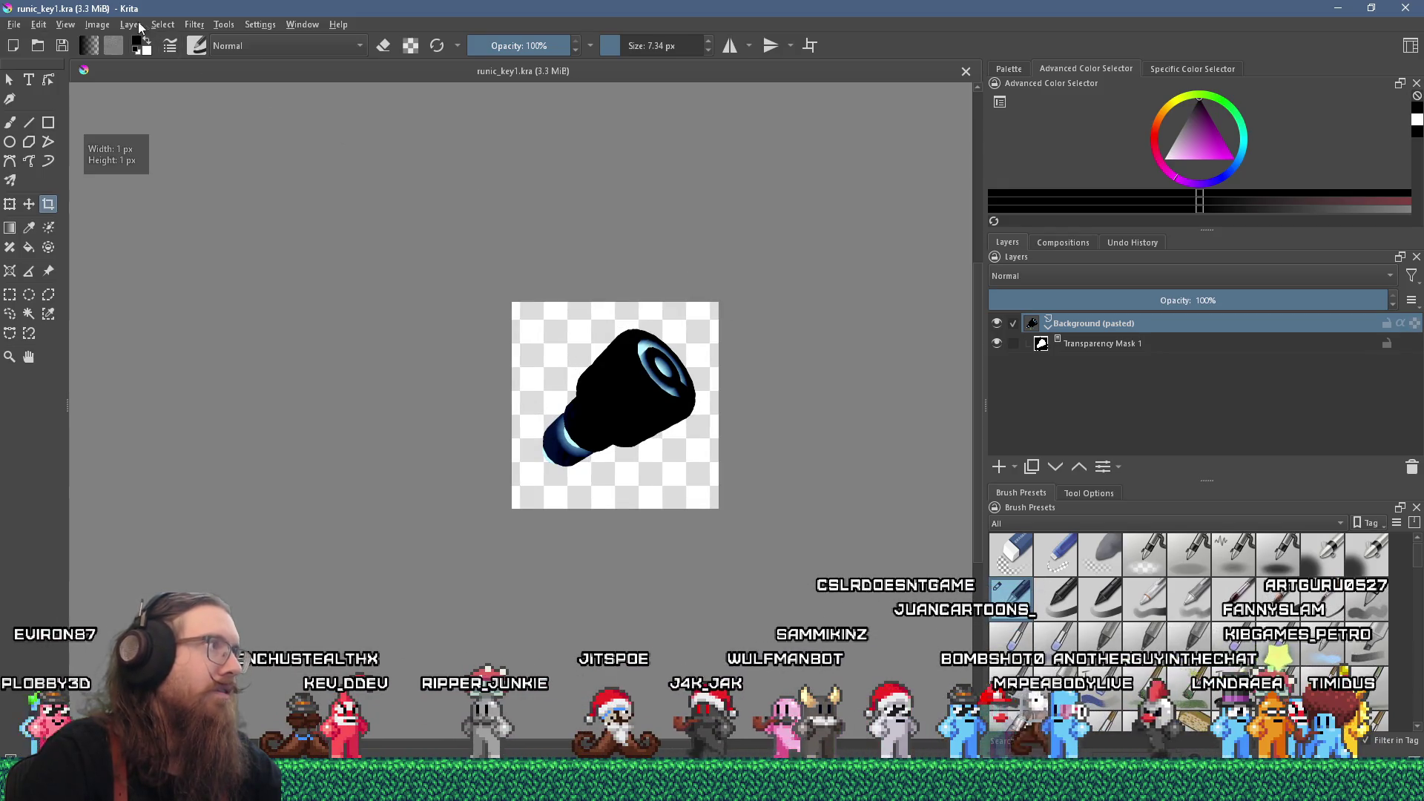
- Resize the canvas to a square 512 × 512 pixels
left_click(98, 25)
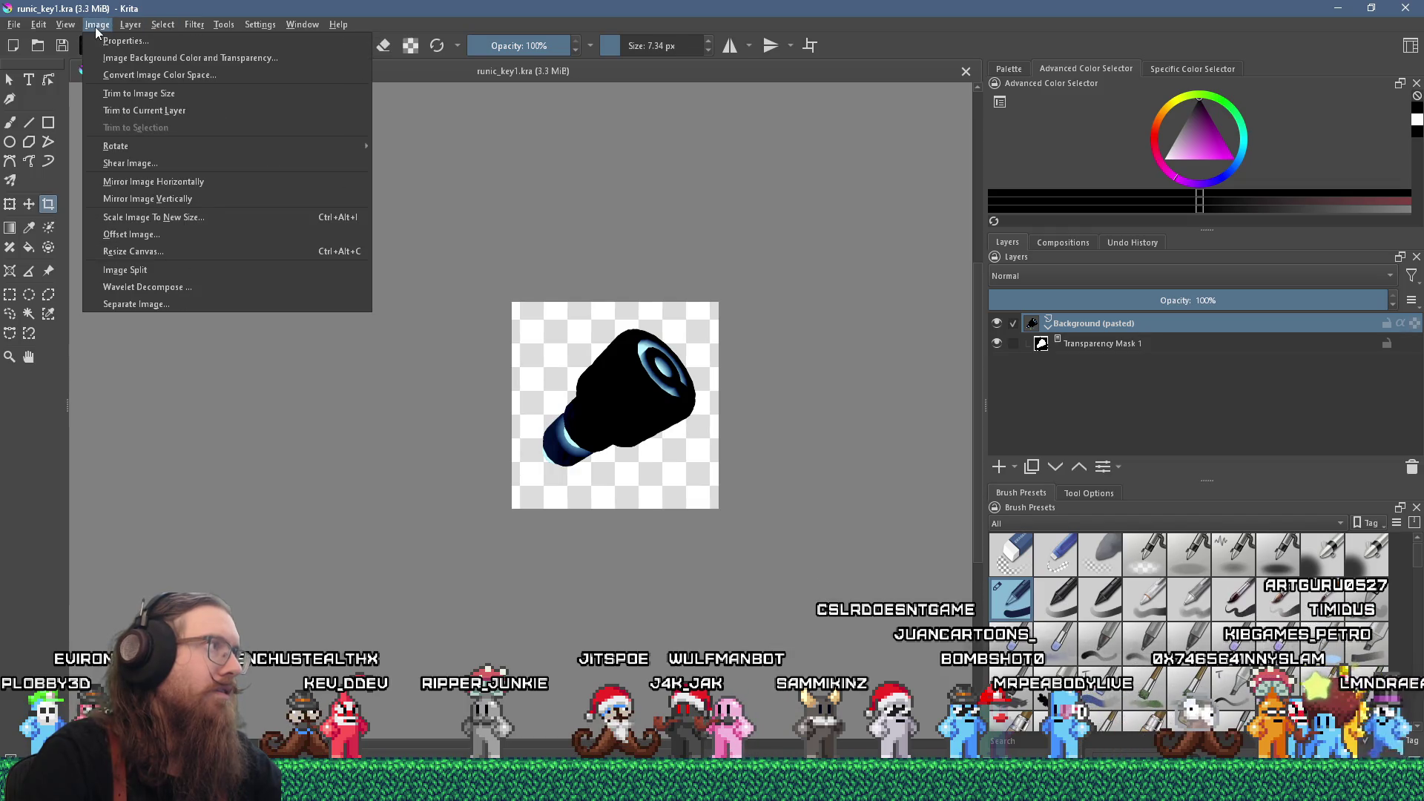
left_click(220, 251)
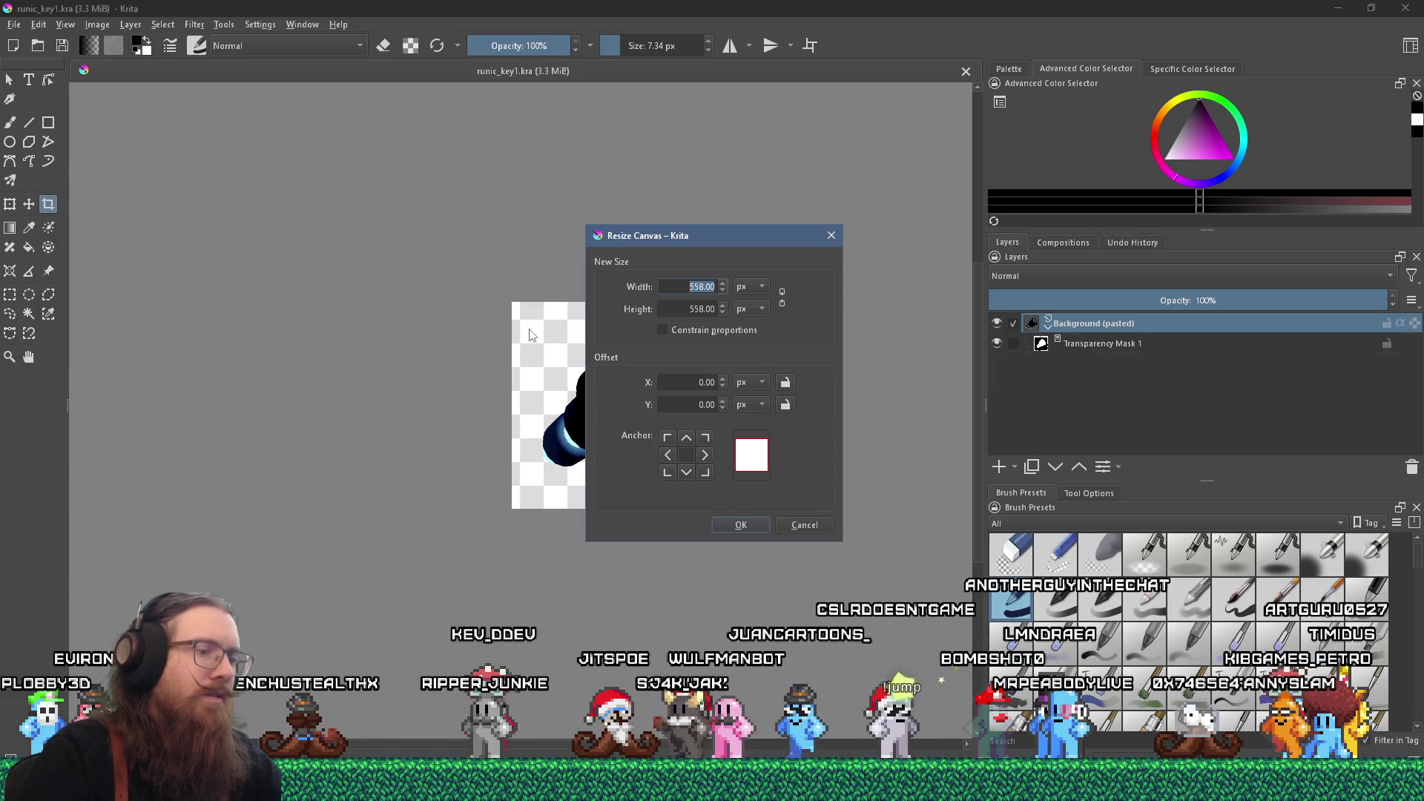
type("512")
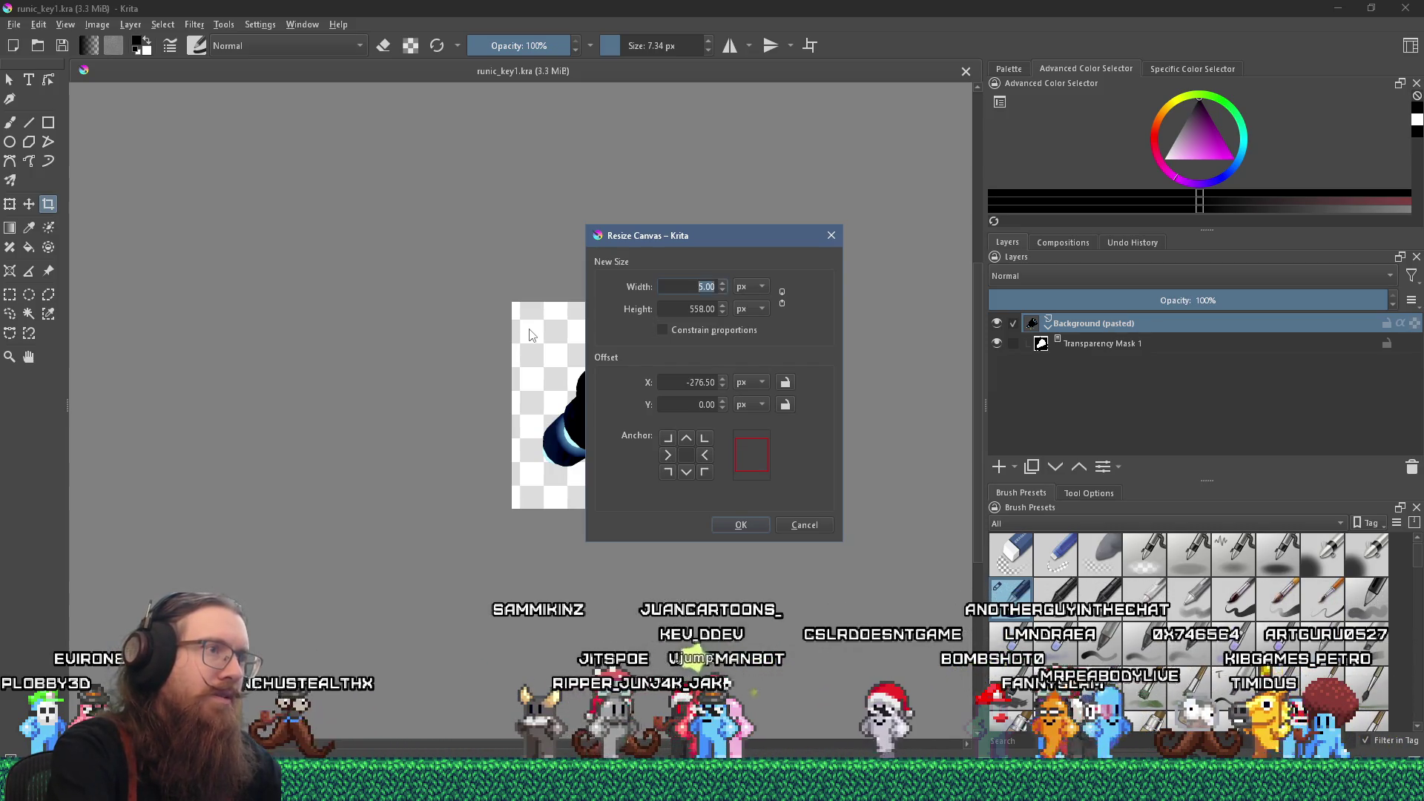
key("Tab")
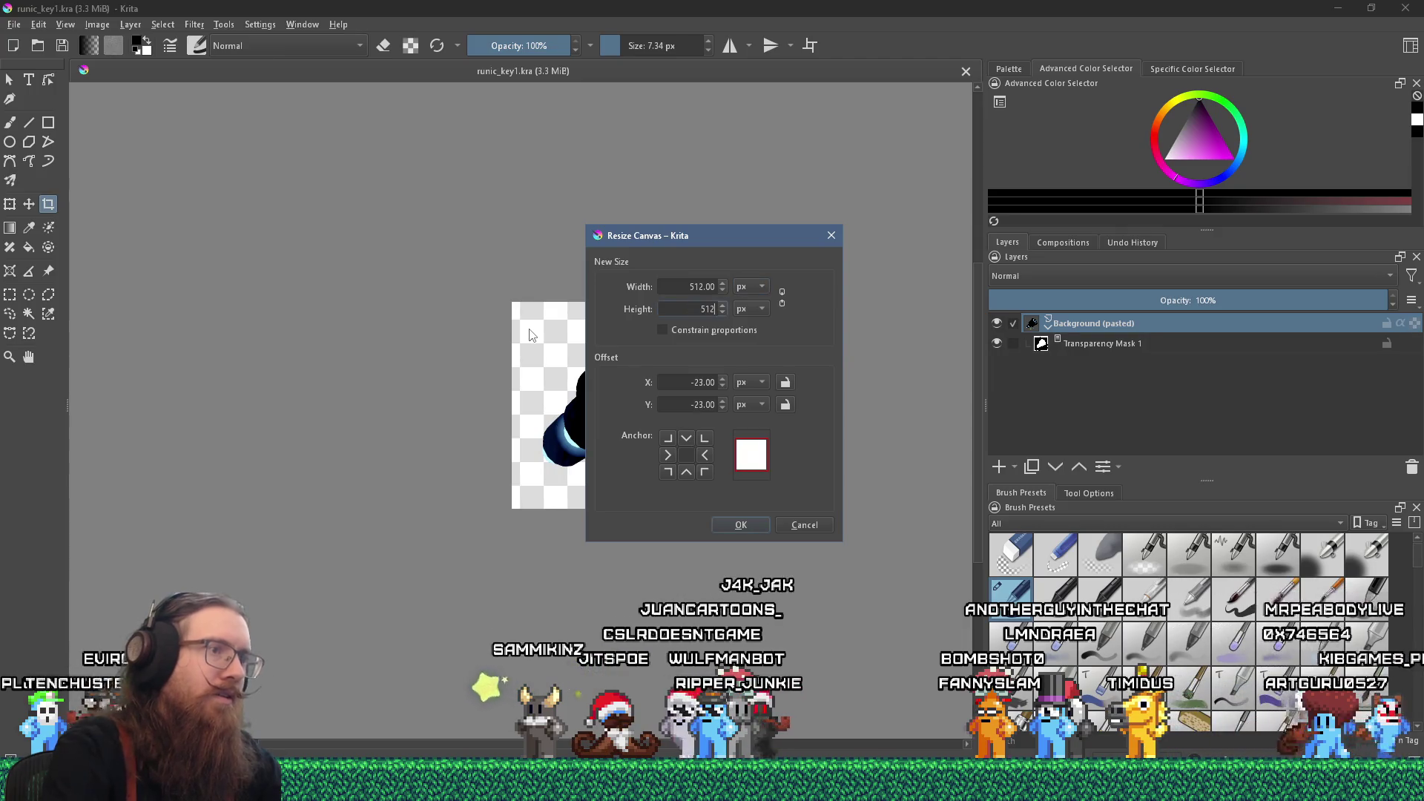
left_click(739, 524)
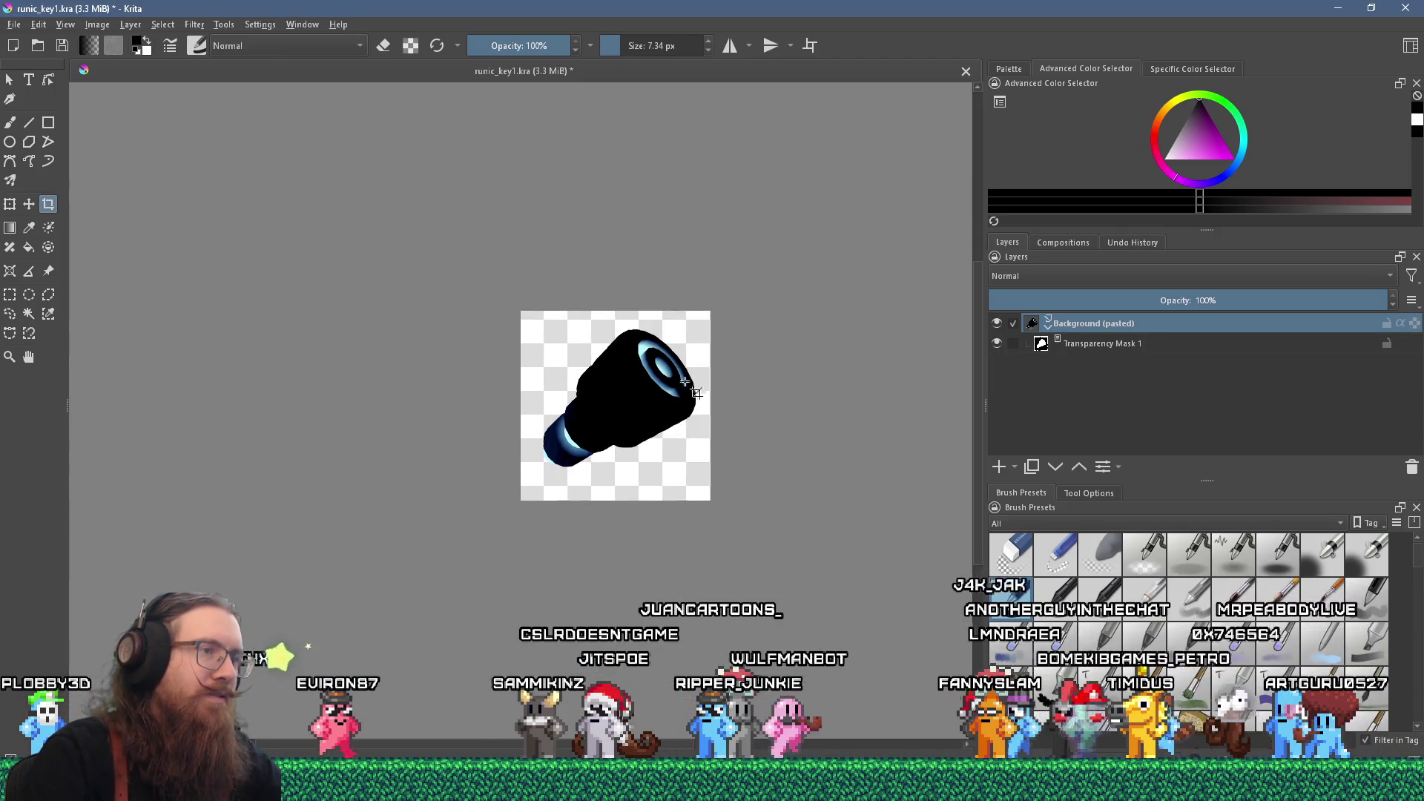
scroll(681, 385, "up", 3)
scroll(669, 454, "down", 2)
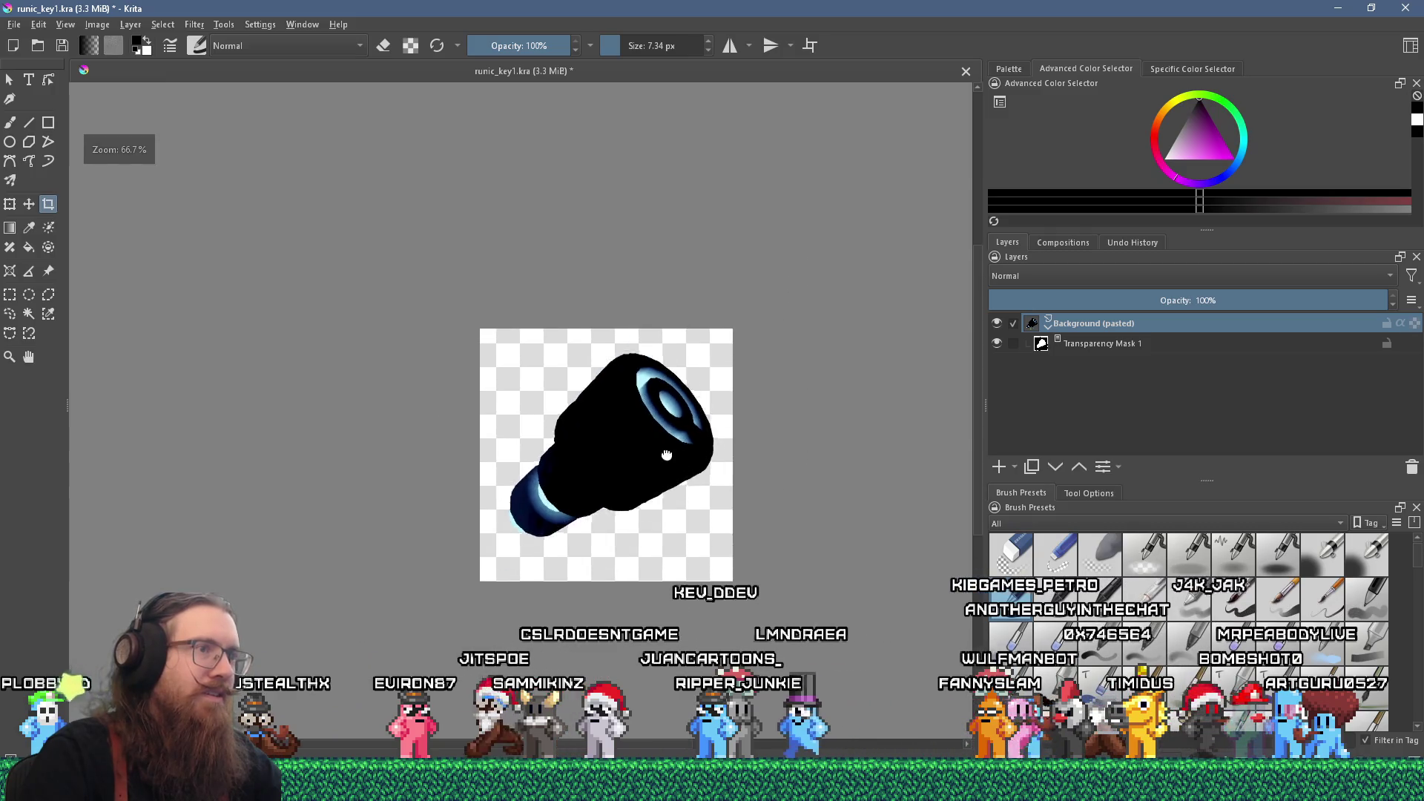
scroll(668, 454, "up", 1)
- Scale the image down to 256 × 256 pixels, skipping the Offset dialog
left_click(97, 24)
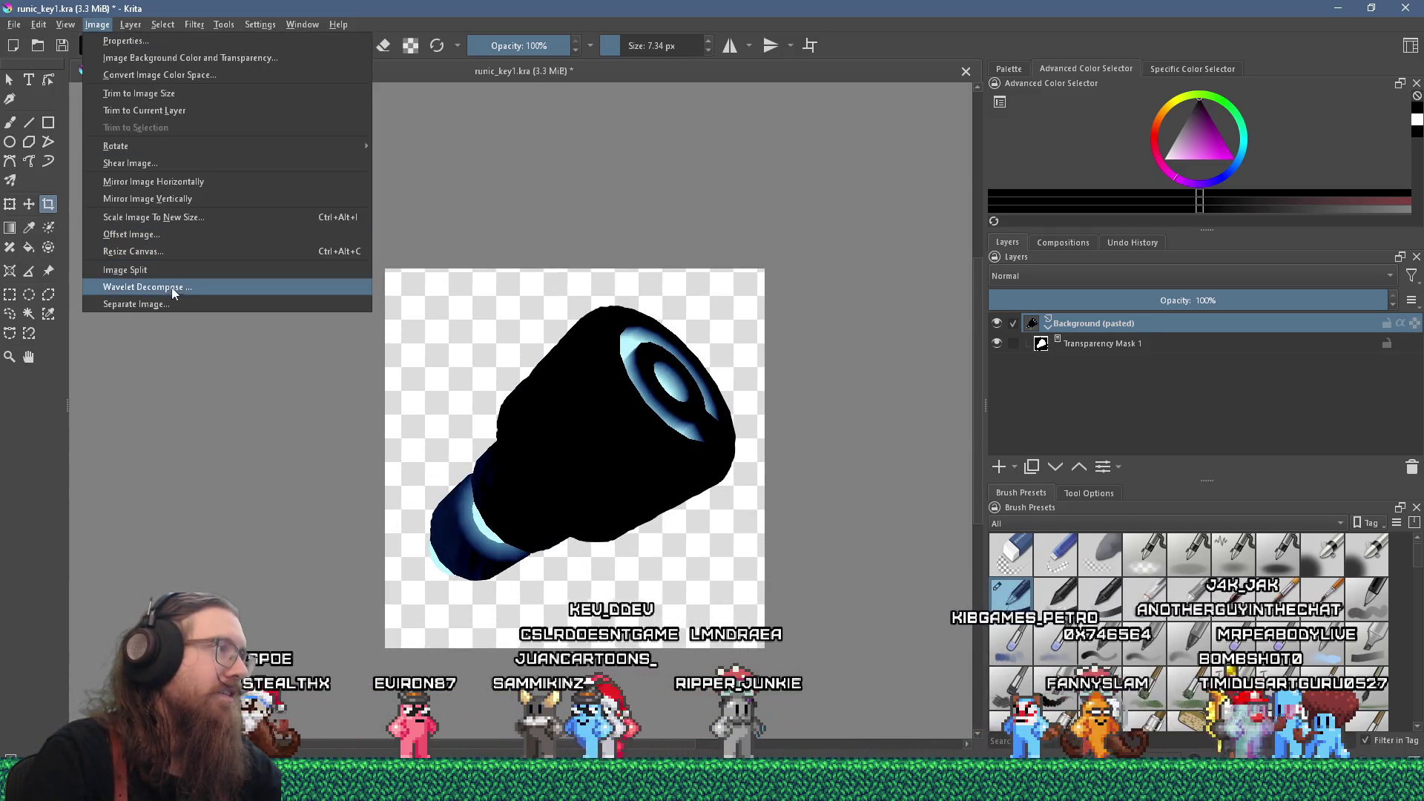
left_click(199, 234)
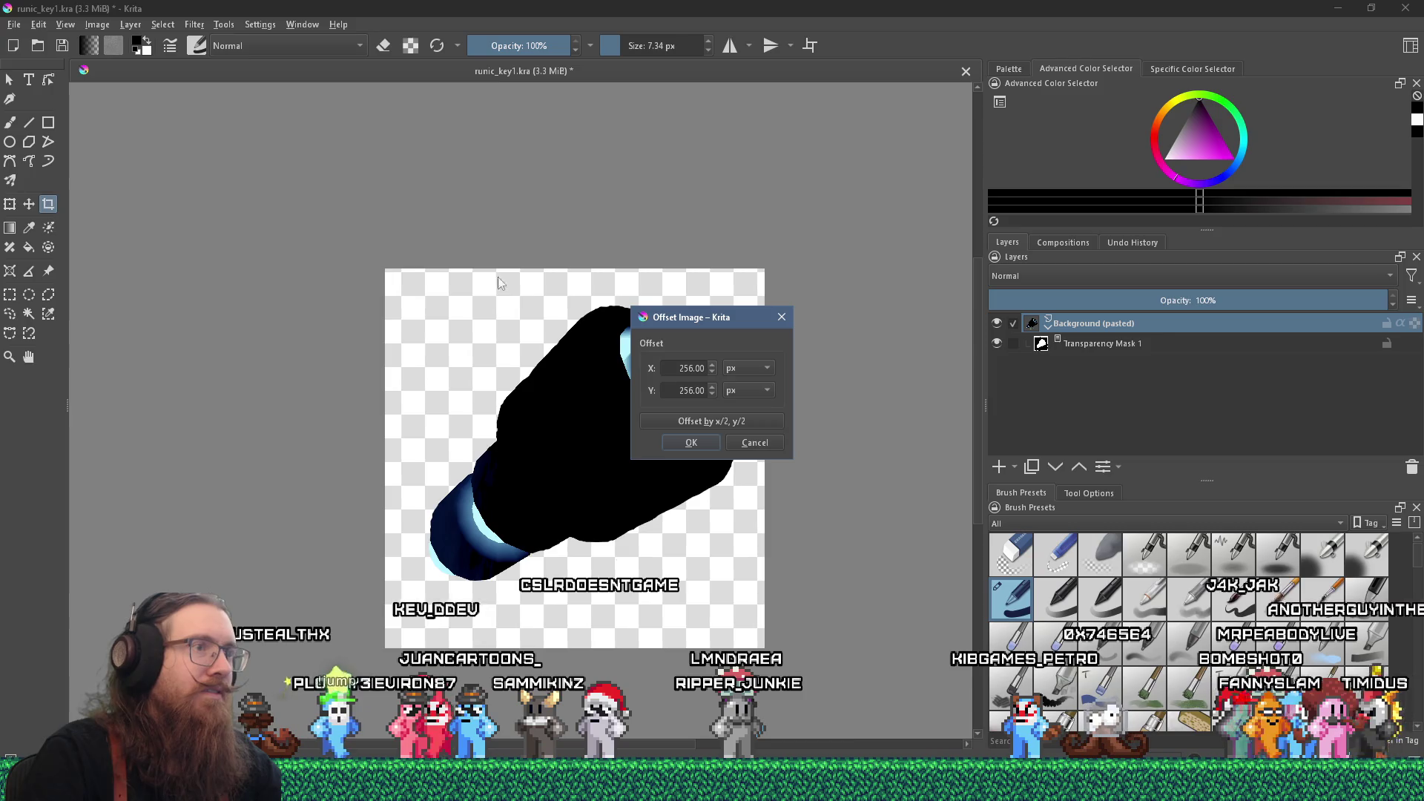
left_click(783, 317)
left_click(95, 25)
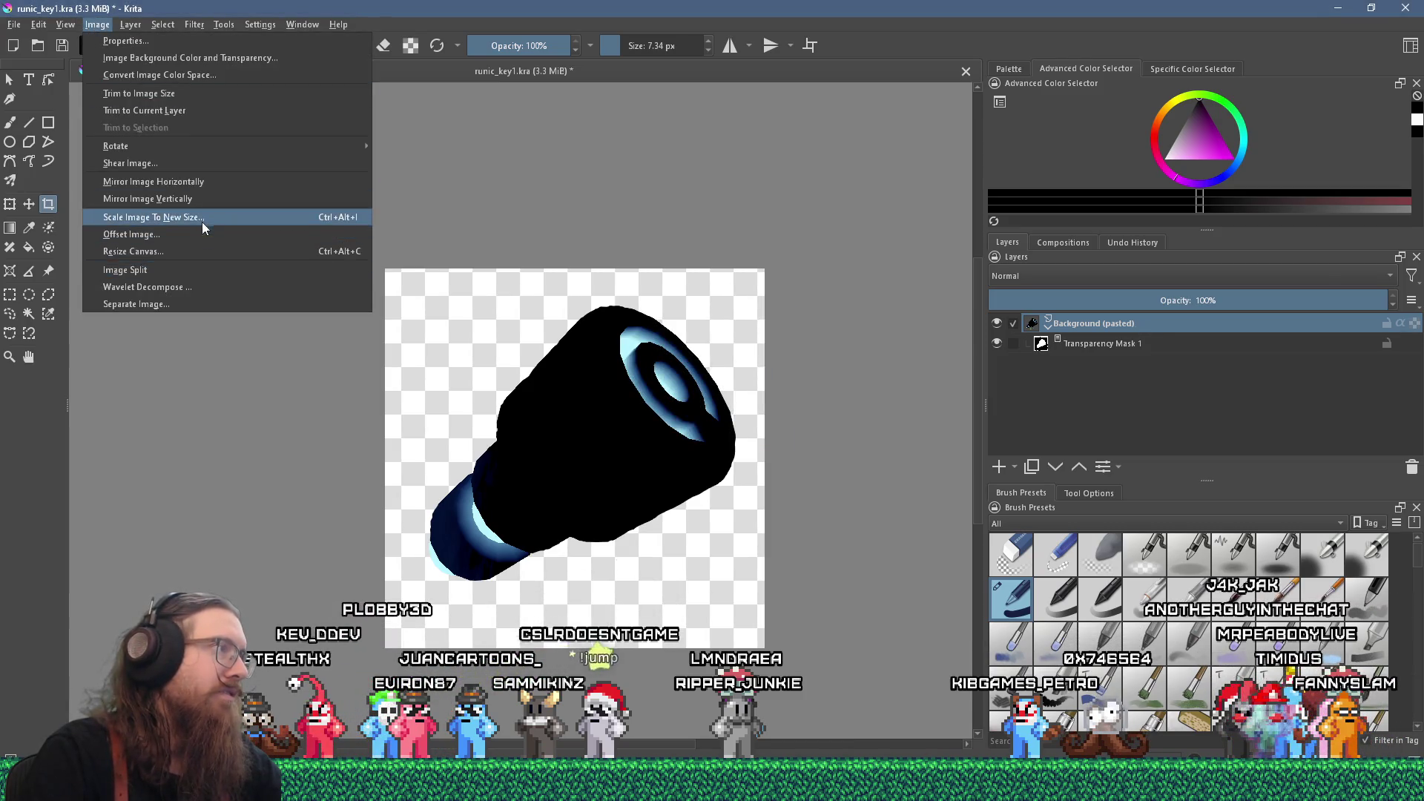
left_click(204, 223)
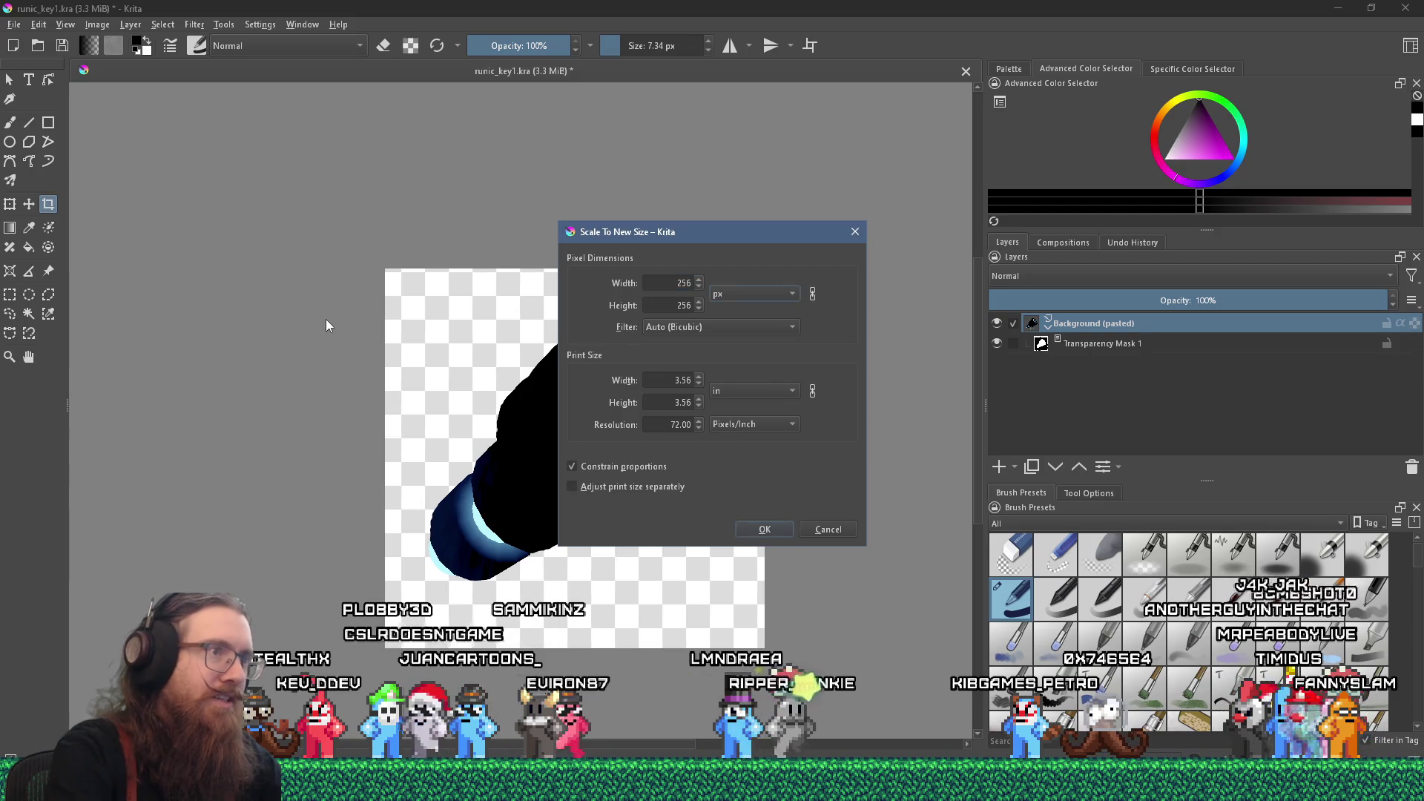
left_click(765, 529)
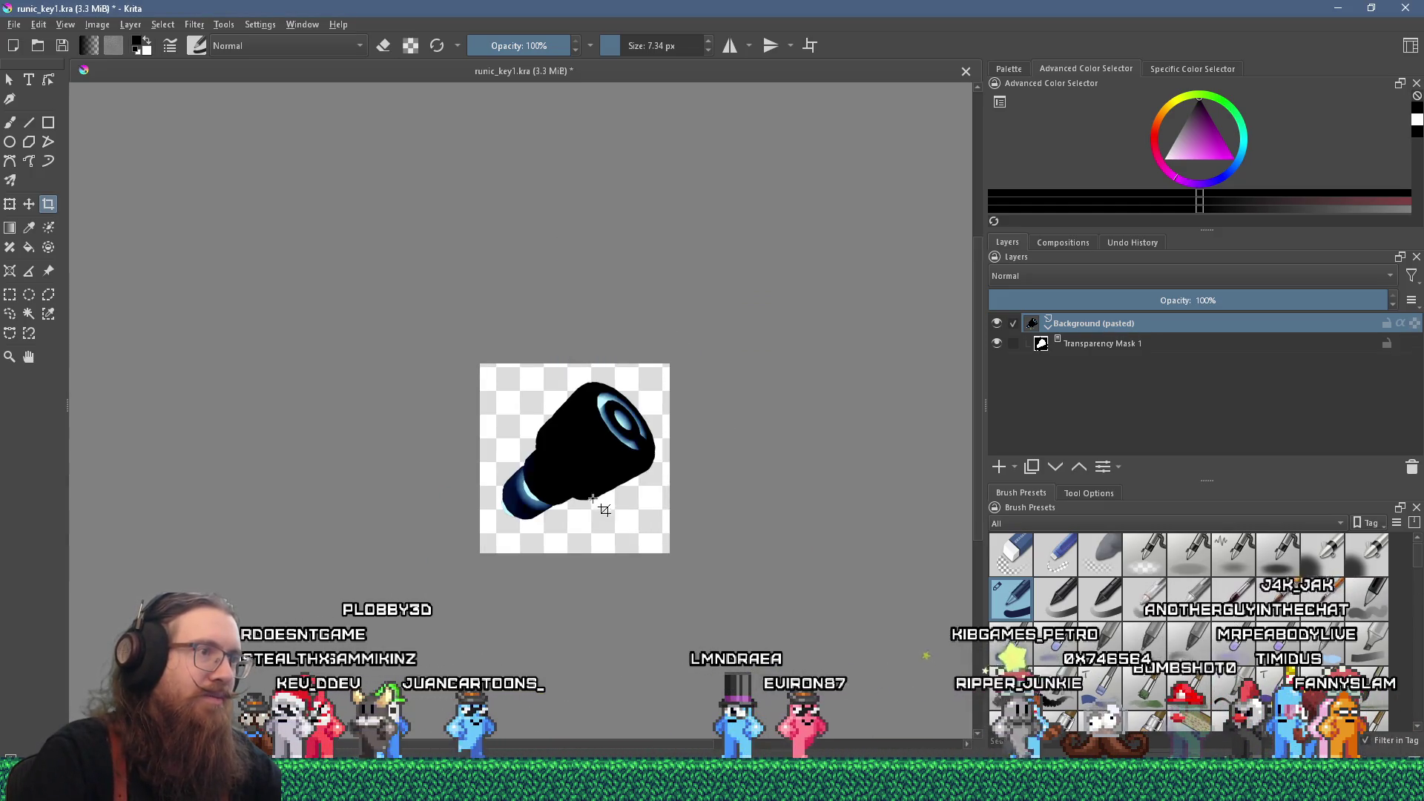
scroll(593, 501, "up", 5, "ctrl")
scroll(583, 484, "down", 5, "ctrl")
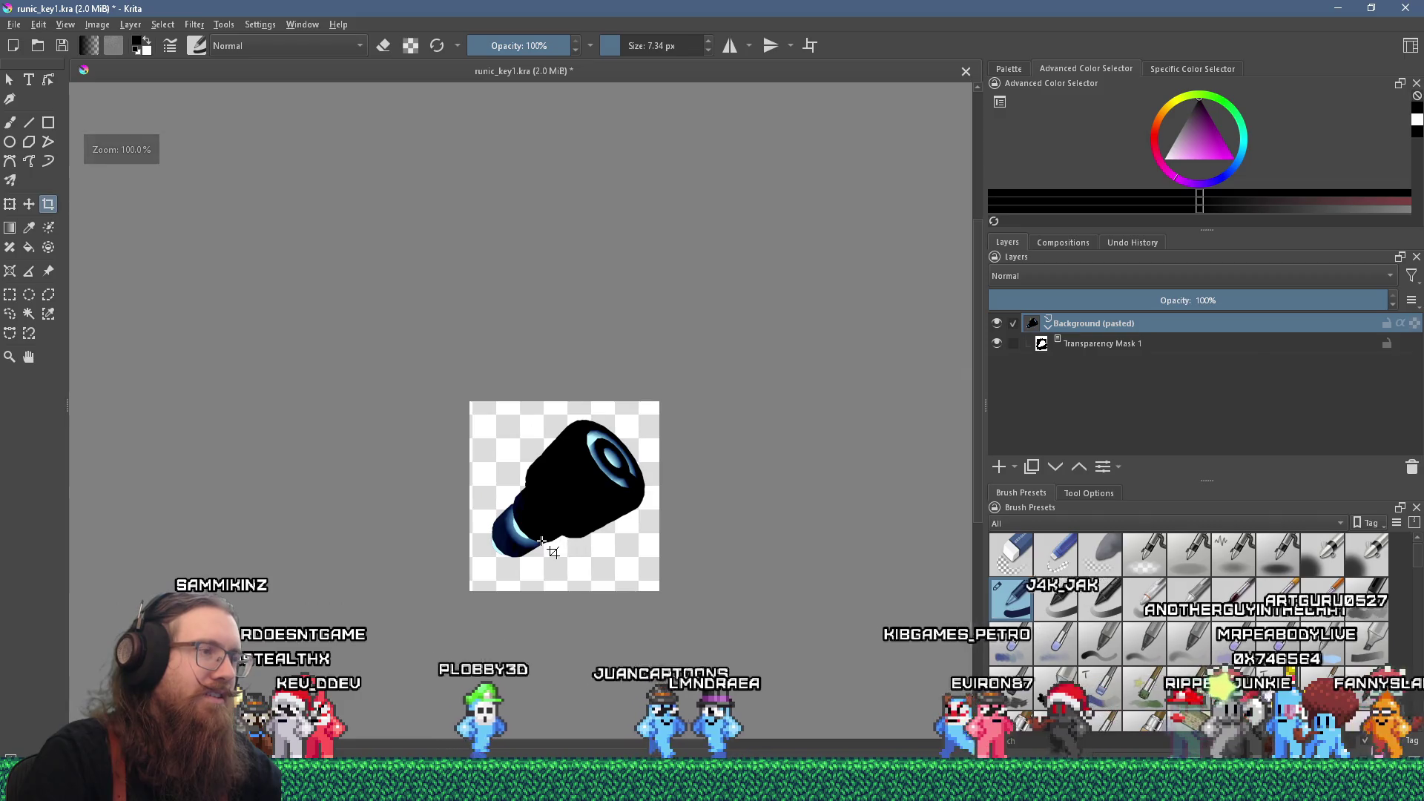
scroll(542, 542, "up", 1, "ctrl")
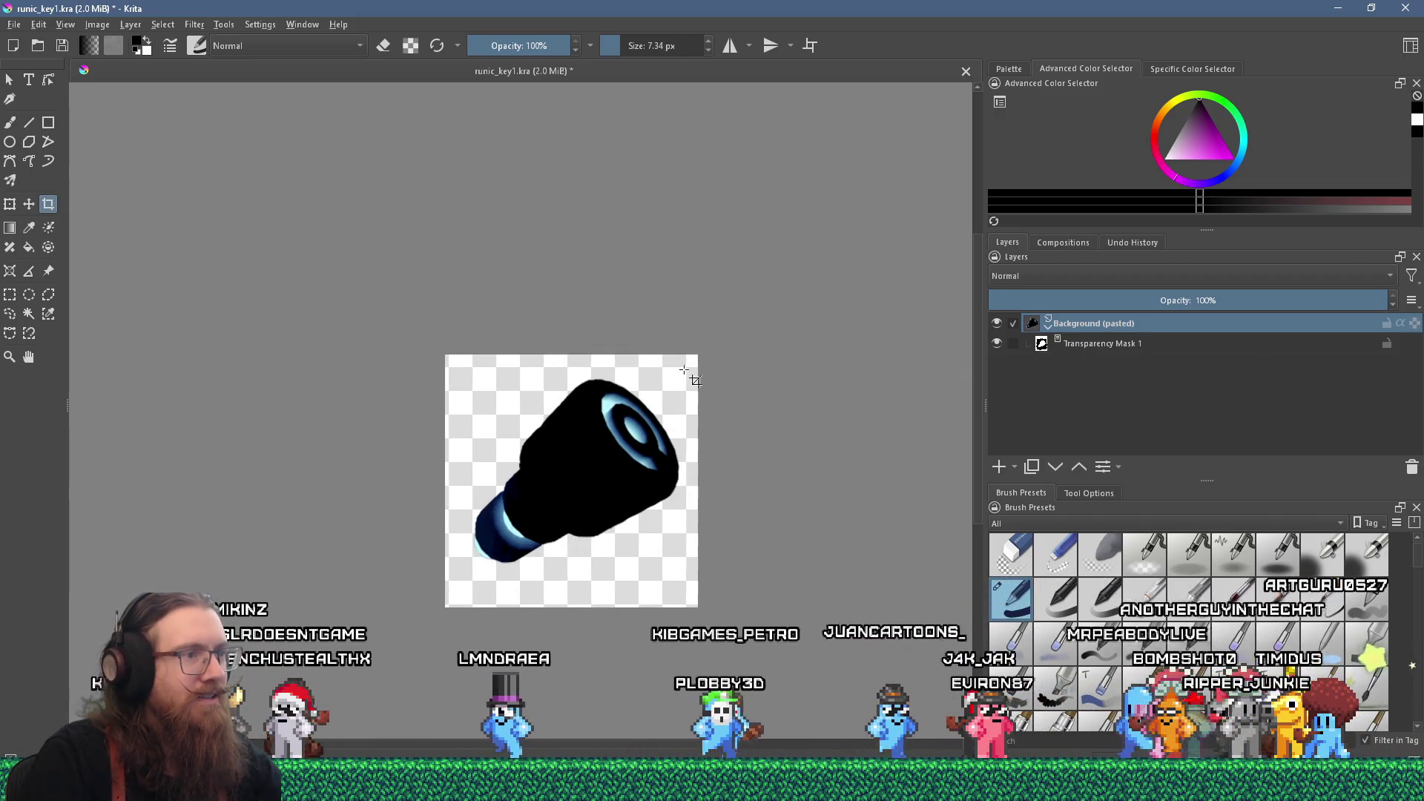
- Nudge the key slightly down-left with the Move tool and save the document
left_click(30, 206)
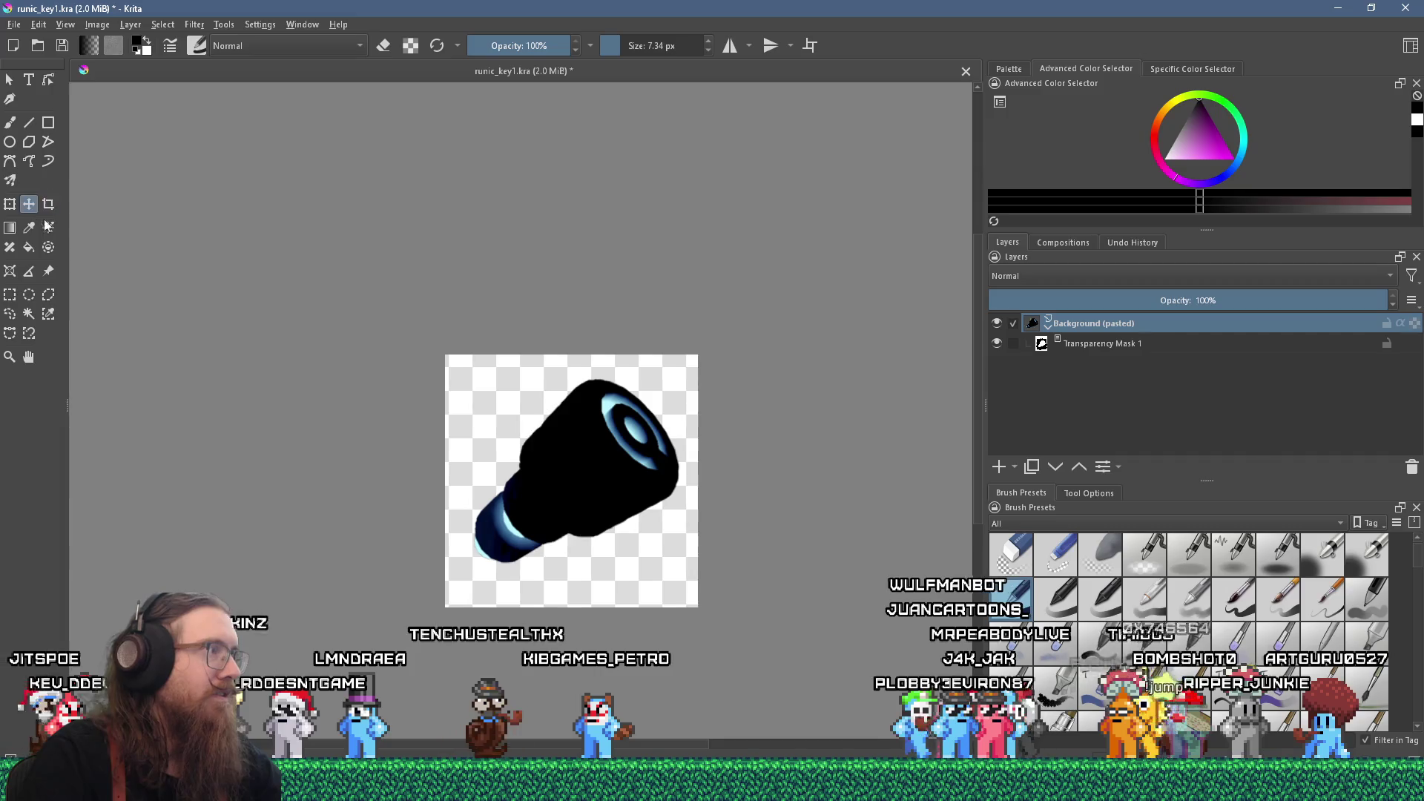
left_click_drag(577, 449, 574, 453)
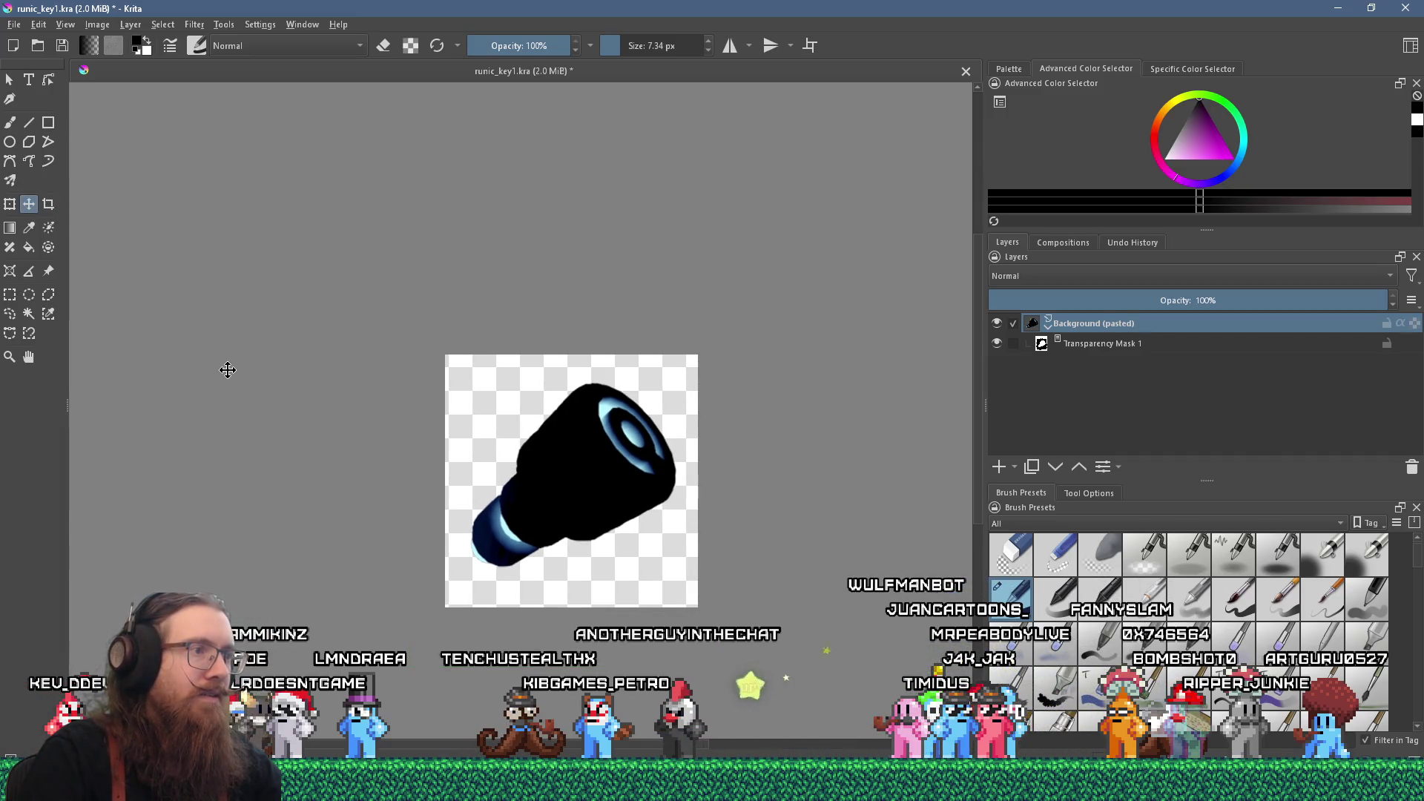
scroll(543, 467, "up", 3, "ctrl")
scroll(543, 467, "down", 5, "ctrl")
scroll(445, 423, "up", 2, "ctrl")
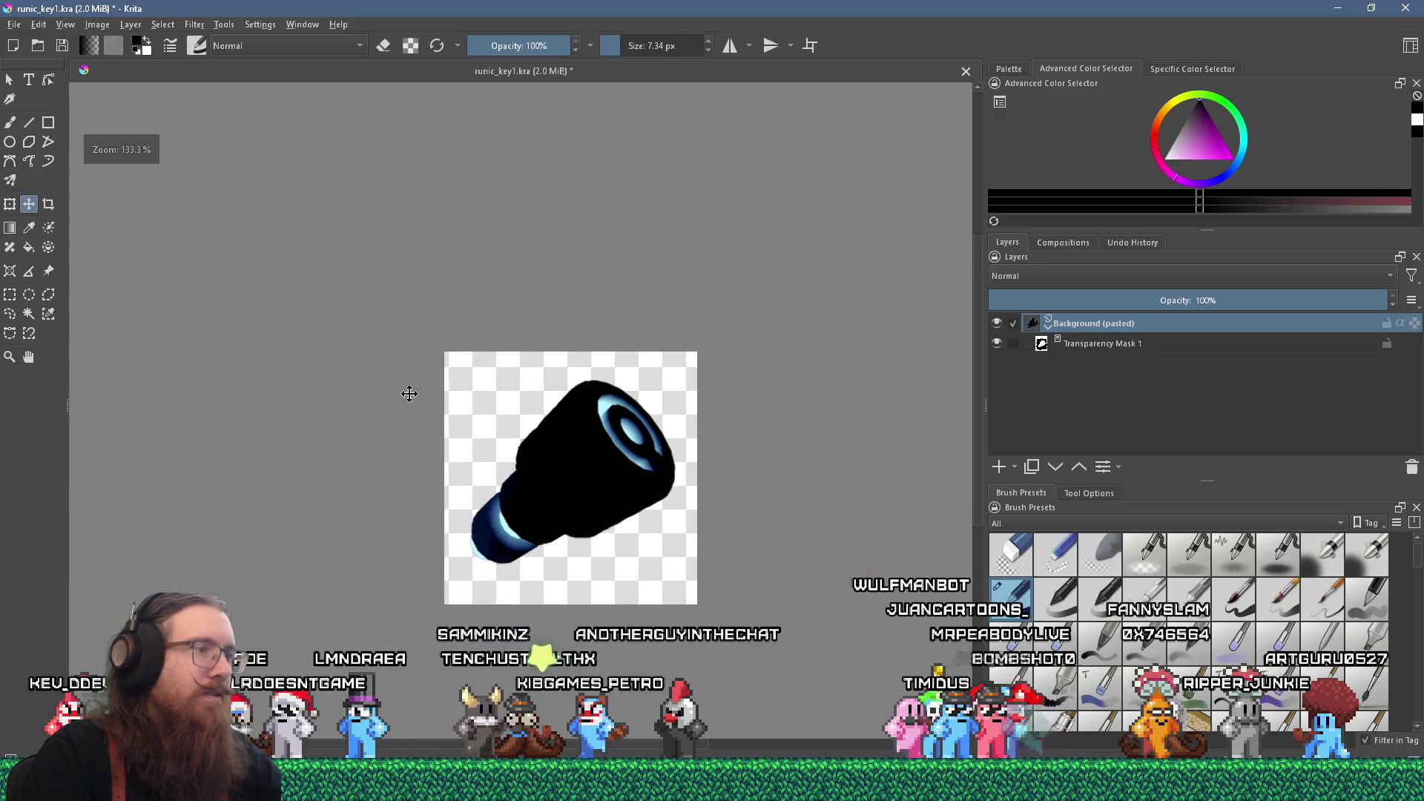
left_click(14, 24)
left_click(34, 94)
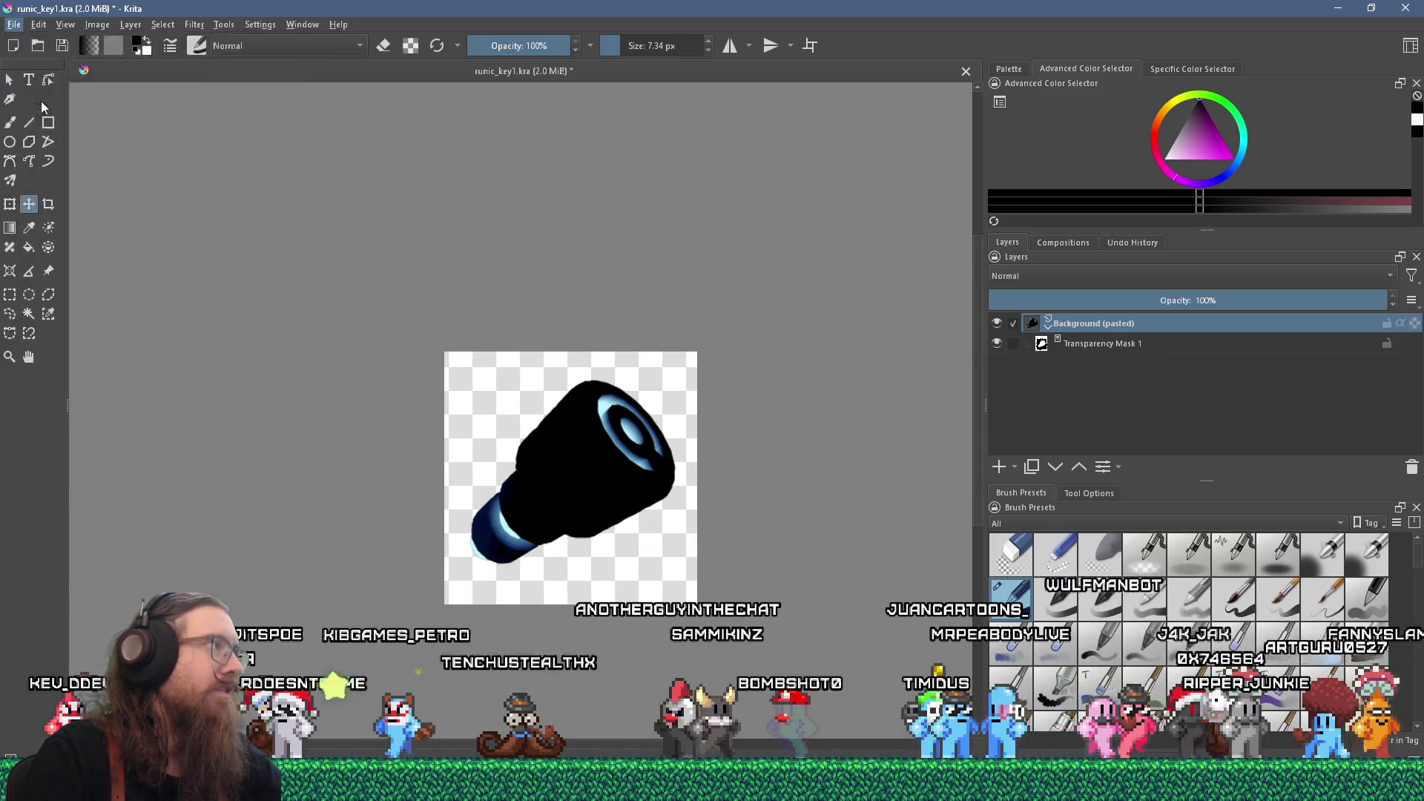
- Export the key image as runic_key1.png, PNG type, into e:\projects\fotf\fotf_godot\ui\pickups
left_click(15, 25)
left_click(70, 164)
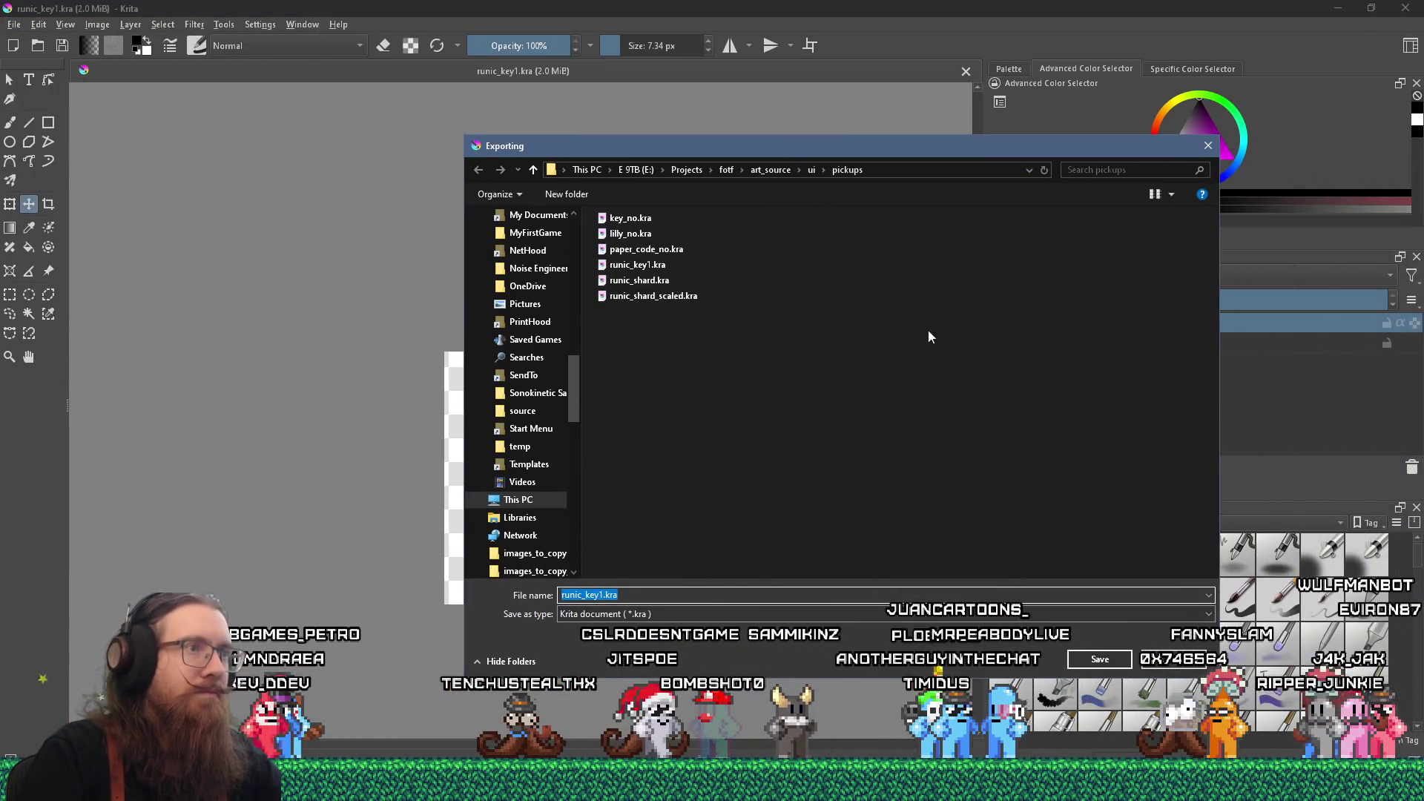
type("e")
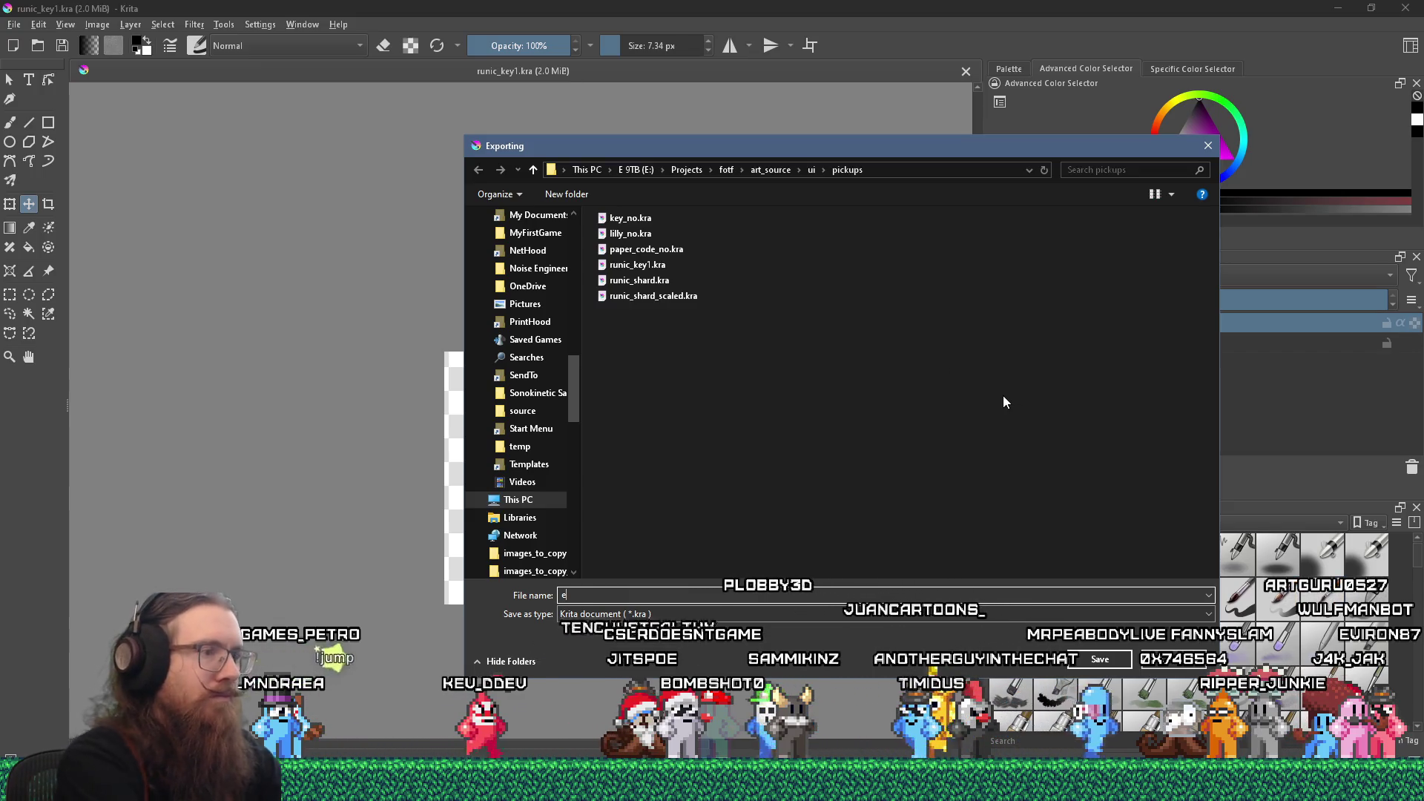
type(":\\projects\\fotf\\fotf")
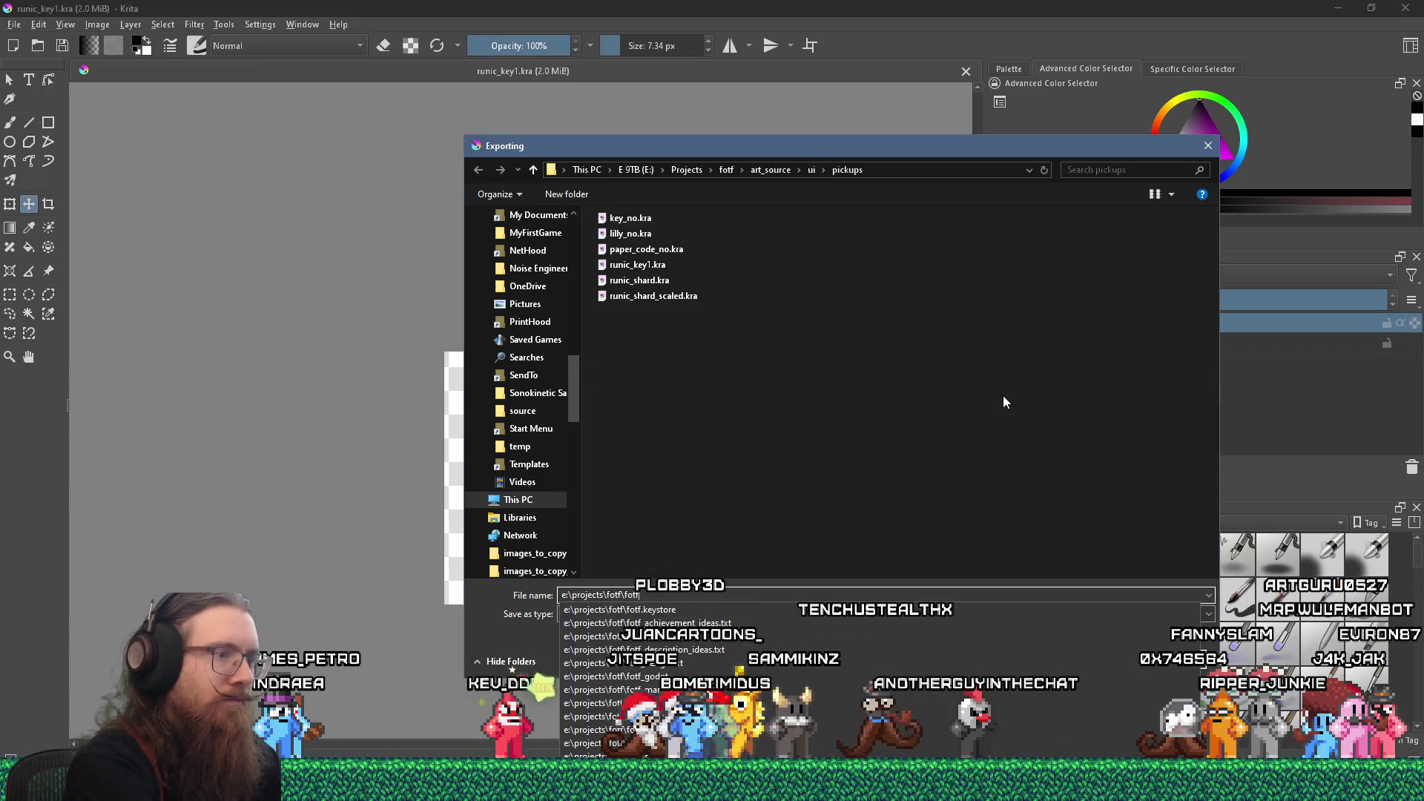
type("_godot\\ui\\pickups")
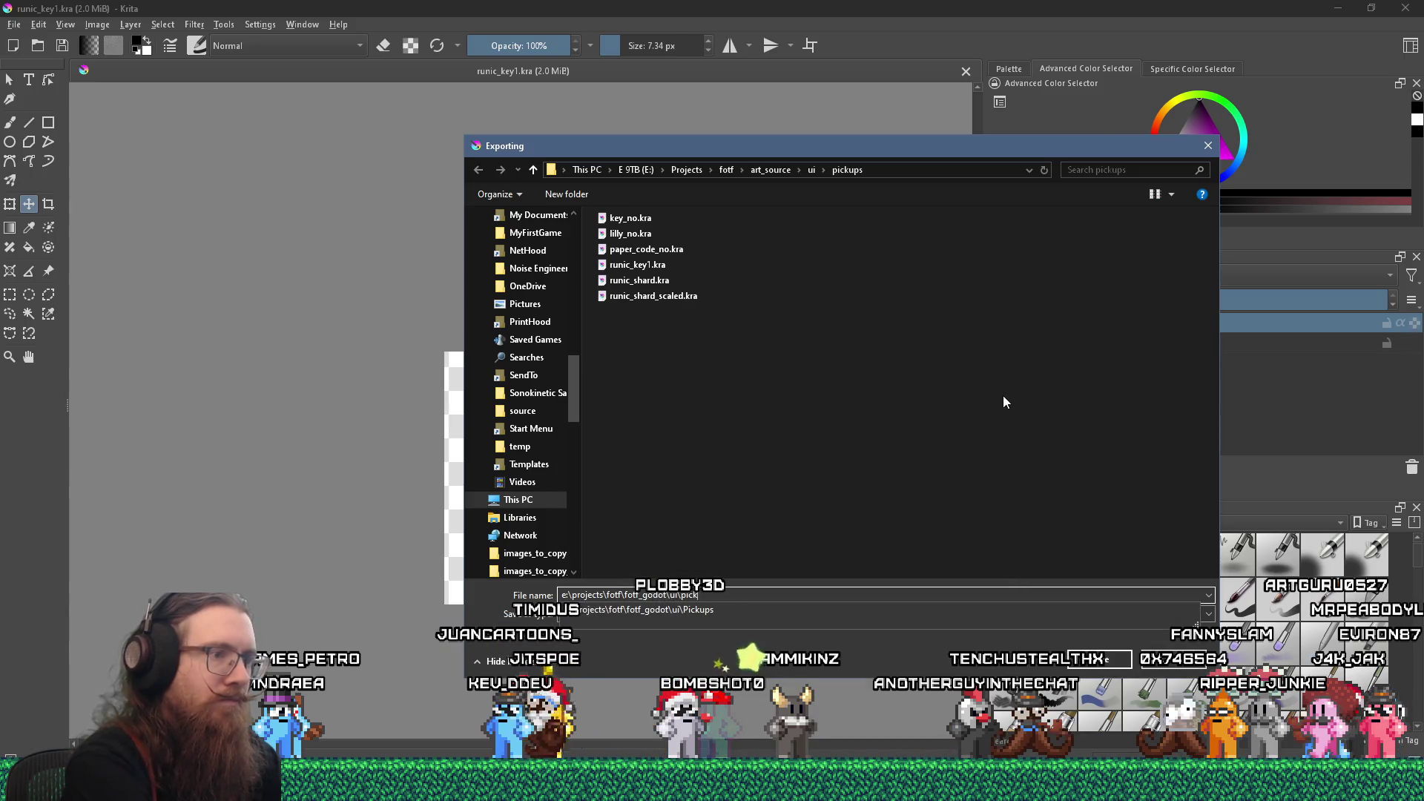
key("Return")
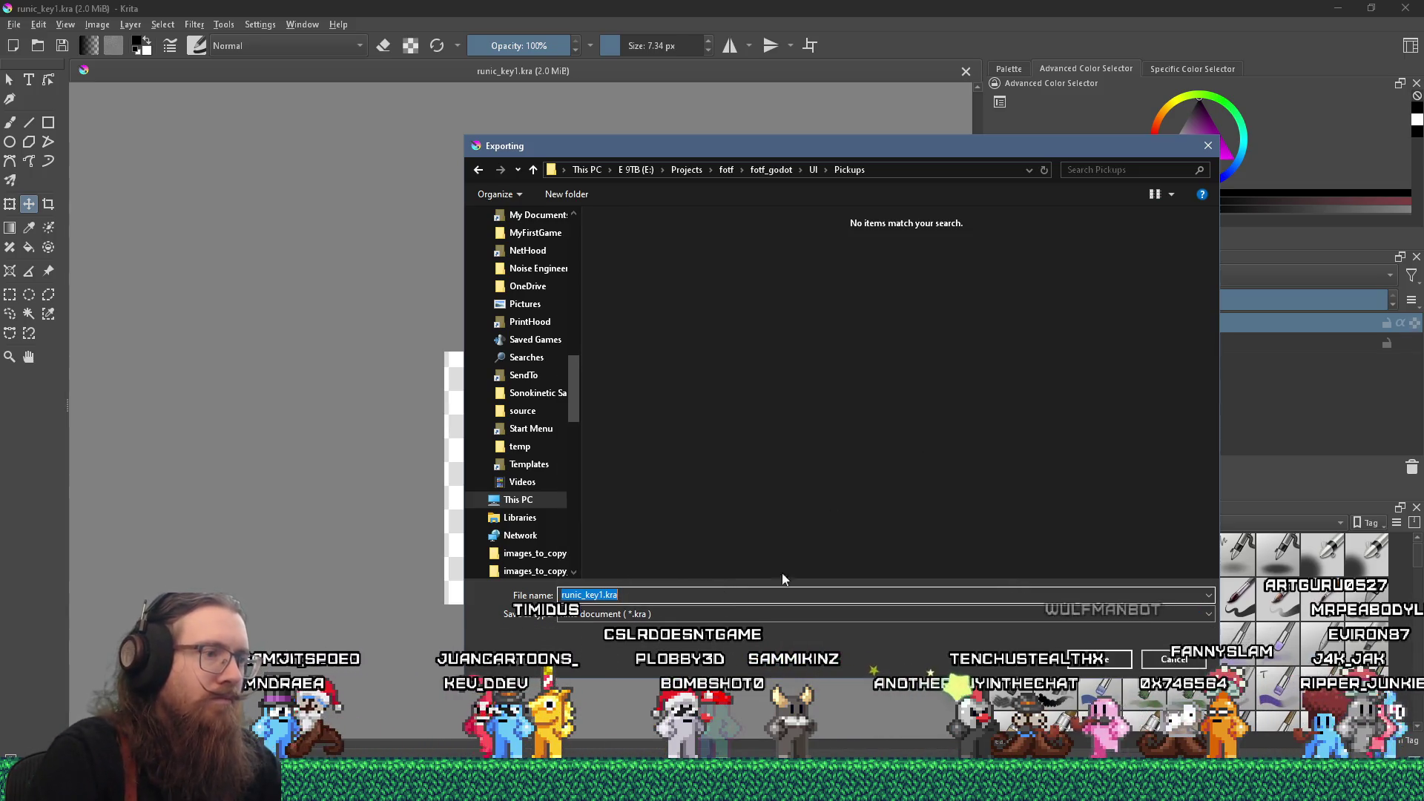
left_click(745, 613)
left_click(657, 451)
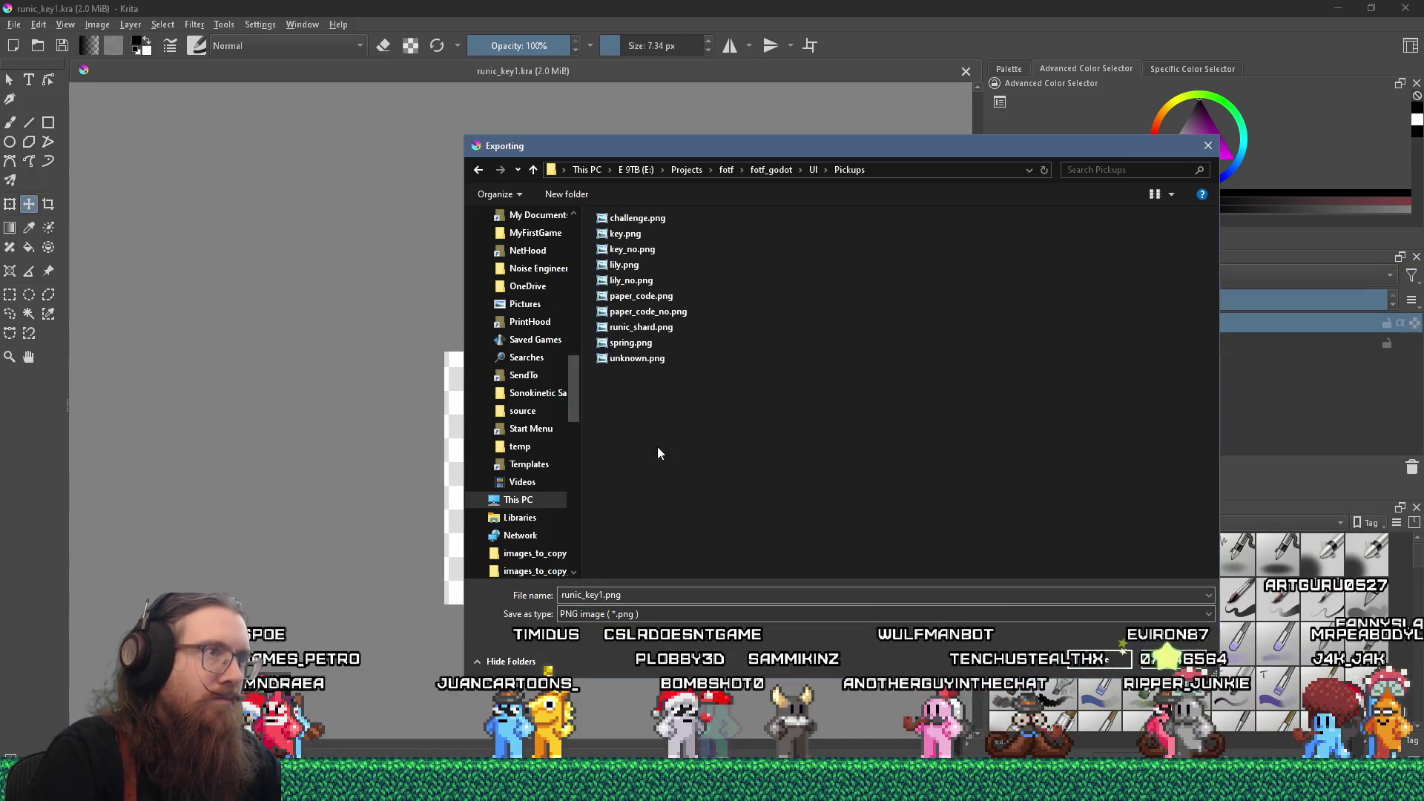
key("Return")
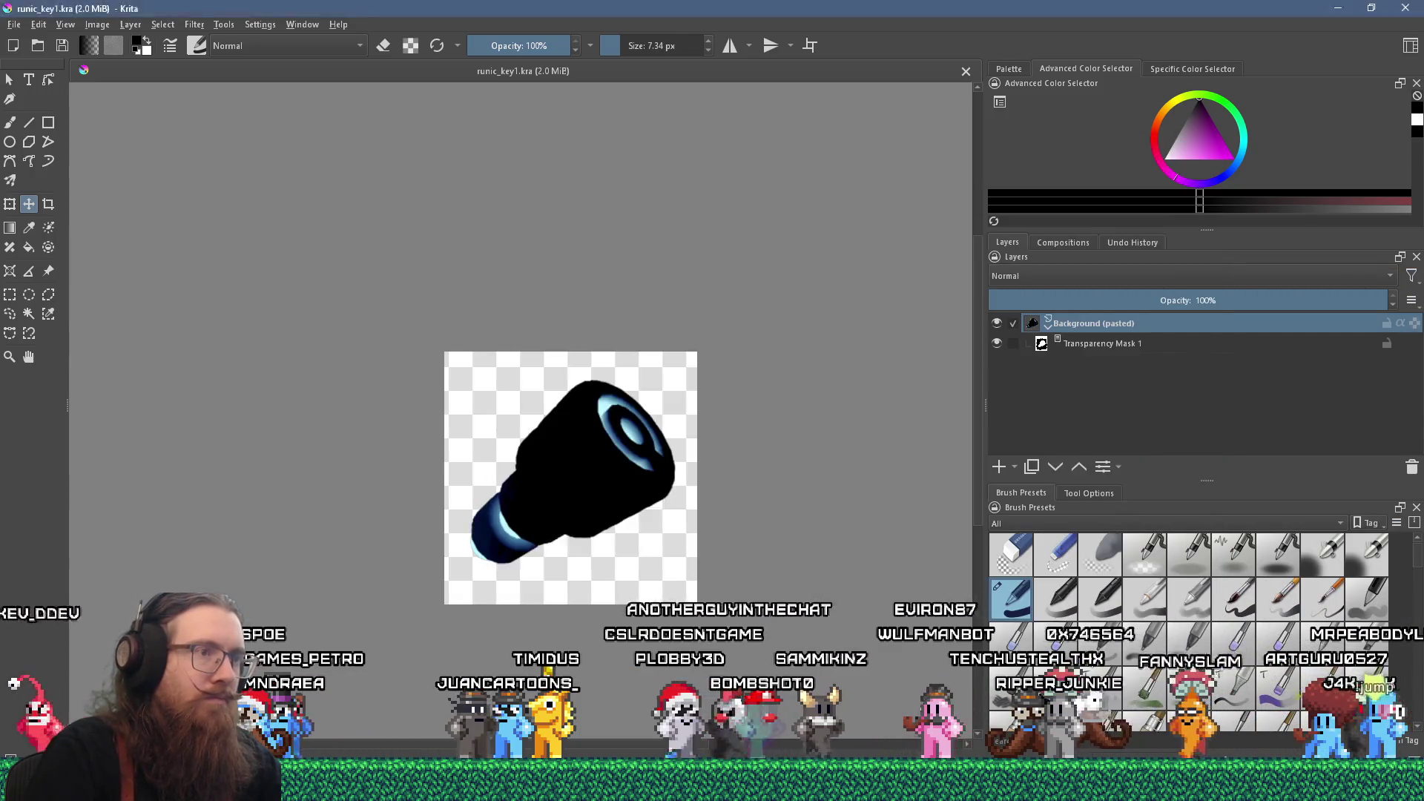
- Dismiss the PNG export options and zoom in on the cylinder's lower end
left_click(820, 530)
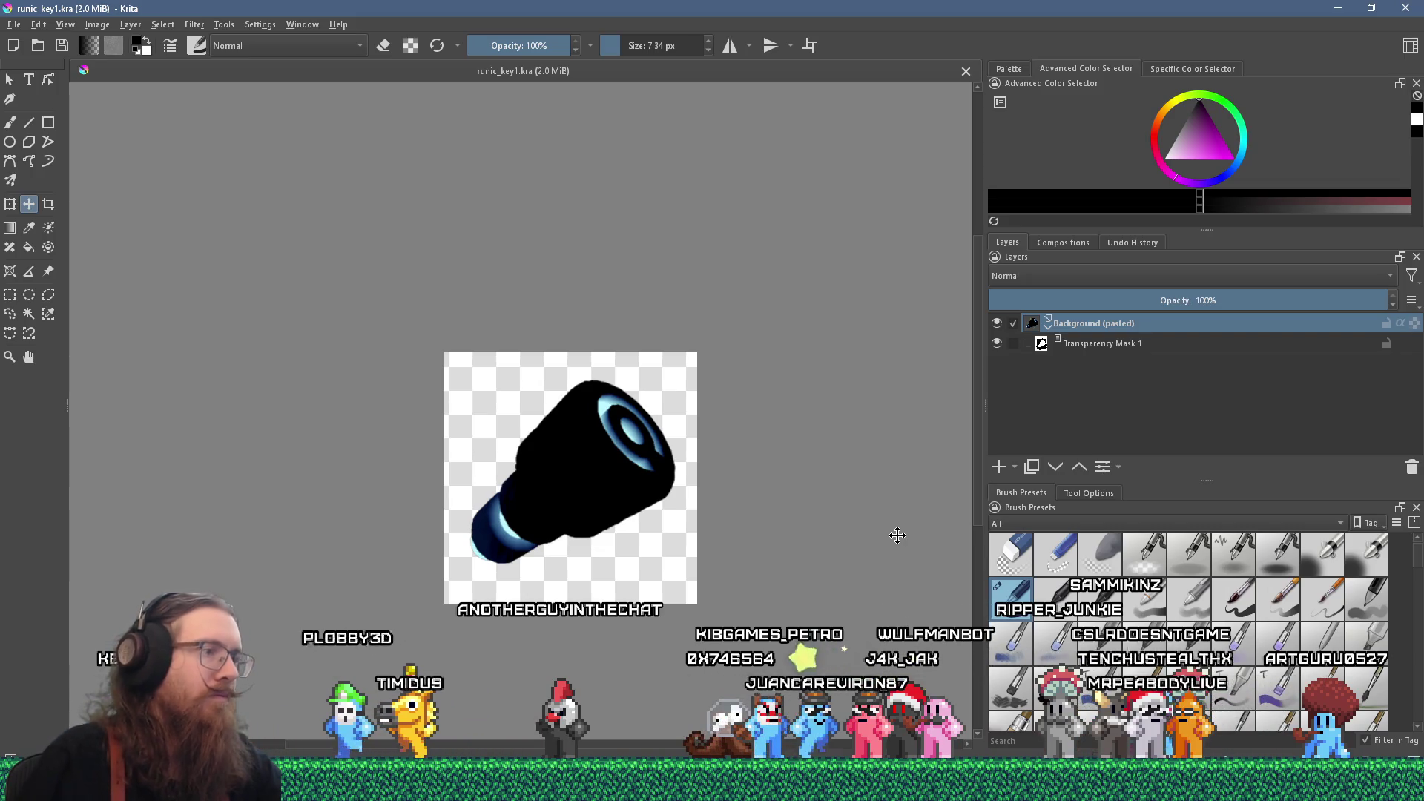
scroll(532, 605, "up", 5)
left_click_drag(418, 483, 445, 628)
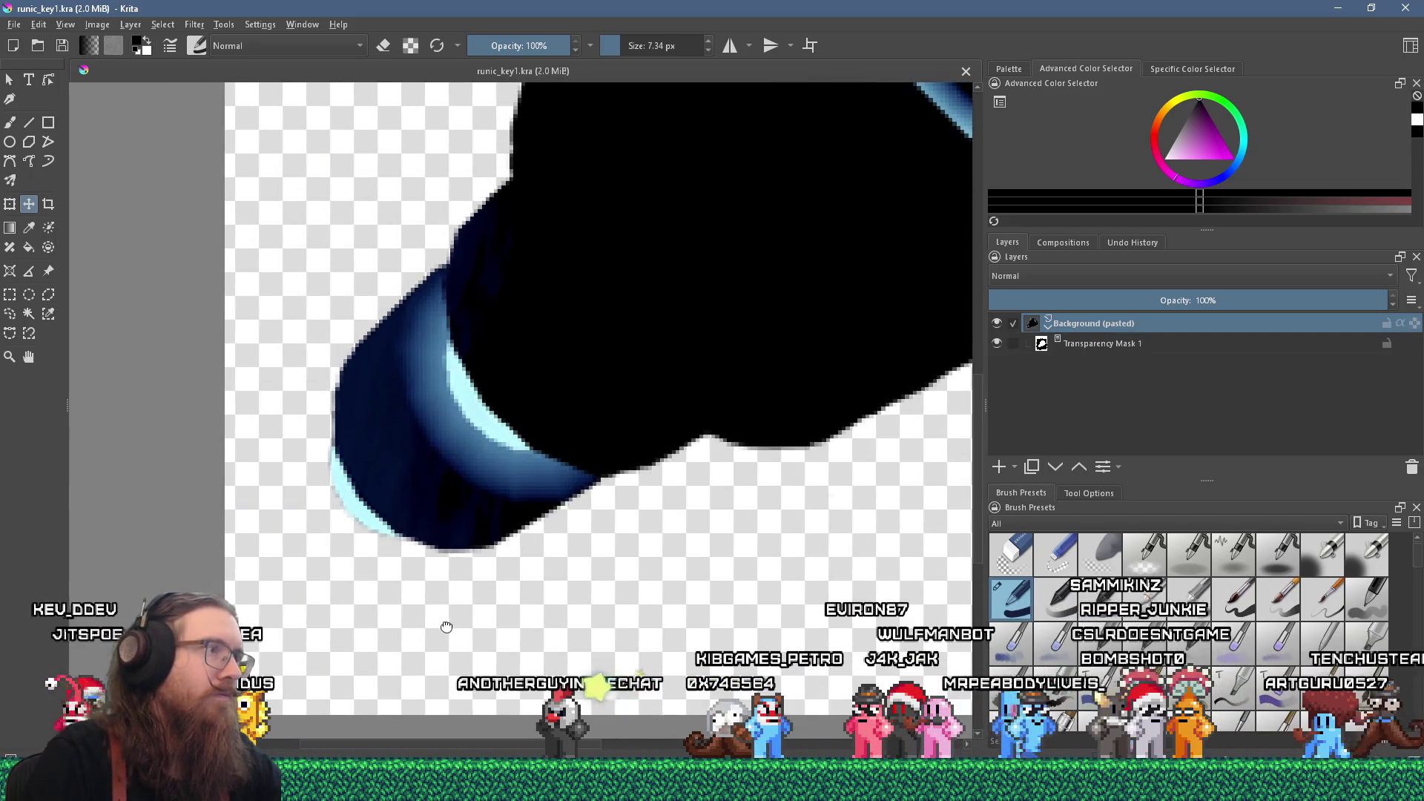
scroll(276, 561, "up", 2)
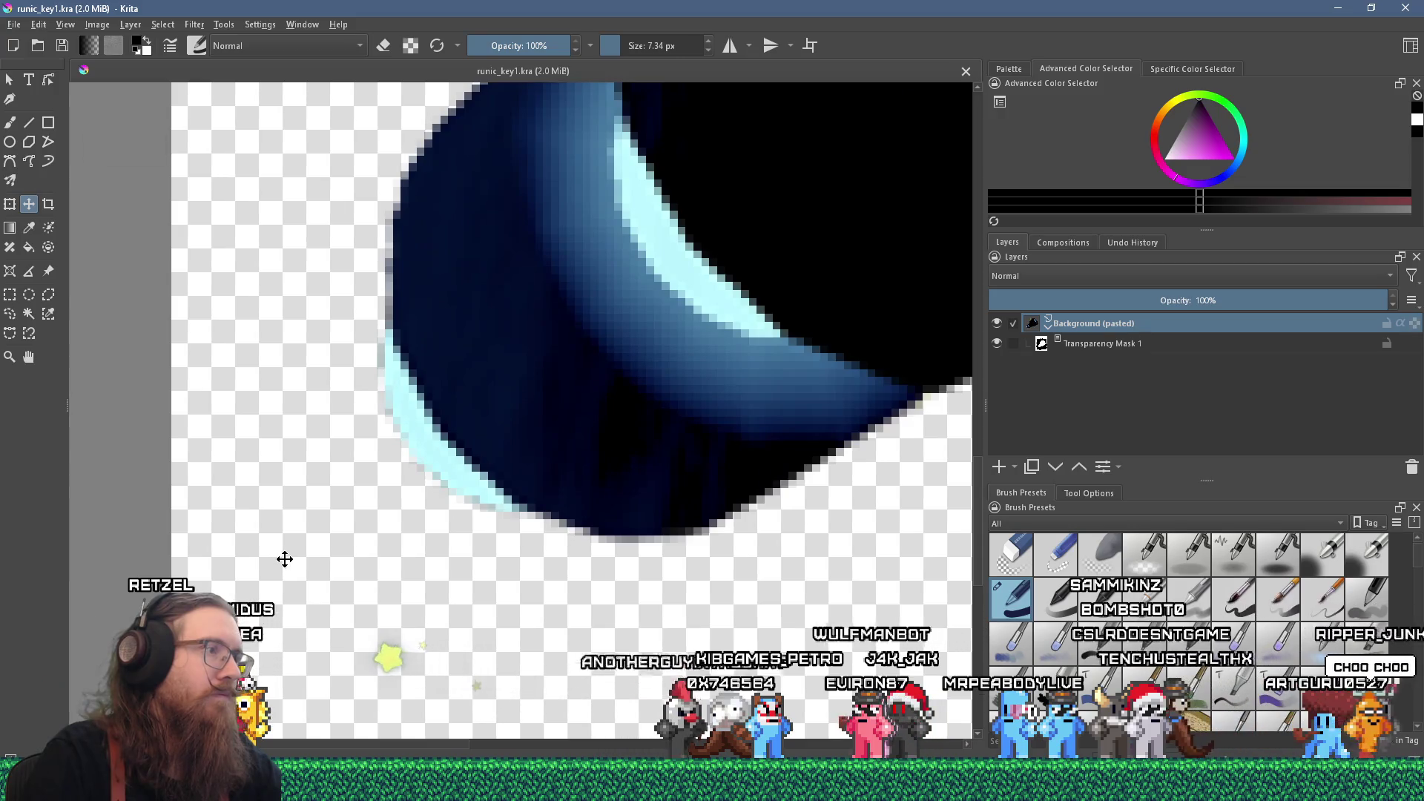
scroll(286, 556, "down", 4)
scroll(293, 553, "up", 4)
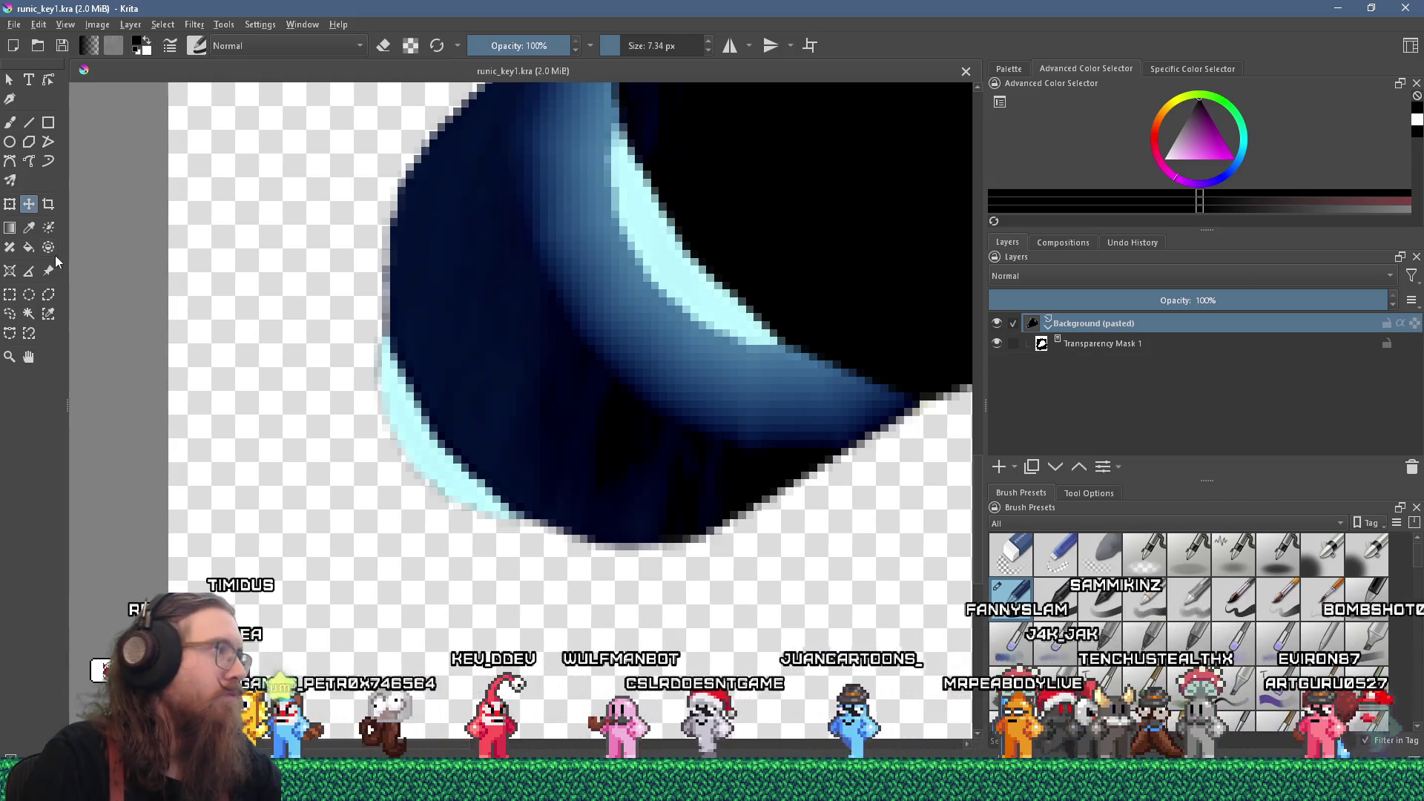
- Sample dark blue from the cylinder end and brush it along the left rim
left_click(666, 246)
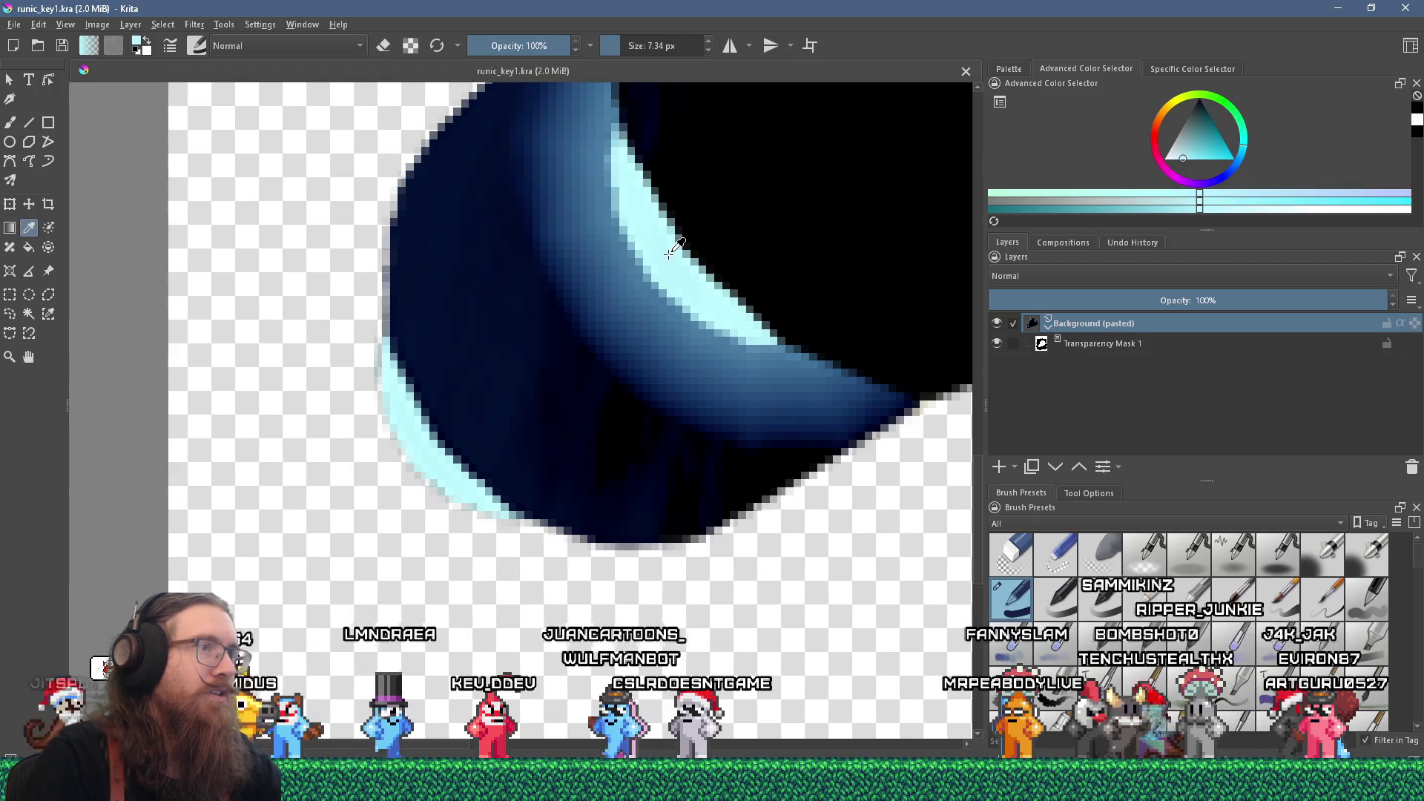
key("b")
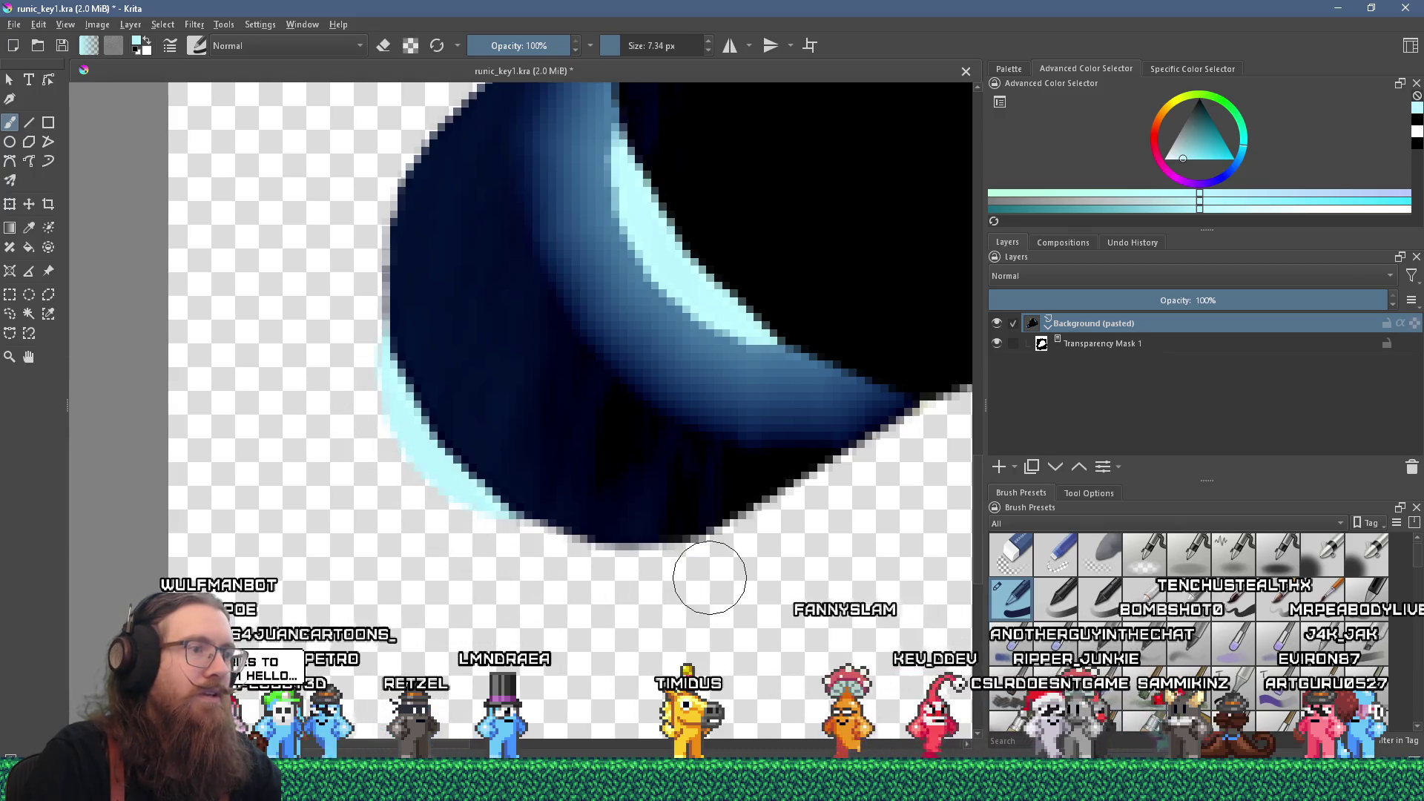
left_click(614, 499, "ctrl")
left_click_drag(583, 553, 636, 556)
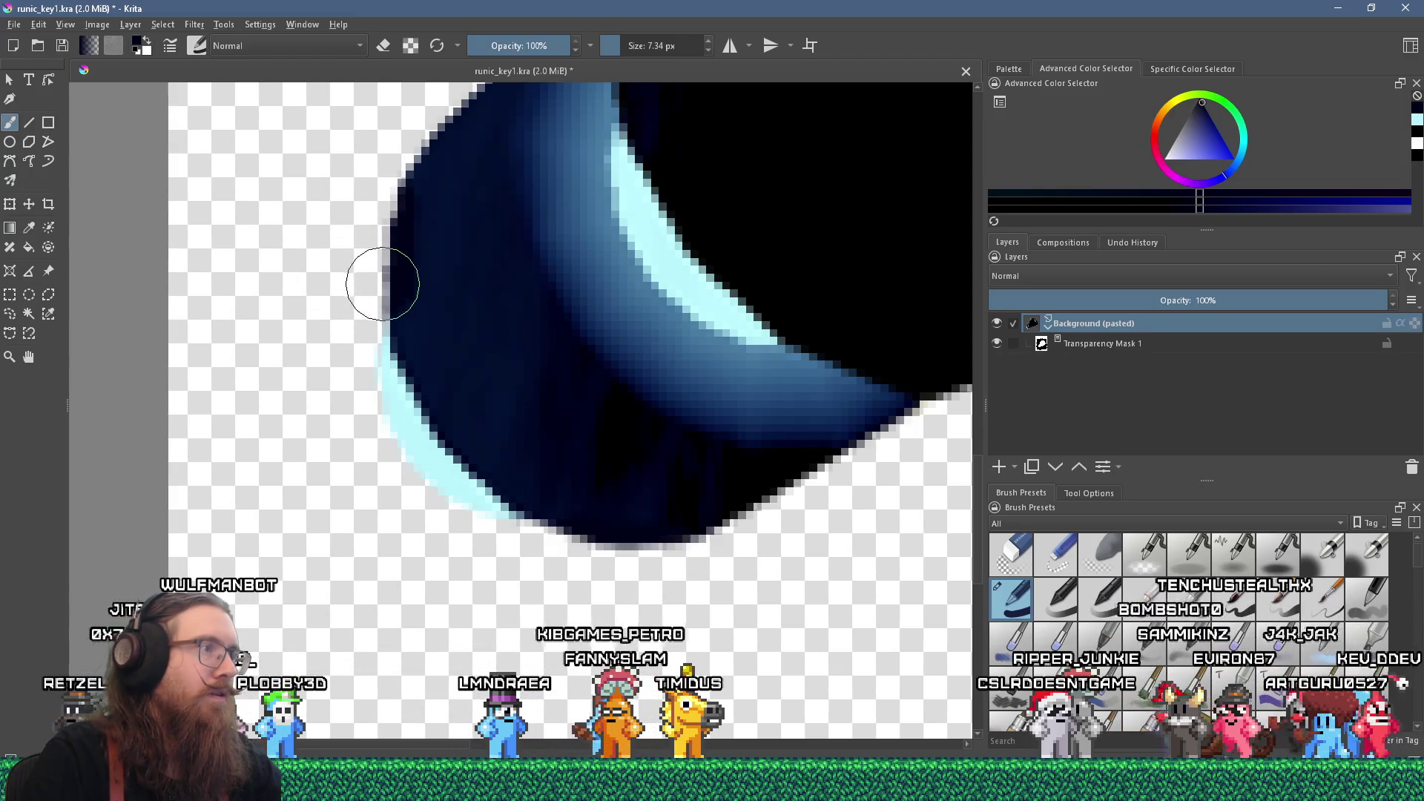
scroll(356, 436, "down", 4)
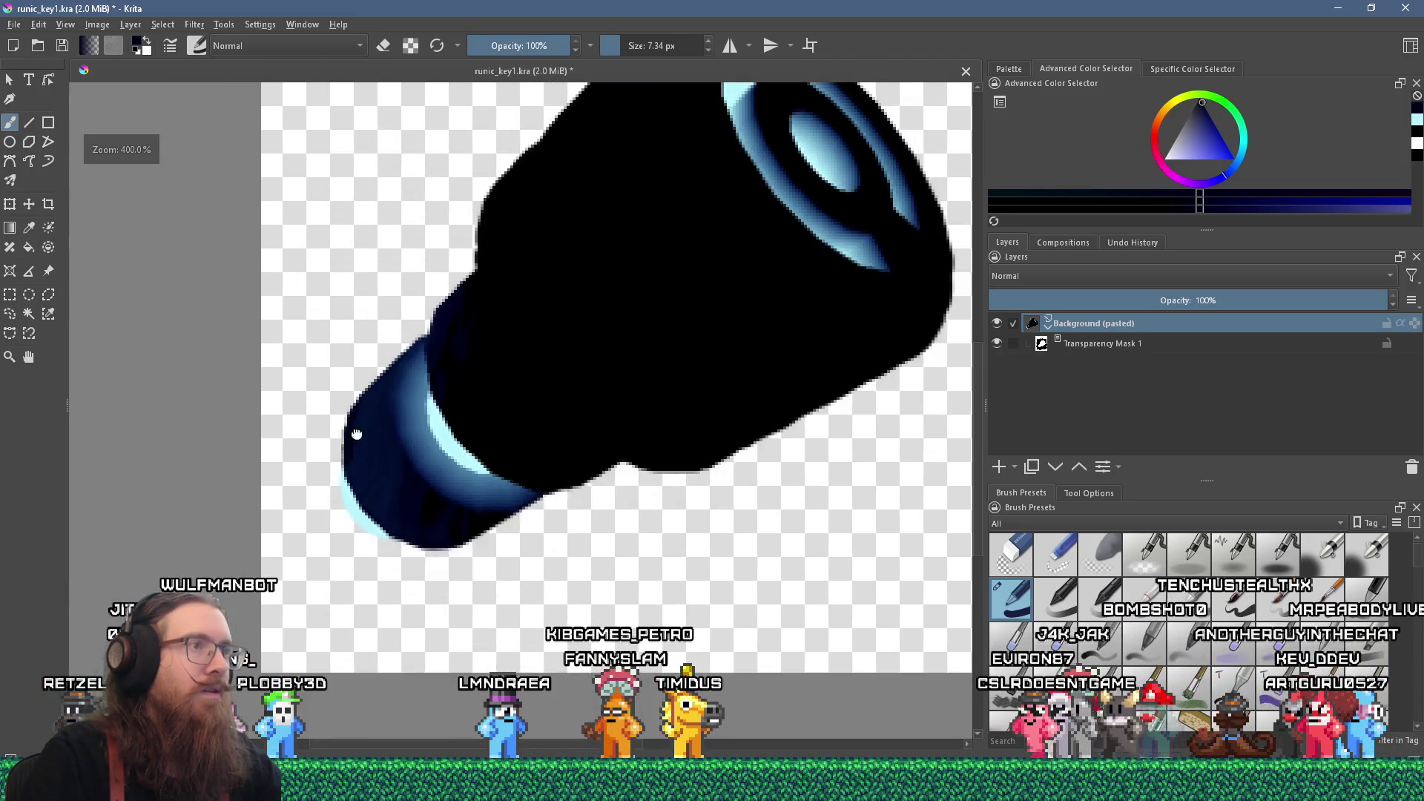
left_click(14, 25)
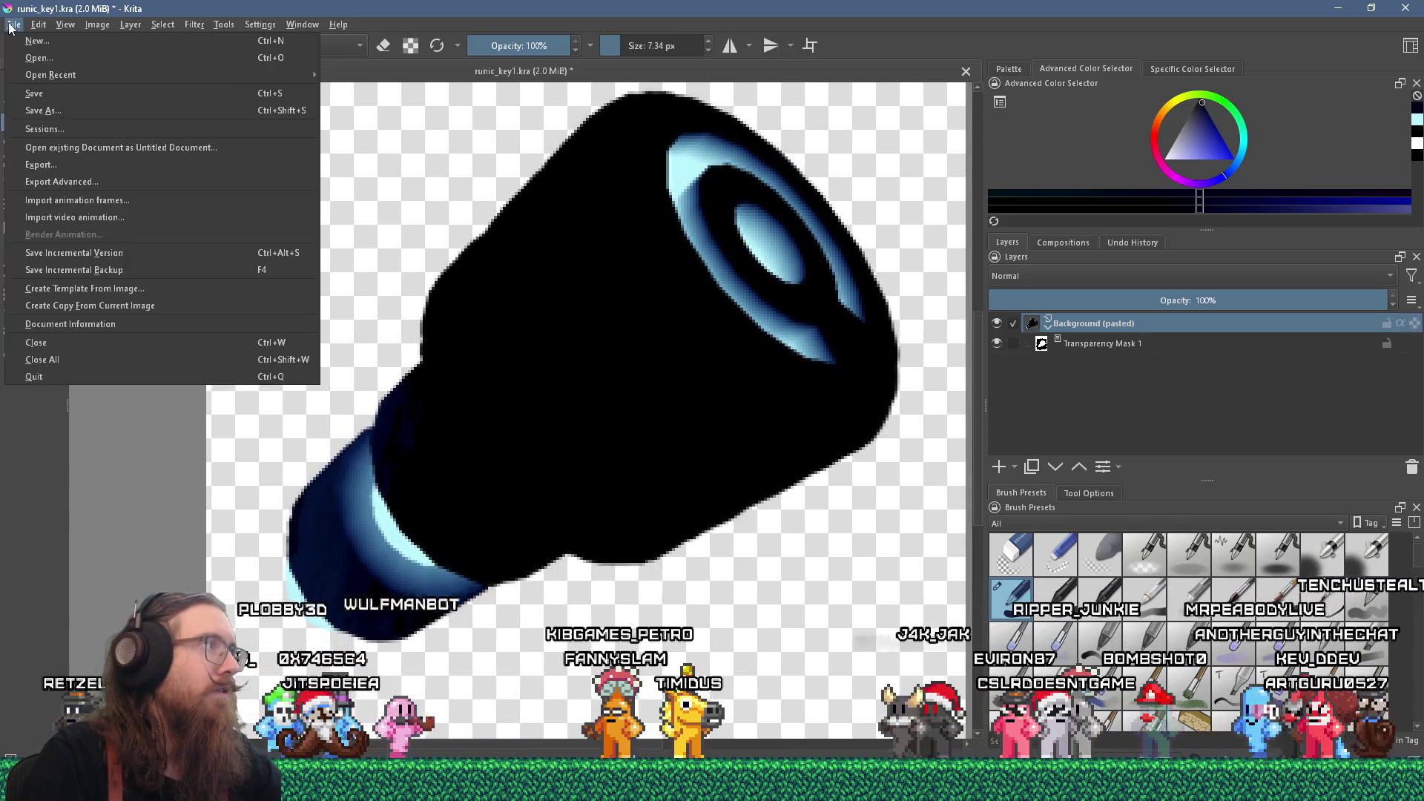
- Save runic_key1.kra and re-export it, overwriting runic_key1.png in UI/Pickups
left_click(32, 99)
left_click(14, 24)
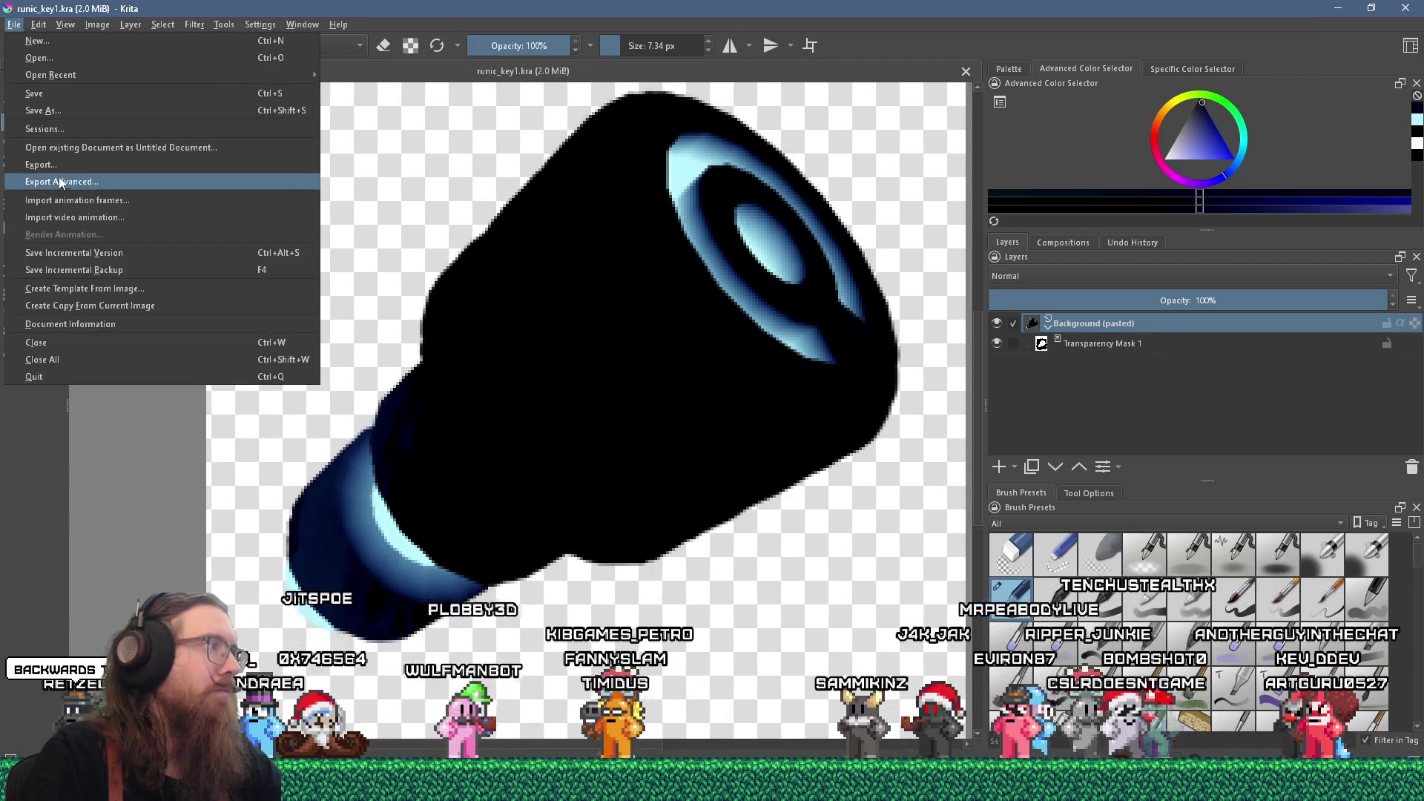
left_click(41, 165)
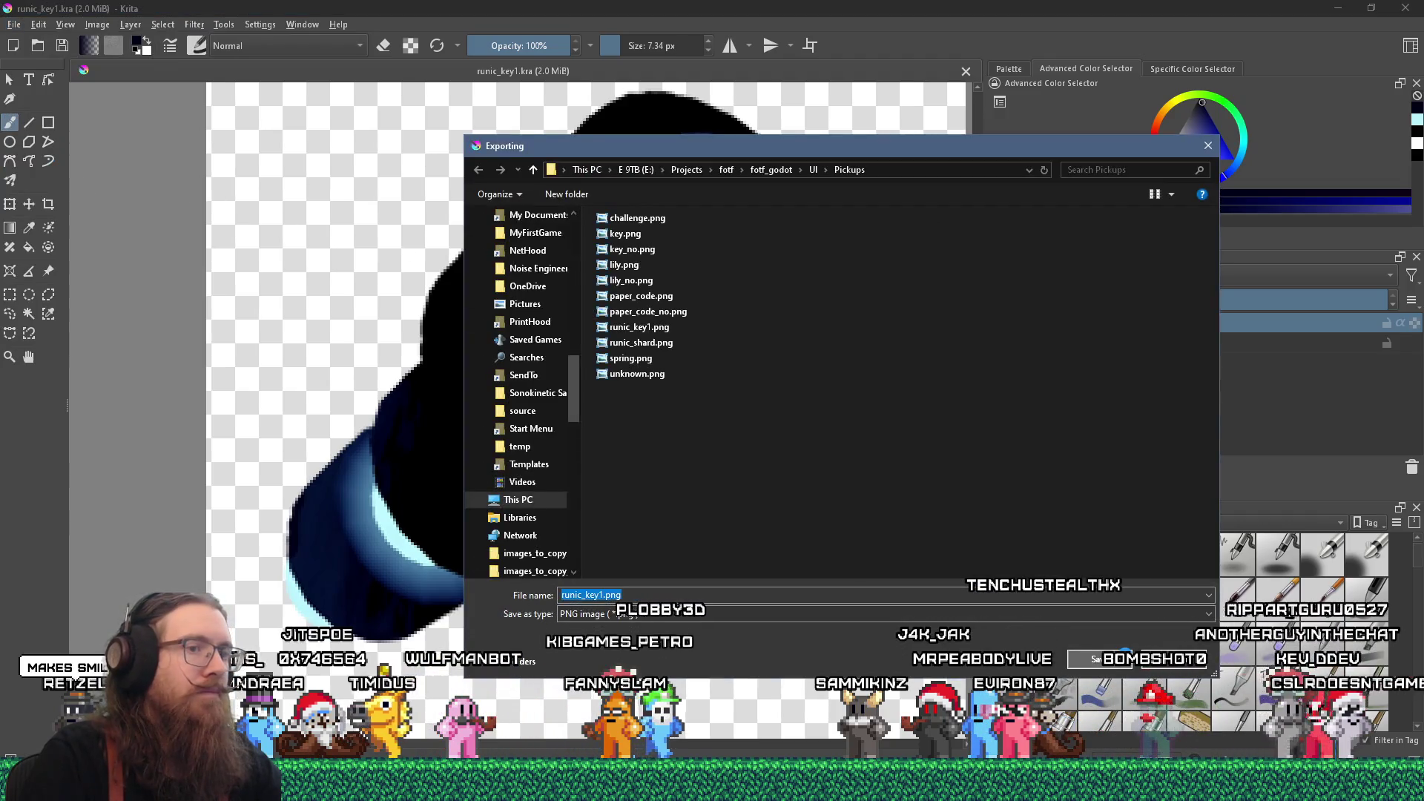
key("Return")
left_click(741, 391)
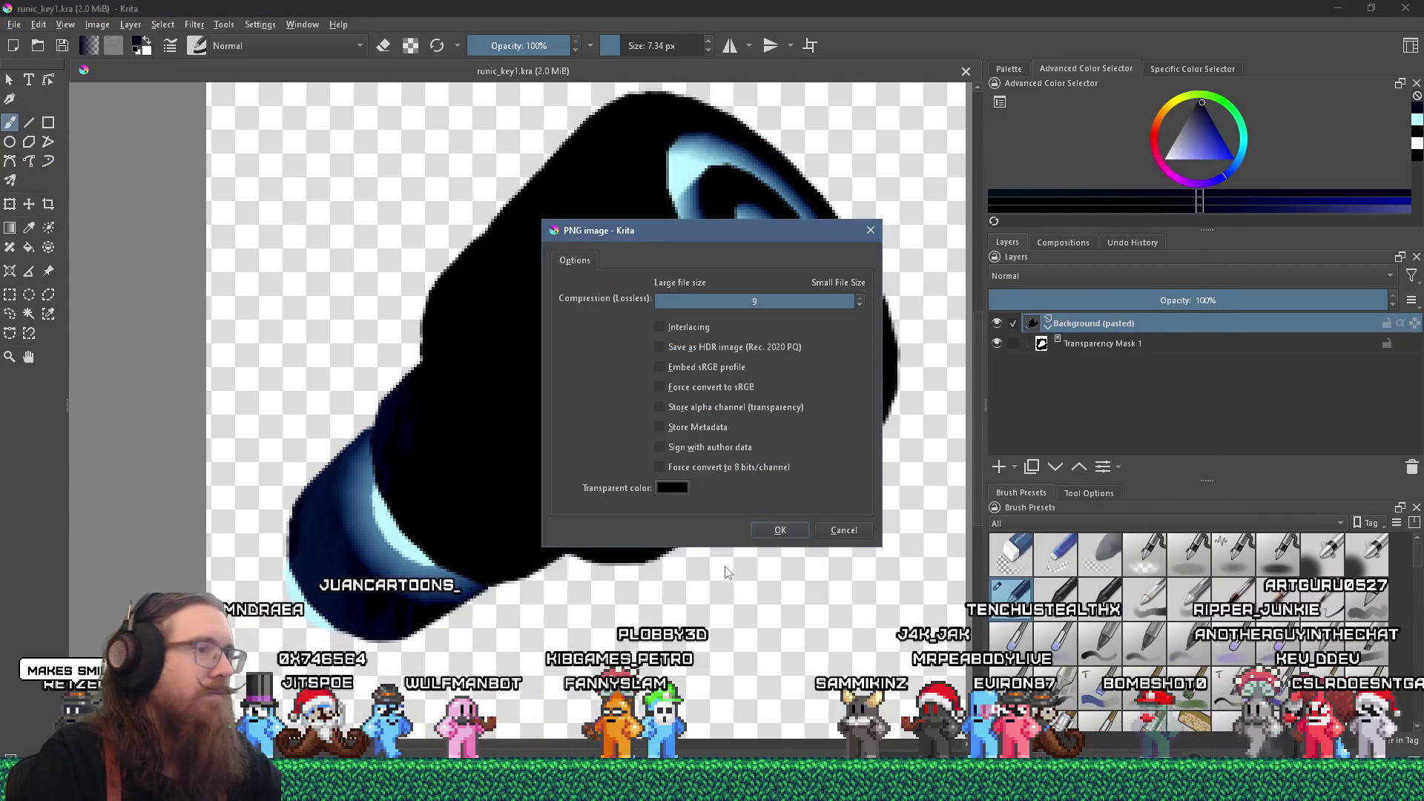
key("Return")
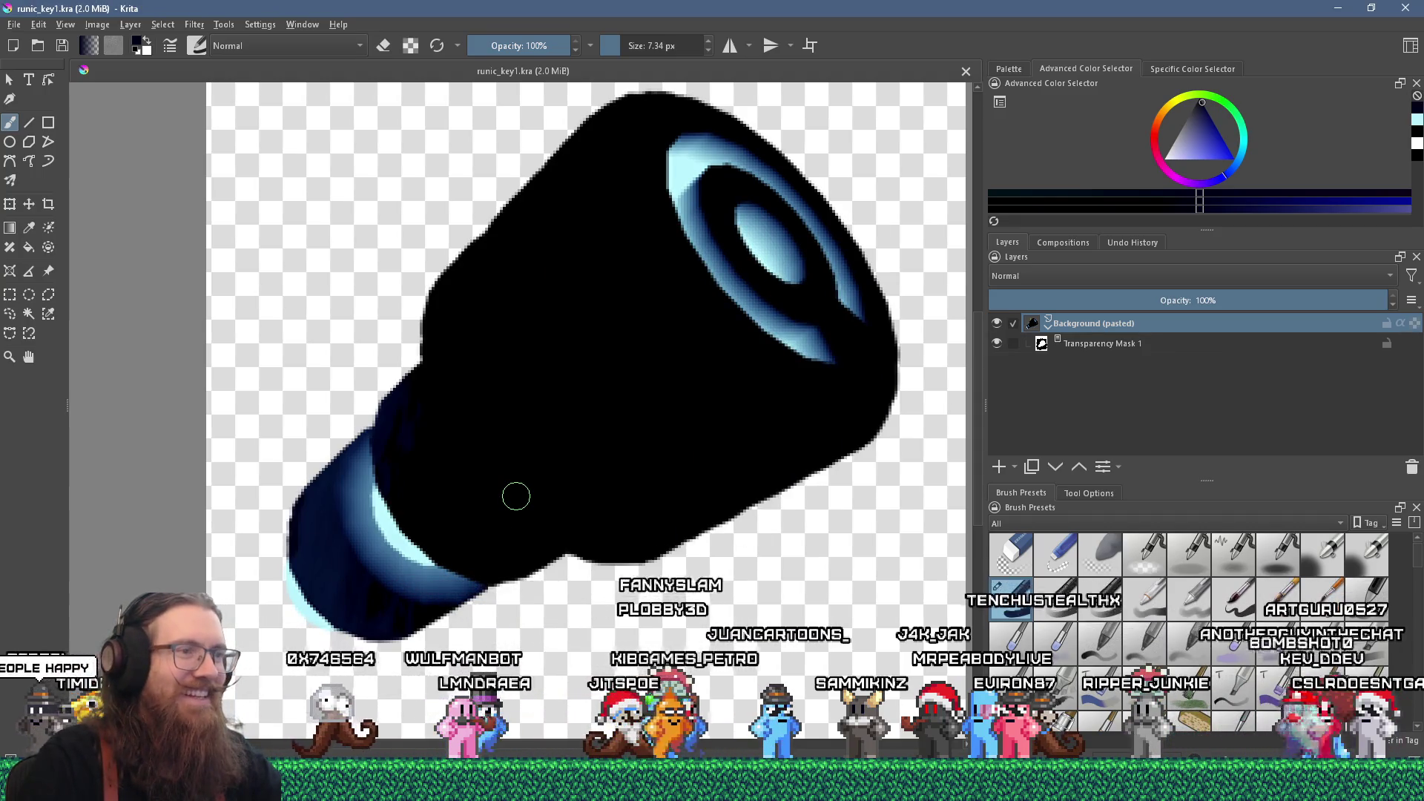
scroll(514, 495, "down", 5)
scroll(621, 462, "up", 3)
left_click_drag(621, 462, 600, 479)
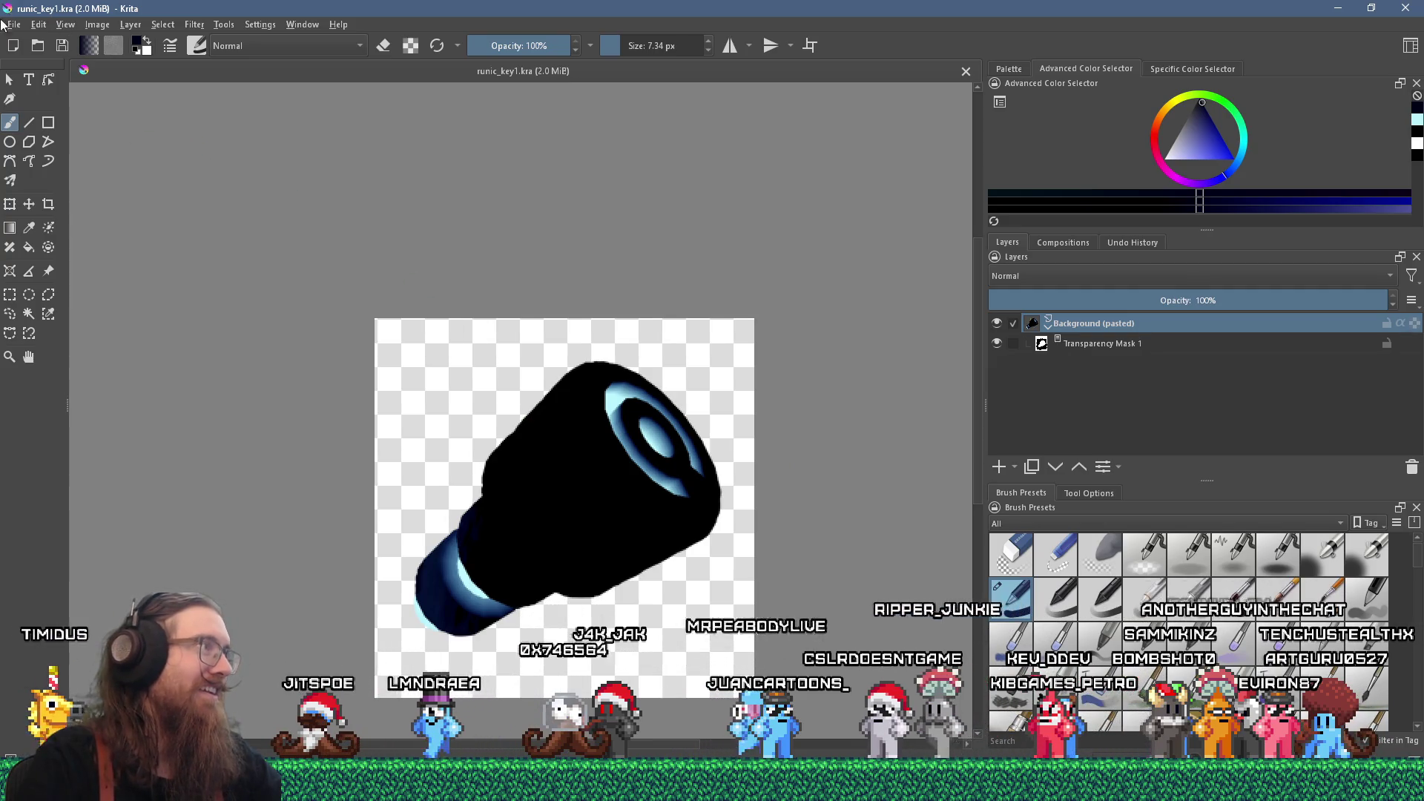
- Check runic_key1.png in the Explorer pickups folder, then bring the Godot CollectableRunicKey scene forward
left_click(13, 24)
left_click(40, 92)
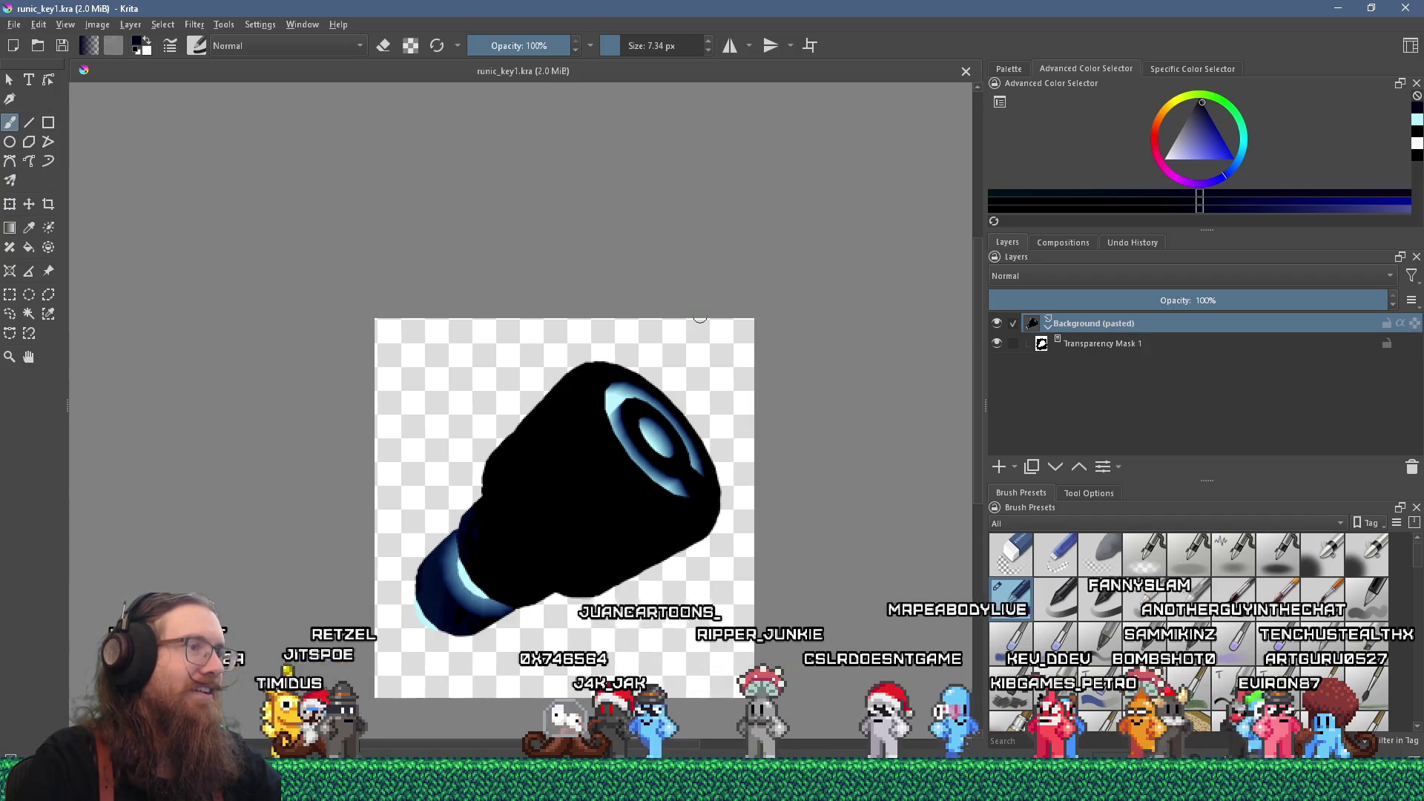
key("alt+Tab")
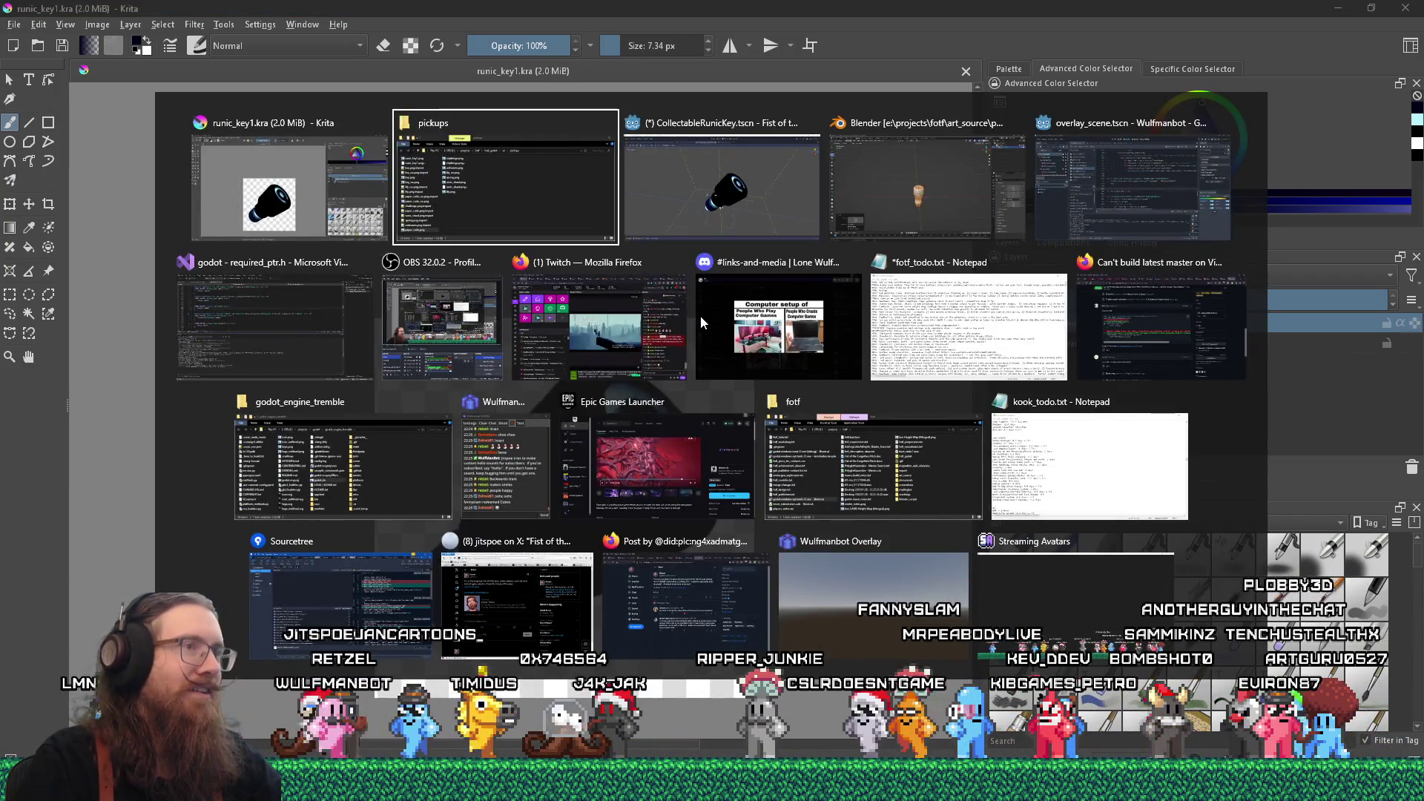
key("alt+Tab")
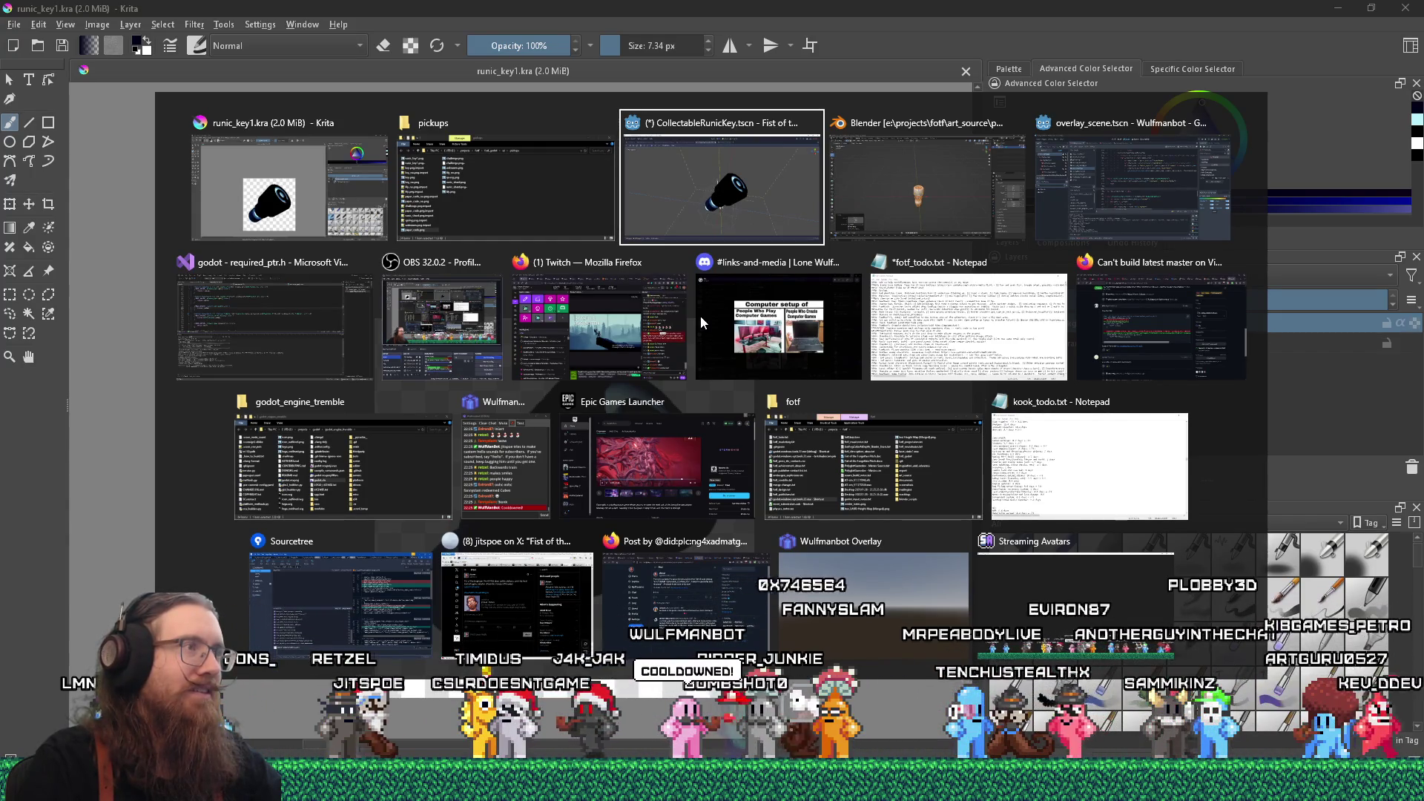
key("alt+shift+Tab")
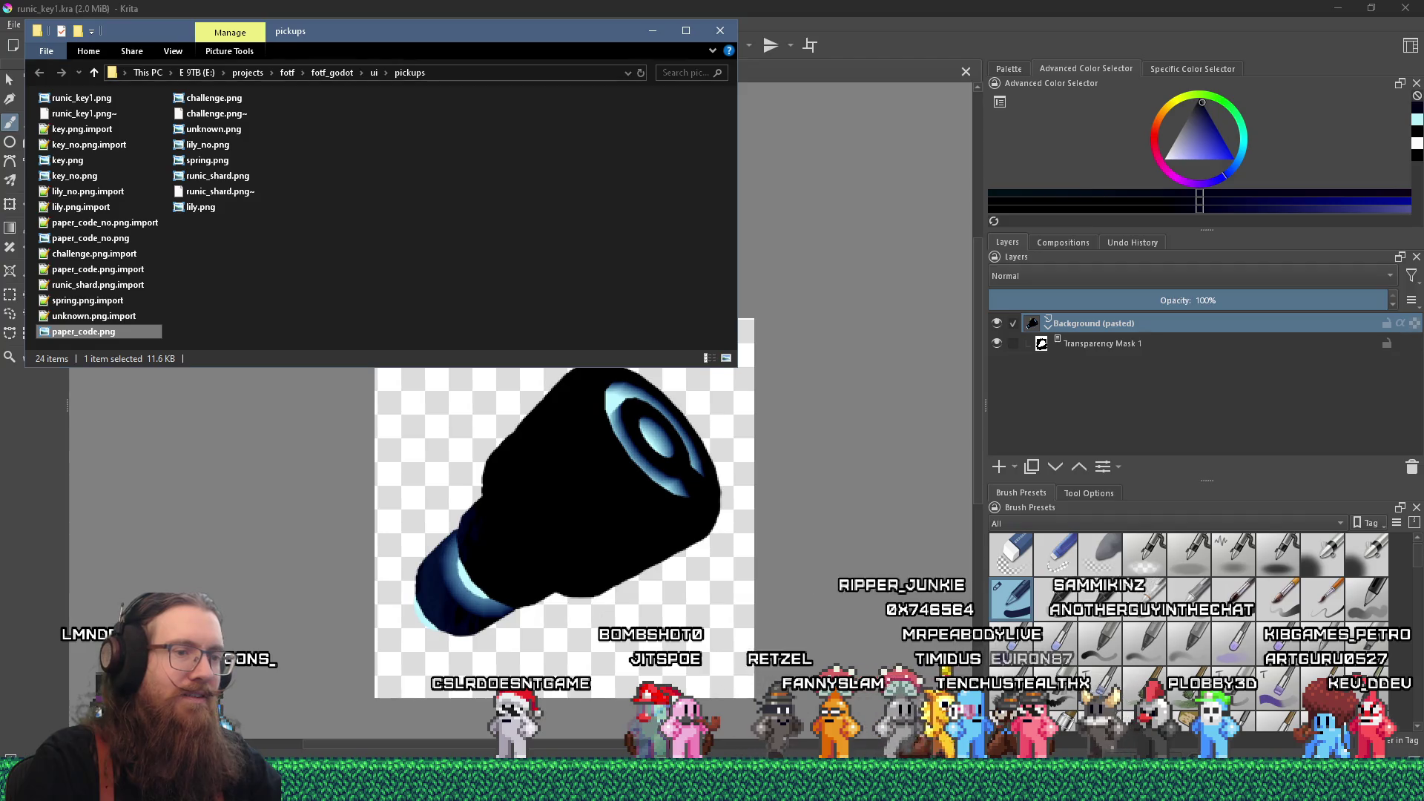
key("alt+Tab")
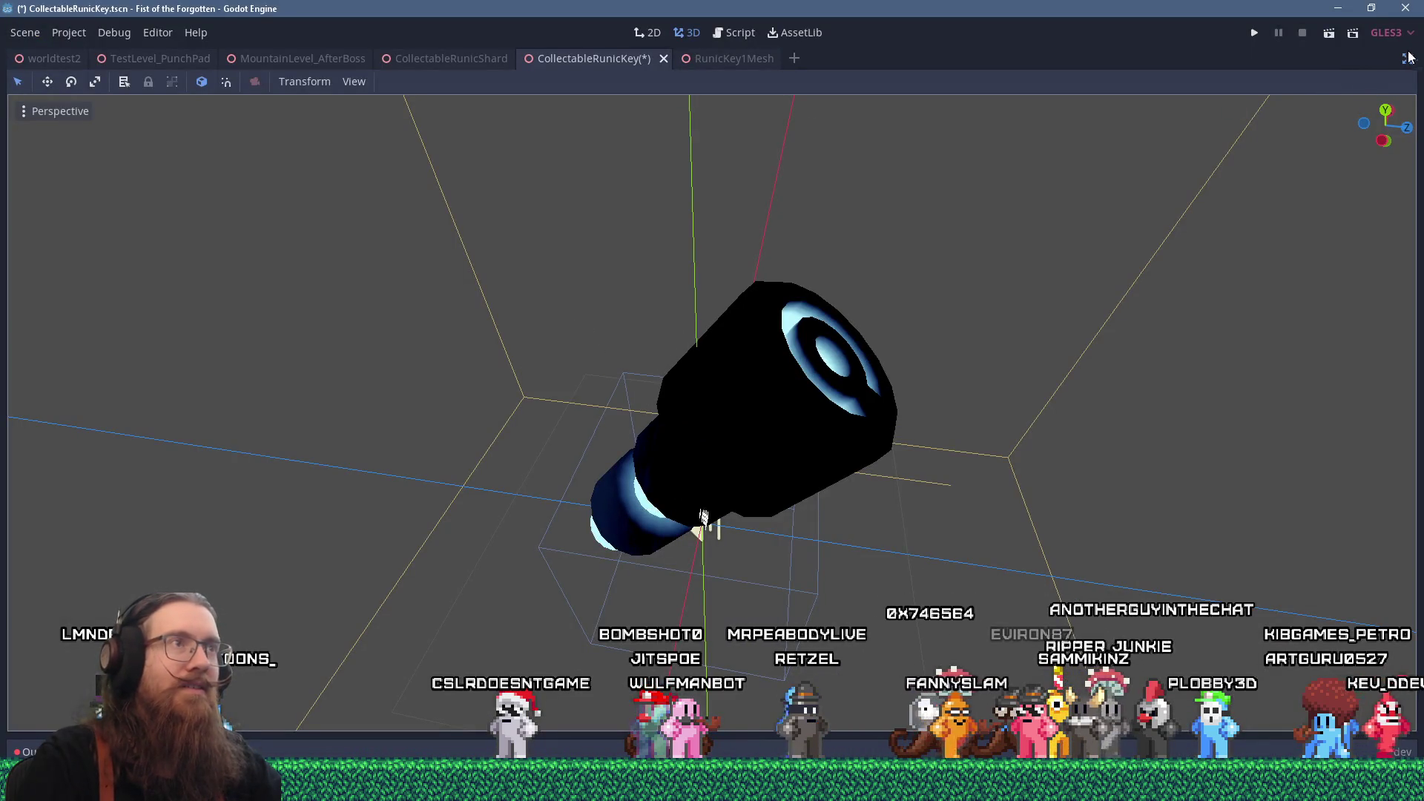
- Switch Godot to the Script workspace with side docks restored and a narrower file panel
left_click(736, 33)
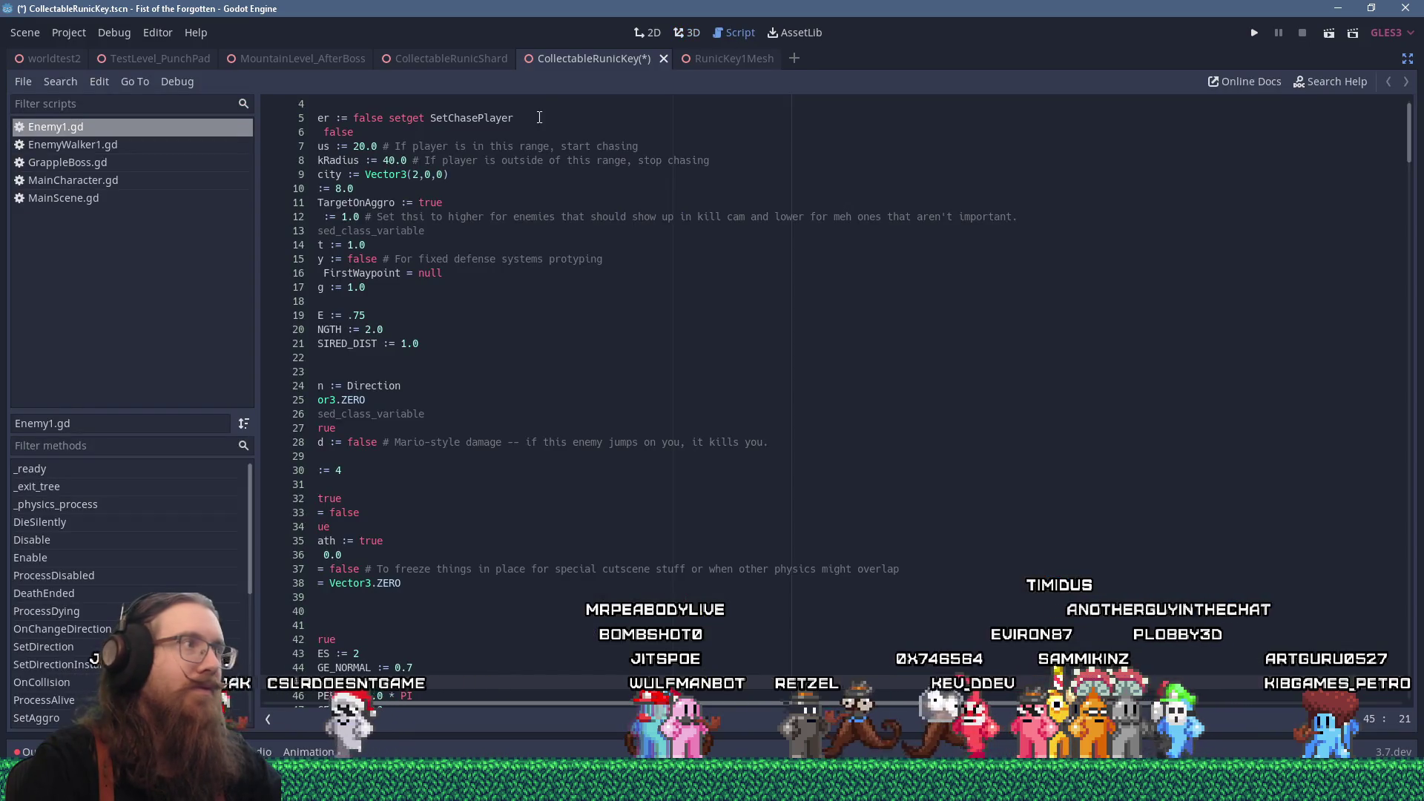
left_click(74, 83)
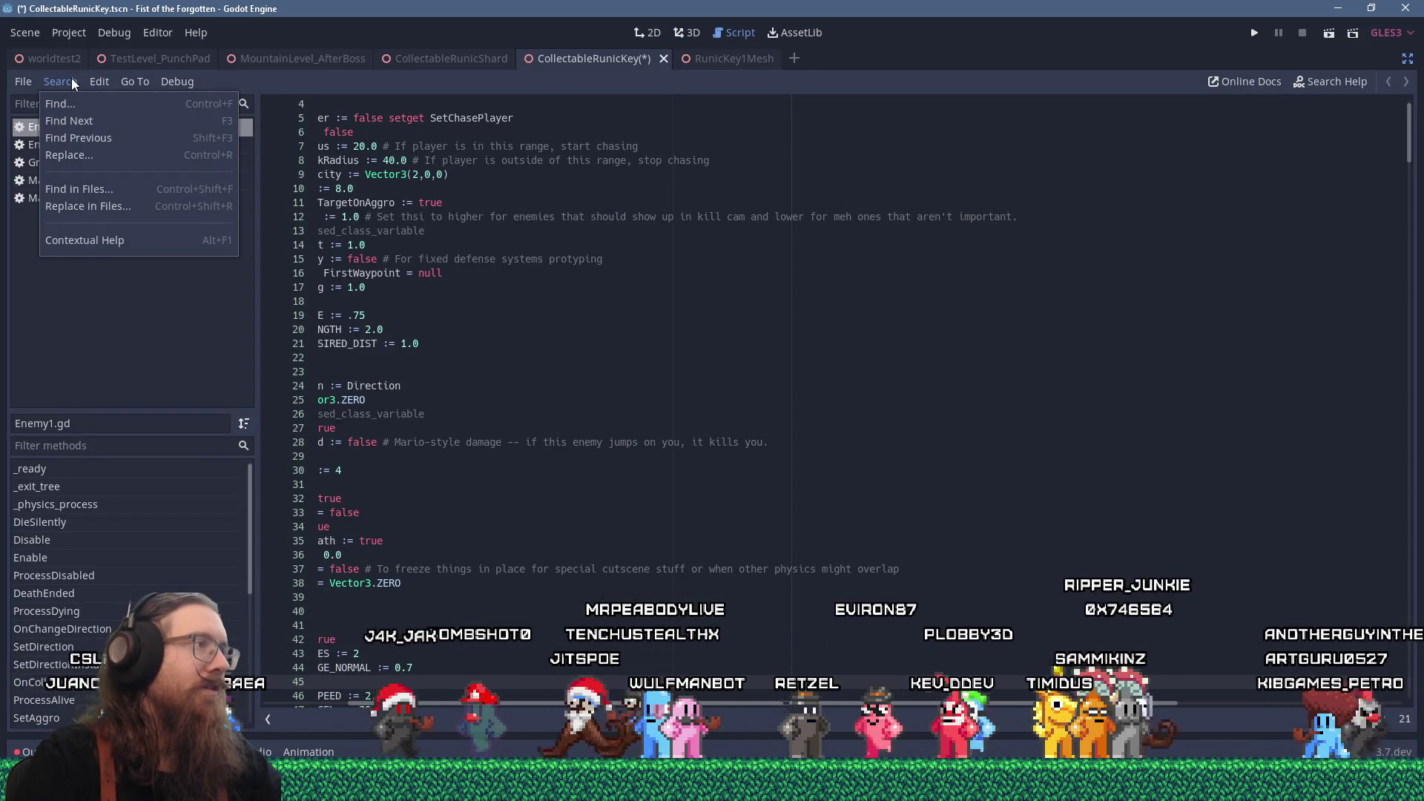
left_click(1409, 59)
scroll(559, 354, "down", 4)
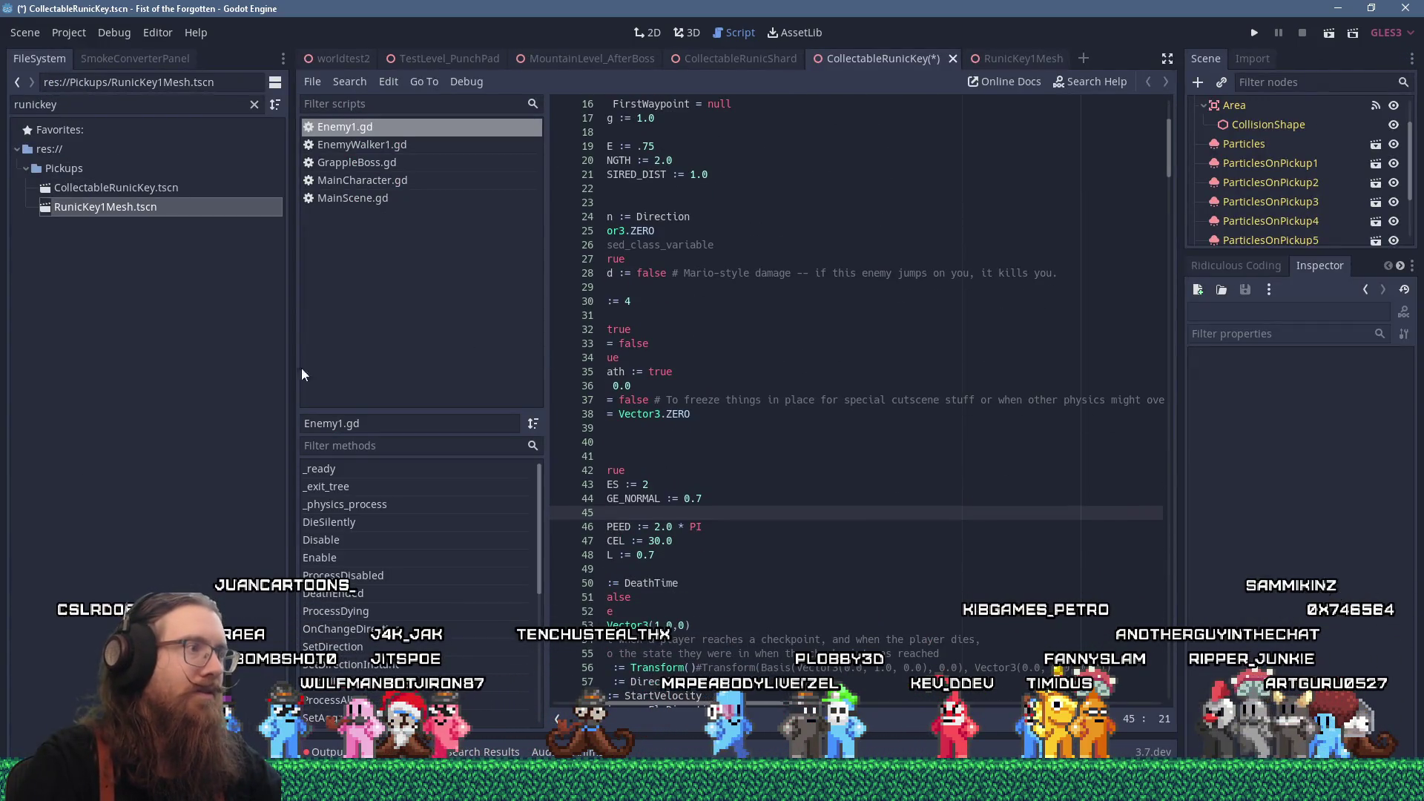
left_click_drag(292, 375, 169, 379)
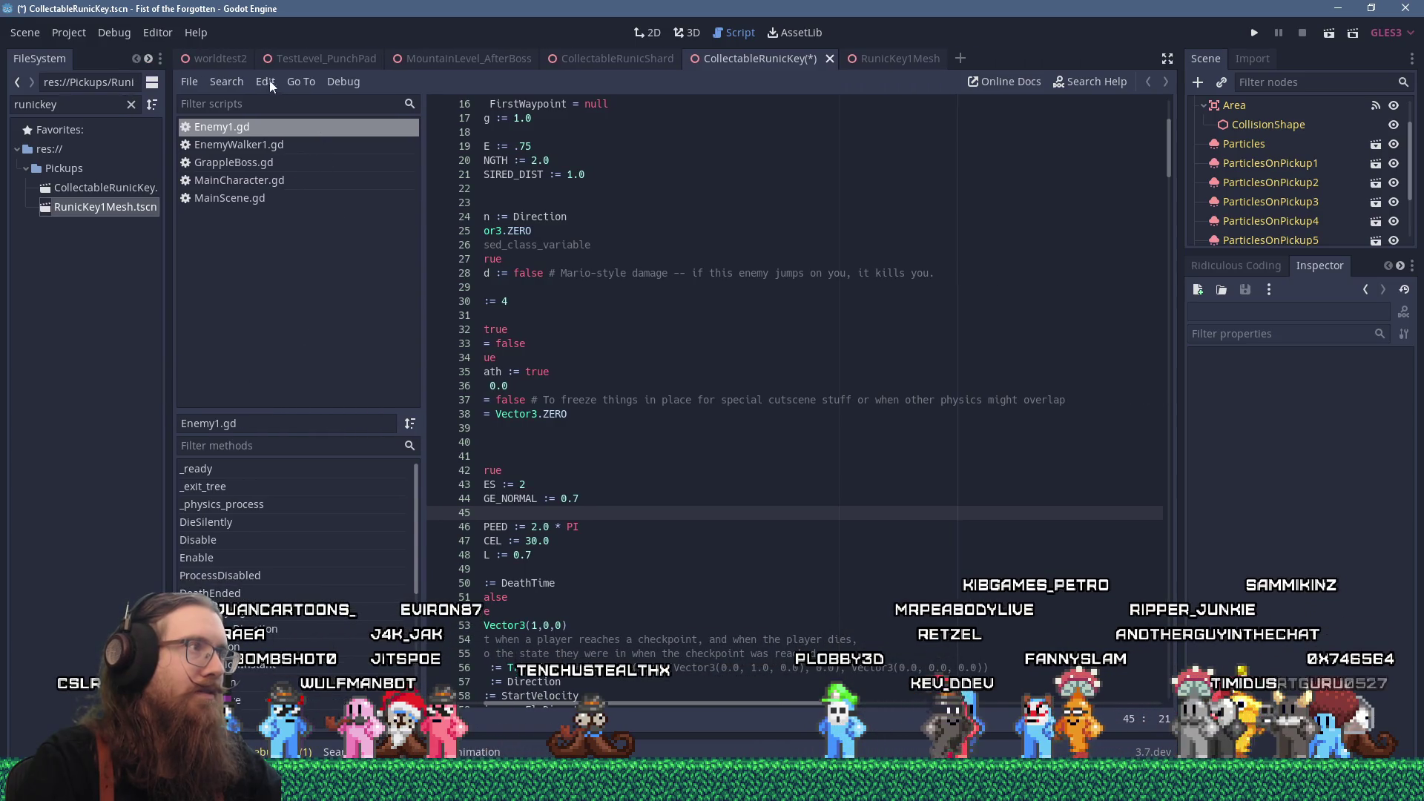
- Run Find in Files searches for 'question' and then 'unknown', enlarging the results panel
left_click(234, 82)
left_click(287, 191)
type("question")
key("Return")
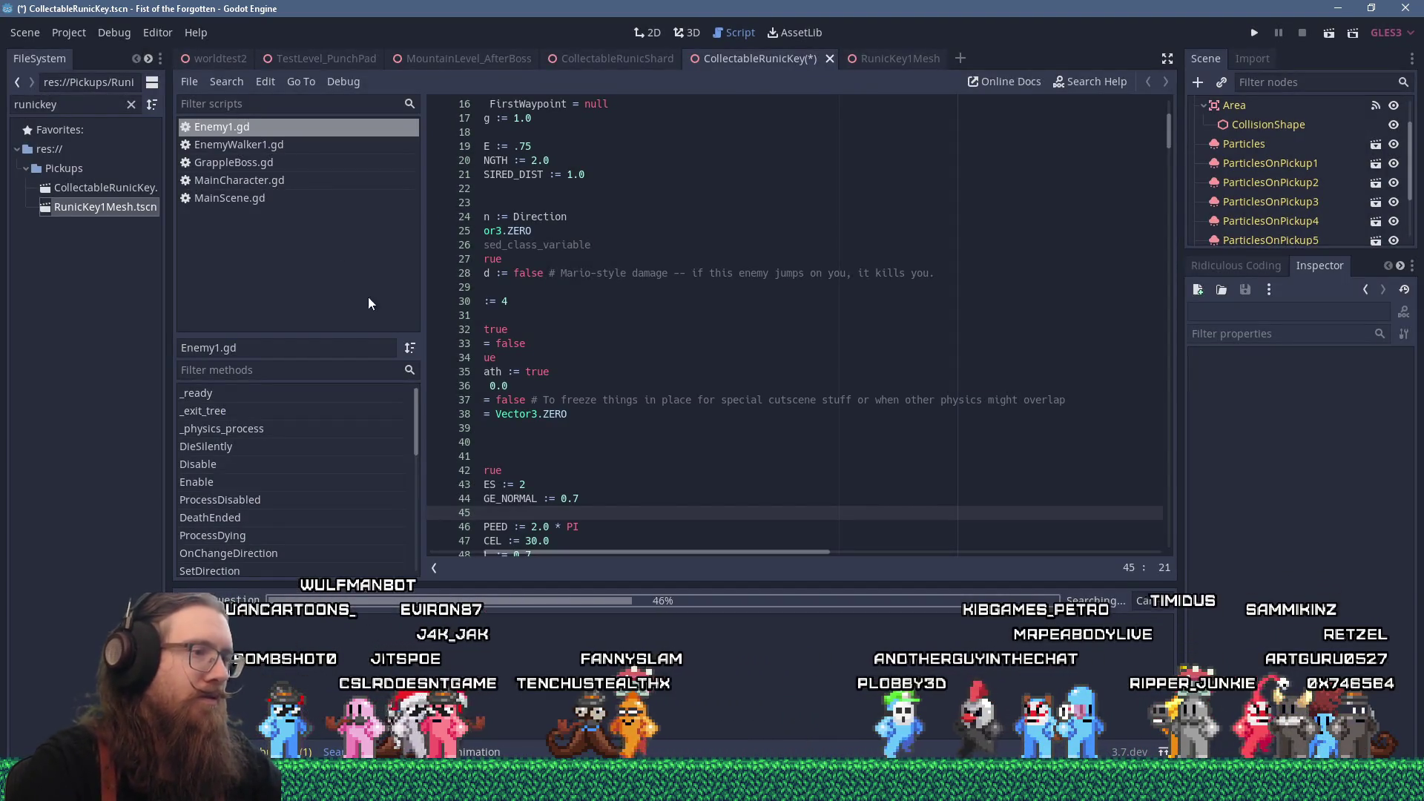
left_click(237, 84)
left_click(290, 193)
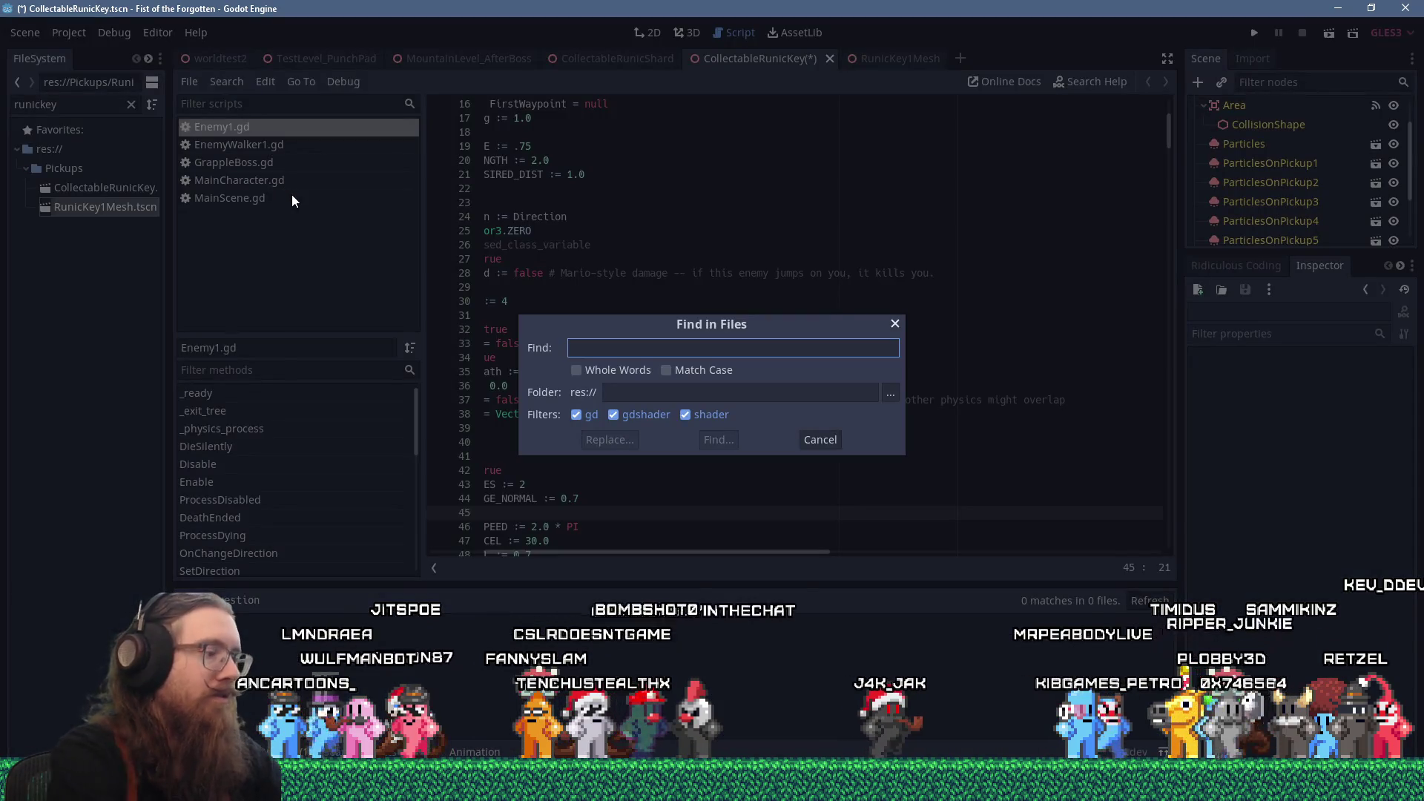
type("unknown")
key("Return")
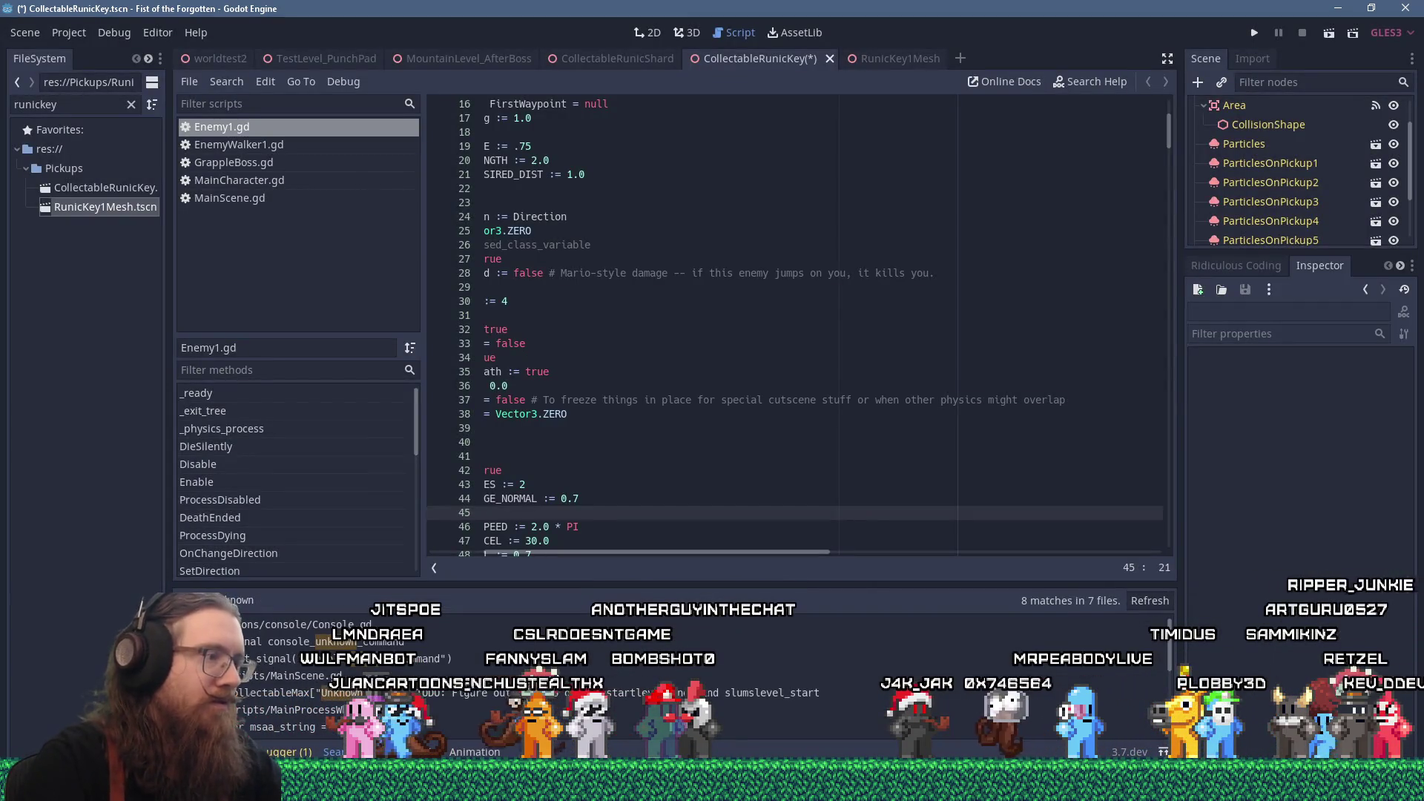
left_click_drag(656, 584, 671, 405)
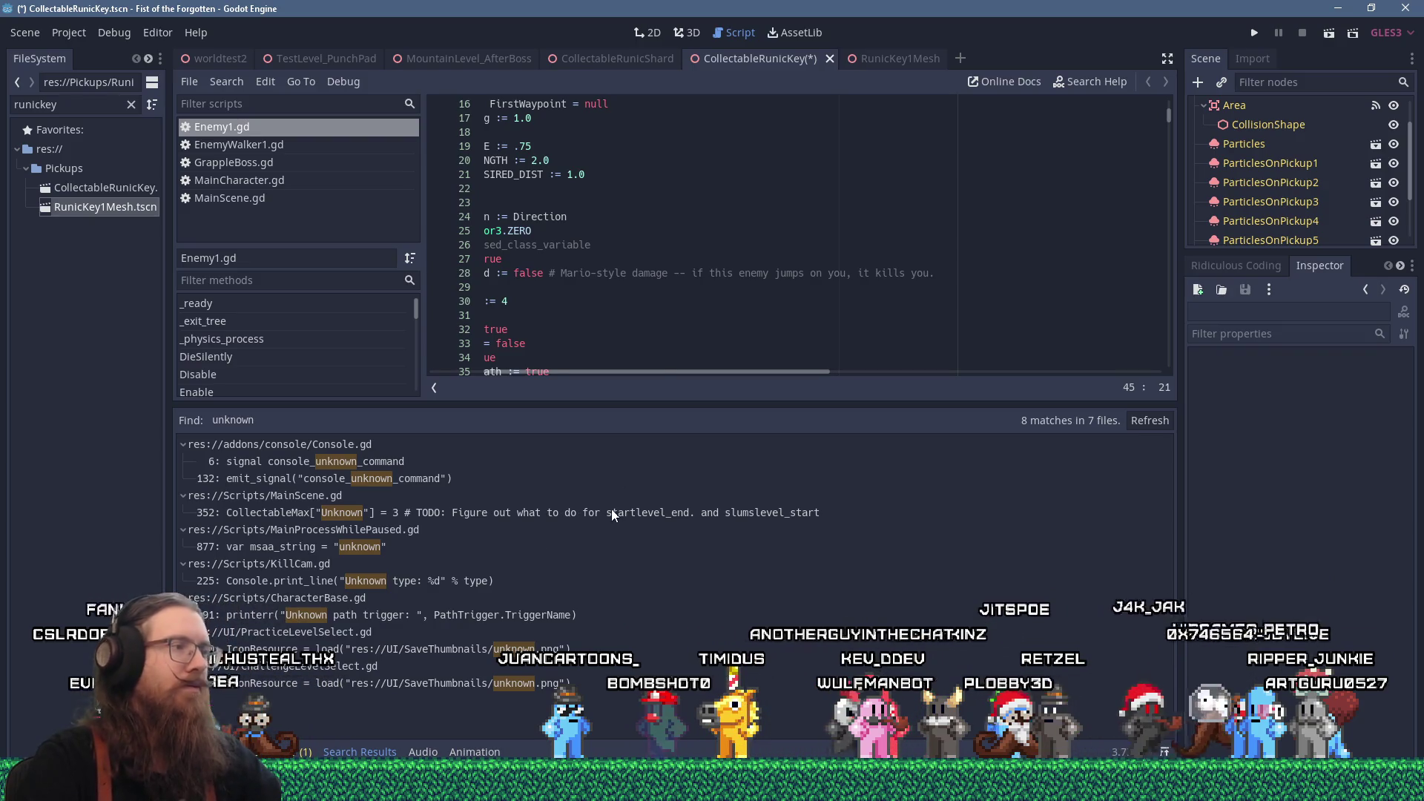
- Search the project for 'shard' and open MainScene.gd's RunicShard pickup check at line 168
key("alt+Tab")
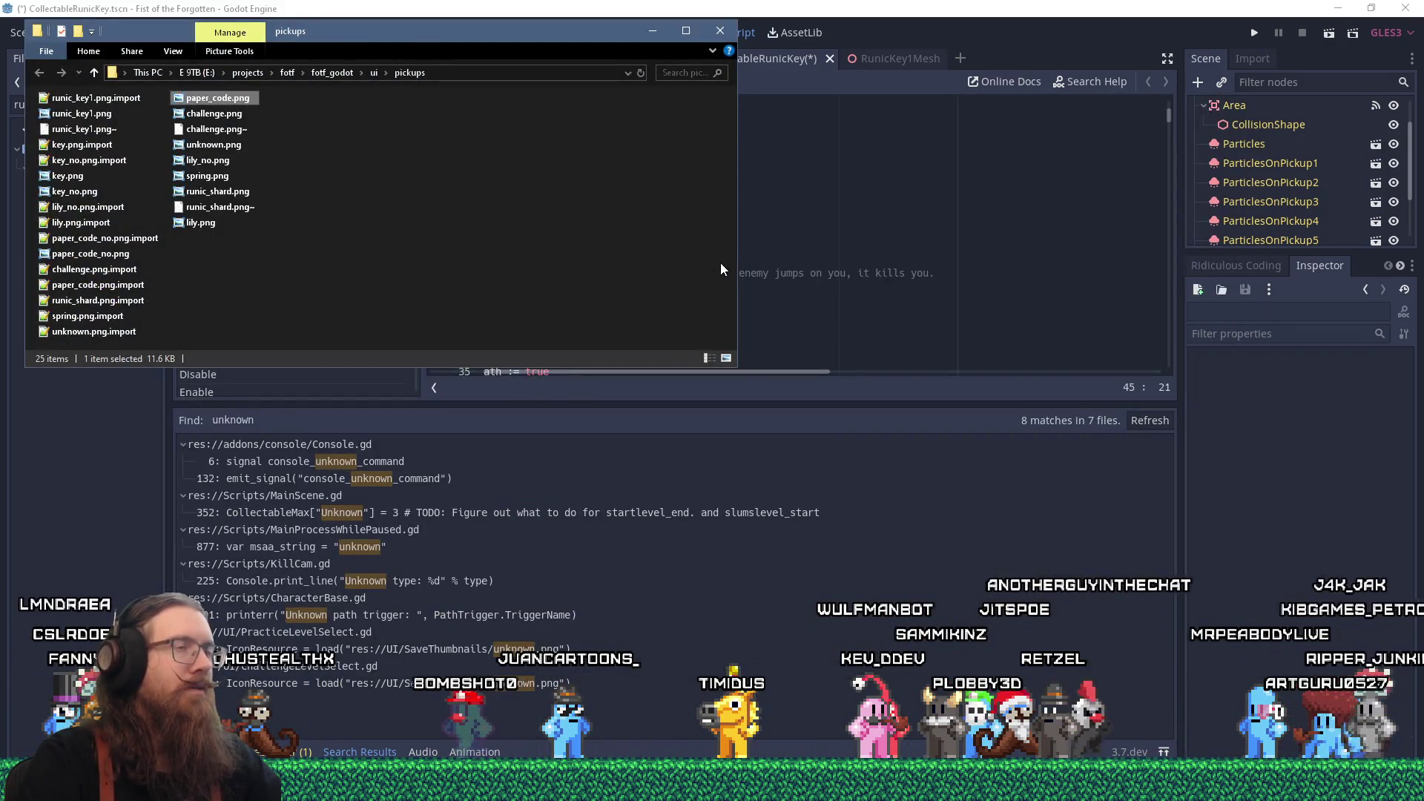
key("alt+Tab")
left_click(270, 82)
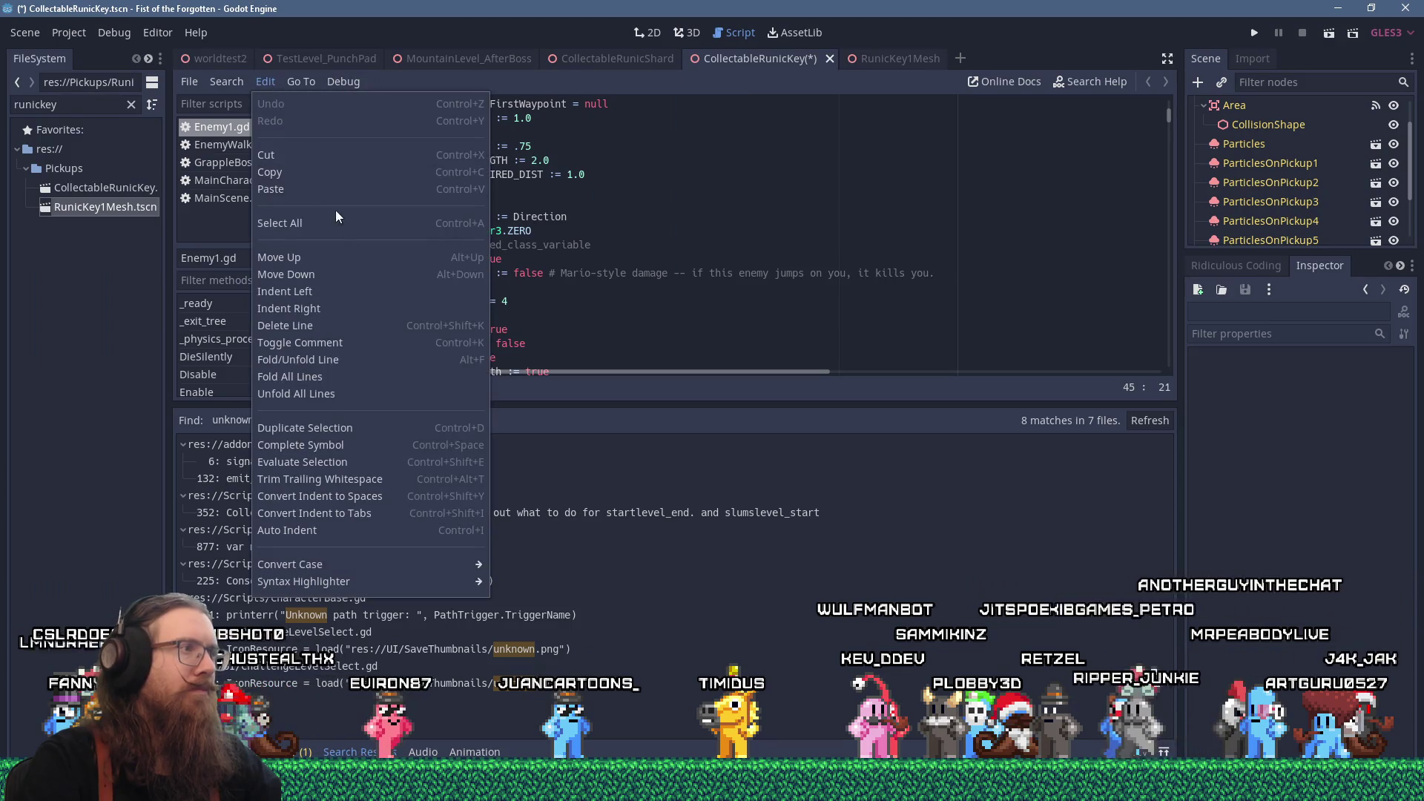
key("alt+Tab")
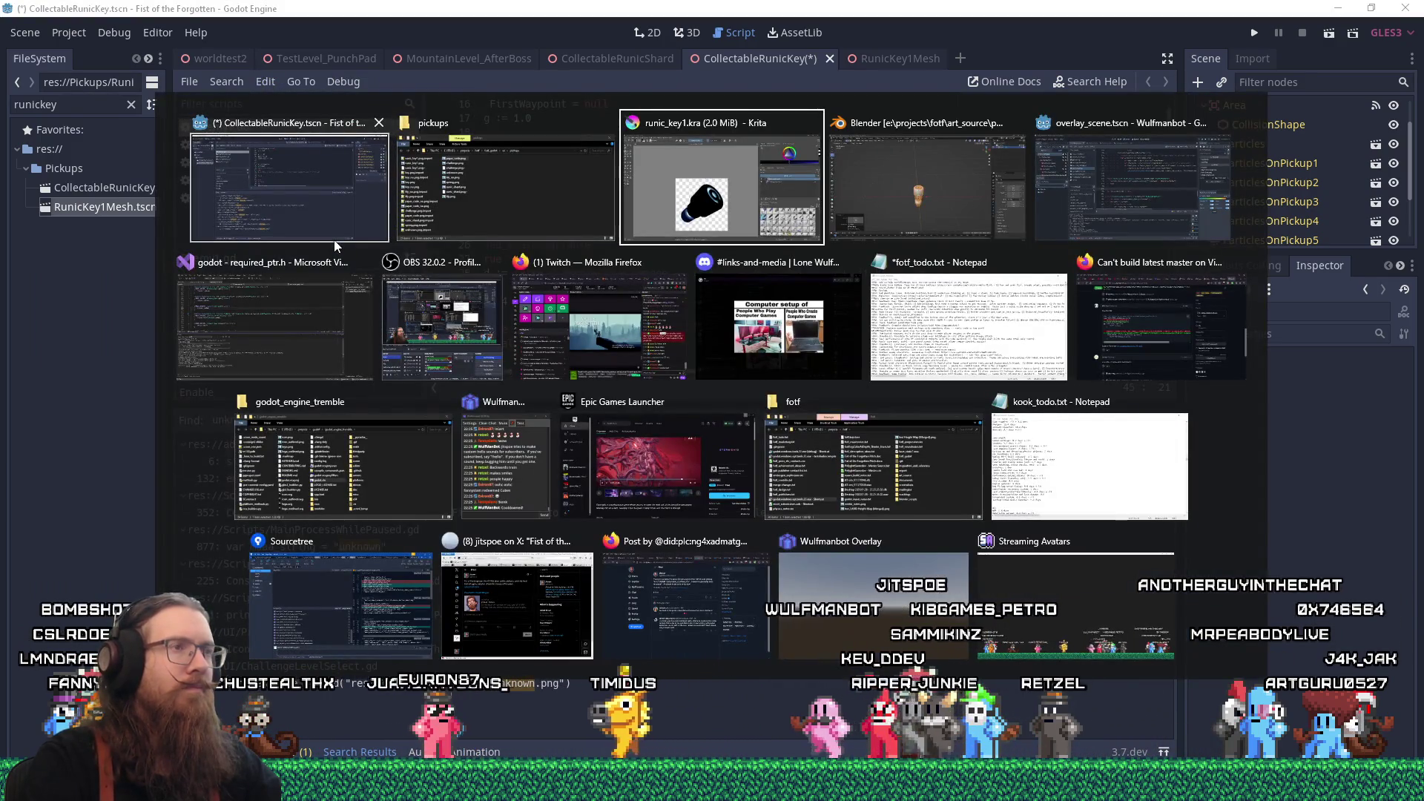
key("alt+shift+Tab")
key("alt+shift+Tab")
left_click(334, 238)
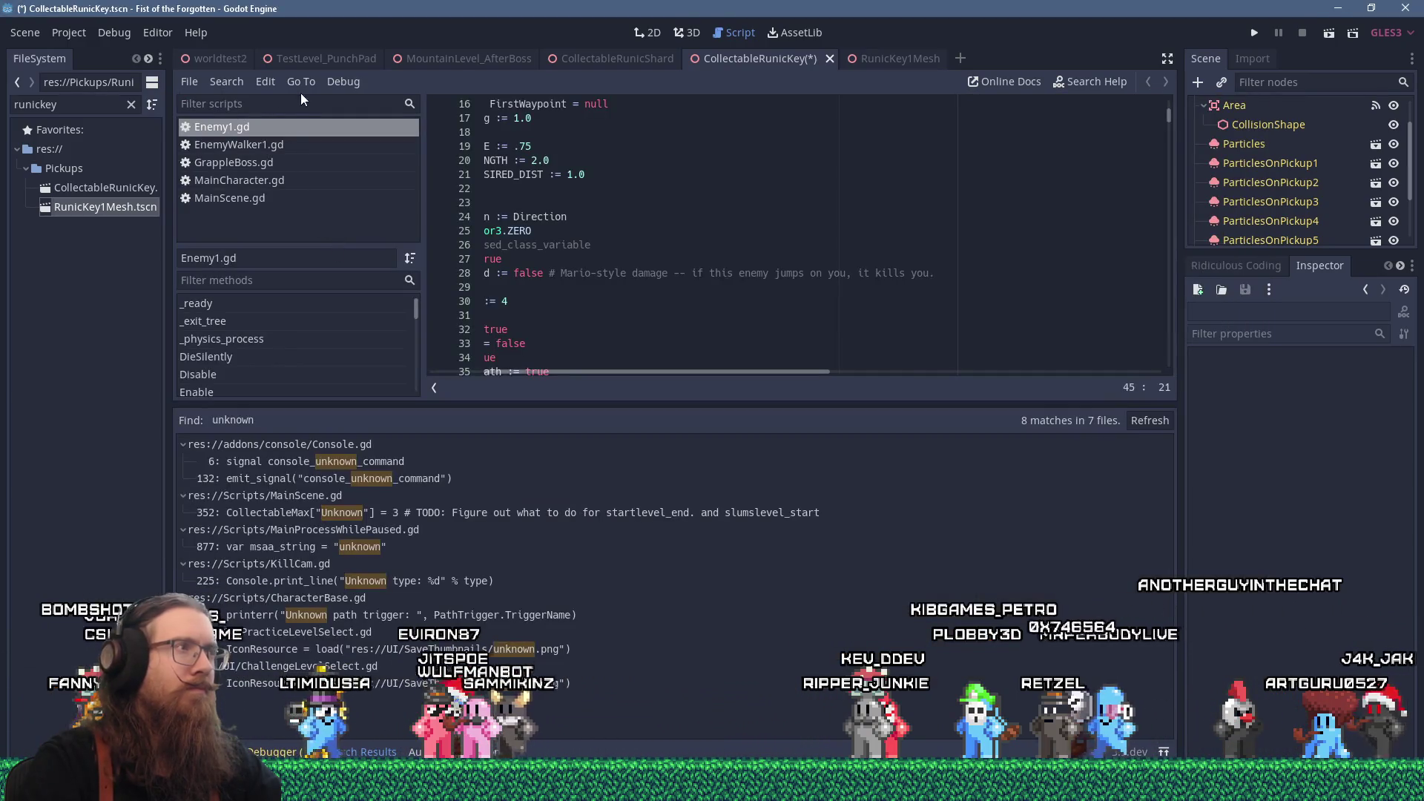
left_click(244, 80)
type("shard")
key("Return")
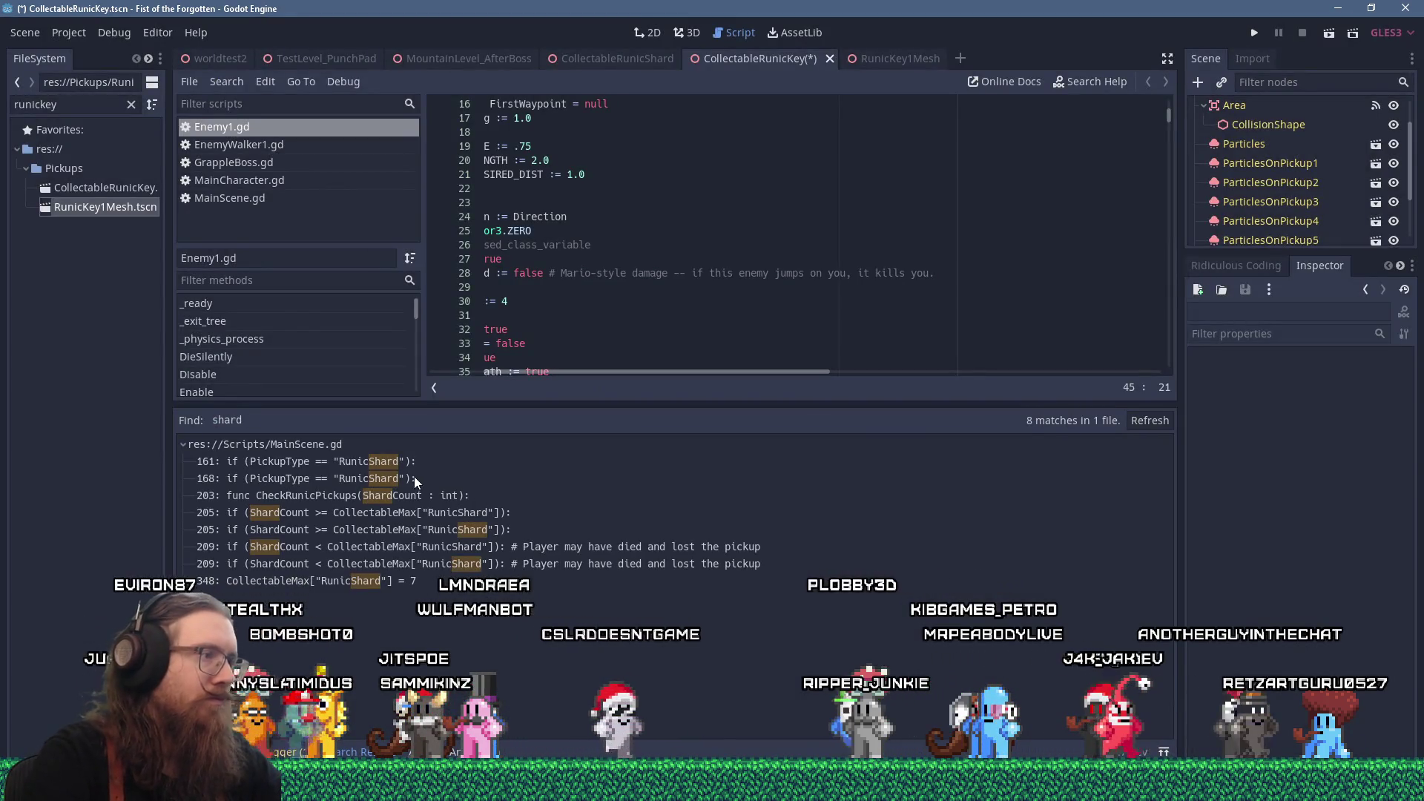
left_click(409, 478)
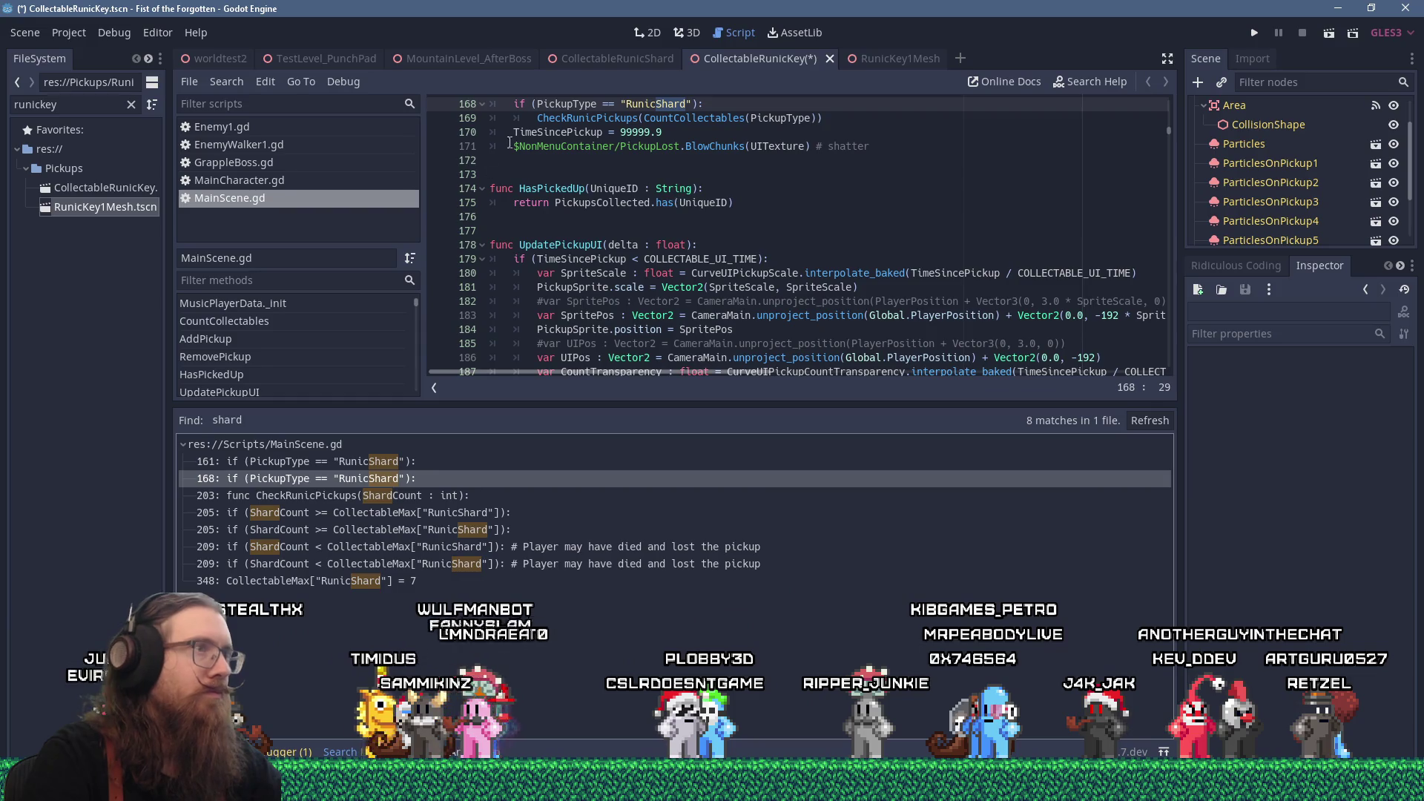
- In the CollectableRunicKey scene, rename the RunicShardMesh node to RunicKeyMesh
left_click(866, 55)
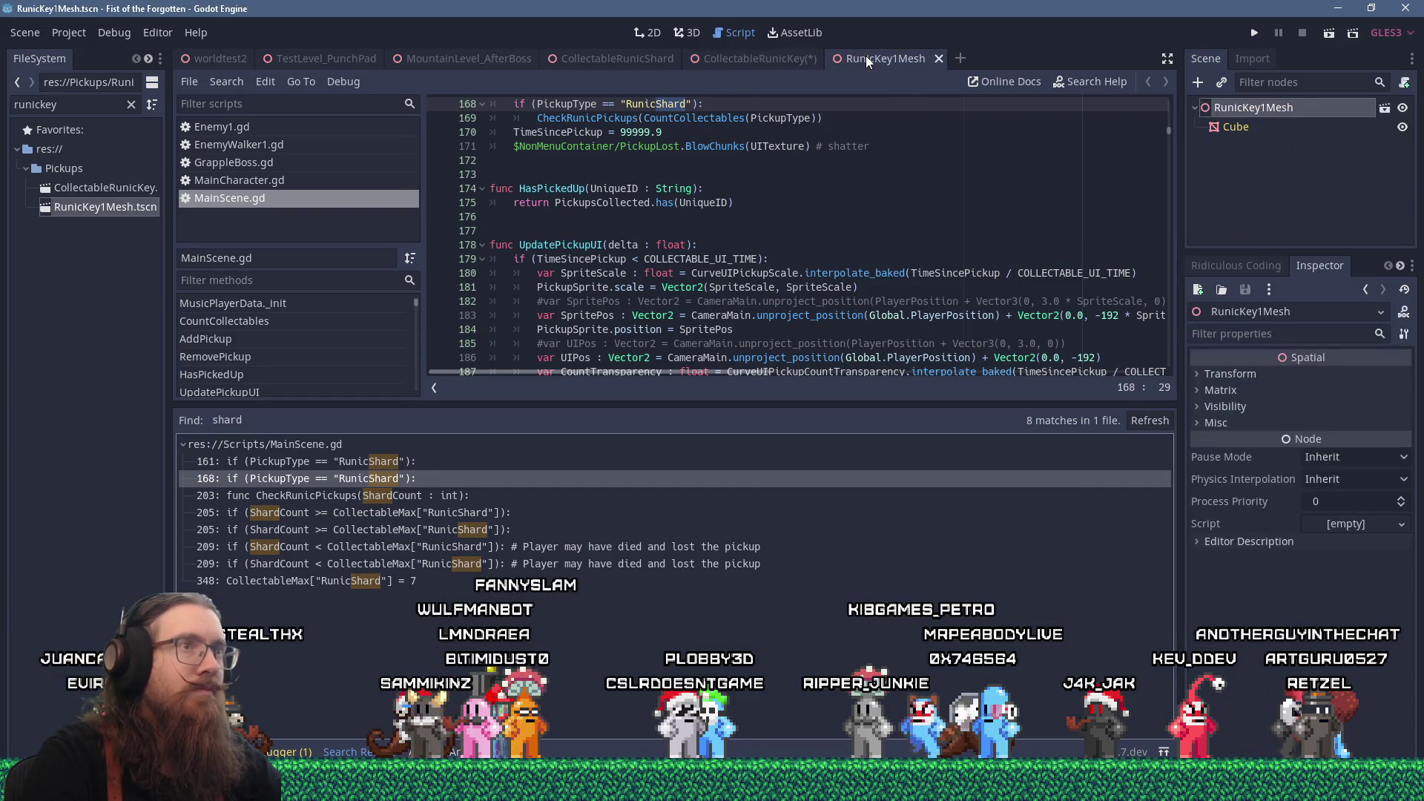
left_click(755, 63)
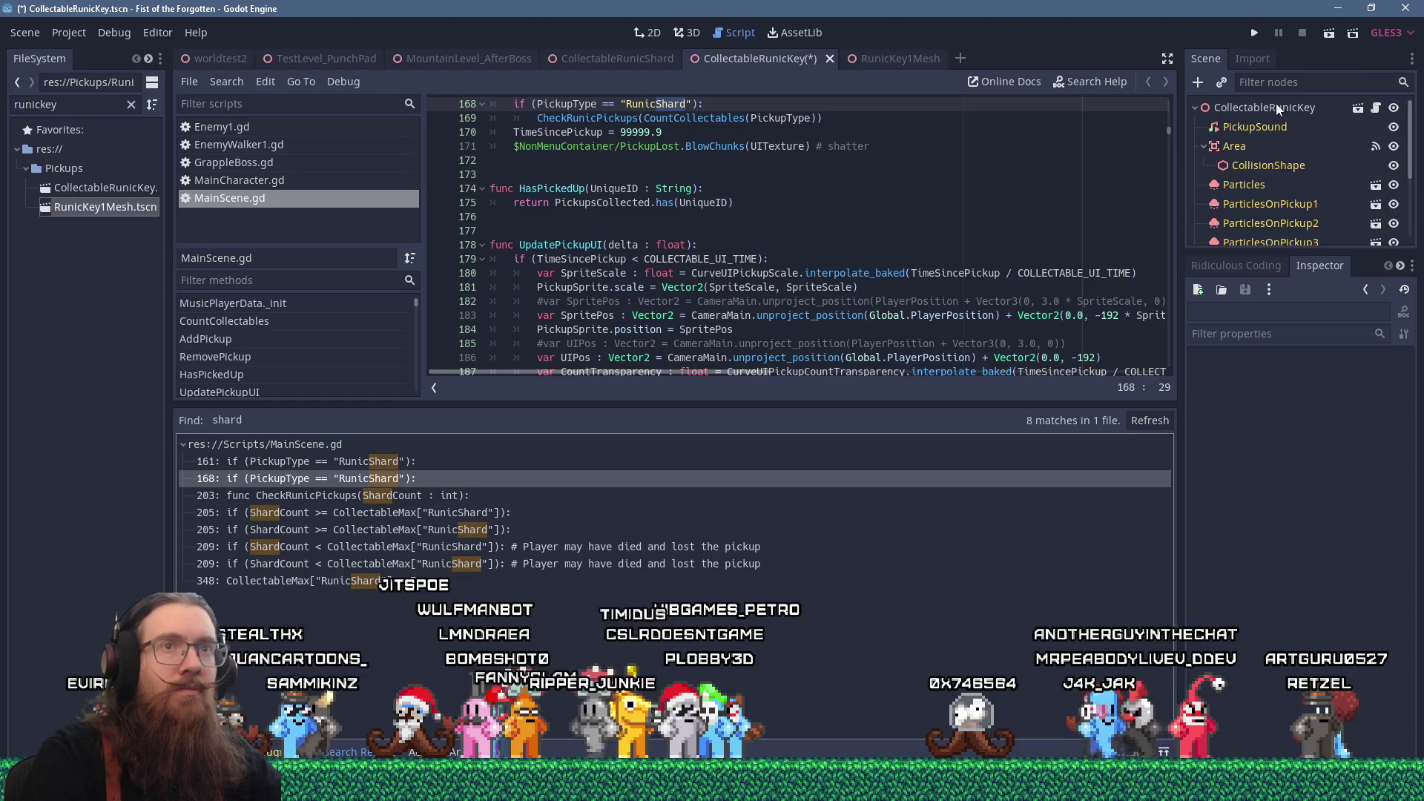
left_click(1276, 107)
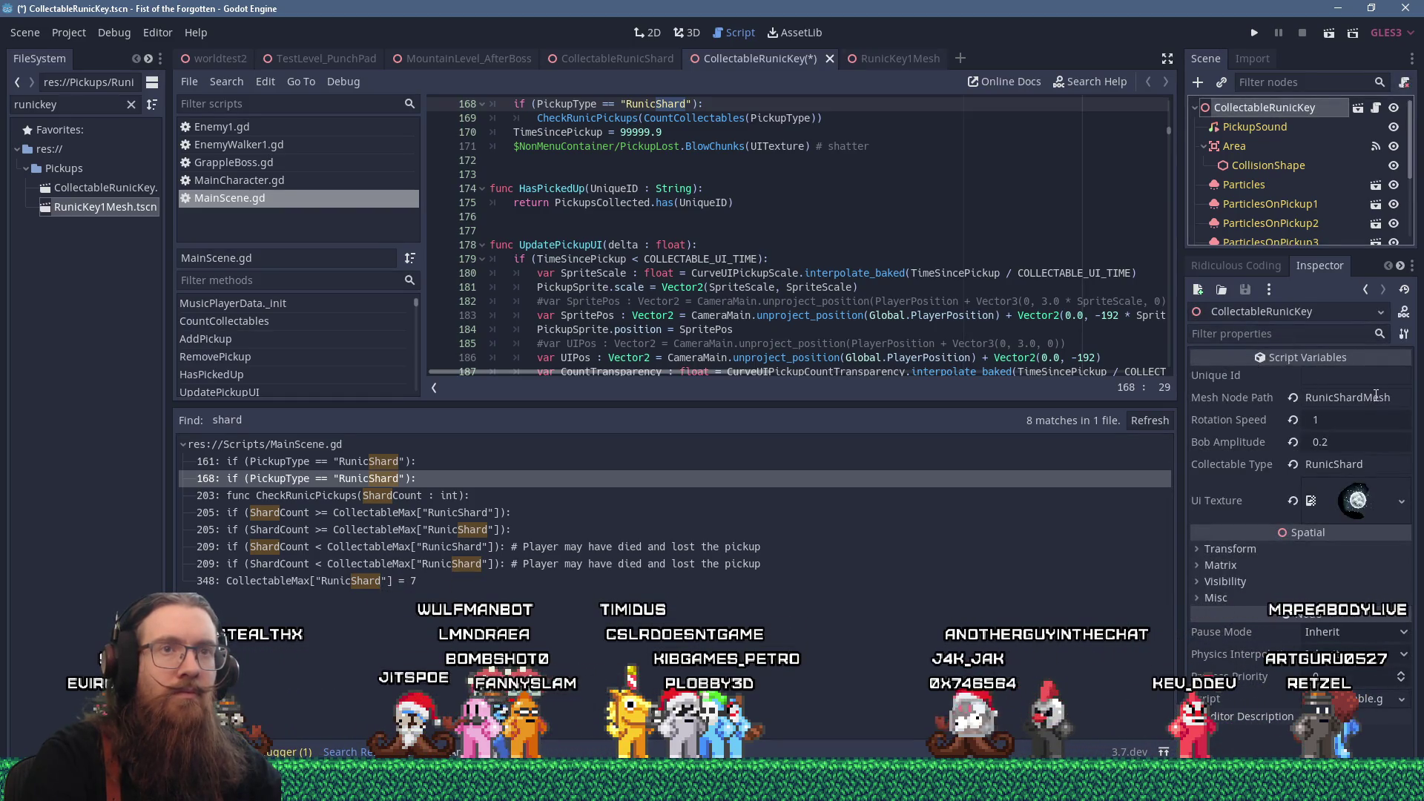
scroll(1328, 171, "down", 5)
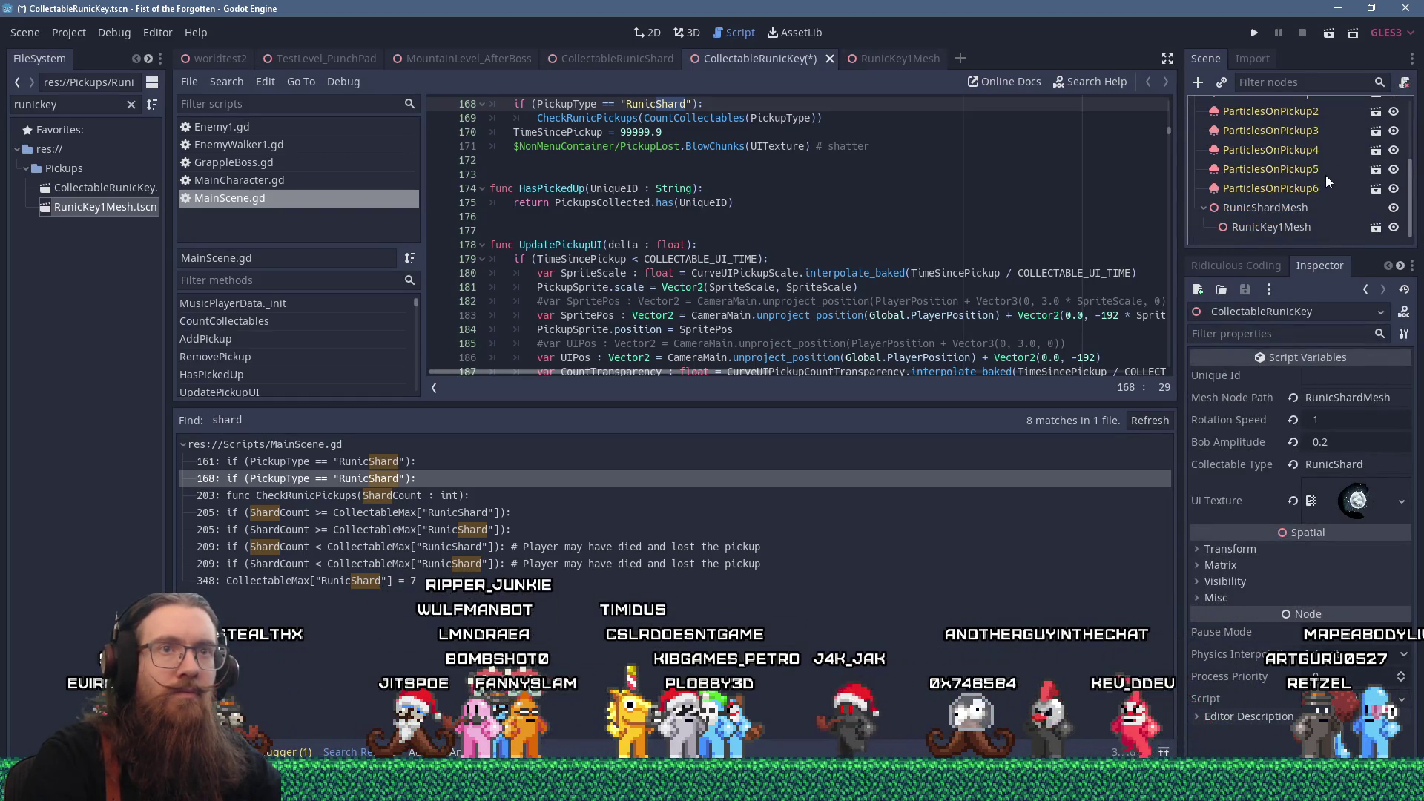
double_click(1290, 207)
left_click_drag(1259, 208, 1283, 213)
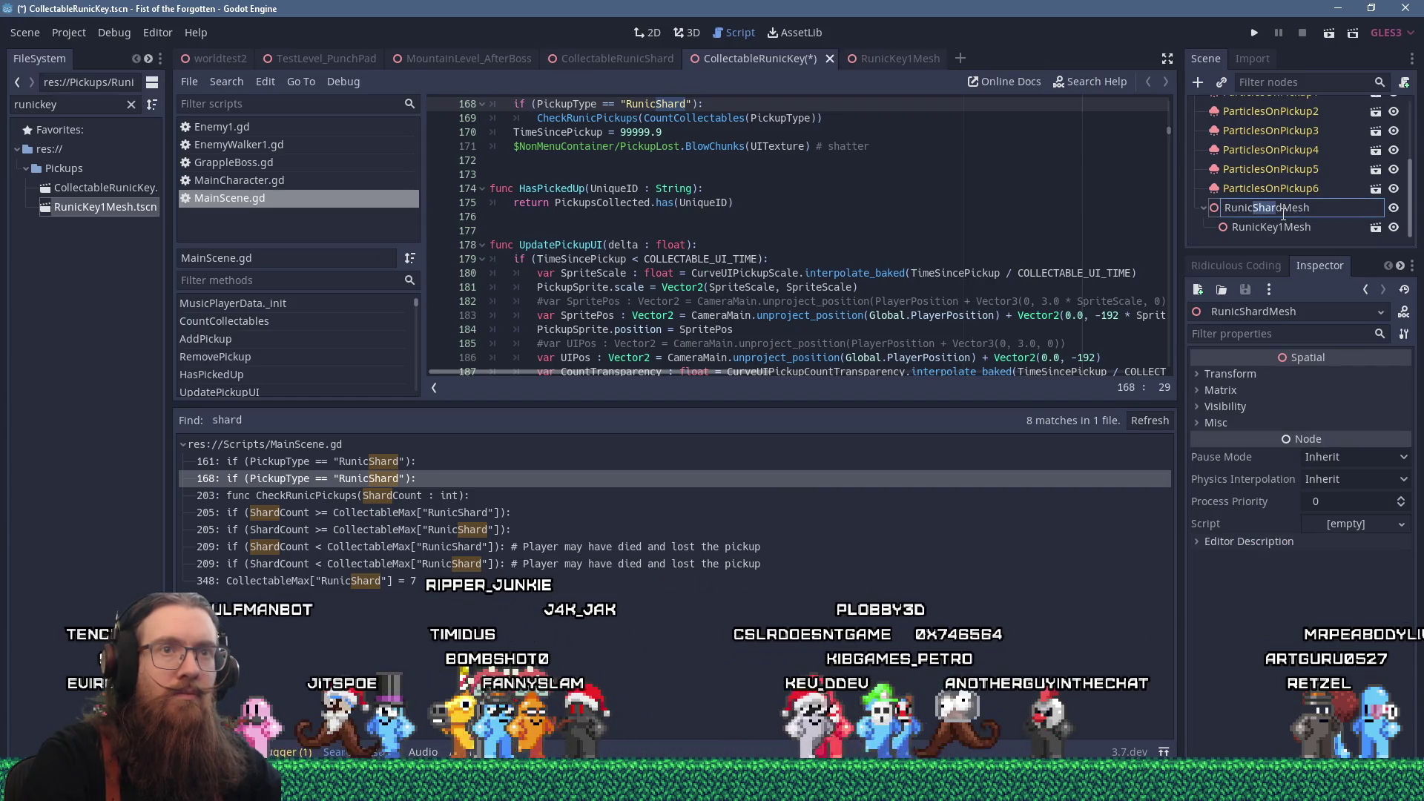
type("Ke")
type("y")
key("Return")
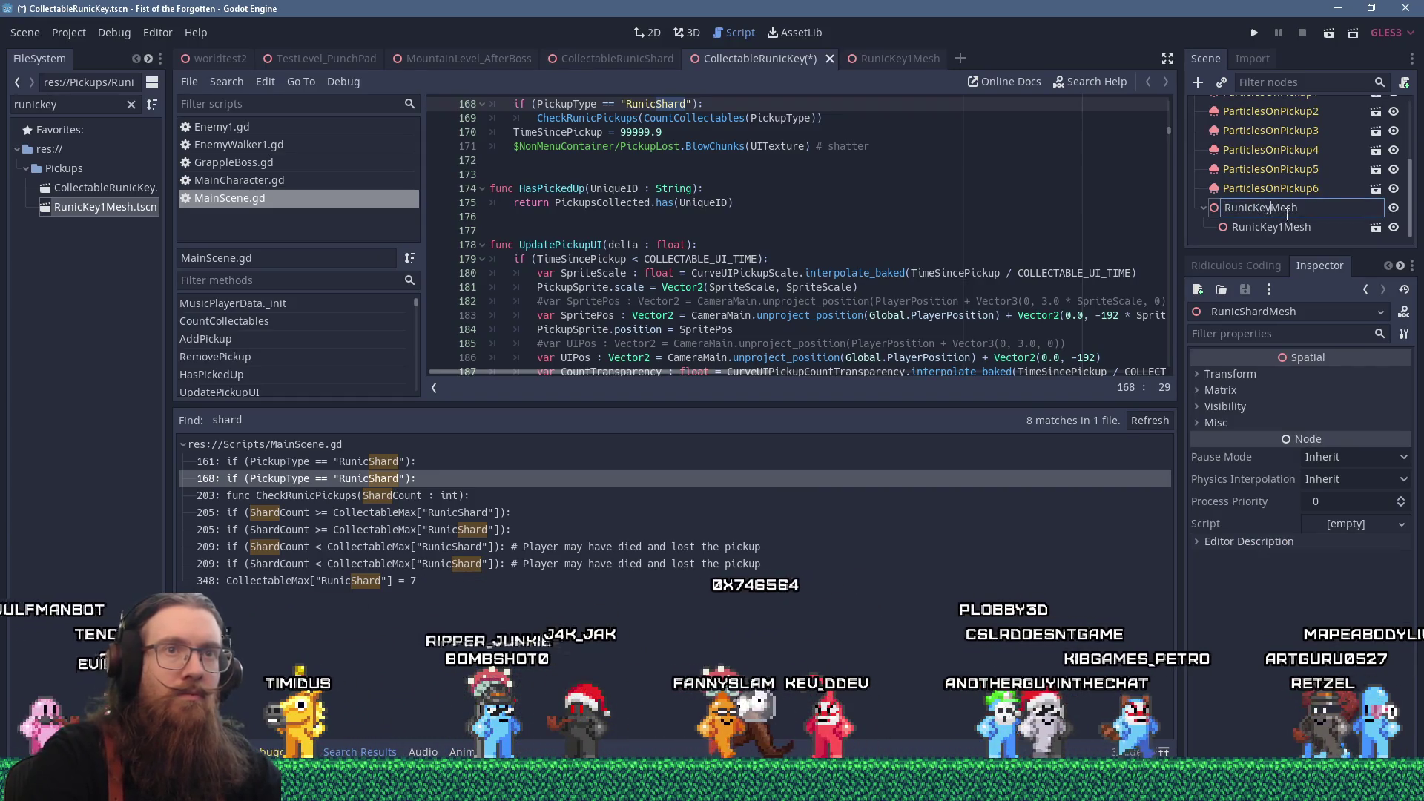
scroll(1299, 200, "up", 3)
scroll(1291, 163, "up", 1)
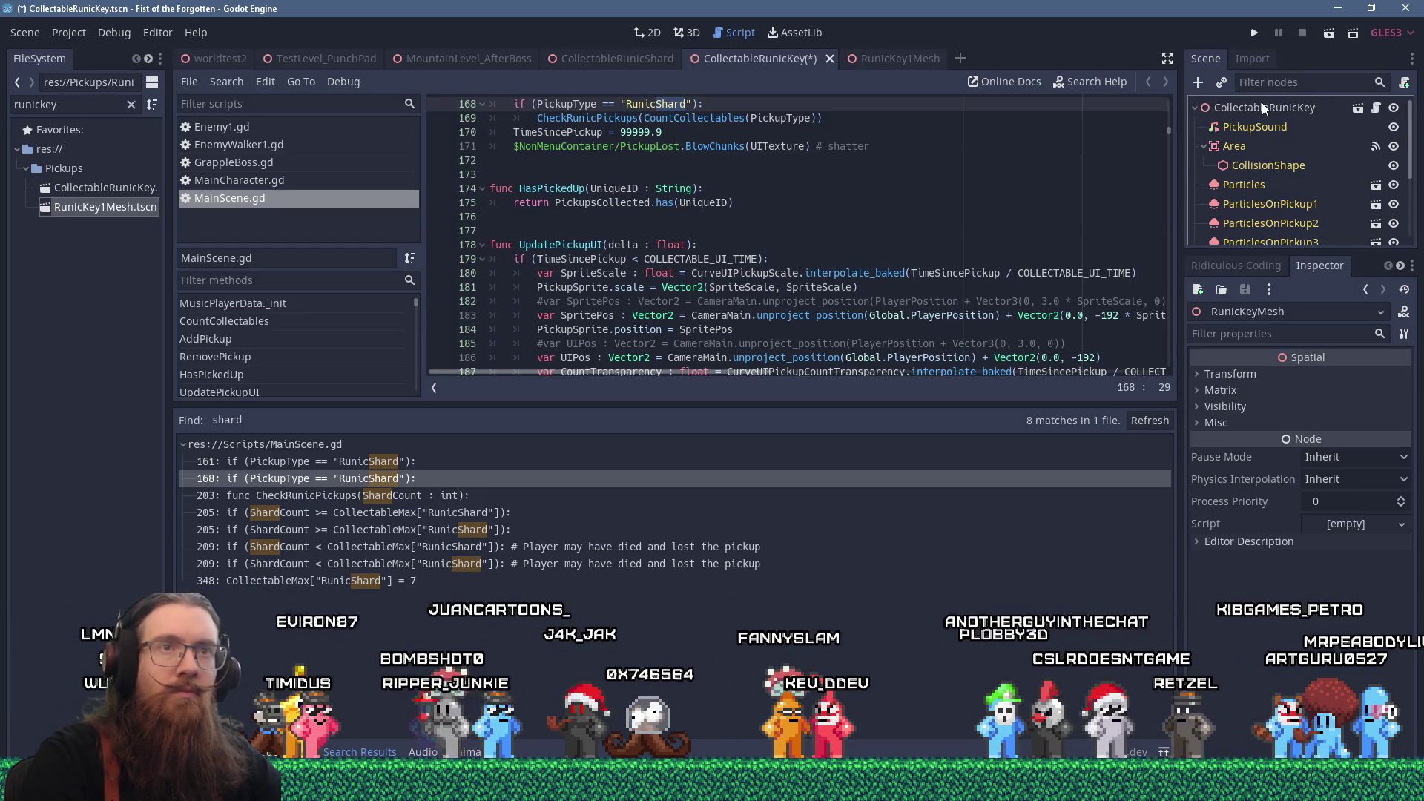